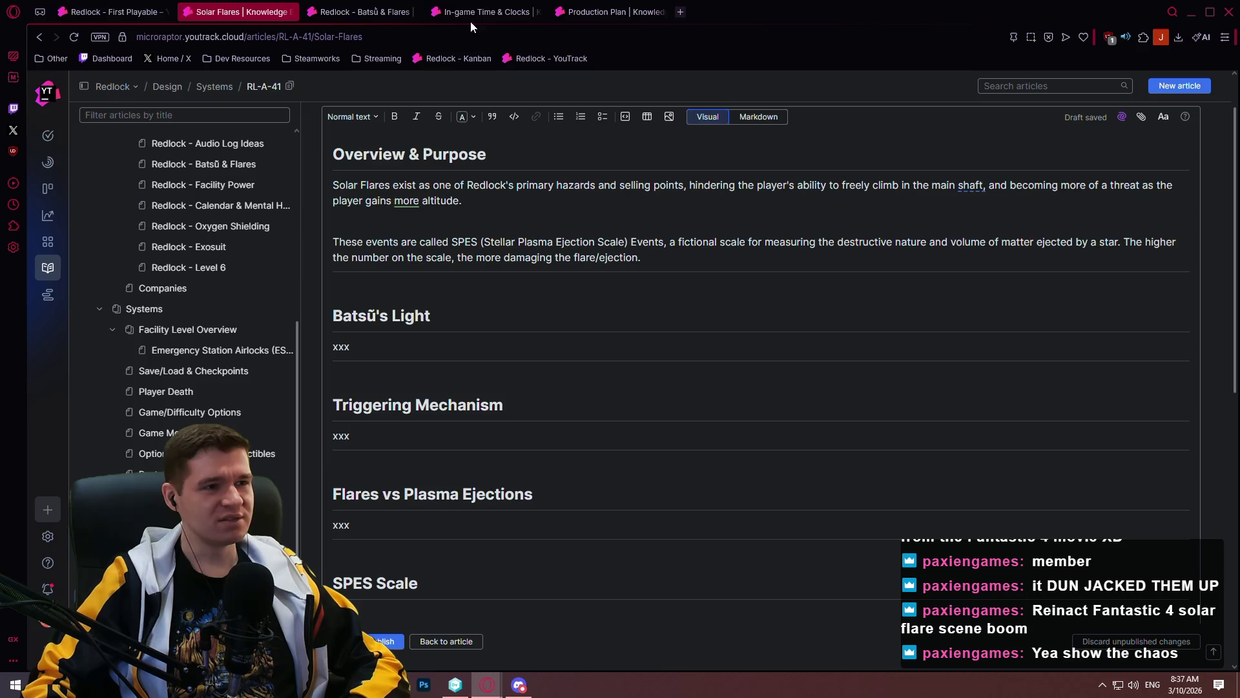
# - View the Redlock - Batsū & Flares article, then open a new blank browser tab
pyautogui.click(362, 14)
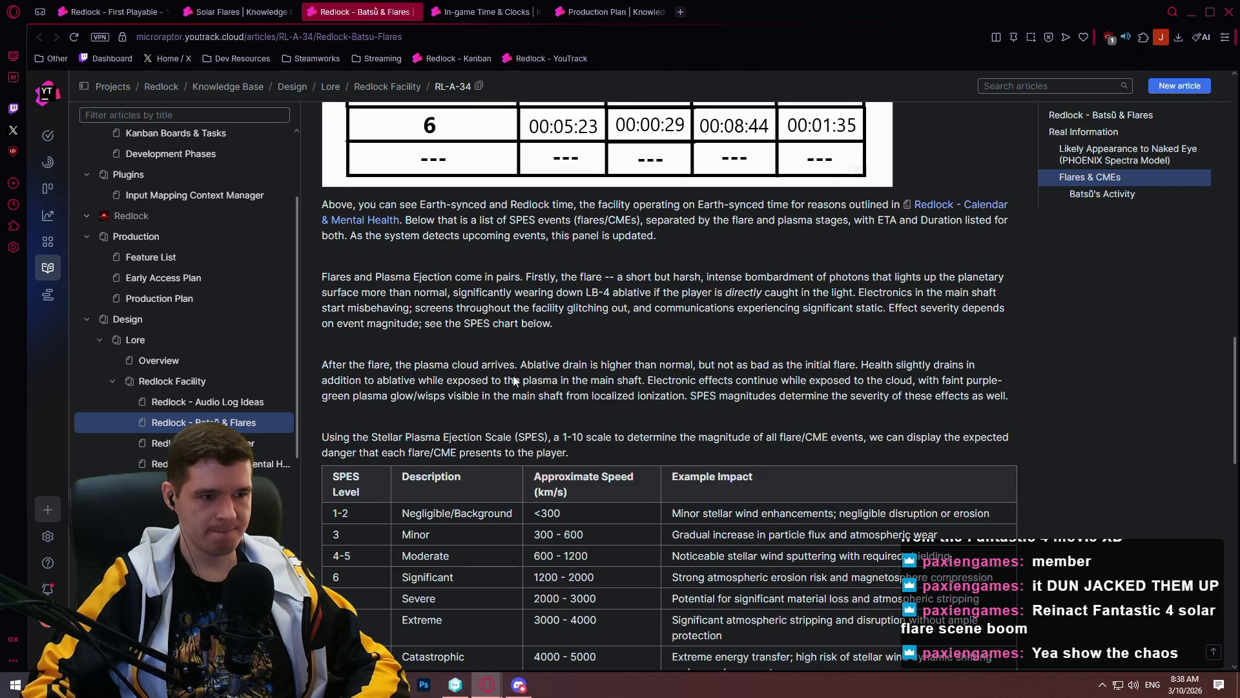
pyautogui.click(680, 13)
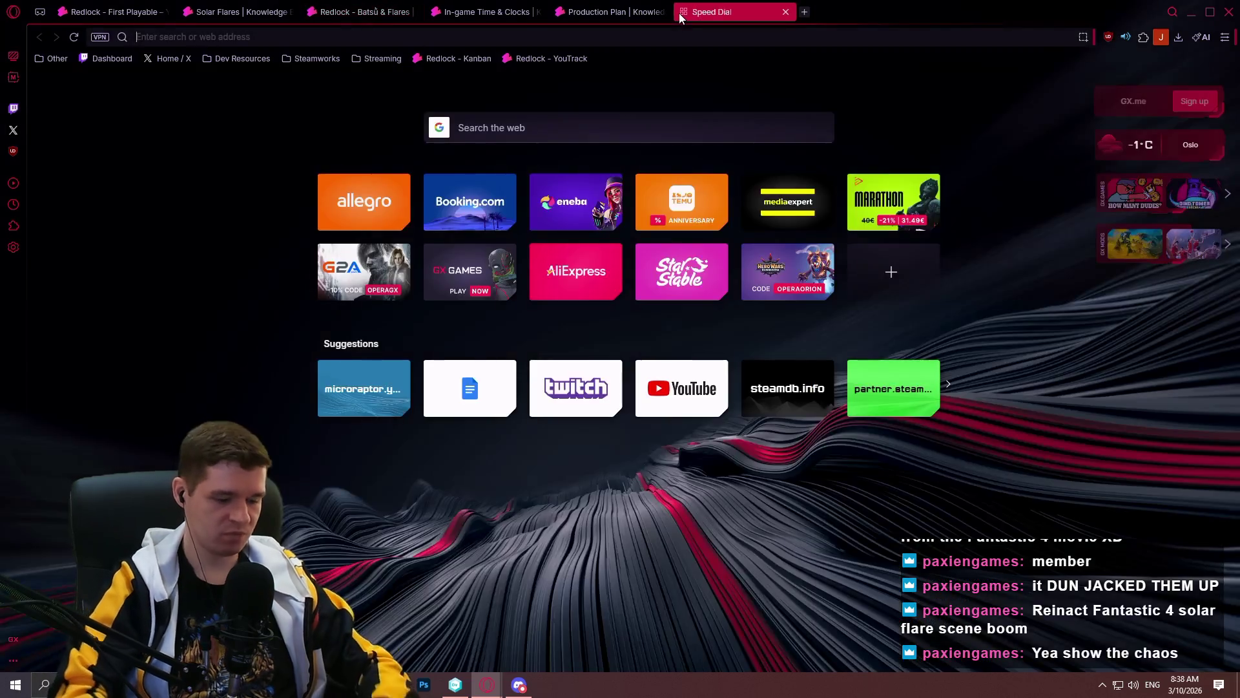
# - Search Google for 'purple aurora' and show the image results
pyautogui.write('purple aurora')
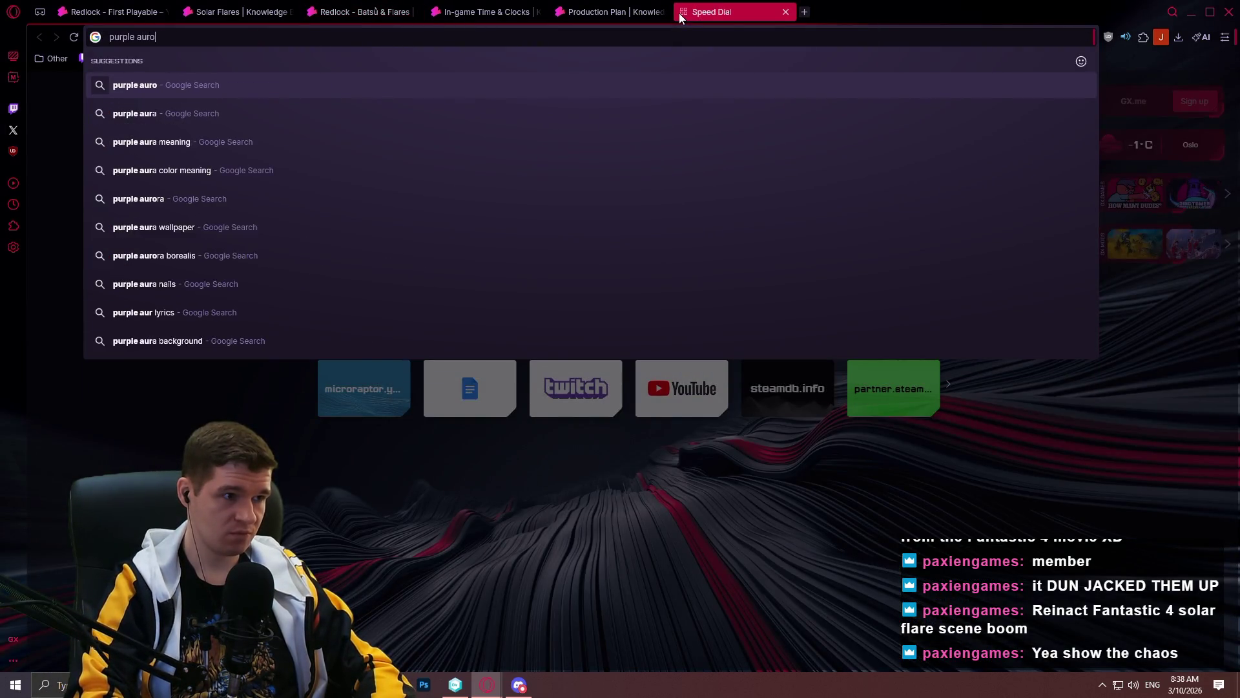
pyautogui.press('Return')
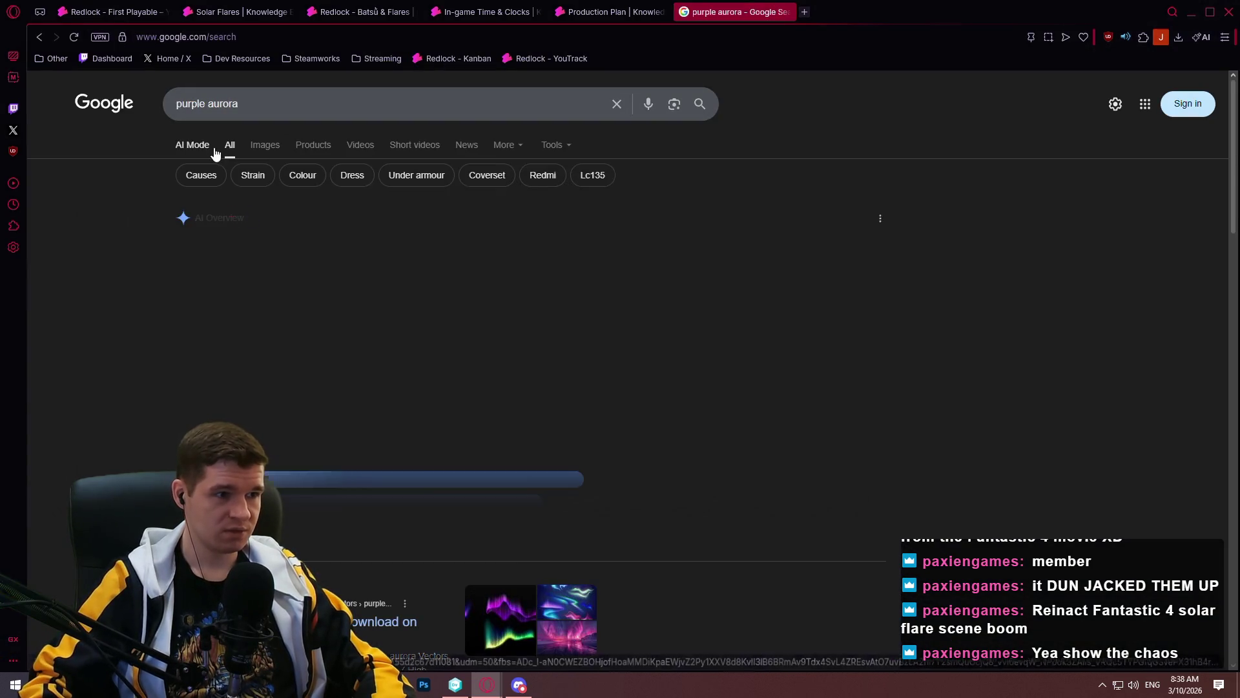
pyautogui.click(264, 144)
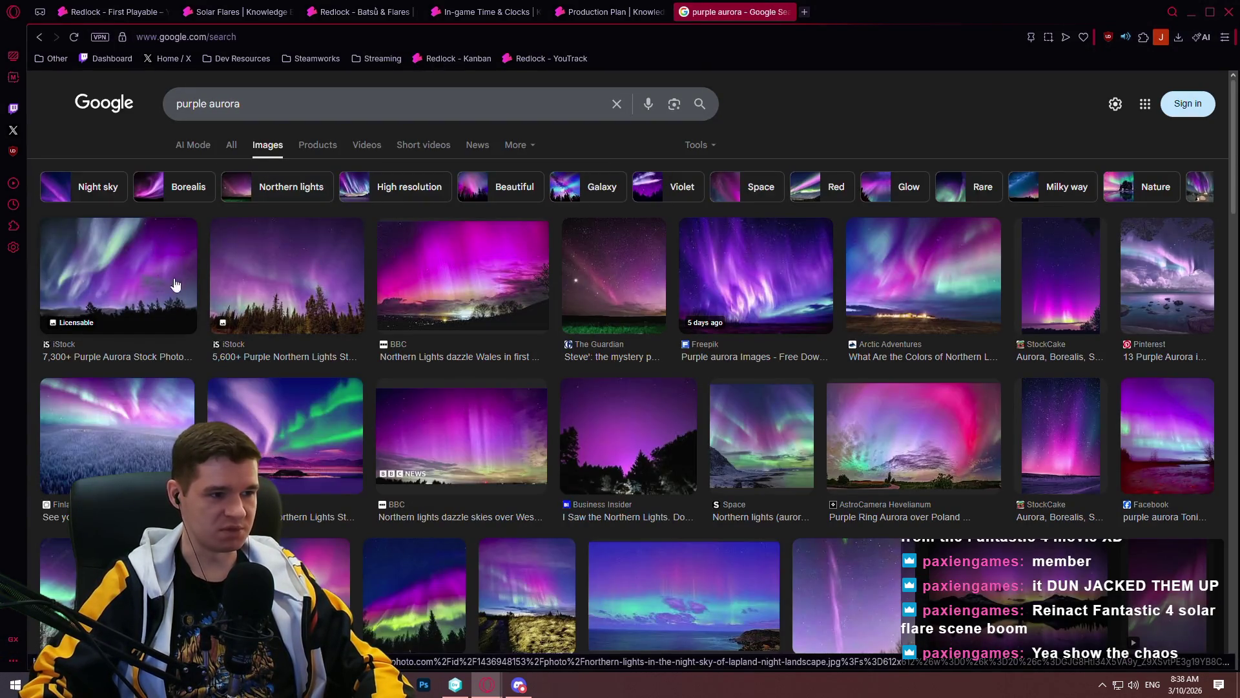
# - Preview several aurora images and open the Space aurora image in a new tab
pyautogui.click(294, 271)
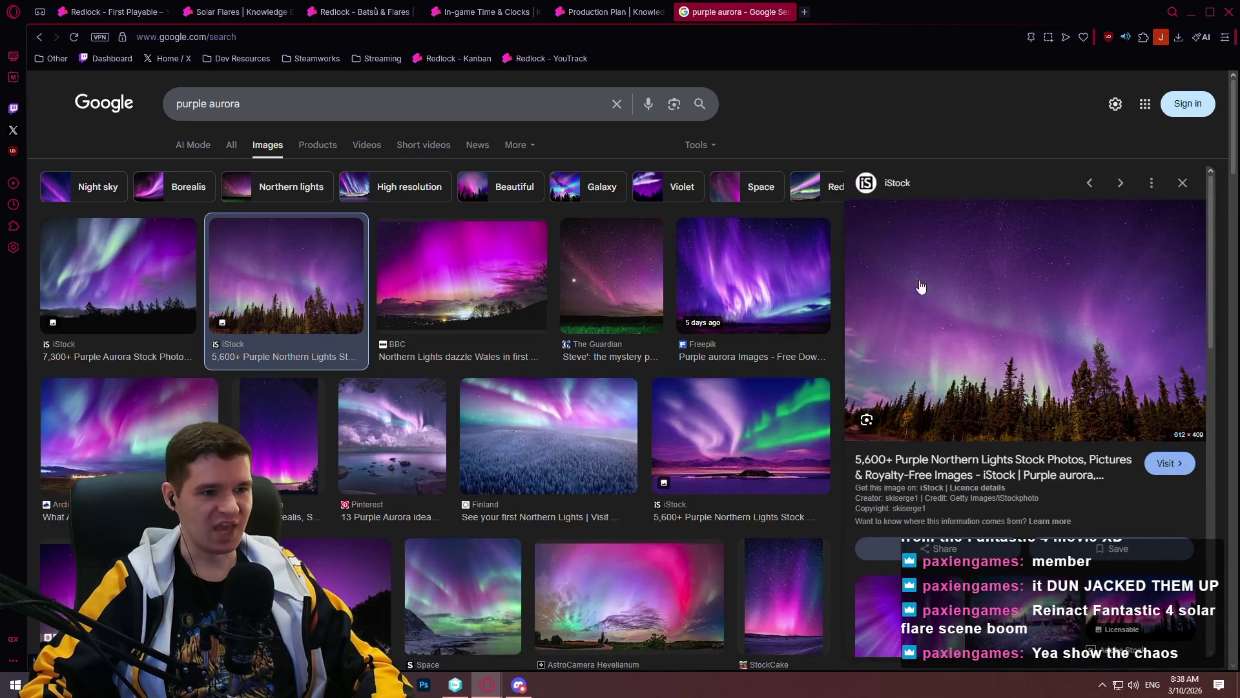
pyautogui.click(750, 271)
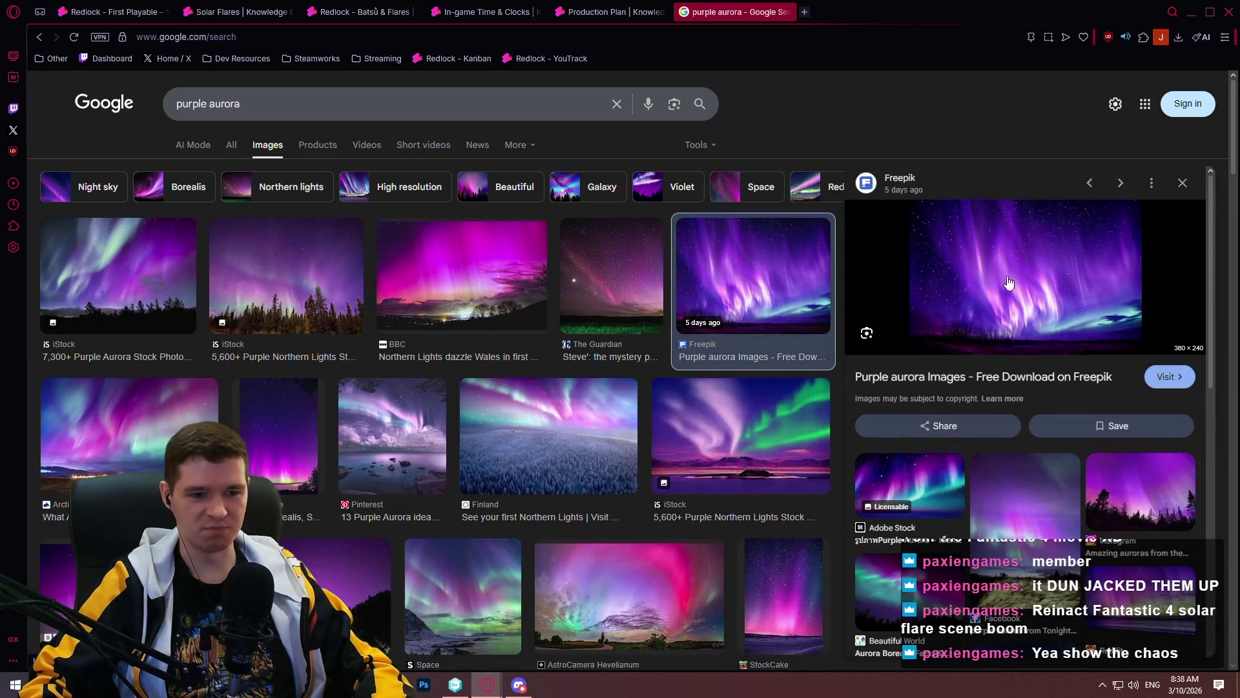
pyautogui.click(260, 257)
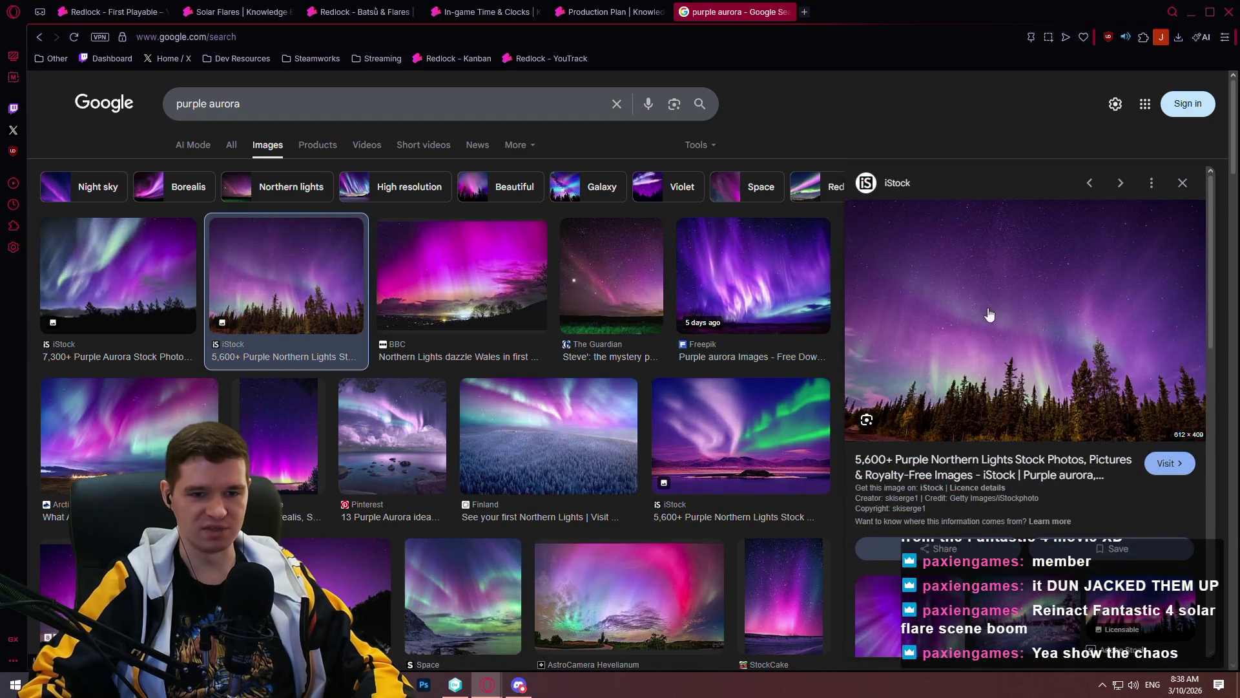
pyautogui.scroll(-2, 246, 331)
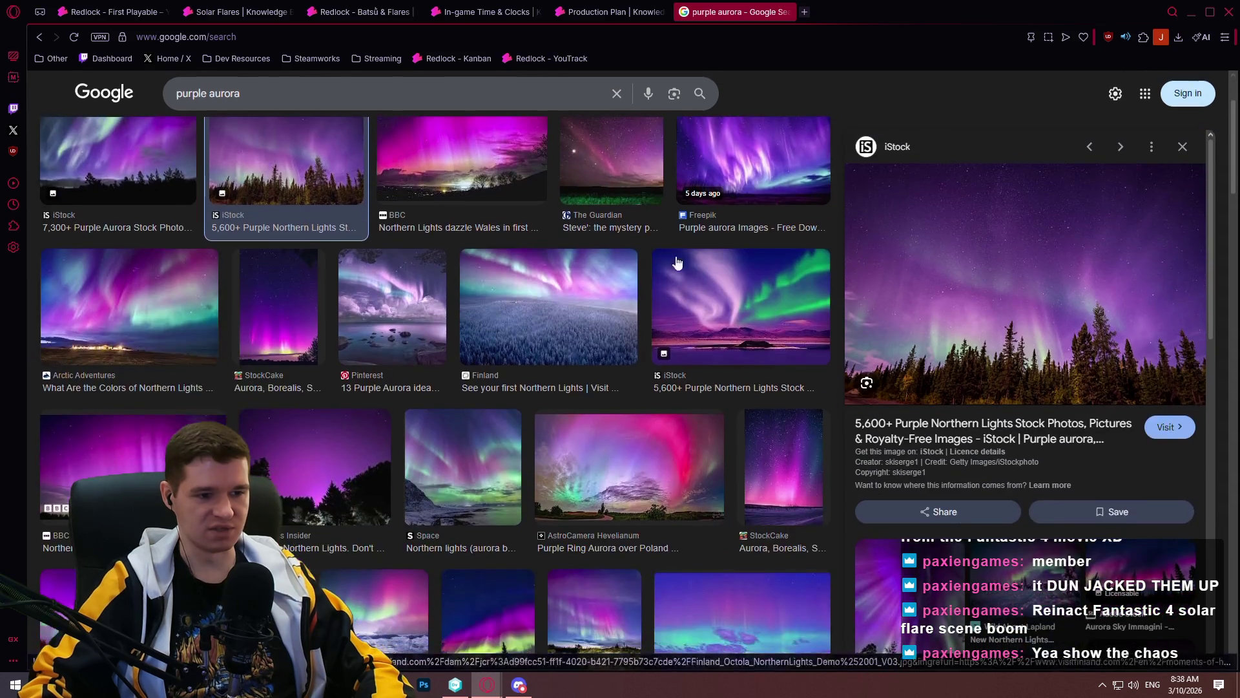
pyautogui.scroll(-1, 478, 381)
pyautogui.click(455, 393)
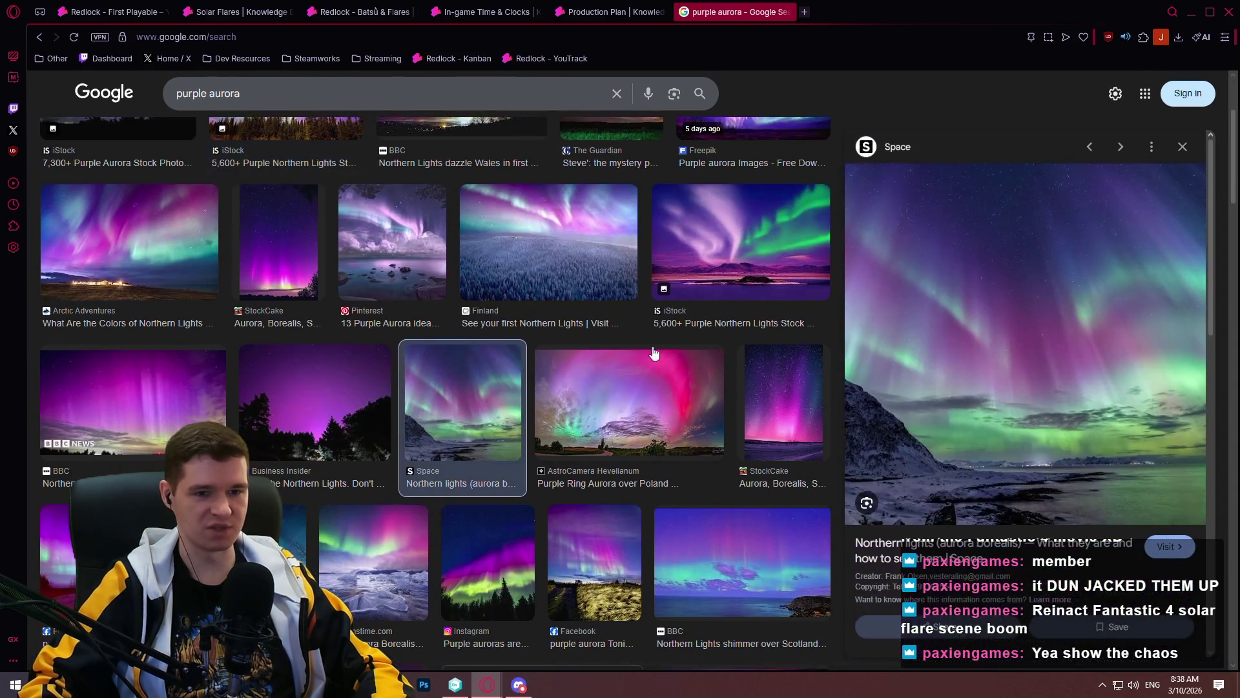
pyautogui.rightClick(1046, 327)
pyautogui.click(863, 361)
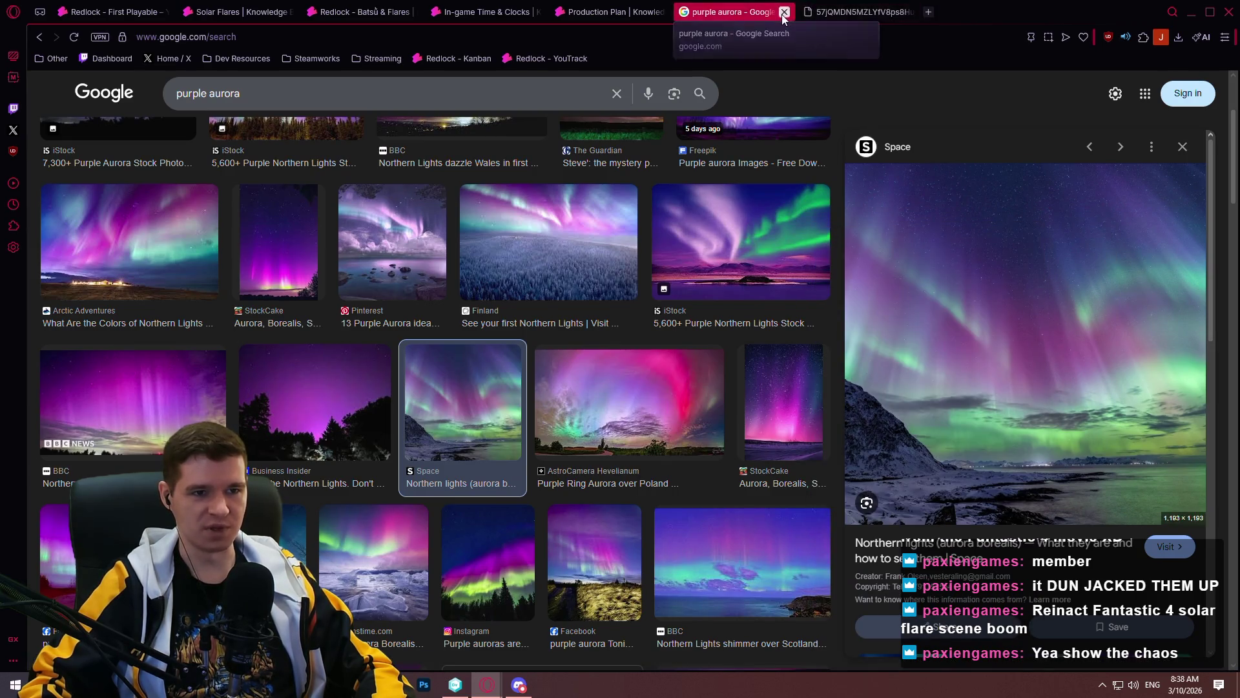
# - Close the Google results tab, look over the full-size aurora image, then close it
pyautogui.hotkey('ctrl', 'w')
pyautogui.scroll(-2, 596, 343)
pyautogui.scroll(-2, 597, 342)
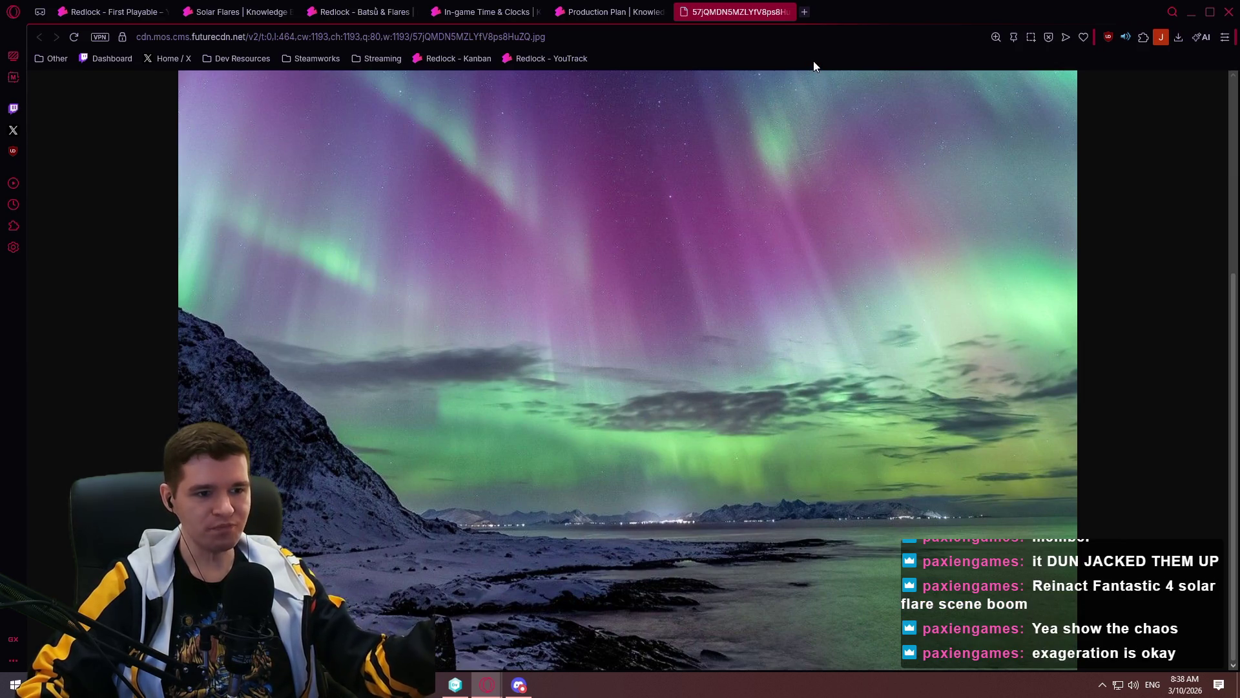
pyautogui.click(789, 12)
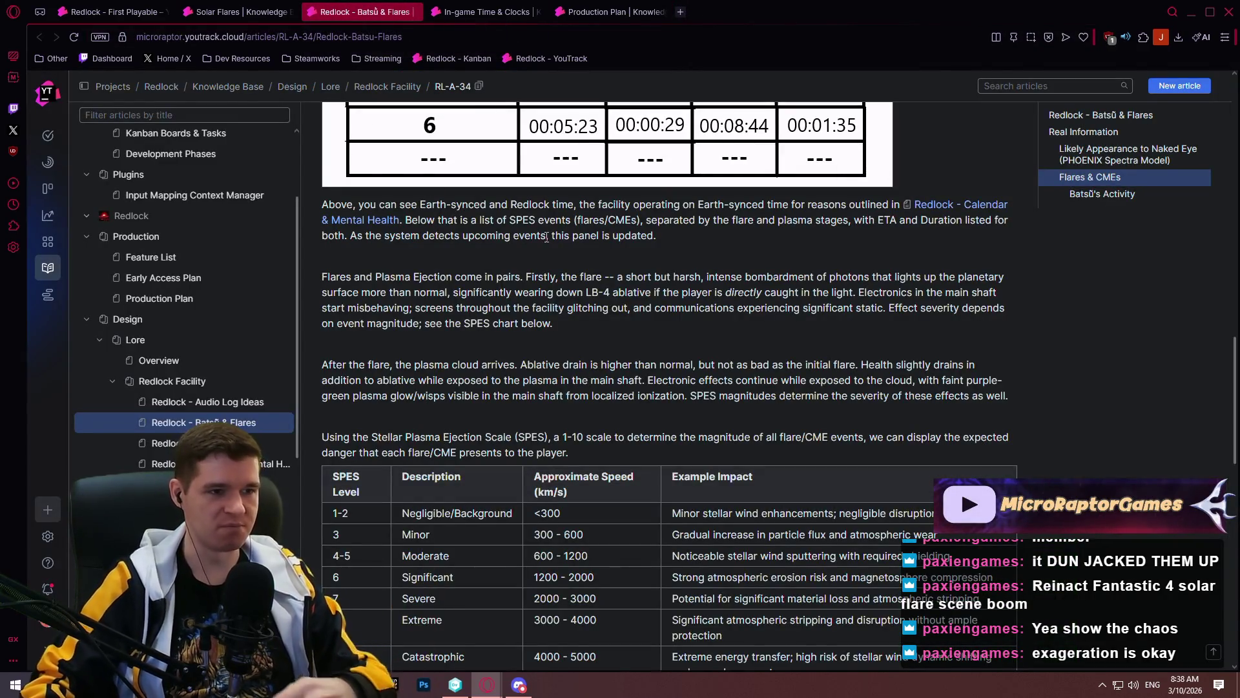
# - Return to the Solar Flares article and place the cursor after the SPES paragraph
pyautogui.click(236, 11)
pyautogui.scroll(1, 714, 264)
pyautogui.click(657, 323)
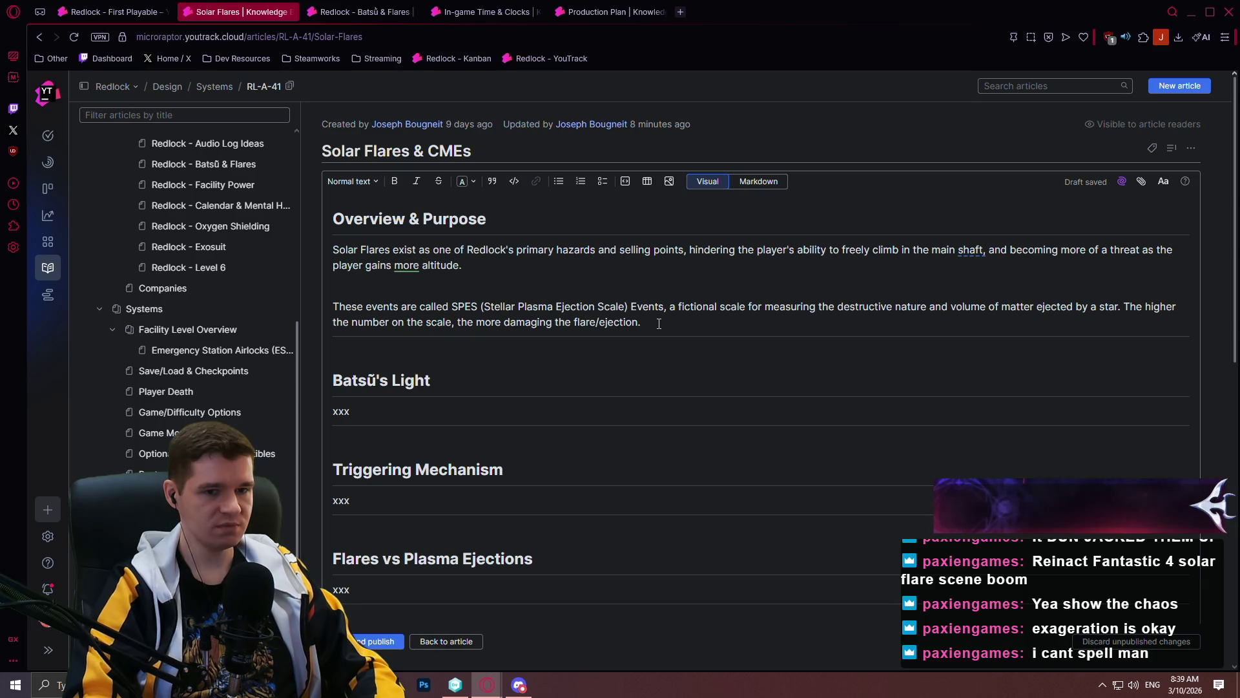
# - Add a paragraph saying randomly spawned (seeded) flares and CMEs endanger players while climbing
pyautogui.press('Return')
pyautogui.write('Rather than just h')
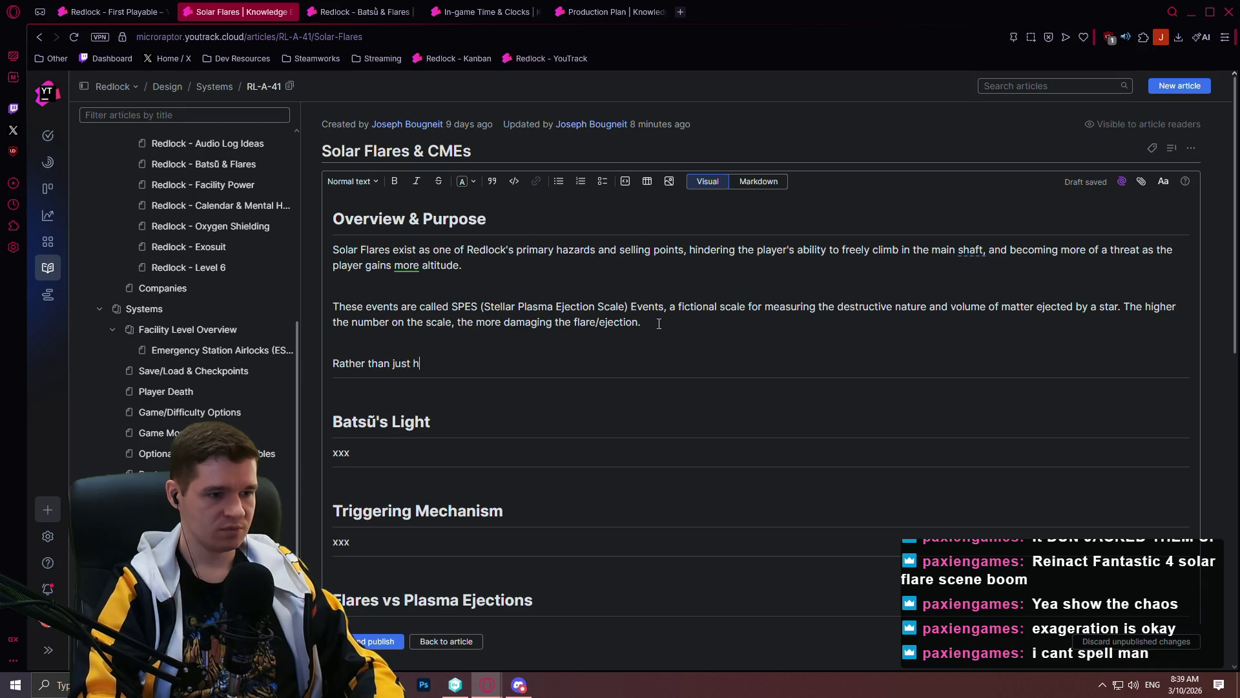
pyautogui.press('BackSpace')
pyautogui.write('being in the main shaft, or adjacent to')
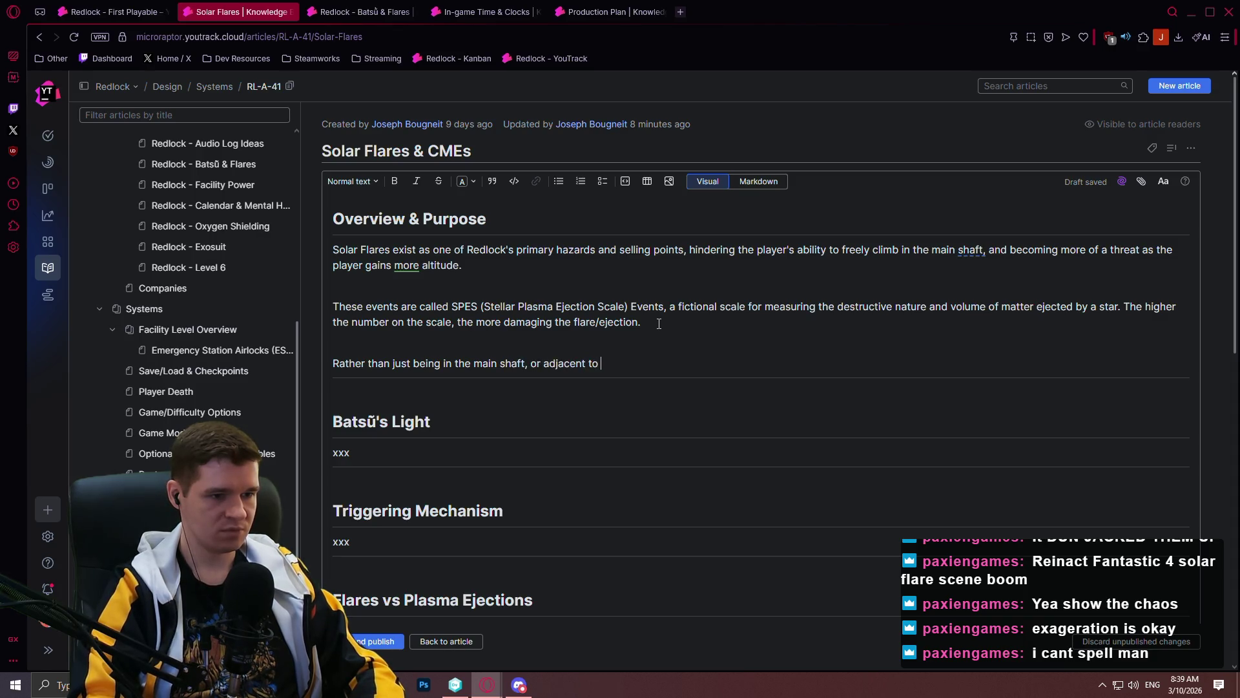
pyautogui.write(' it, while trying toe')
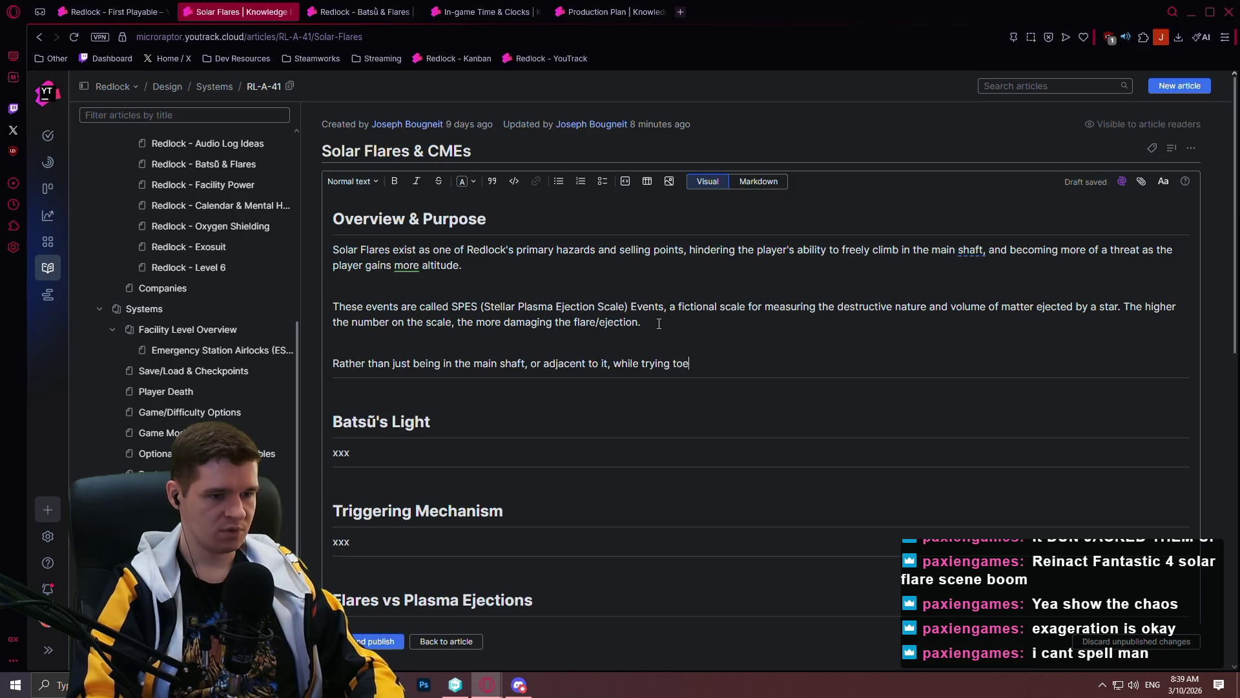
pyautogui.press('BackSpace')
pyautogui.write('escape, ')
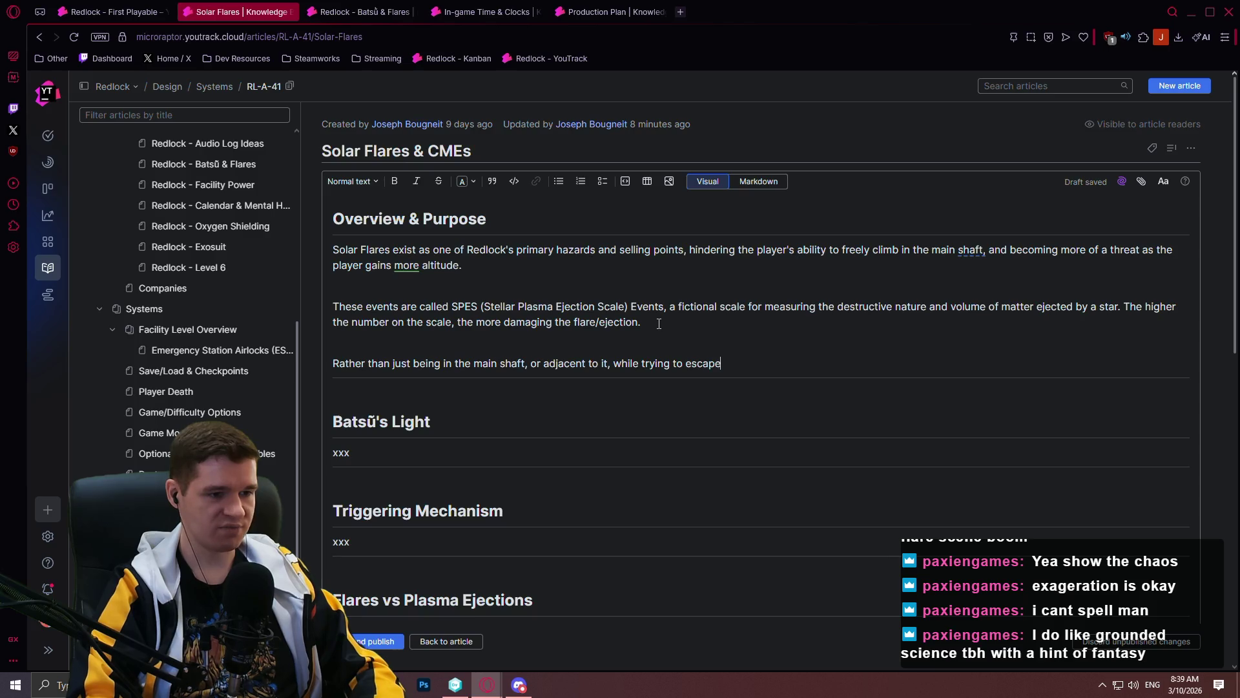
pyautogui.write('the p')
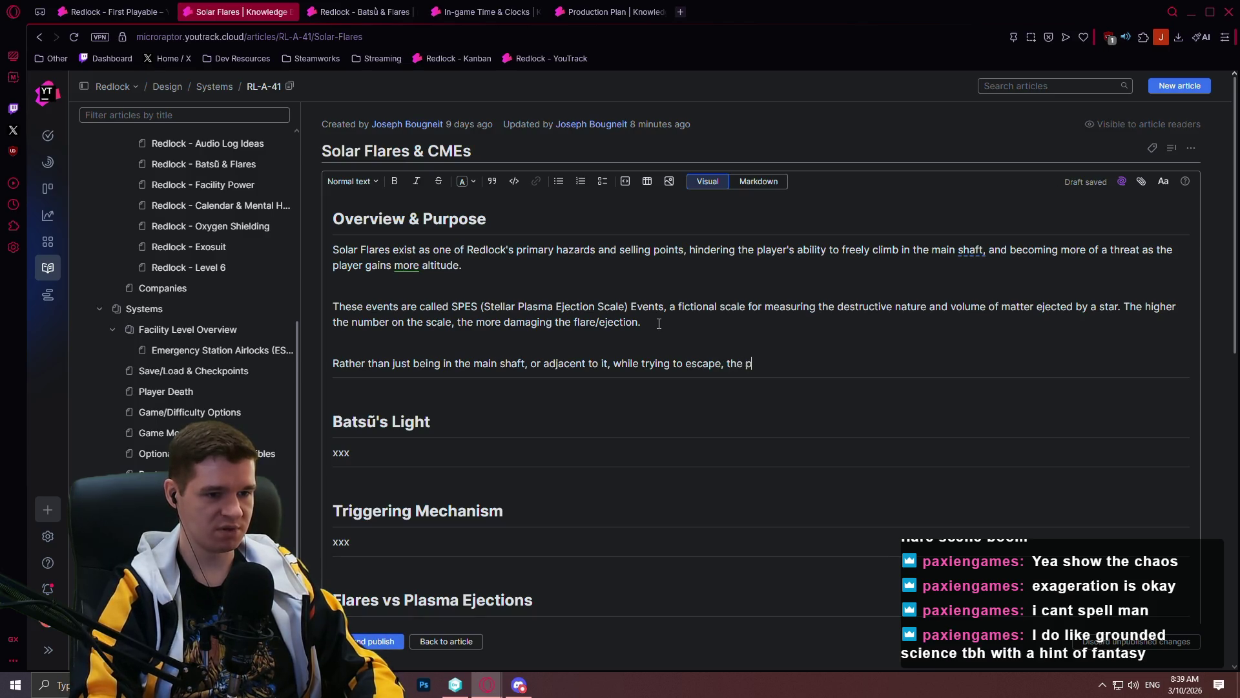
pyautogui.write('layer now has to contend with flares and ')
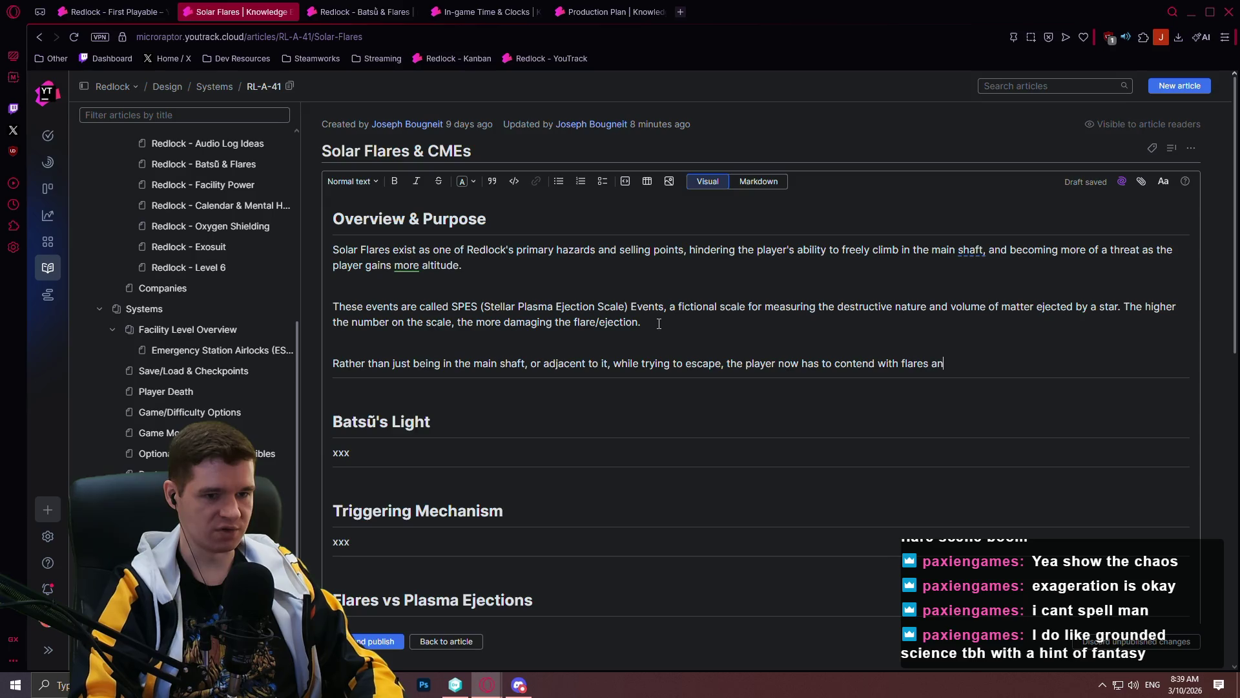
pyautogui.write('CME')
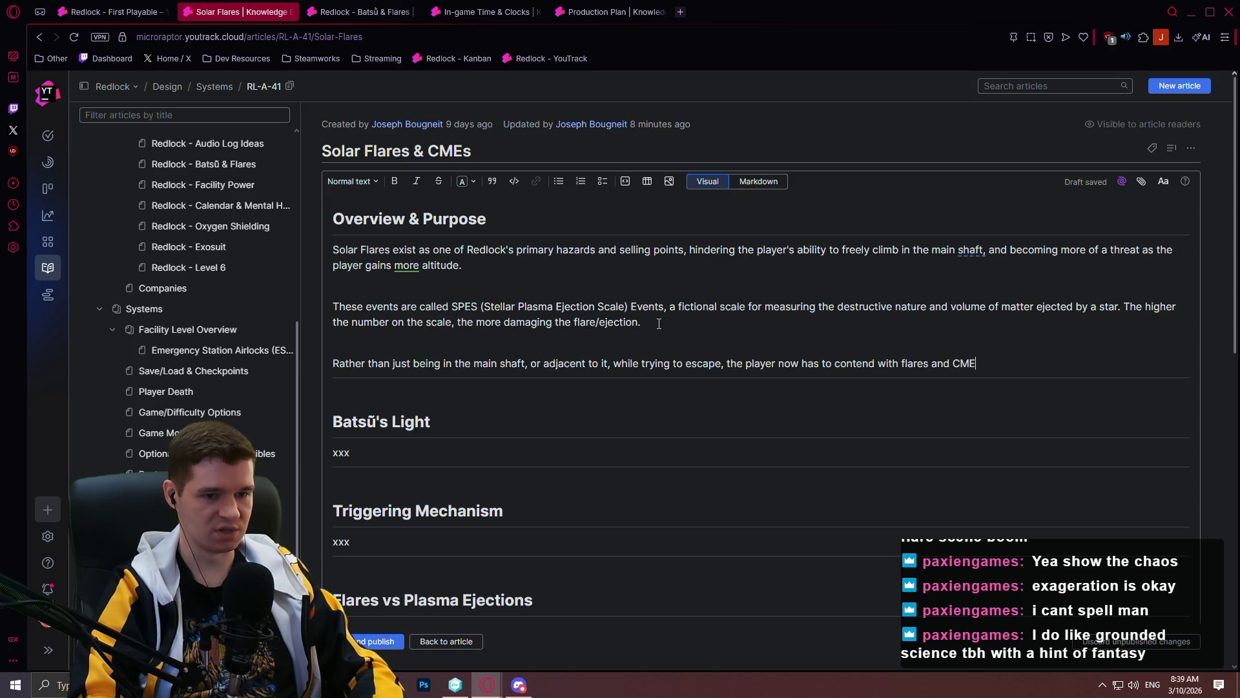
pyautogui.write('s that are ')
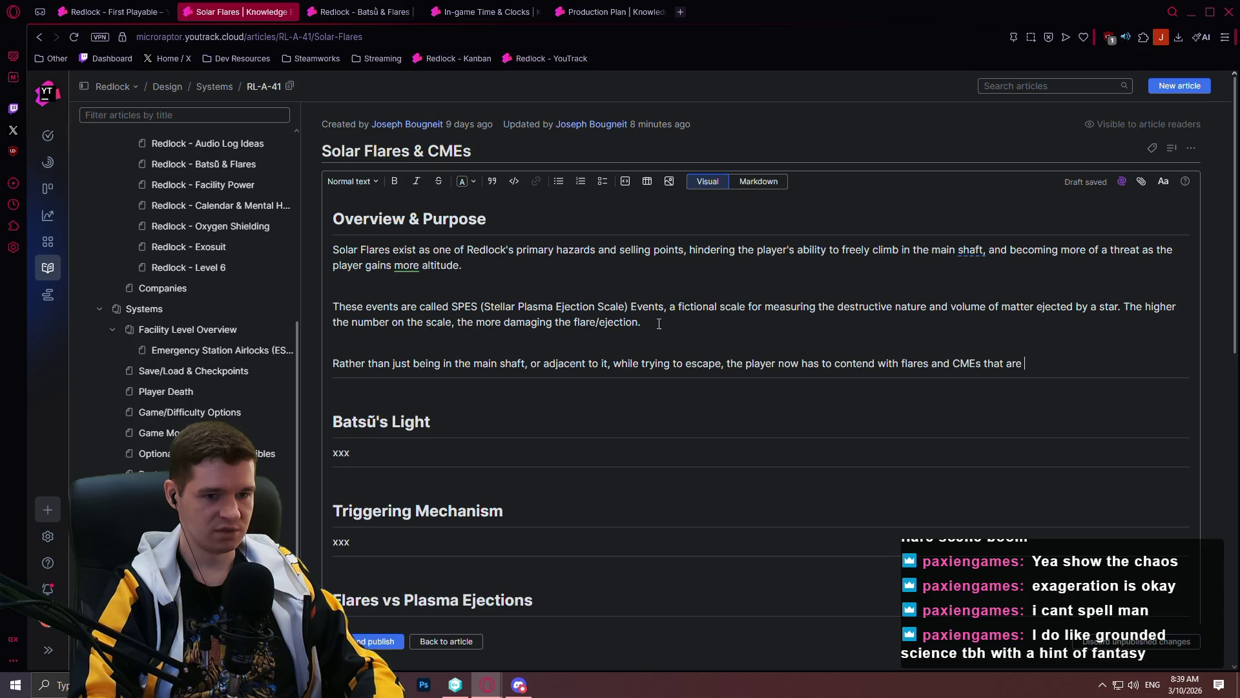
pyautogui.write('impossib')
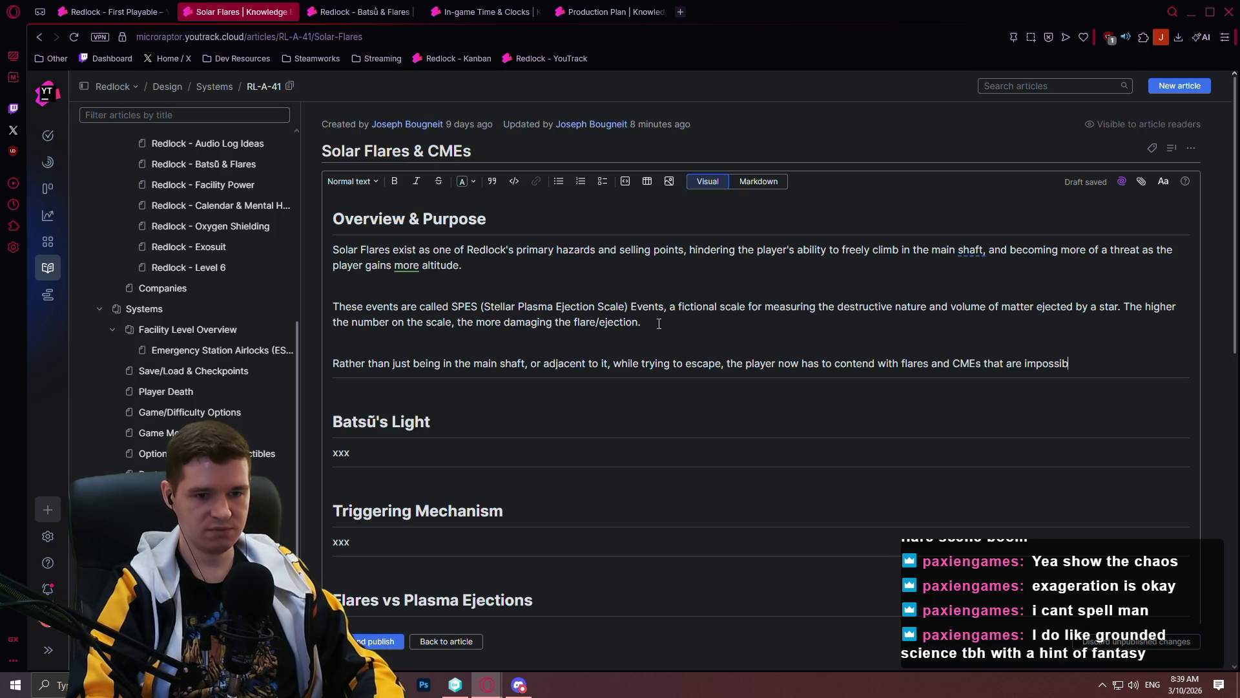
pyautogui.press('BackSpace')
pyautogui.press('BackSpace')
pyautogui.press('BackSpace')
pyautogui.write('randomly spawned (seeded) a')
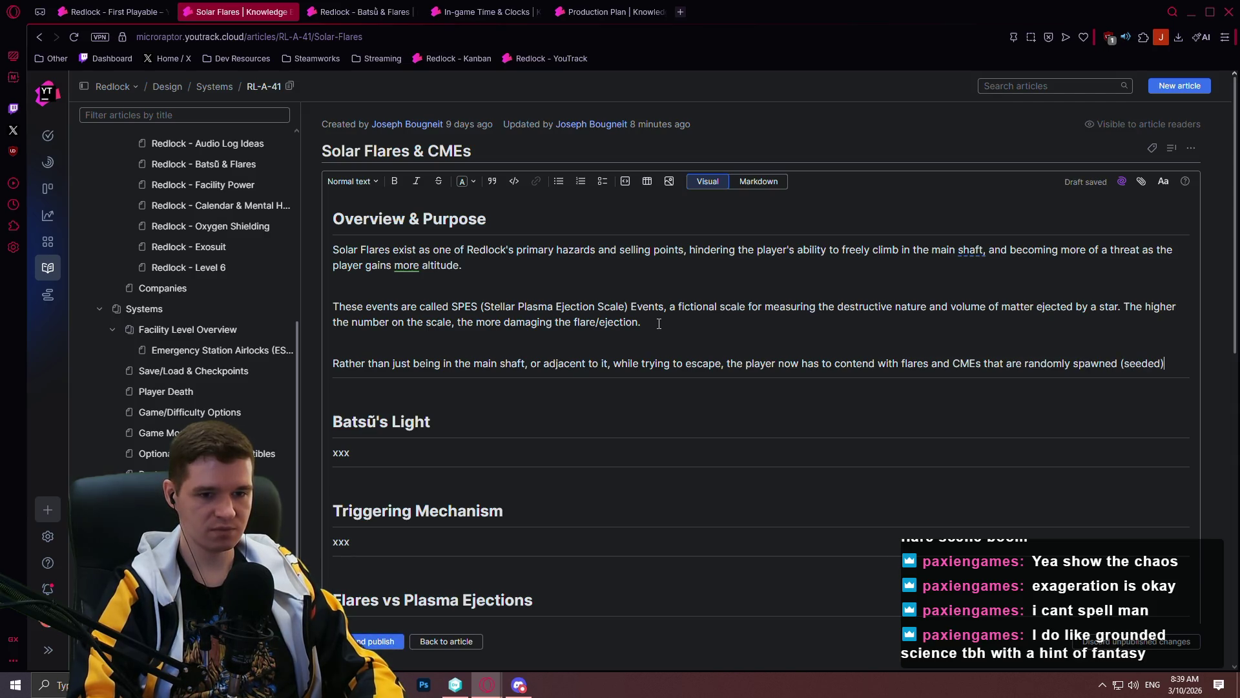
pyautogui.write('nd could pr')
pyautogui.write('esent')
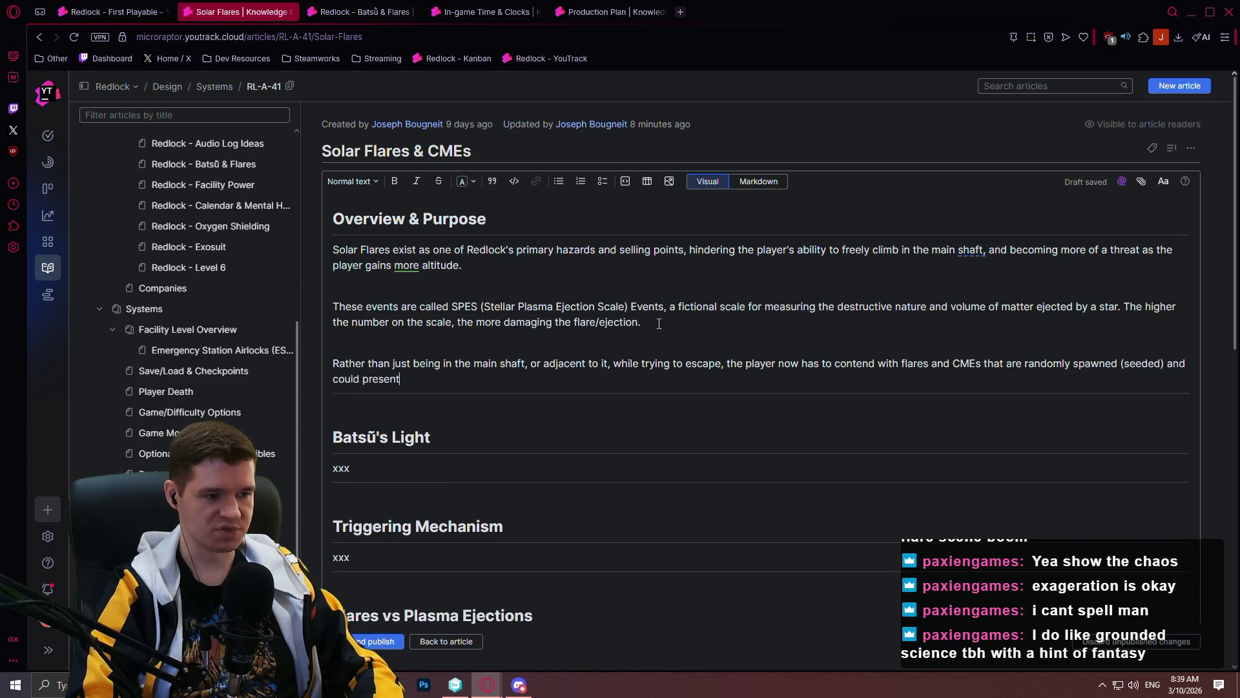
pyautogui.write(' a massive danger')
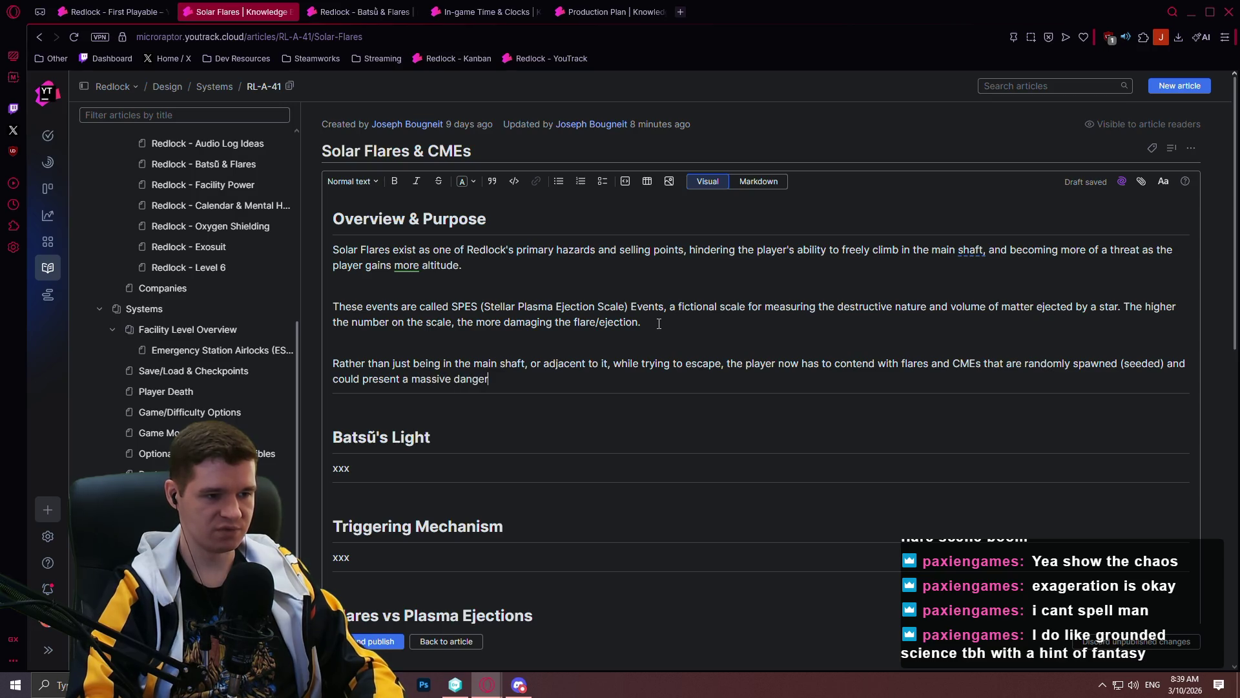
pyautogui.write(' to them while climbing. Speedrunners, on the other h')
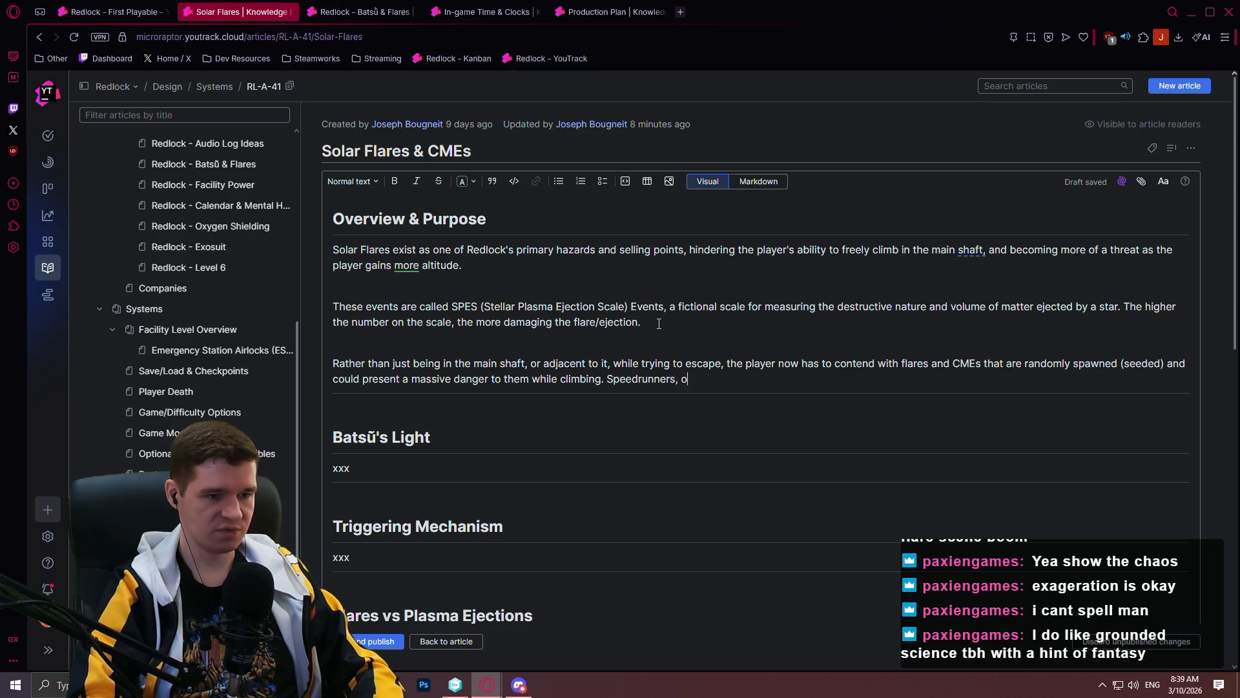
pyautogui.write('and,')
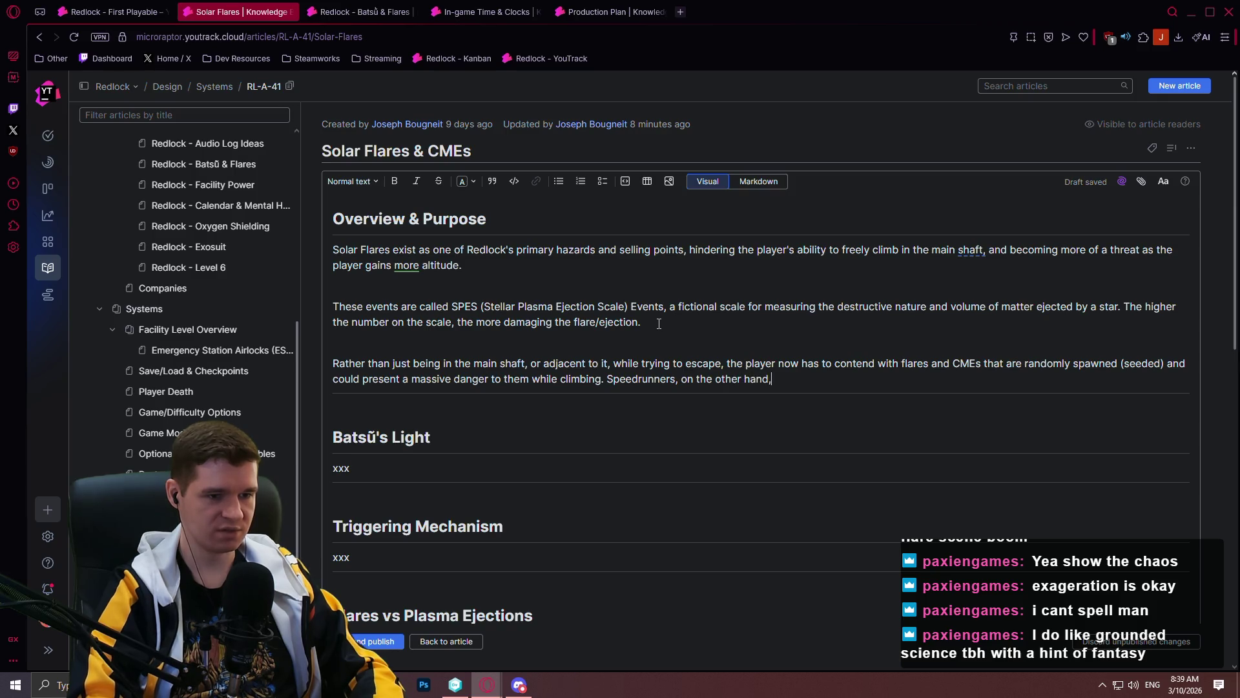
pyautogui.write(' now have')
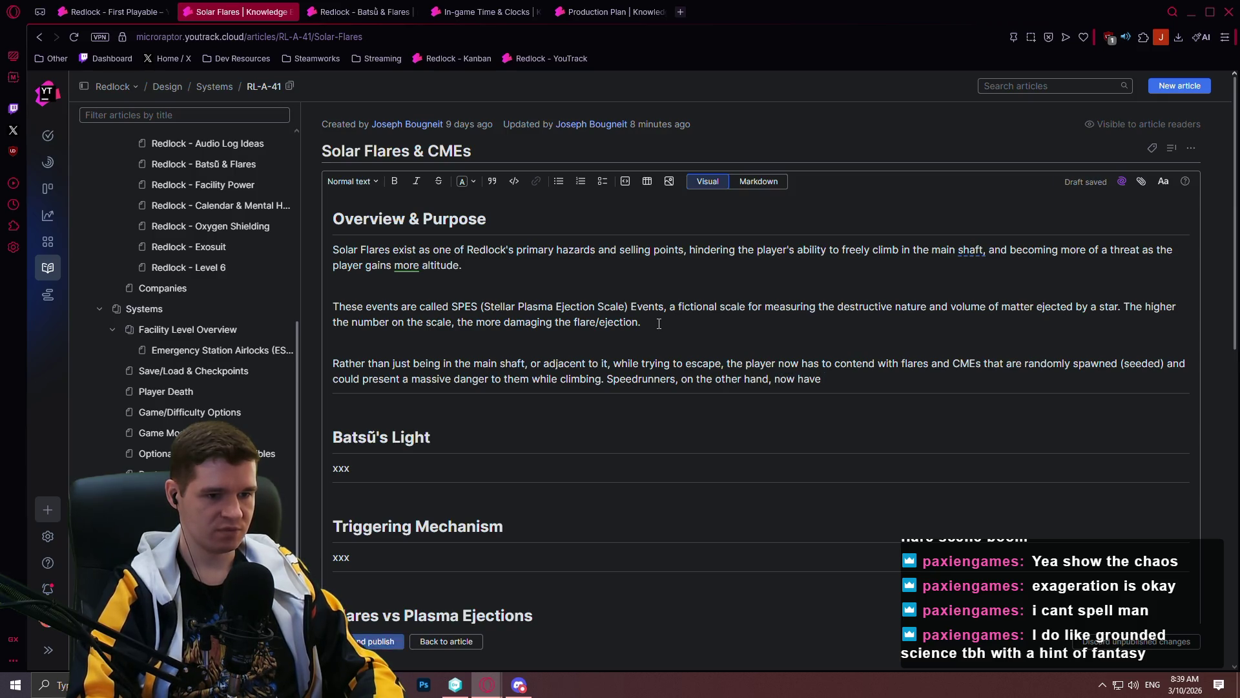
pyautogui.write(' an elemn')
# - Finish the paragraph: speedrunners face timed danger, seeding runs optimally or with a very dangerous seed
pyautogui.press('BackSpace')
pyautogui.press('BackSpace')
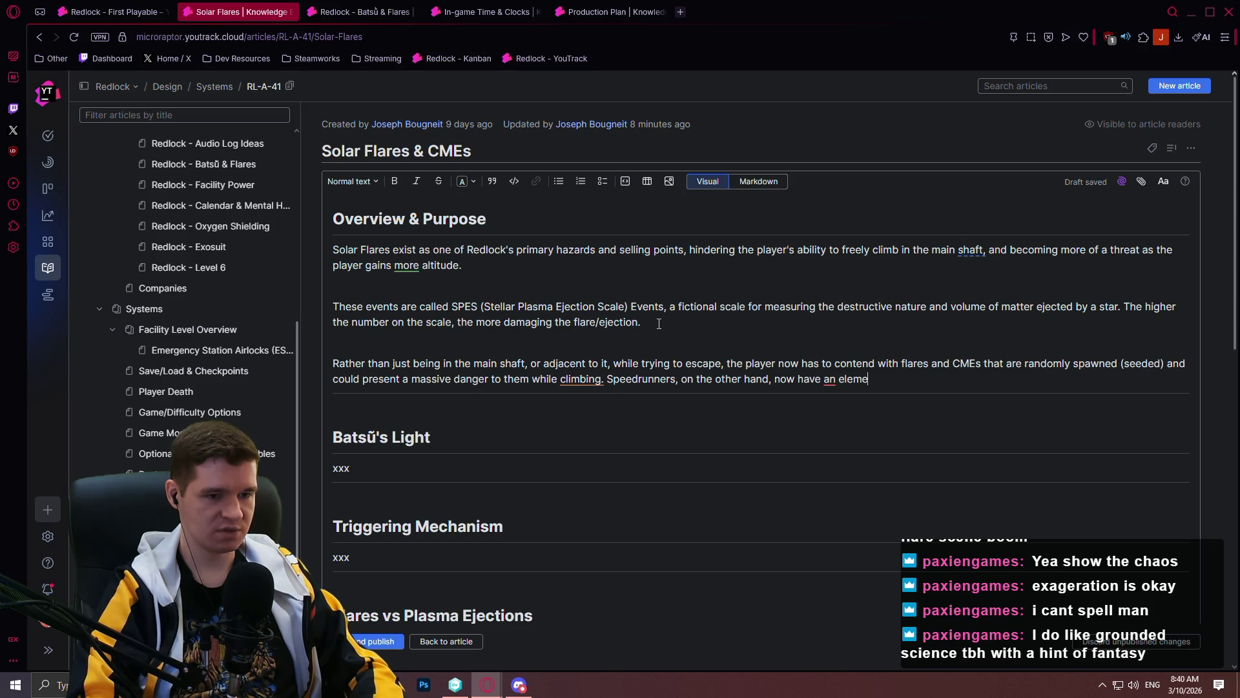
pyautogui.write('timed danger')
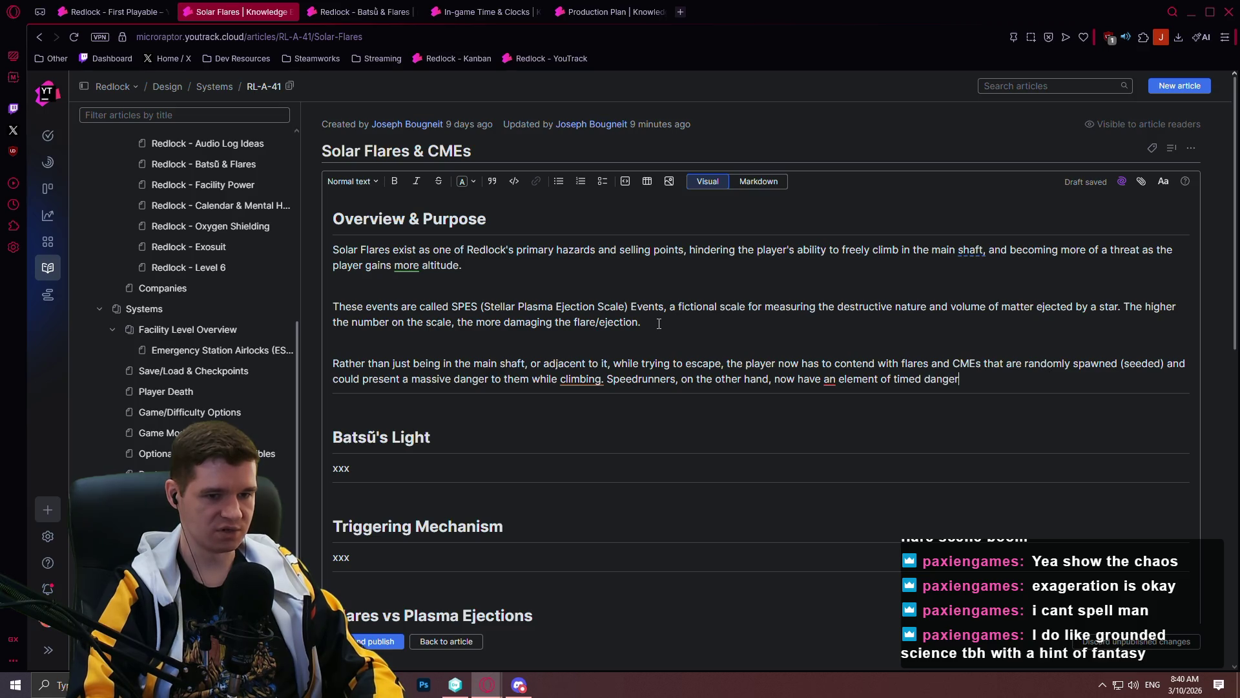
pyautogui.write(' that they ma')
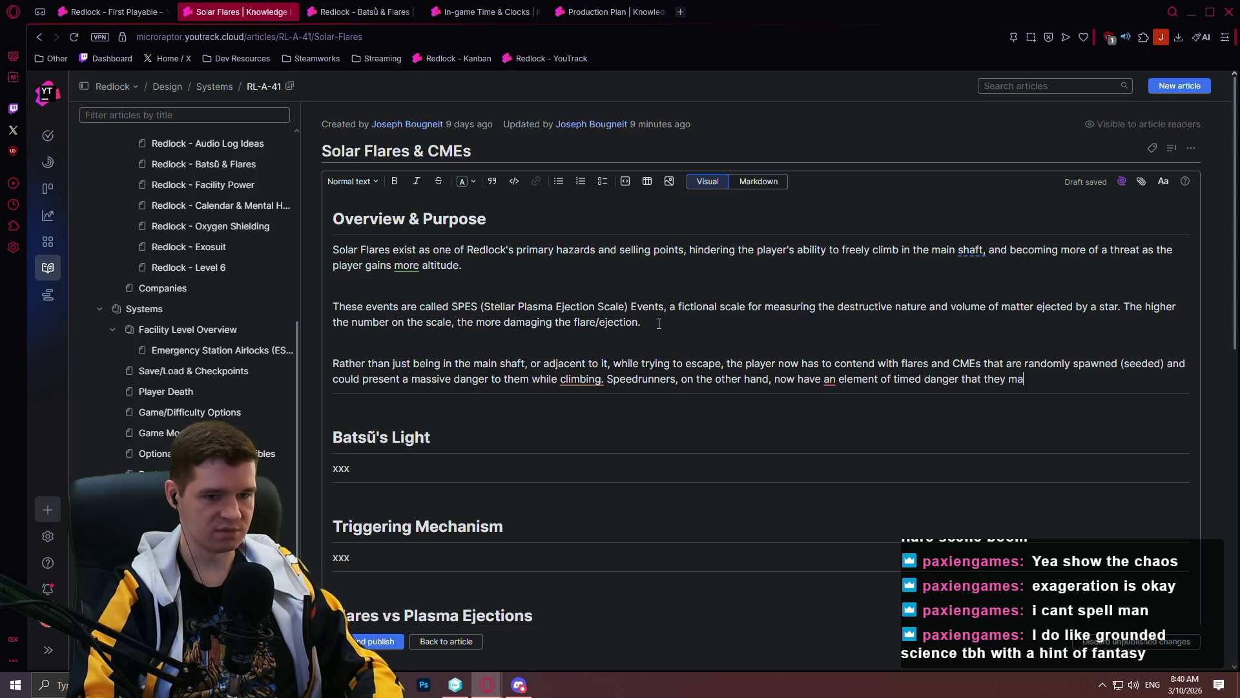
pyautogui.write('y choose to work around by ')
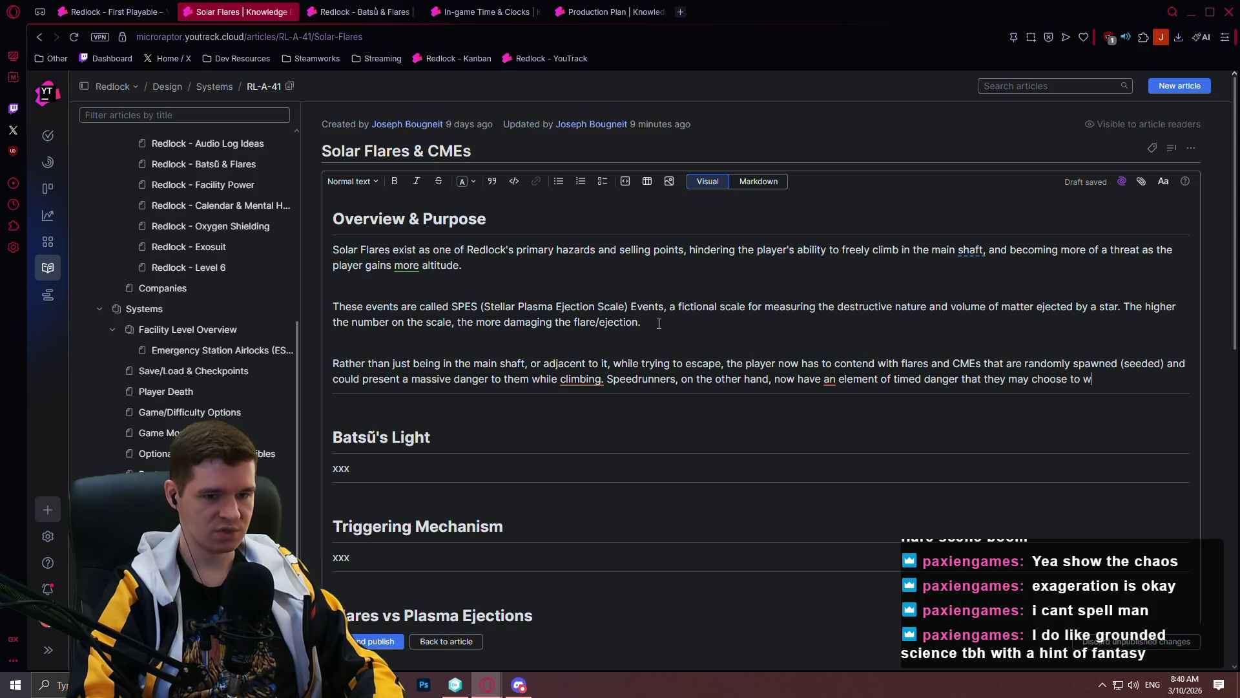
pyautogui.write('seeding the run with something optimal, or challe')
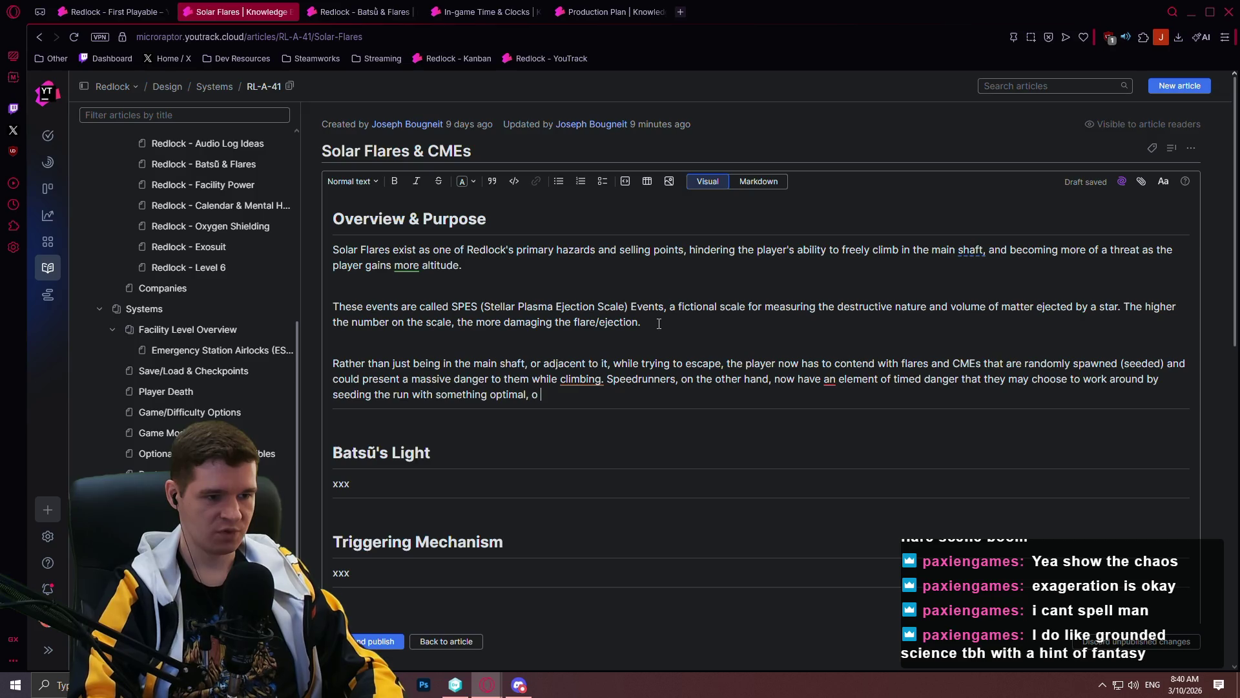
pyautogui.write('nge the')
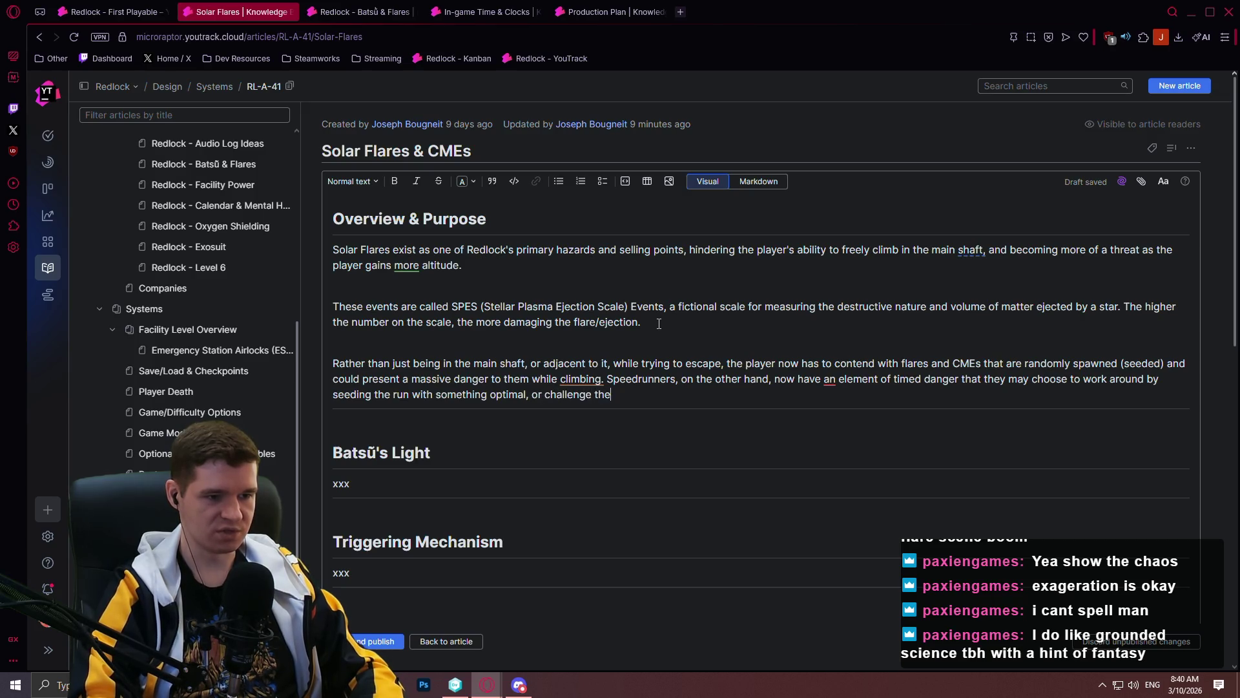
pyautogui.write('mselves further by seeding the run w')
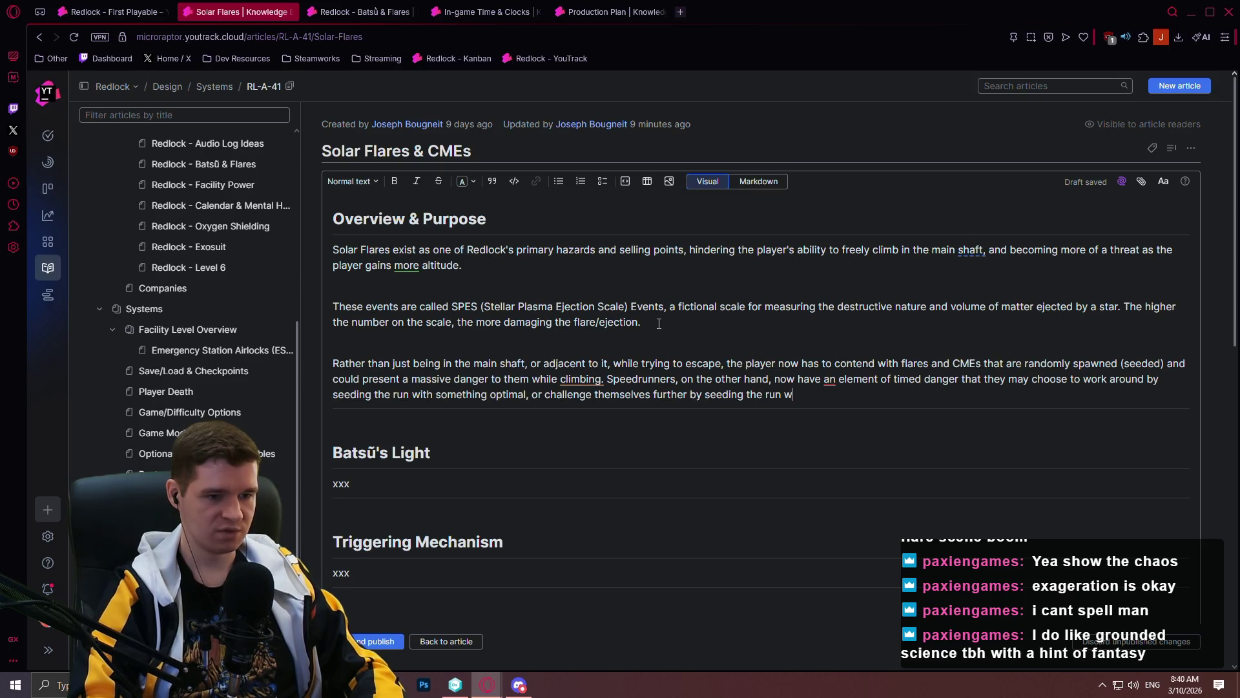
pyautogui.write('ith a very dangerous seed.')
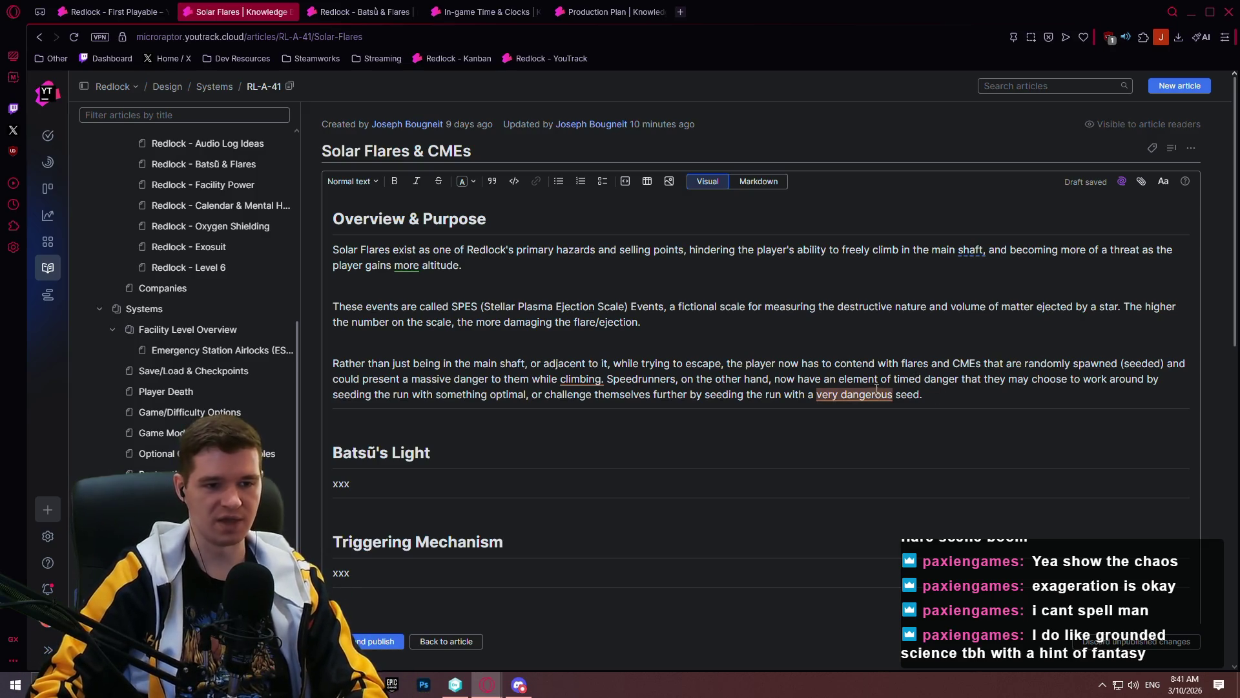
# - Put the caret in the 'xxx' placeholder under Batsū's Light and check the adjacent lines
pyautogui.scroll(-1, 968, 401)
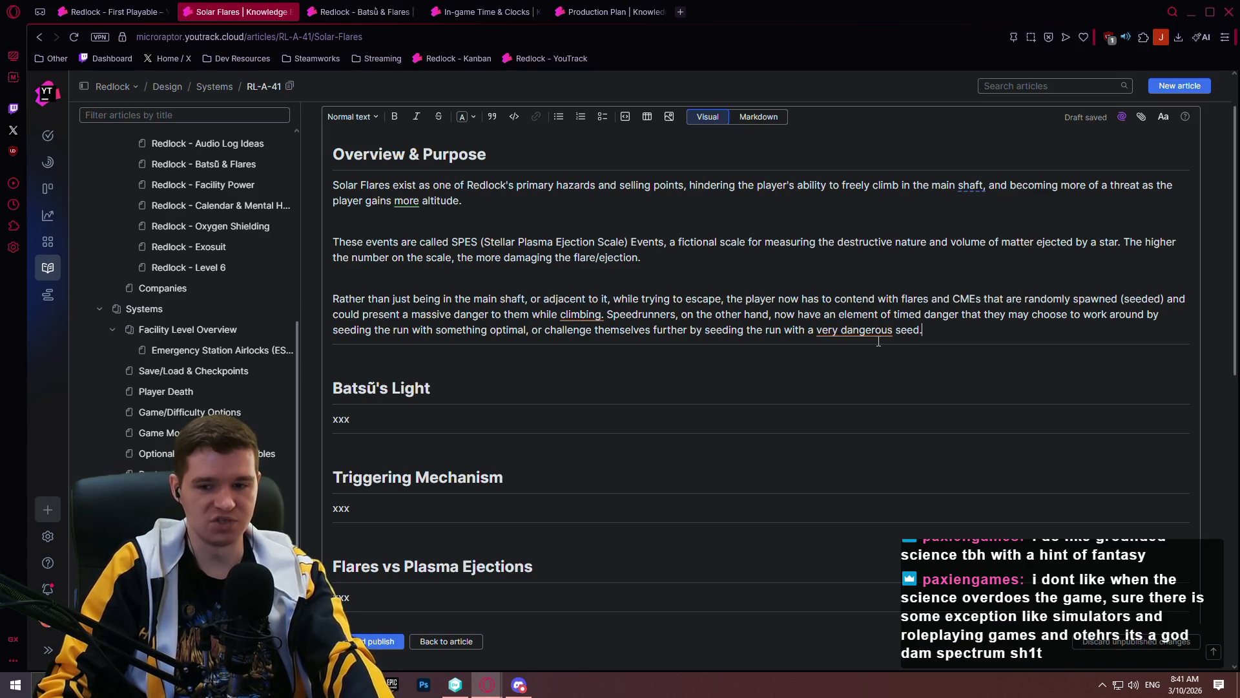
pyautogui.moveTo(858, 339)
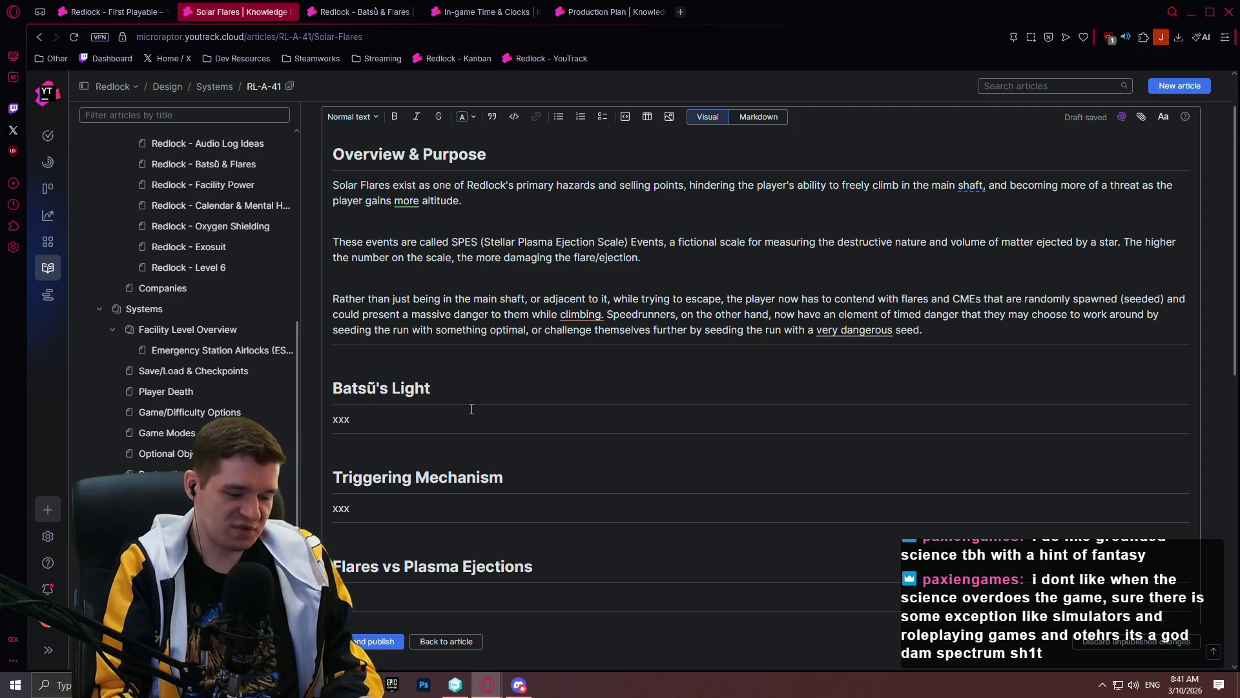
pyautogui.click(471, 409)
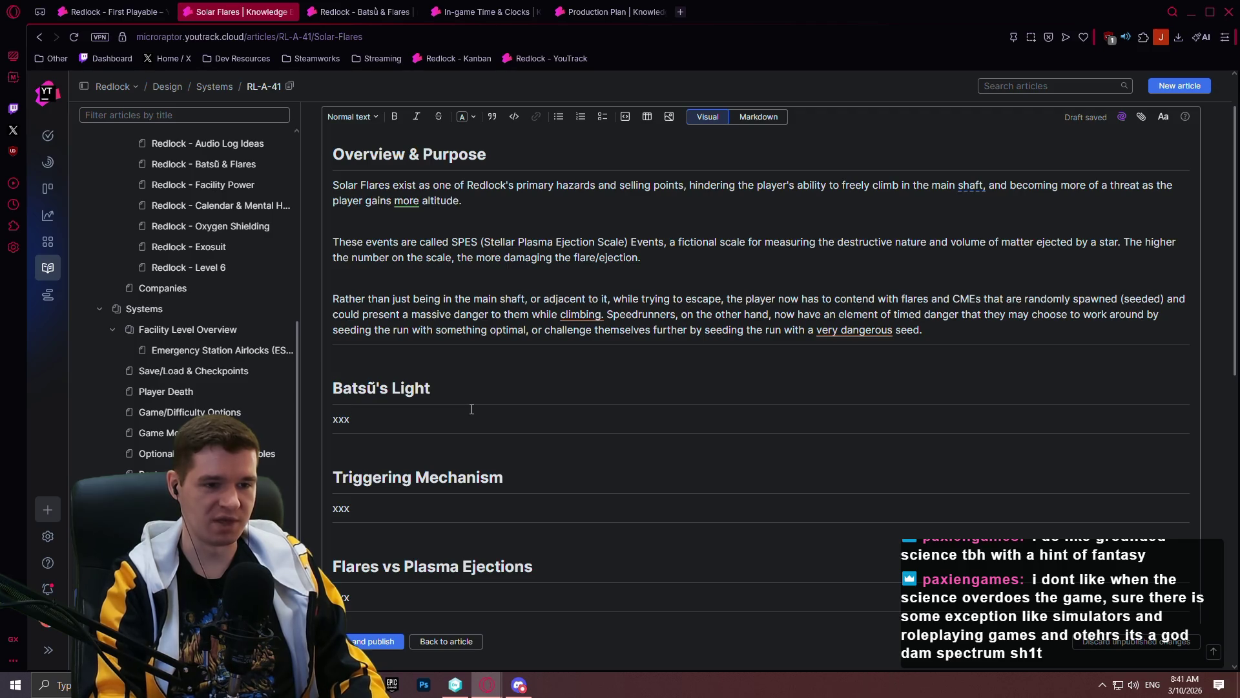
pyautogui.press('Home')
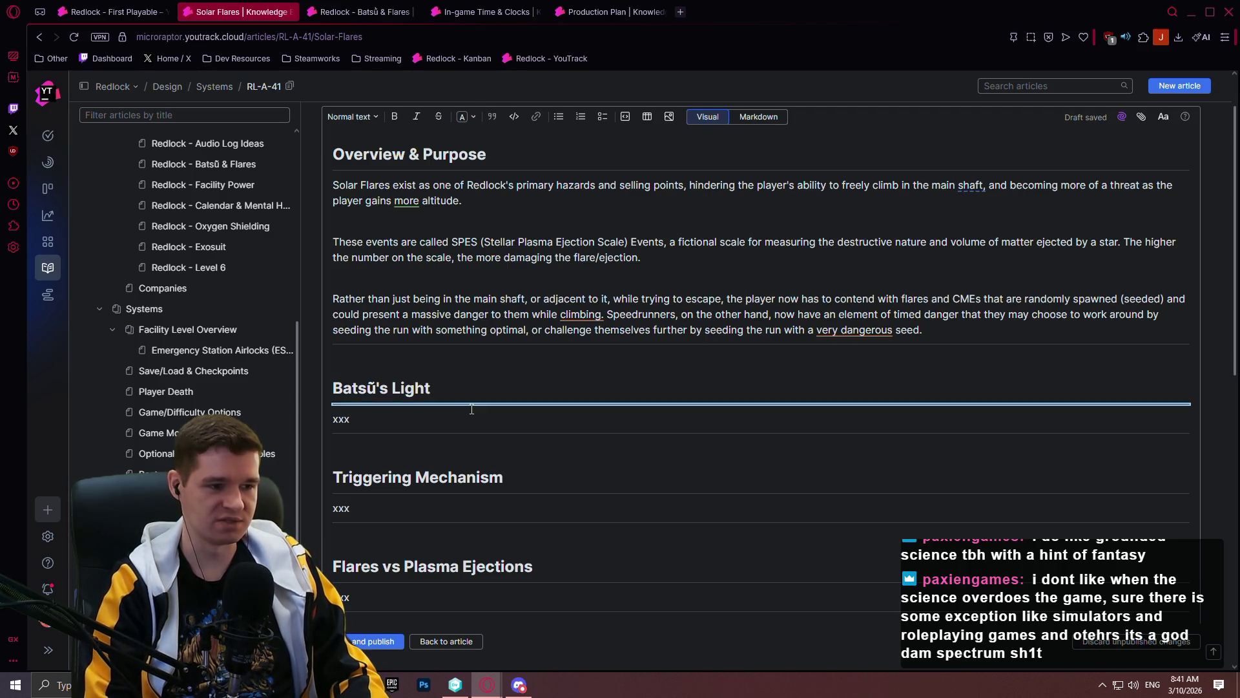
pyautogui.press('Down')
pyautogui.press('Down')
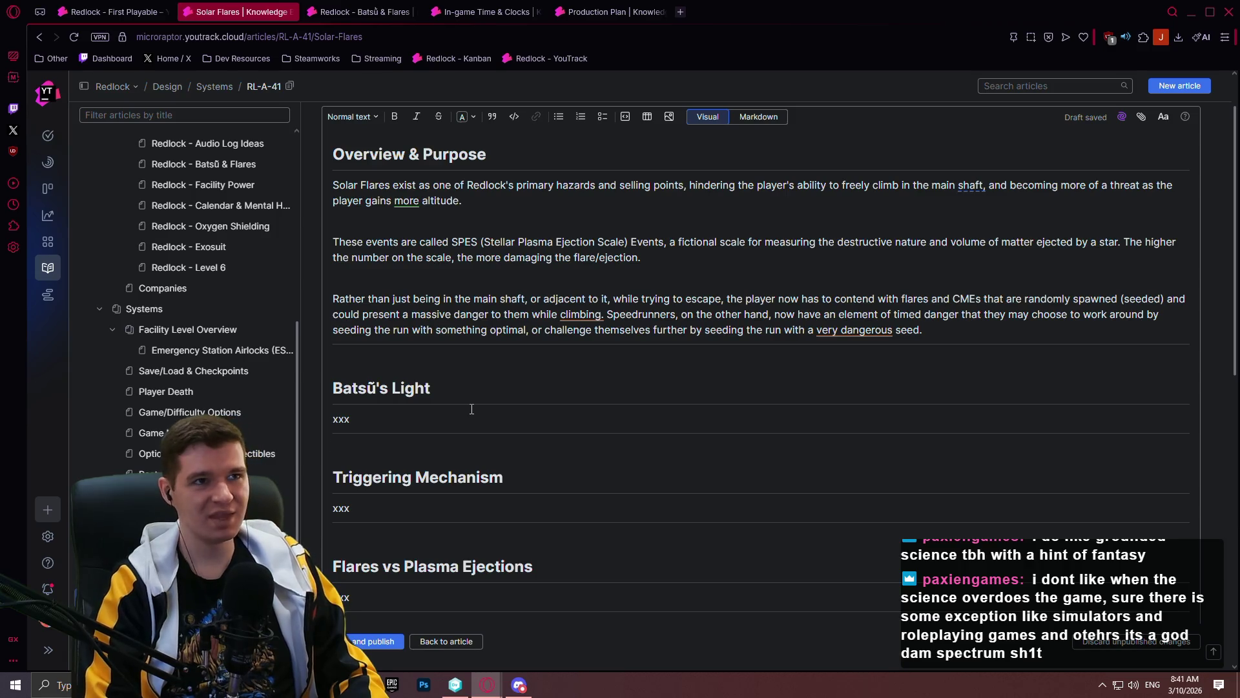
pyautogui.press('Up')
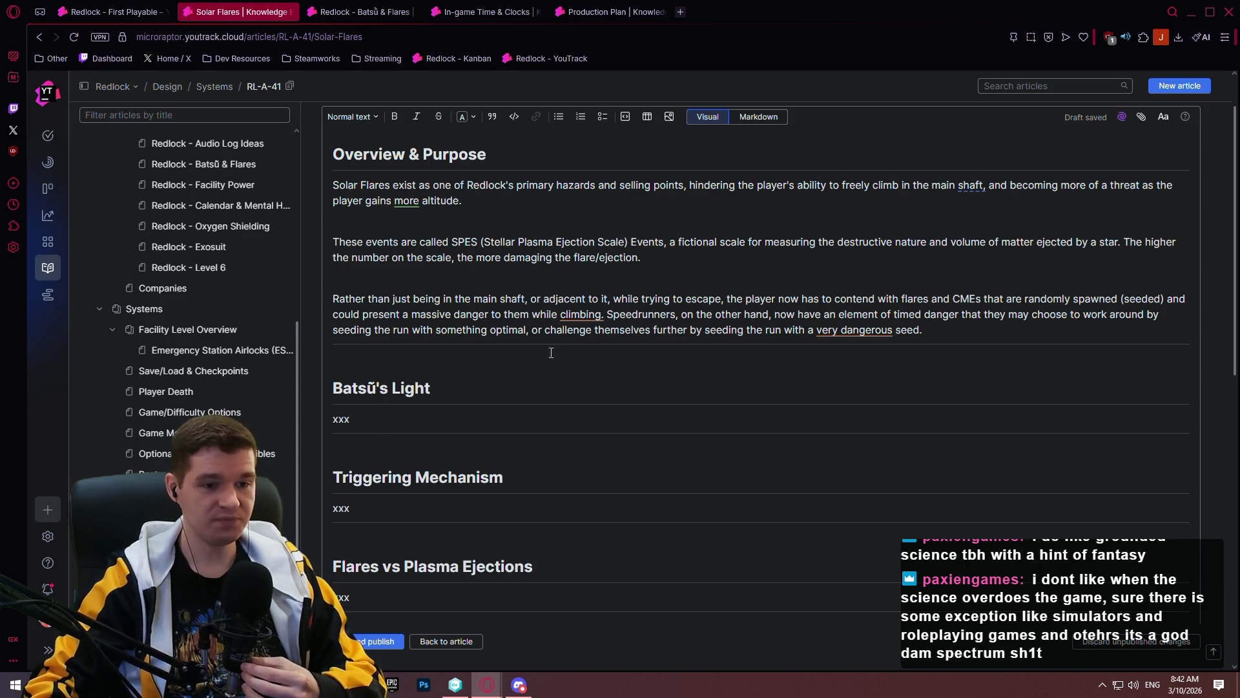
# - Bring up the Windows Start menu over the article
pyautogui.scroll(-3, 570, 366)
pyautogui.scroll(4, 376, 448)
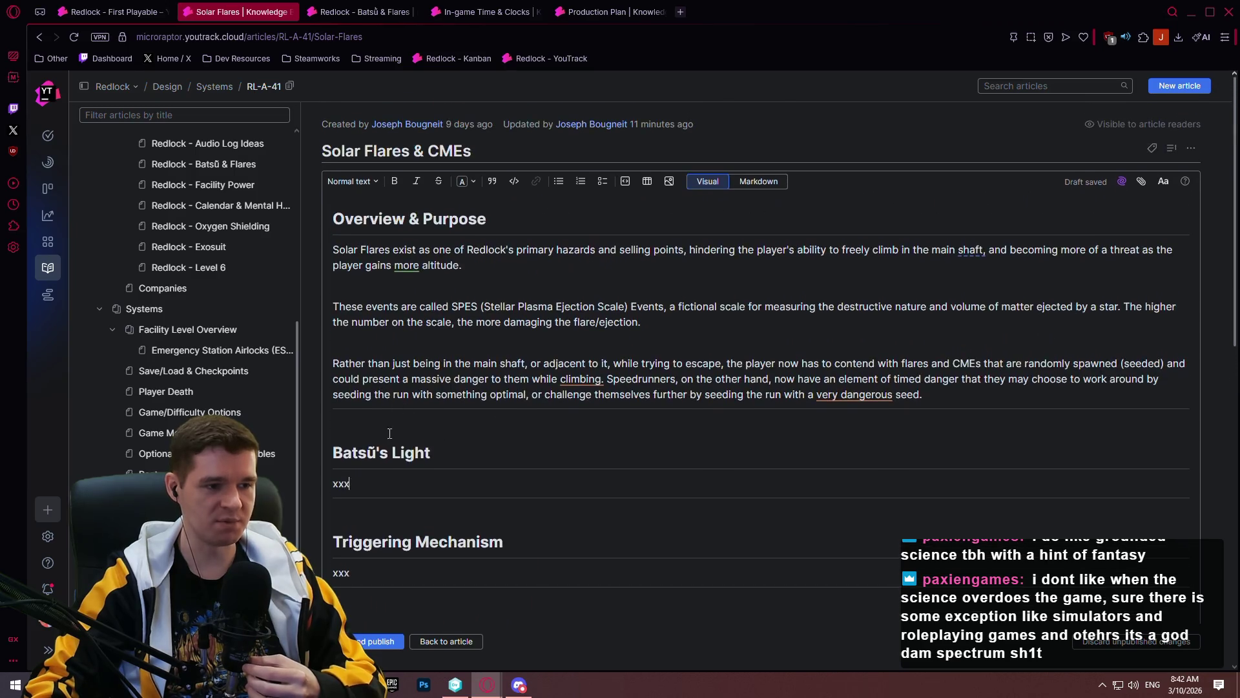
pyautogui.scroll(-3, 376, 448)
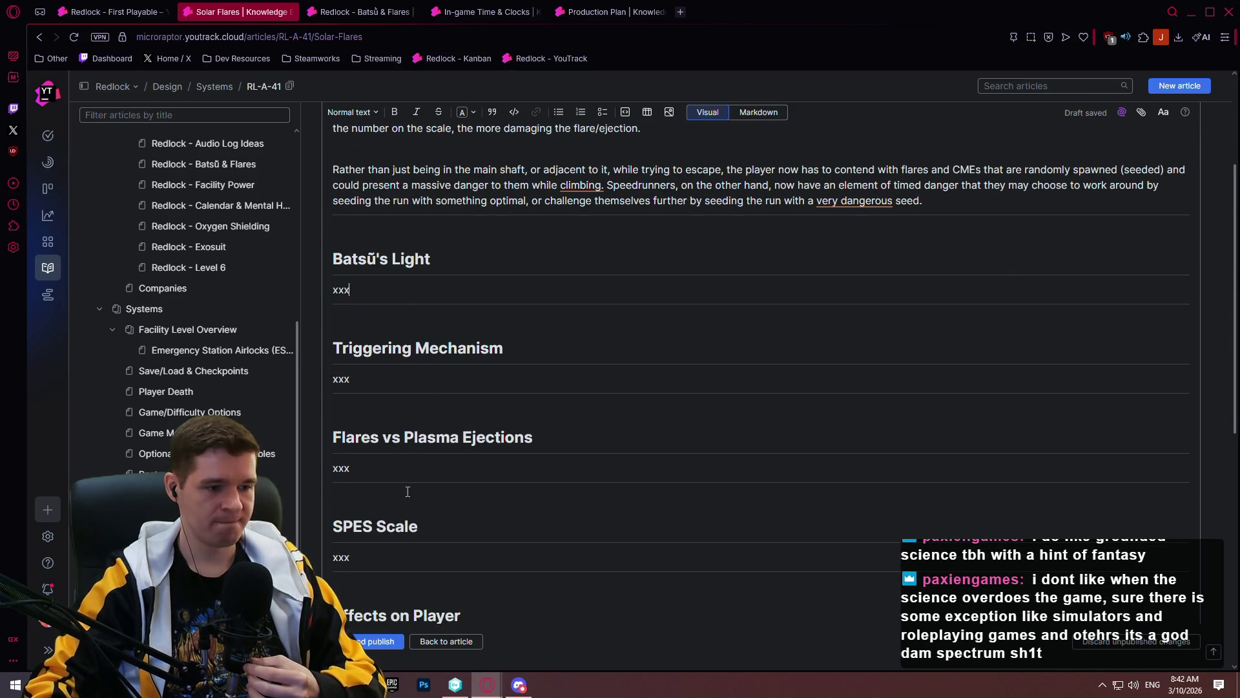
pyautogui.press('super')
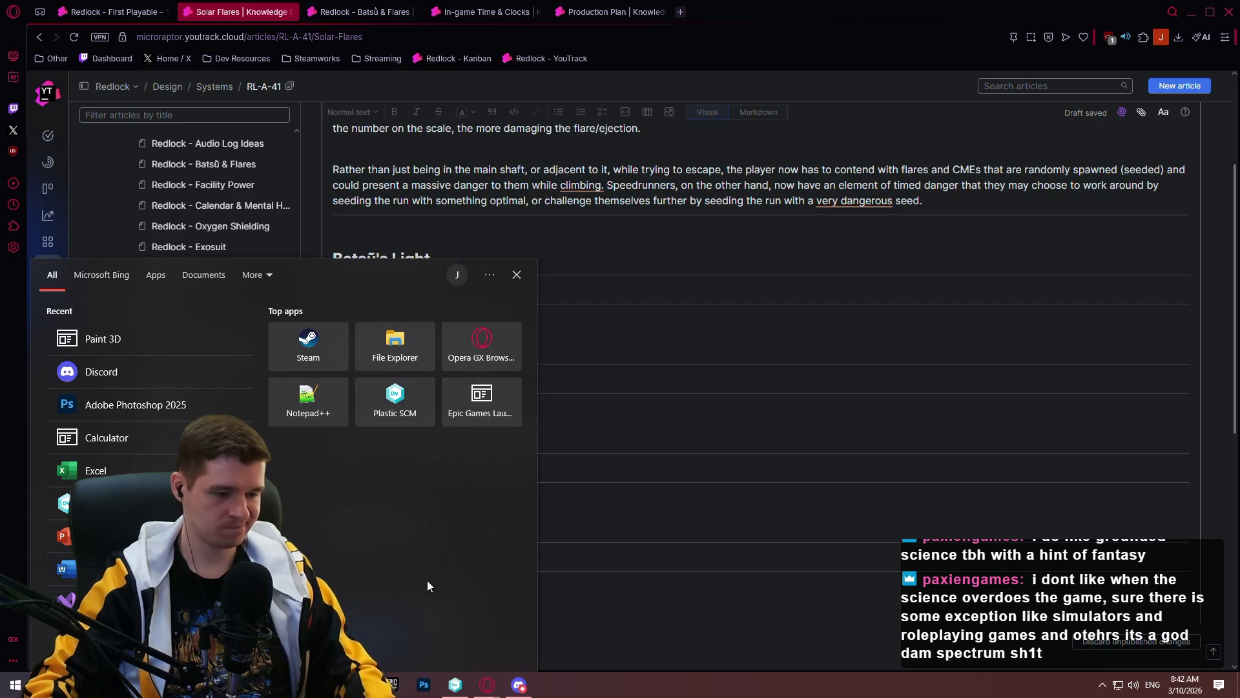
# - Launch Paint 3D on a new canvas and fill it entirely with dark grey
pyautogui.write('pai')
pyautogui.press('Return')
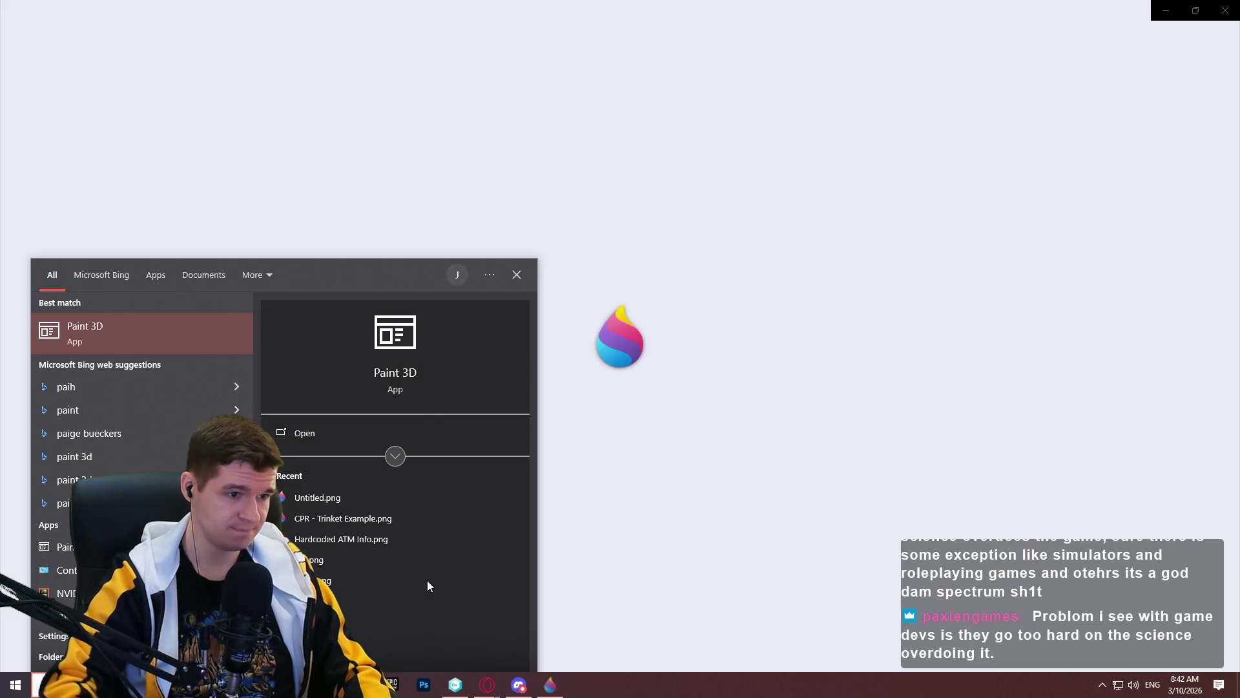
pyautogui.click(642, 236)
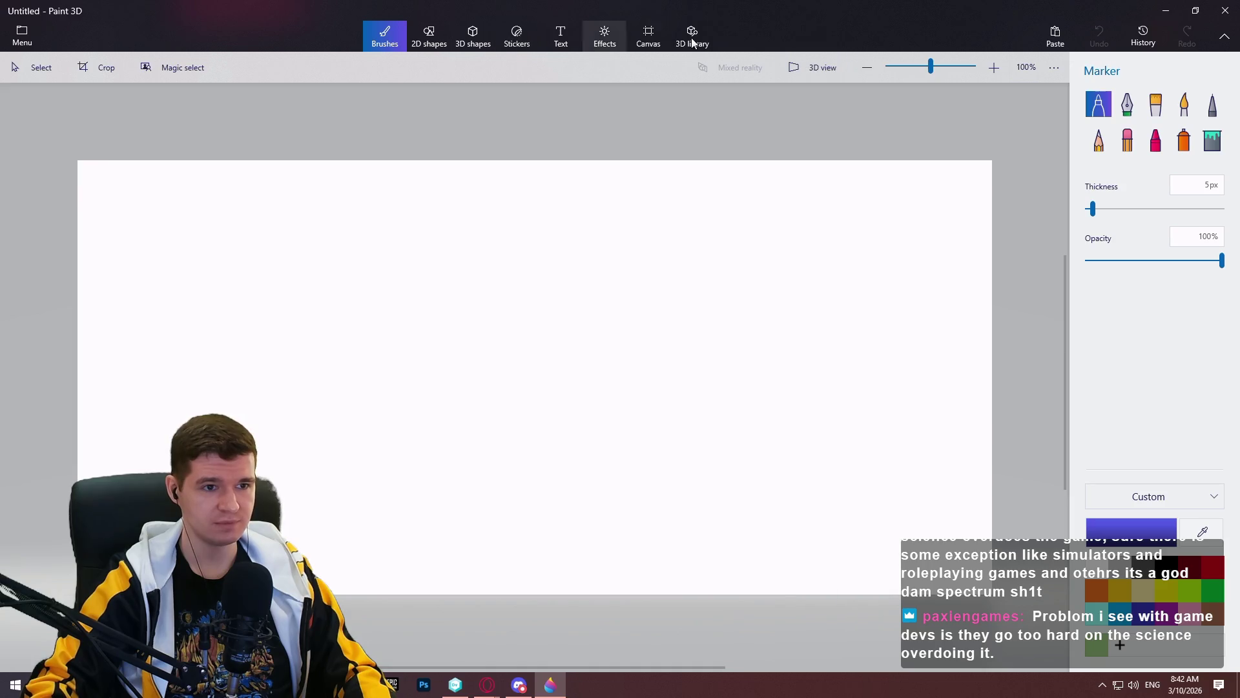
pyautogui.click(648, 37)
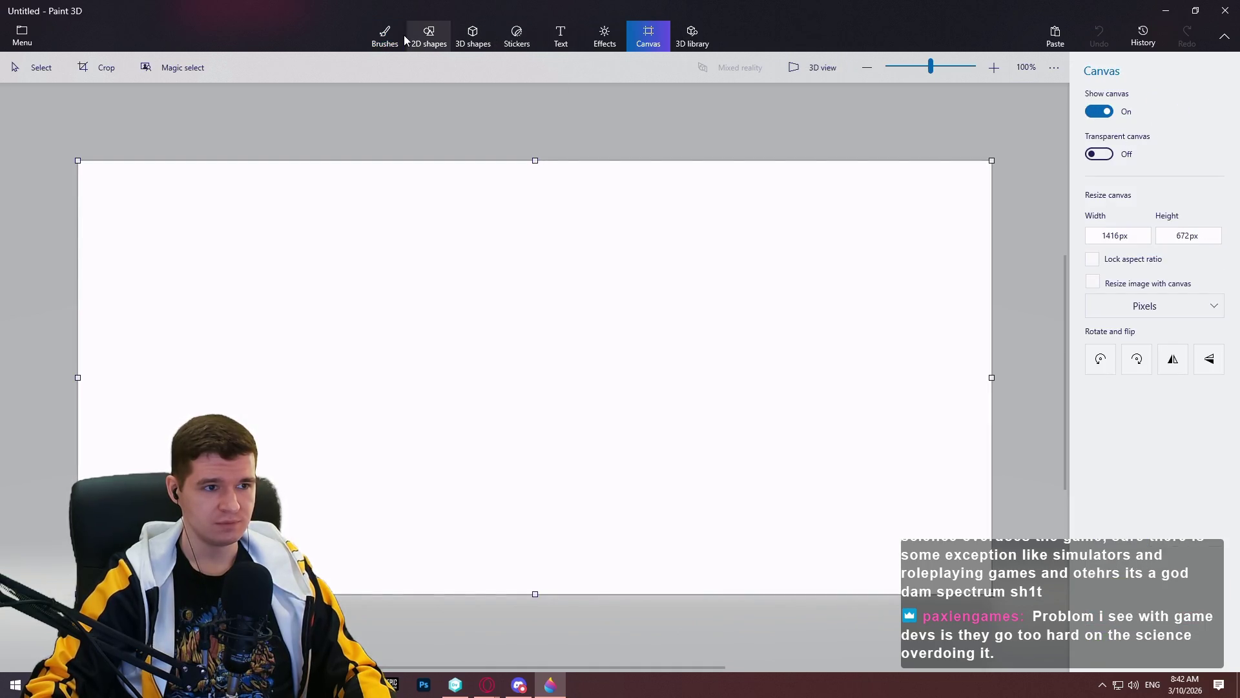
pyautogui.click(385, 37)
pyautogui.click(1213, 139)
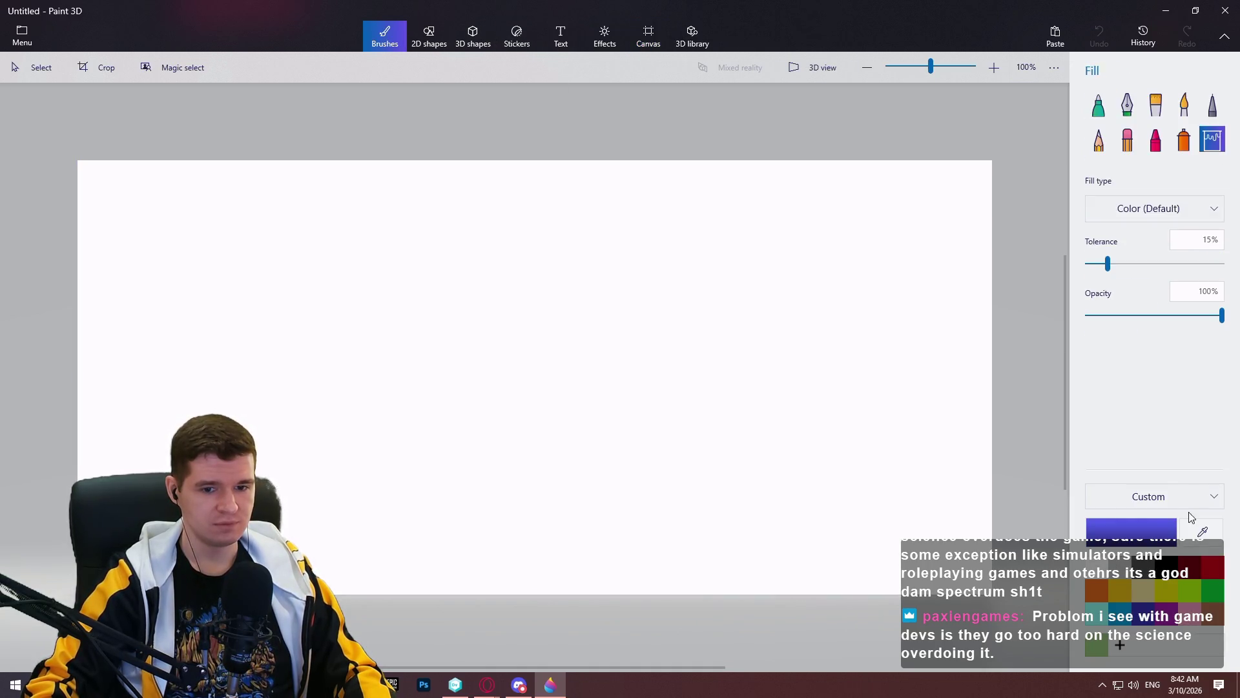
pyautogui.click(1137, 565)
pyautogui.click(665, 390)
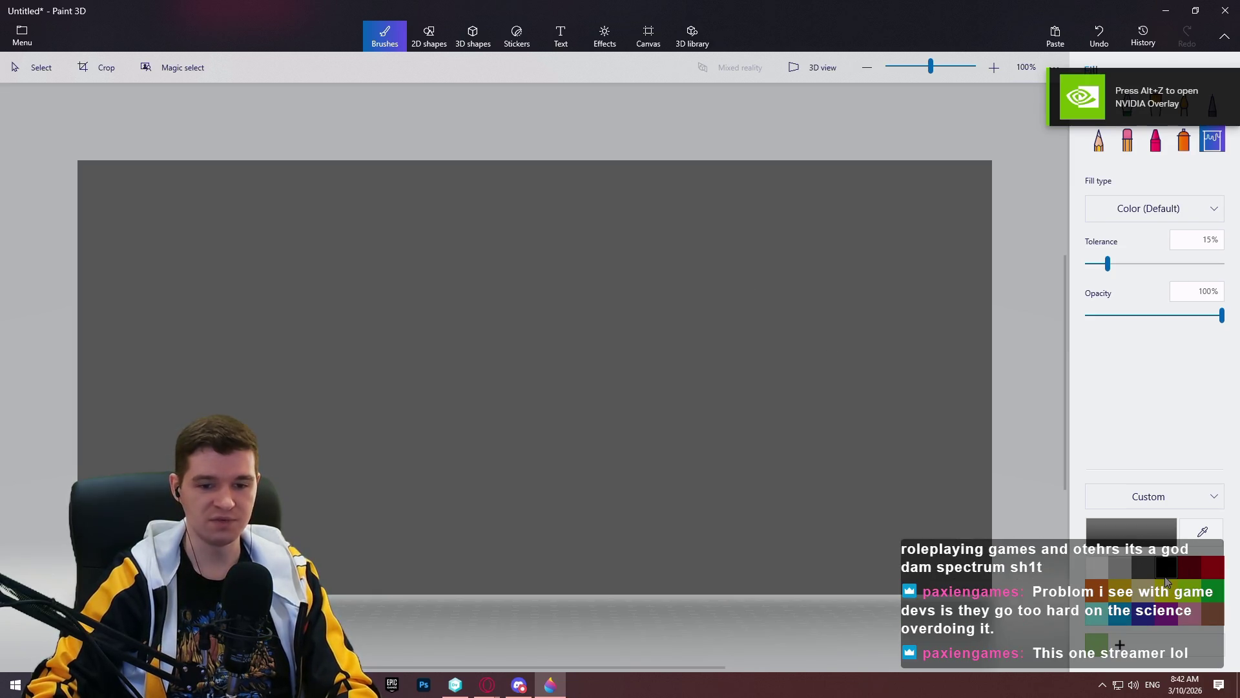
# - Draw the shaft's outline with a near-black marker
pyautogui.click(1142, 568)
pyautogui.click(1098, 104)
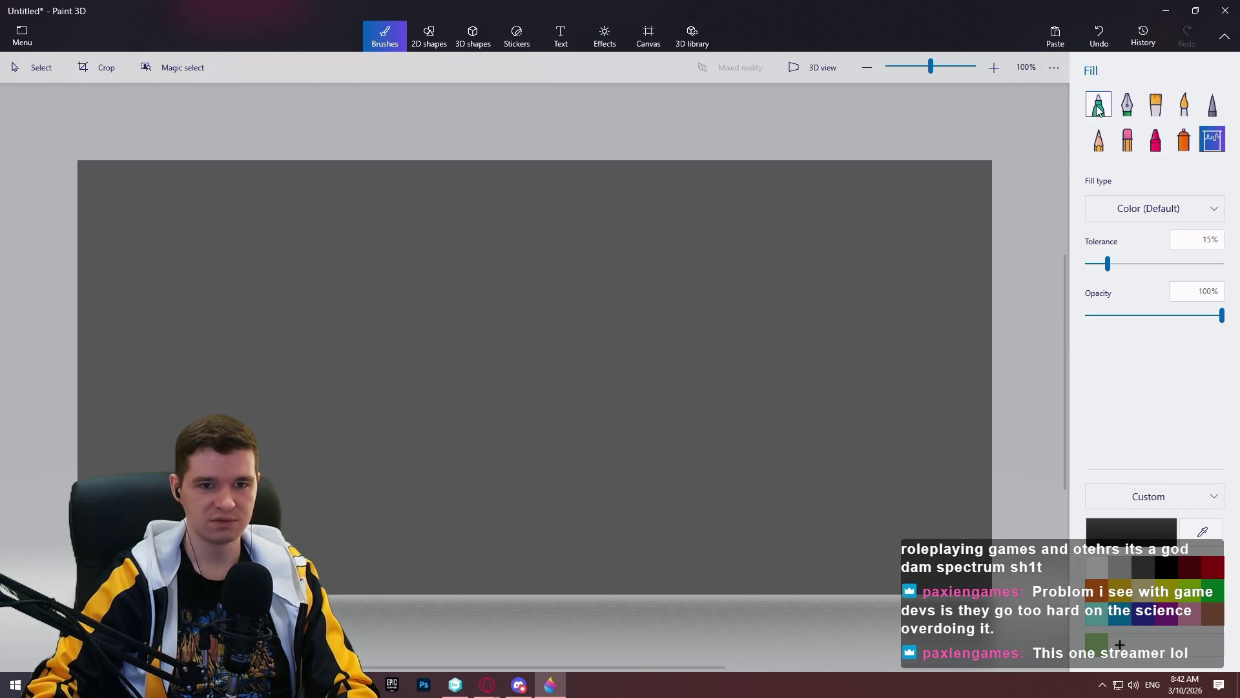
pyautogui.moveTo(361, 249)
pyautogui.mouseDown()
pyautogui.moveTo(421, 244)
pyautogui.moveTo(421, 543)
pyautogui.moveTo(515, 542)
pyautogui.moveTo(500, 241)
pyautogui.moveTo(579, 238)
pyautogui.mouseUp()
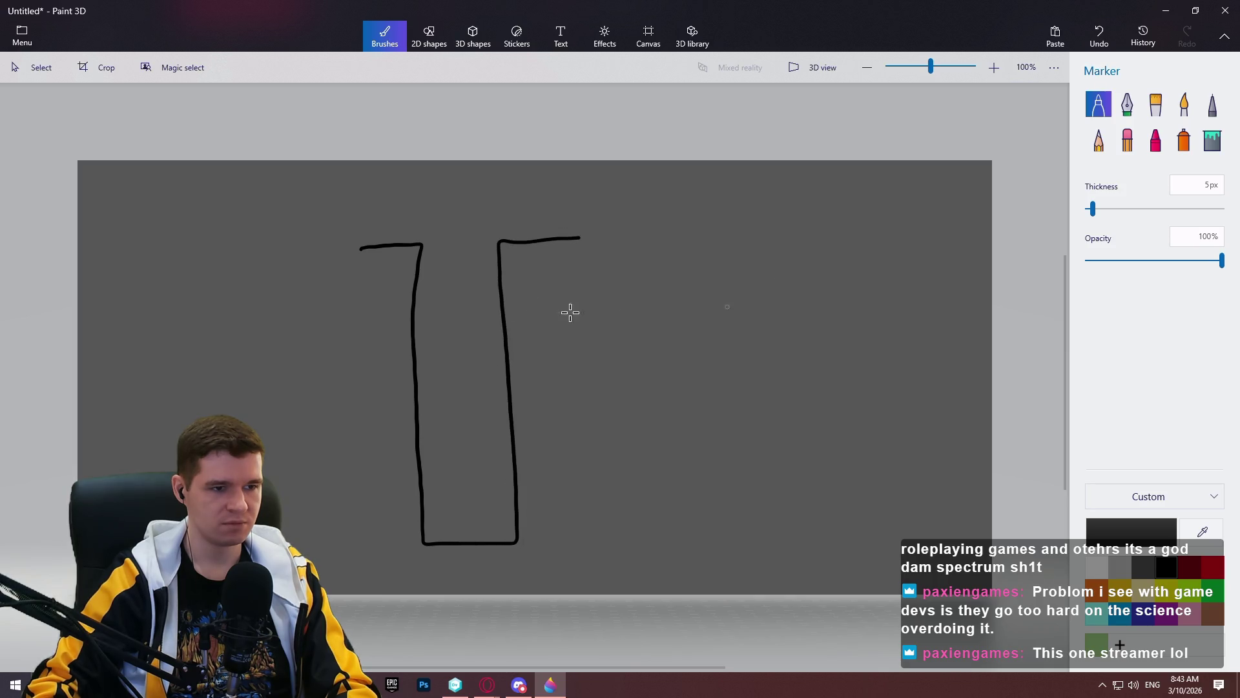
# - Sketch a small yellow marker sun above the shaft opening
pyautogui.click(32, 67)
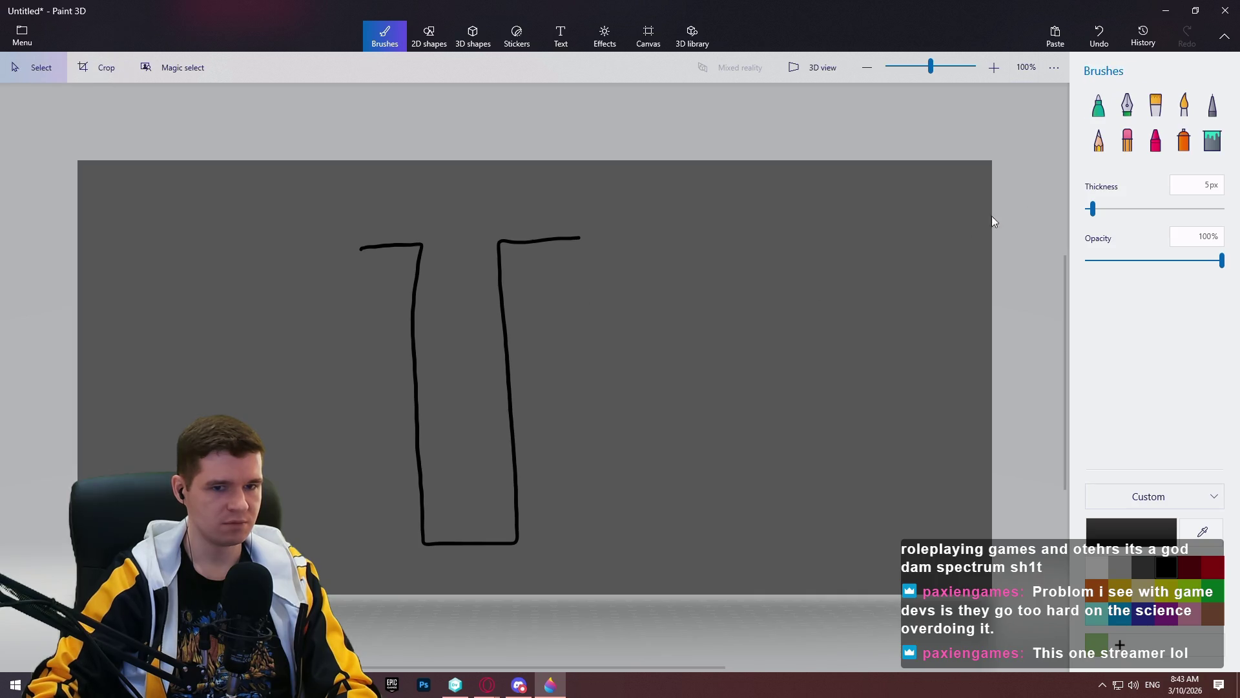
pyautogui.click(1098, 104)
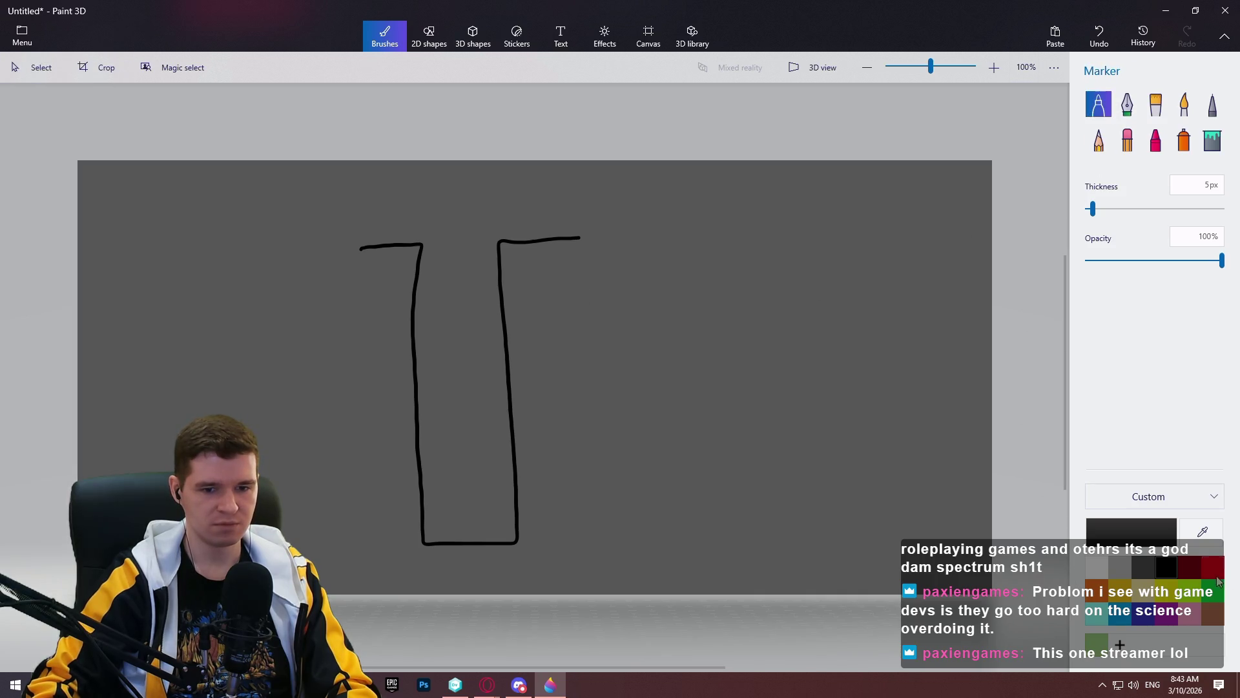
pyautogui.click(1113, 593)
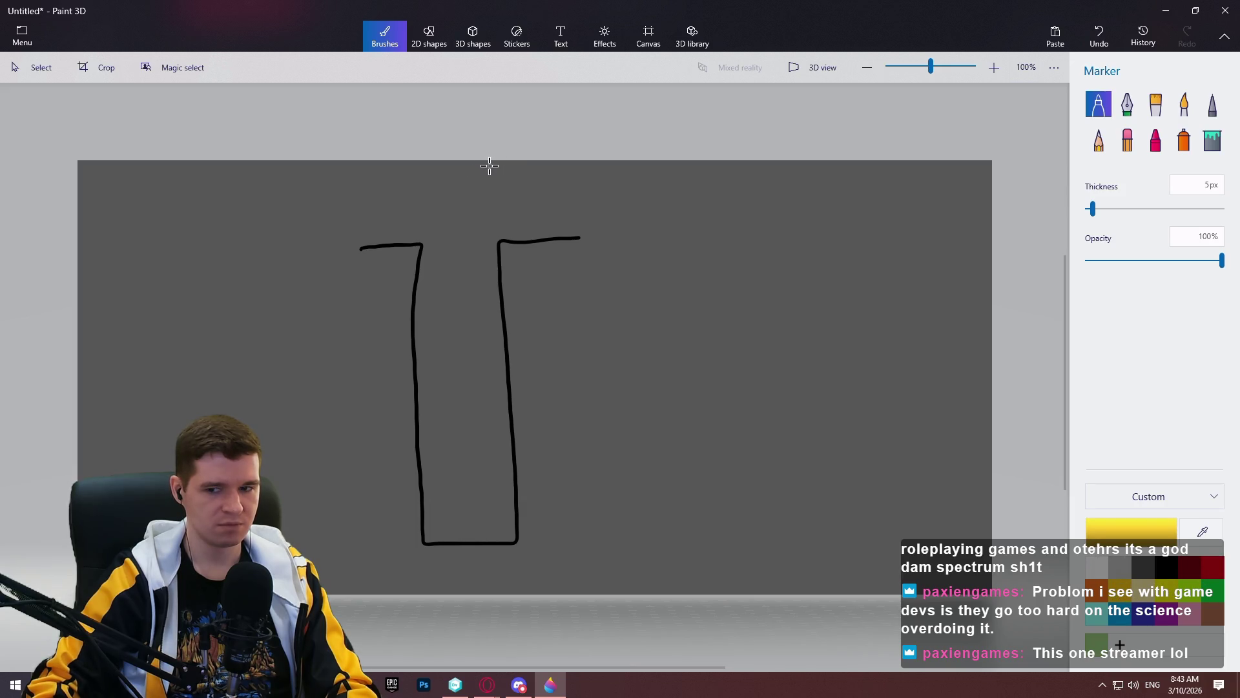
pyautogui.moveTo(484, 166)
pyautogui.mouseDown()
pyautogui.moveTo(471, 174)
pyautogui.moveTo(508, 199)
pyautogui.moveTo(514, 166)
pyautogui.moveTo(461, 192)
pyautogui.moveTo(477, 211)
pyautogui.moveTo(507, 212)
pyautogui.moveTo(531, 161)
pyautogui.moveTo(451, 170)
pyautogui.mouseUp()
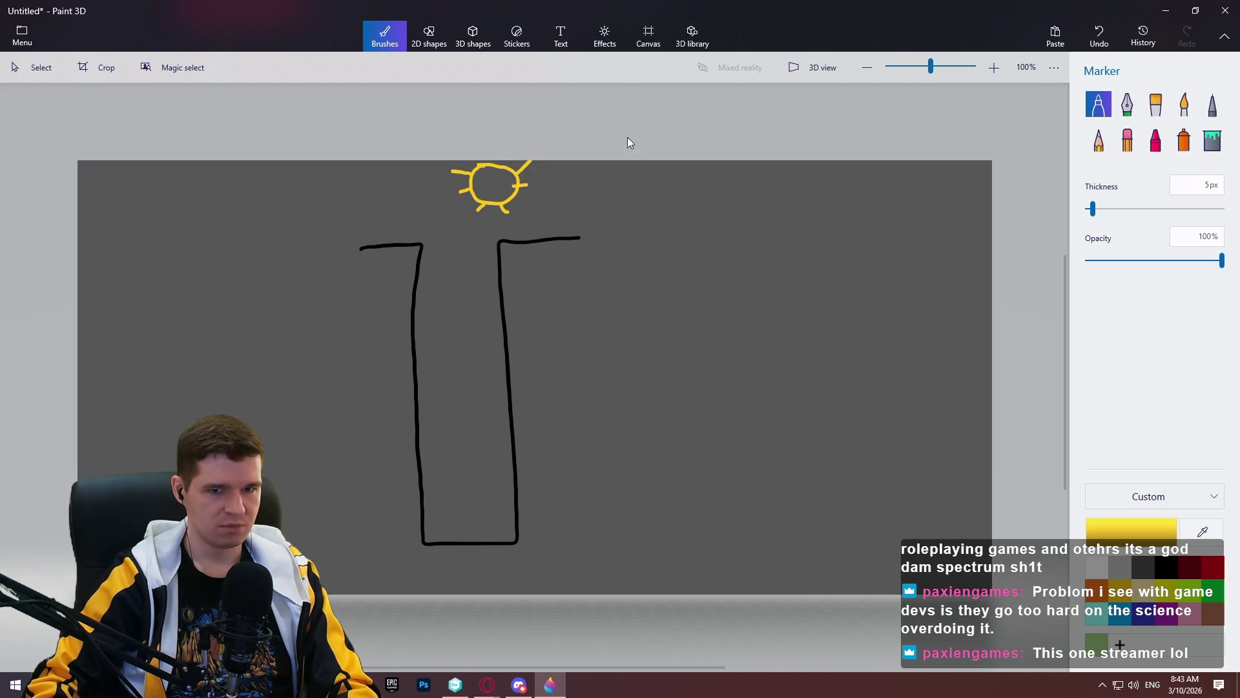
# - Draw a thick yellow straight line diagonally inside the shaft as a light beam
pyautogui.click(429, 37)
pyautogui.click(1098, 119)
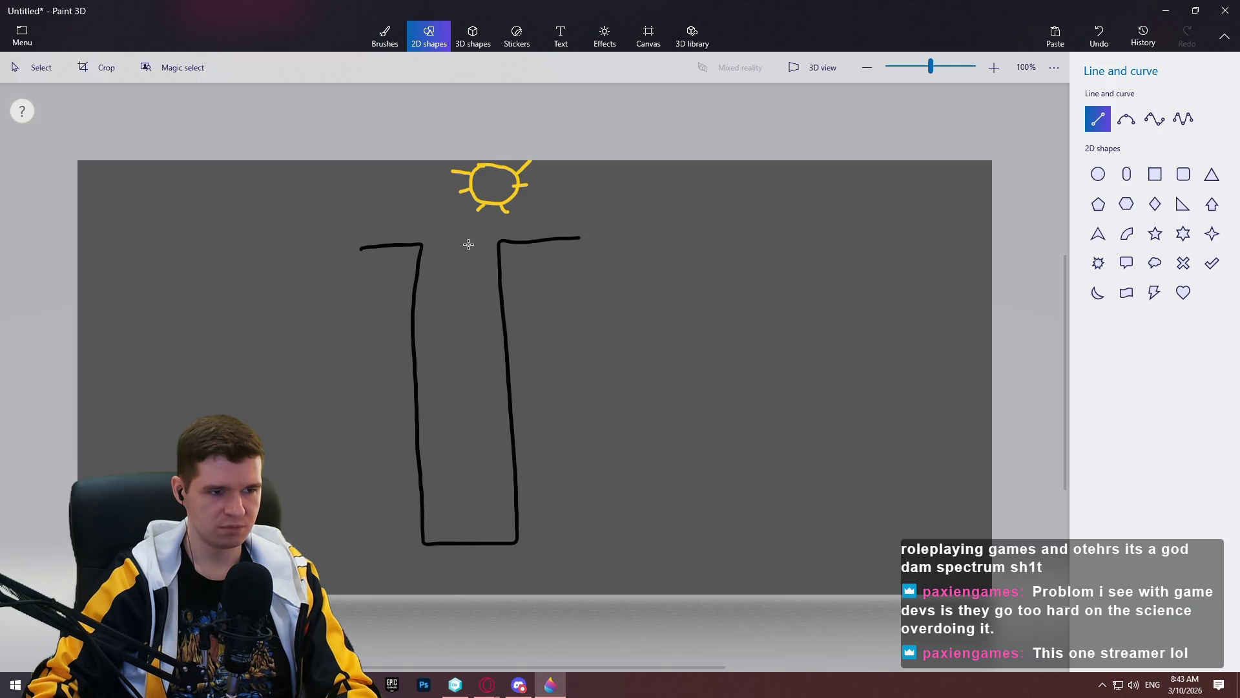
pyautogui.moveTo(461, 243); pyautogui.dragTo(425, 499)
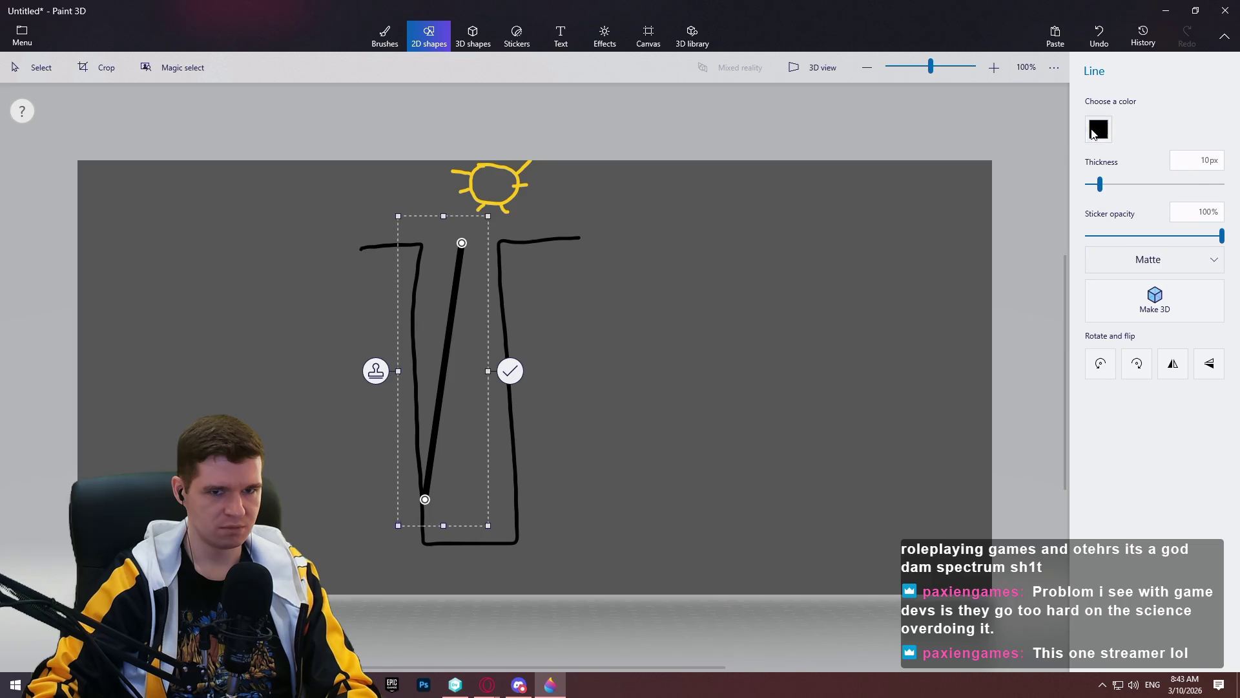
pyautogui.click(1093, 133)
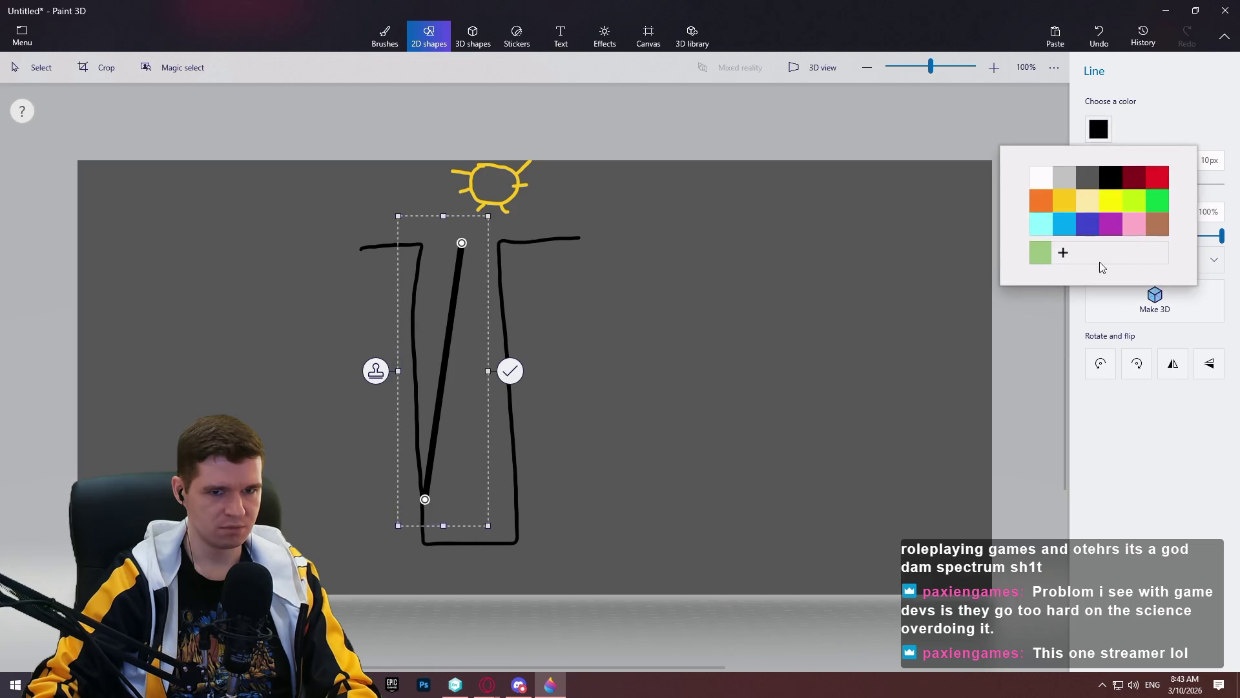
pyautogui.click(1074, 208)
pyautogui.moveTo(460, 247)
pyautogui.mouseDown()
pyautogui.moveTo(470, 276)
pyautogui.moveTo(456, 230)
pyautogui.moveTo(494, 284)
pyautogui.mouseUp()
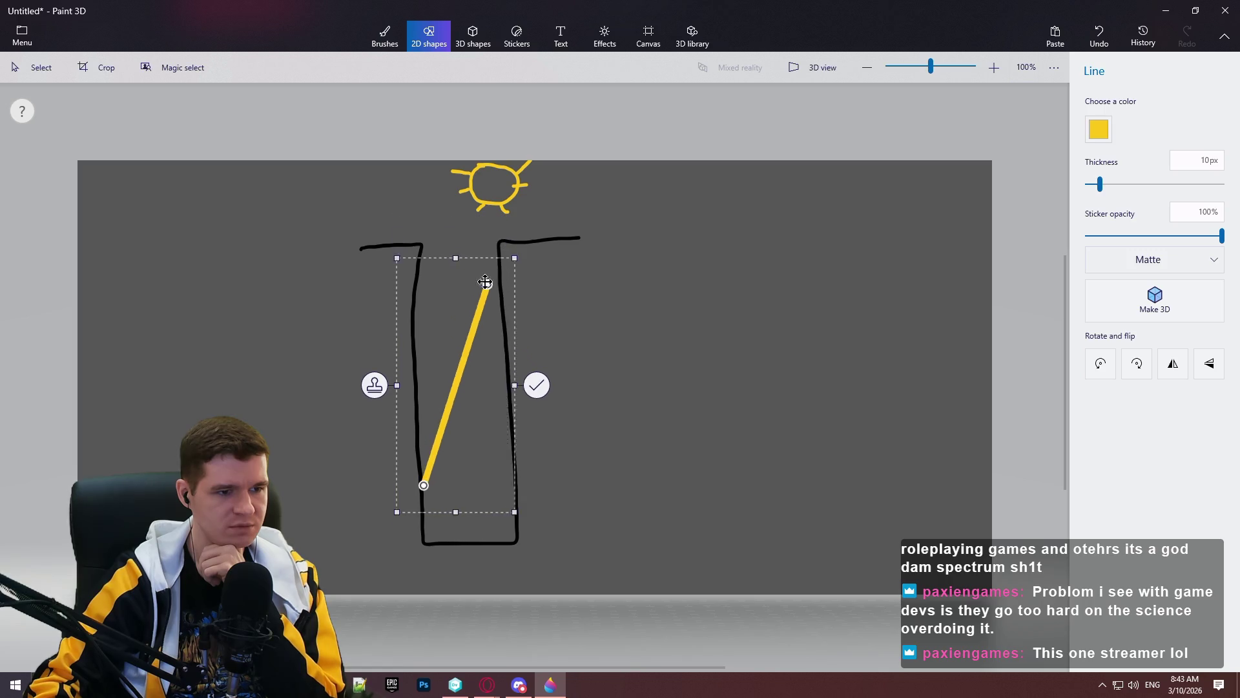
pyautogui.moveTo(494, 314)
pyautogui.mouseDown()
pyautogui.moveTo(481, 278)
pyautogui.moveTo(425, 252)
pyautogui.moveTo(493, 244)
pyautogui.moveTo(463, 239)
pyautogui.mouseUp()
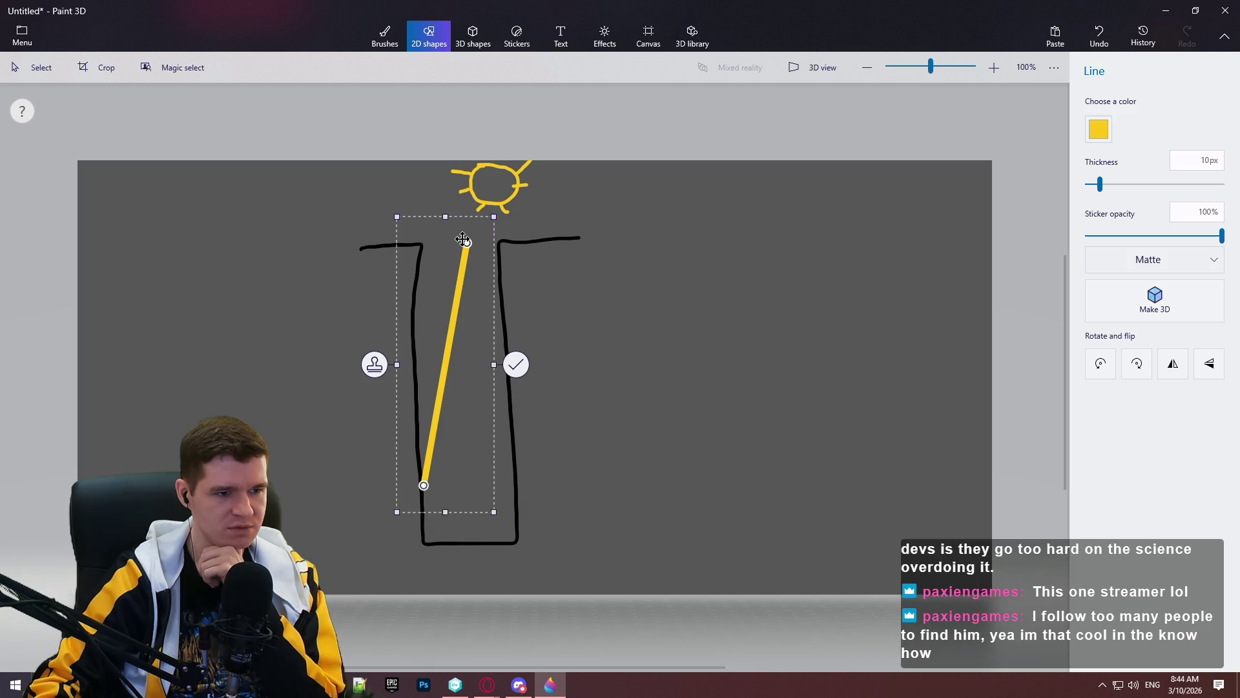
# - Adjust the yellow beam's endpoints to the shaft's top-right rim and bottom-left floor, then commit it
pyautogui.moveTo(463, 241)
pyautogui.mouseDown()
pyautogui.moveTo(426, 243)
pyautogui.moveTo(475, 245)
pyautogui.moveTo(463, 245)
pyautogui.mouseUp()
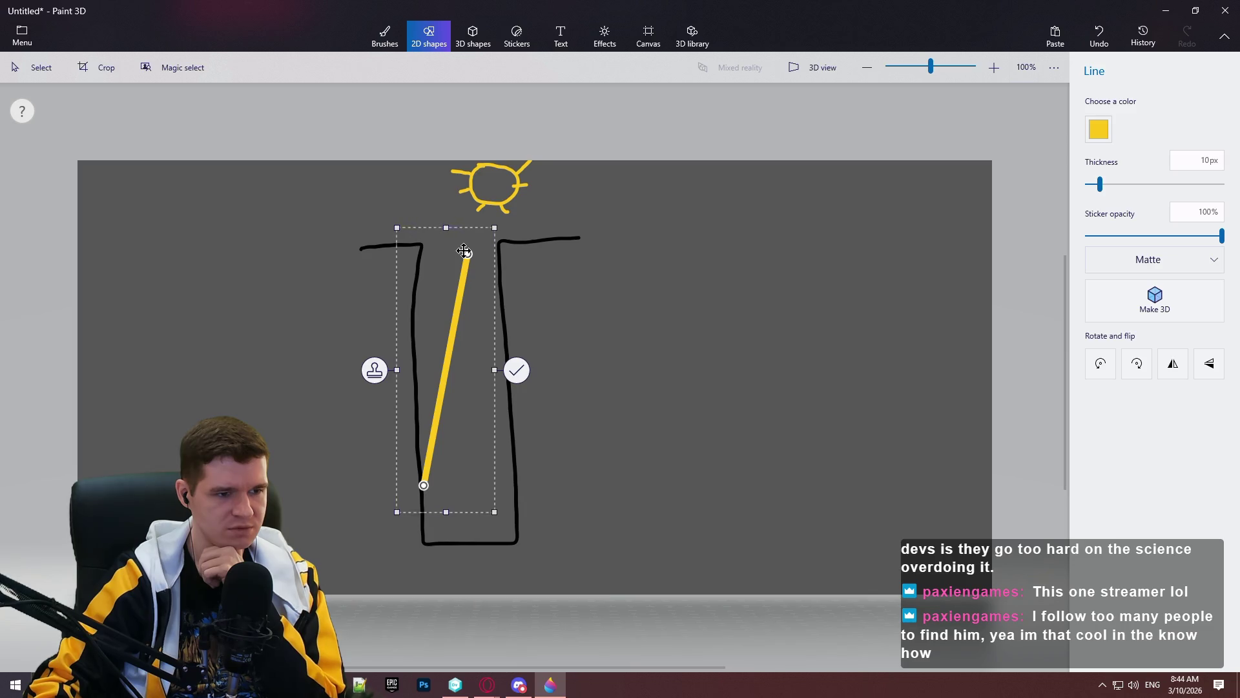
pyautogui.moveTo(464, 252)
pyautogui.mouseDown()
pyautogui.moveTo(478, 200)
pyautogui.moveTo(498, 336)
pyautogui.moveTo(503, 324)
pyautogui.mouseUp()
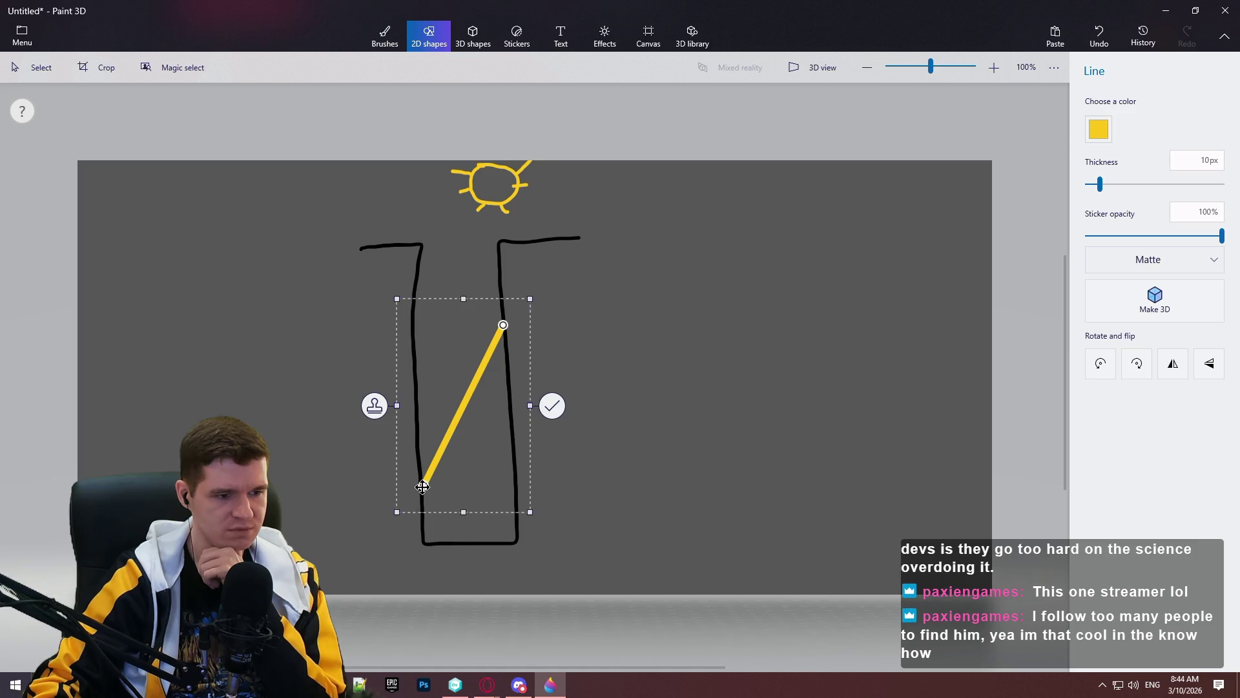
pyautogui.moveTo(438, 537); pyautogui.dragTo(440, 524)
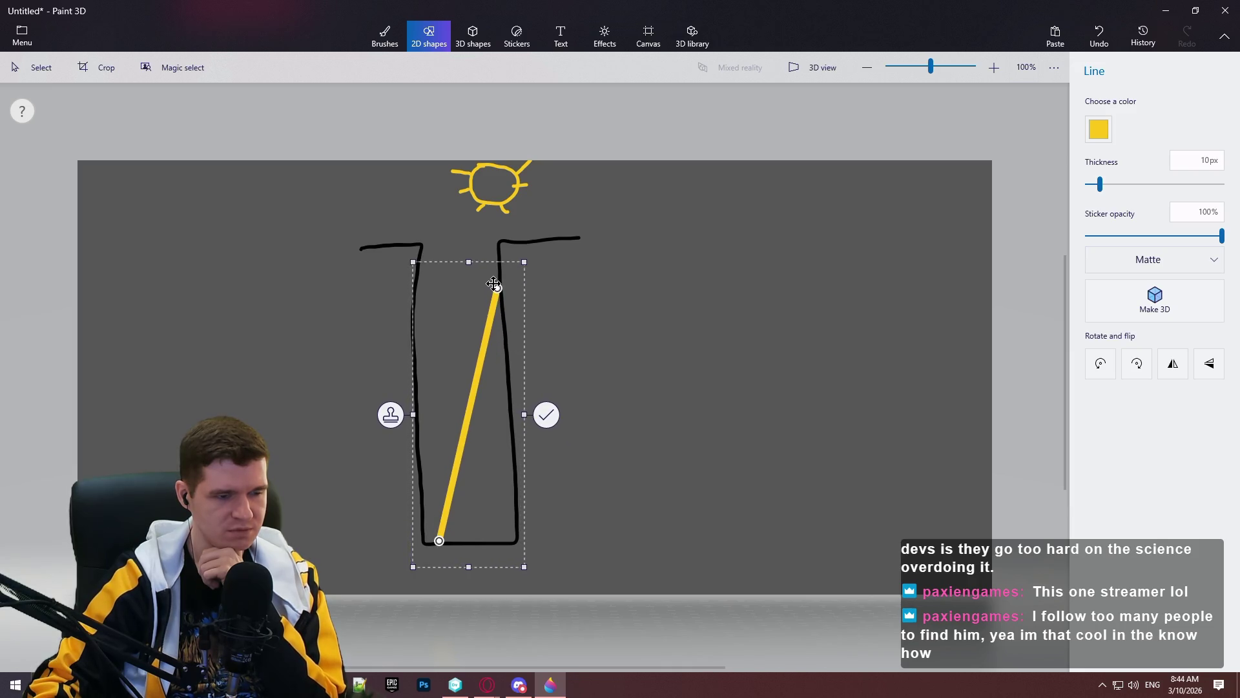
pyautogui.moveTo(481, 276)
pyautogui.mouseDown()
pyautogui.moveTo(471, 249)
pyautogui.moveTo(492, 286)
pyautogui.moveTo(480, 396)
pyautogui.mouseUp()
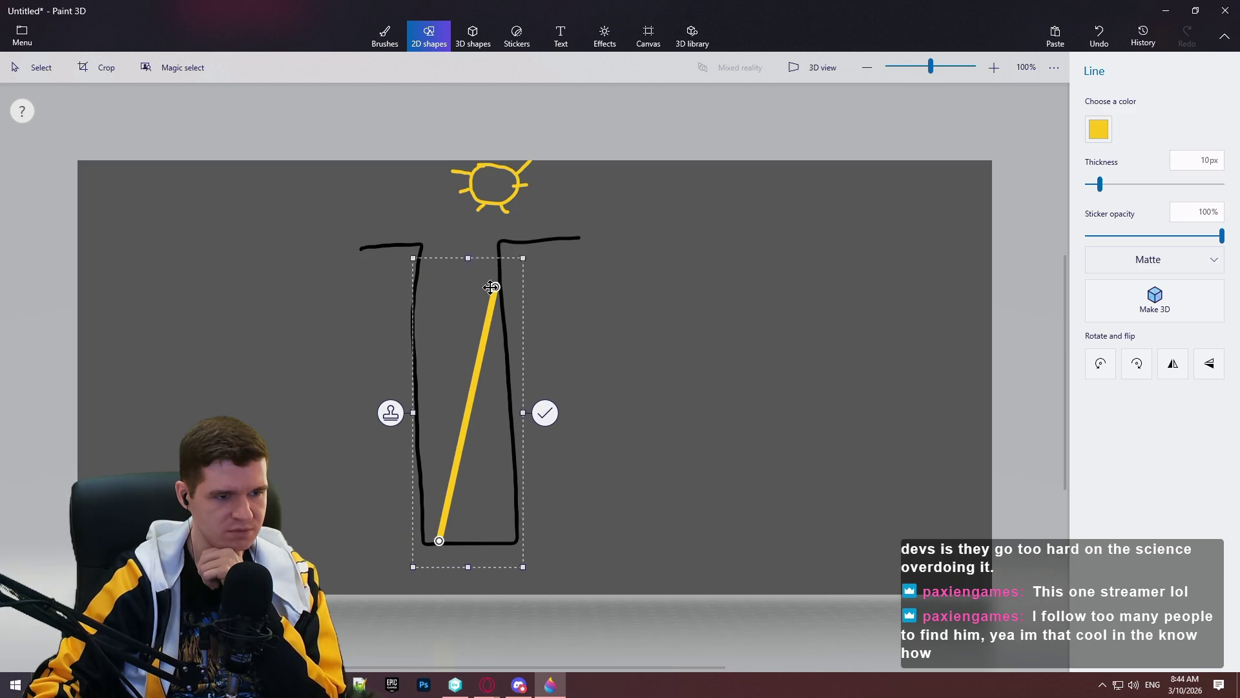
pyautogui.moveTo(497, 331); pyautogui.dragTo(495, 310)
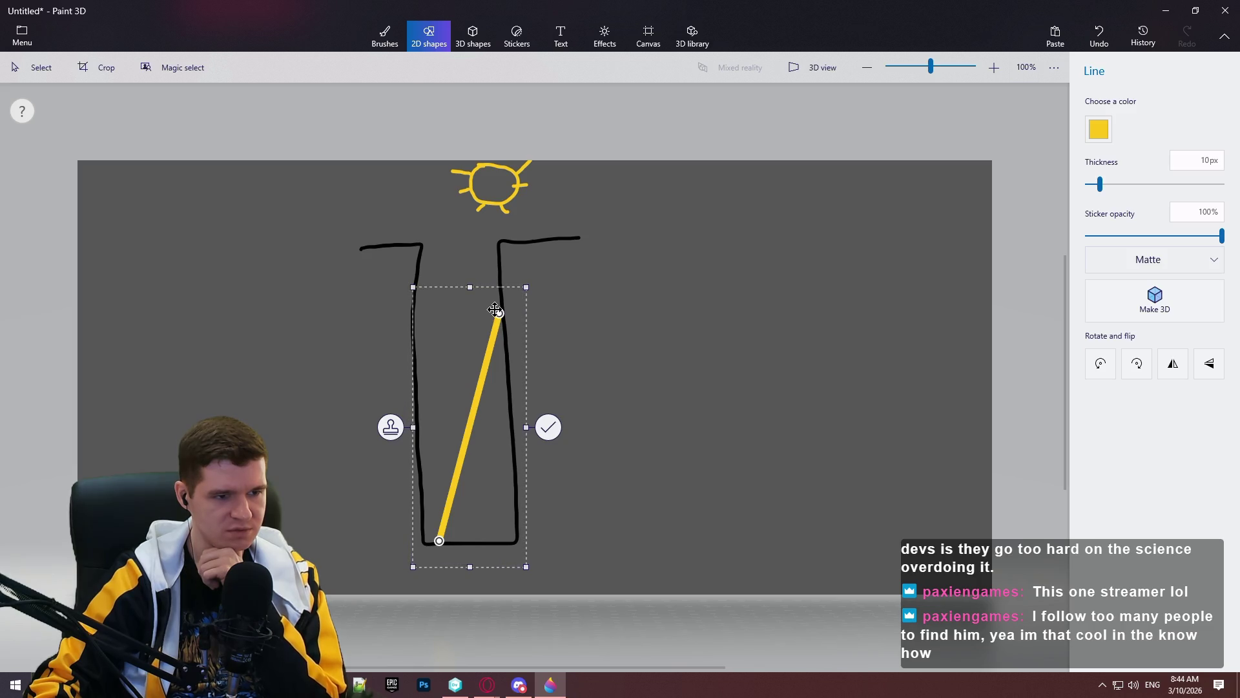
pyautogui.moveTo(495, 303); pyautogui.dragTo(494, 272)
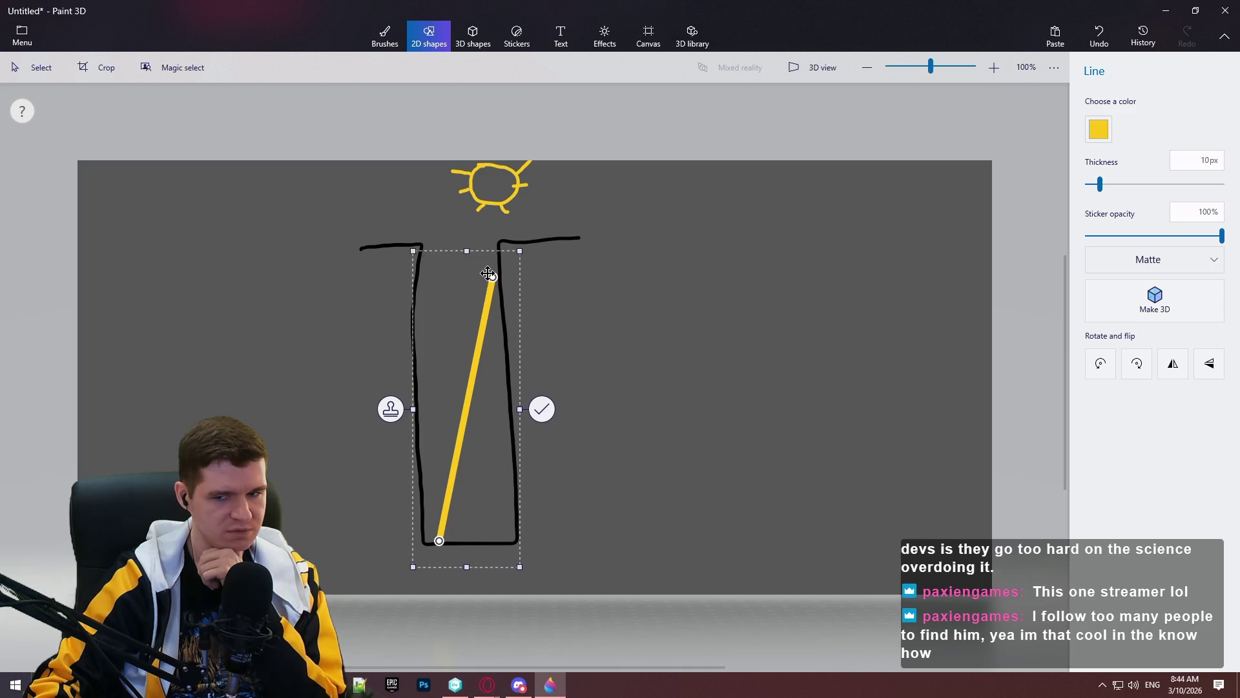
pyautogui.moveTo(489, 274); pyautogui.dragTo(483, 278)
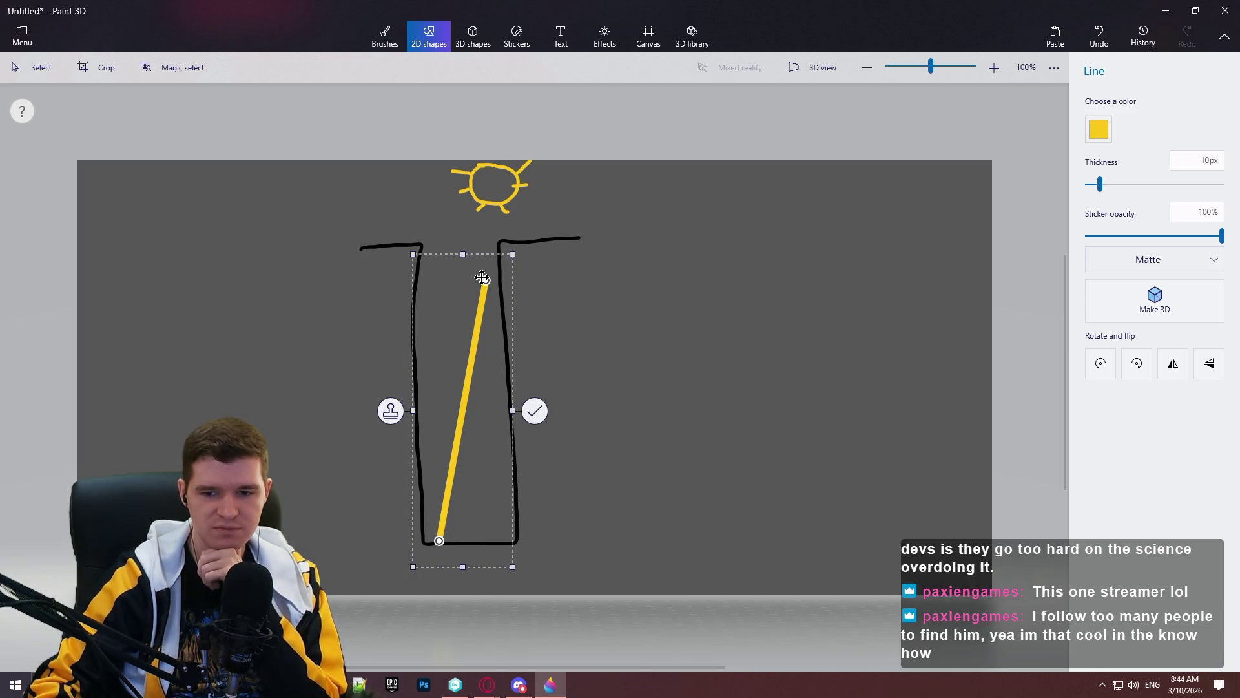
pyautogui.moveTo(483, 278)
pyautogui.mouseDown()
pyautogui.moveTo(491, 245)
pyautogui.moveTo(460, 265)
pyautogui.moveTo(490, 244)
pyautogui.moveTo(463, 248)
pyautogui.mouseUp()
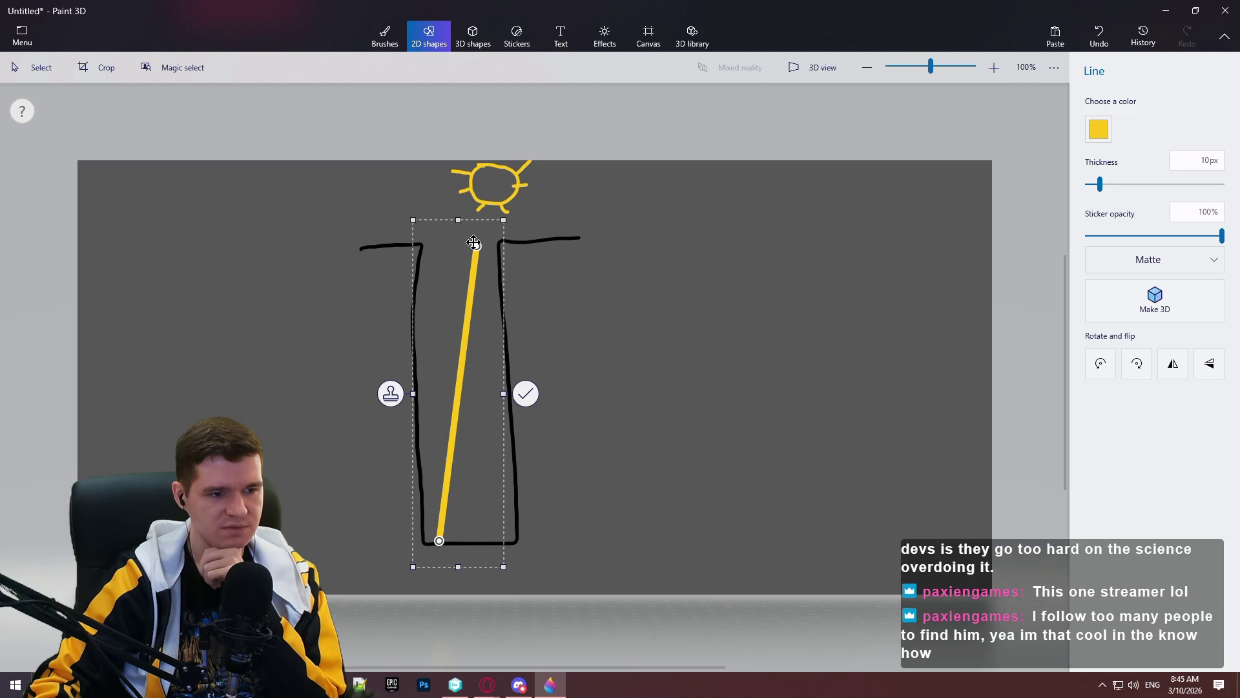
pyautogui.moveTo(473, 243)
pyautogui.mouseDown()
pyautogui.moveTo(488, 321)
pyautogui.moveTo(504, 325)
pyautogui.moveTo(479, 321)
pyautogui.moveTo(493, 239)
pyautogui.moveTo(477, 240)
pyautogui.mouseUp()
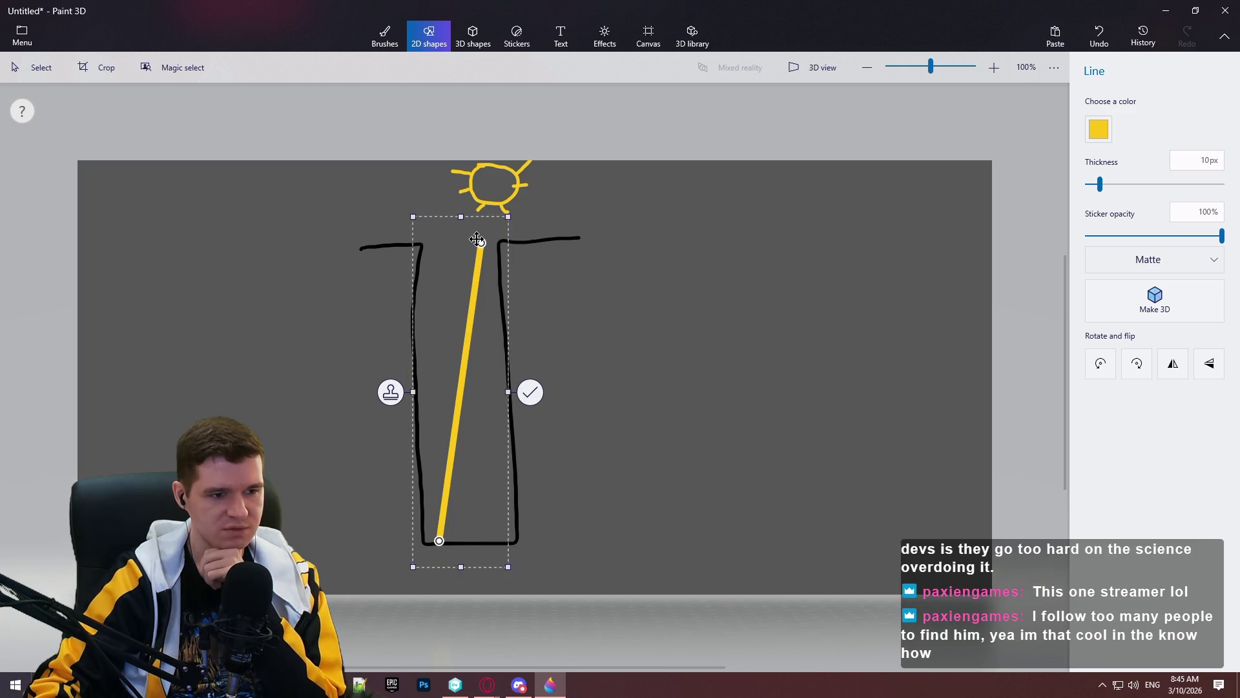
pyautogui.moveTo(476, 239)
pyautogui.mouseDown()
pyautogui.moveTo(494, 268)
pyautogui.moveTo(489, 298)
pyautogui.moveTo(492, 266)
pyautogui.mouseUp()
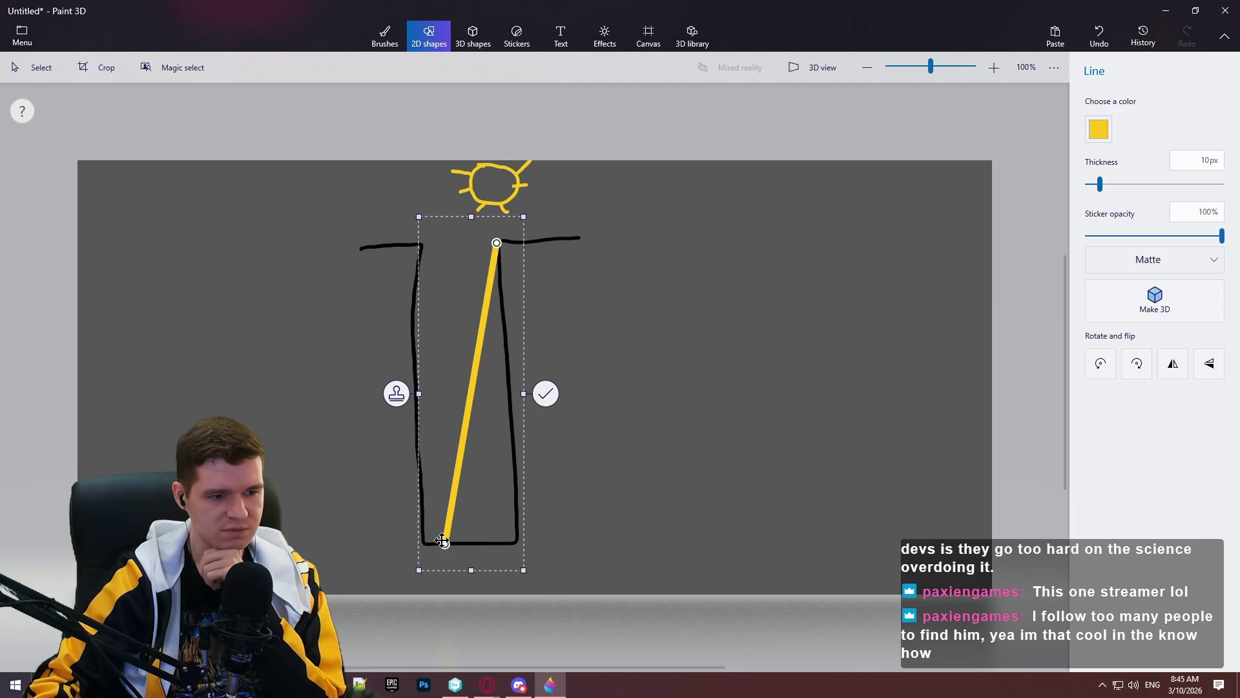
pyautogui.moveTo(457, 525)
pyautogui.mouseDown()
pyautogui.moveTo(418, 533)
pyautogui.moveTo(436, 541)
pyautogui.mouseUp()
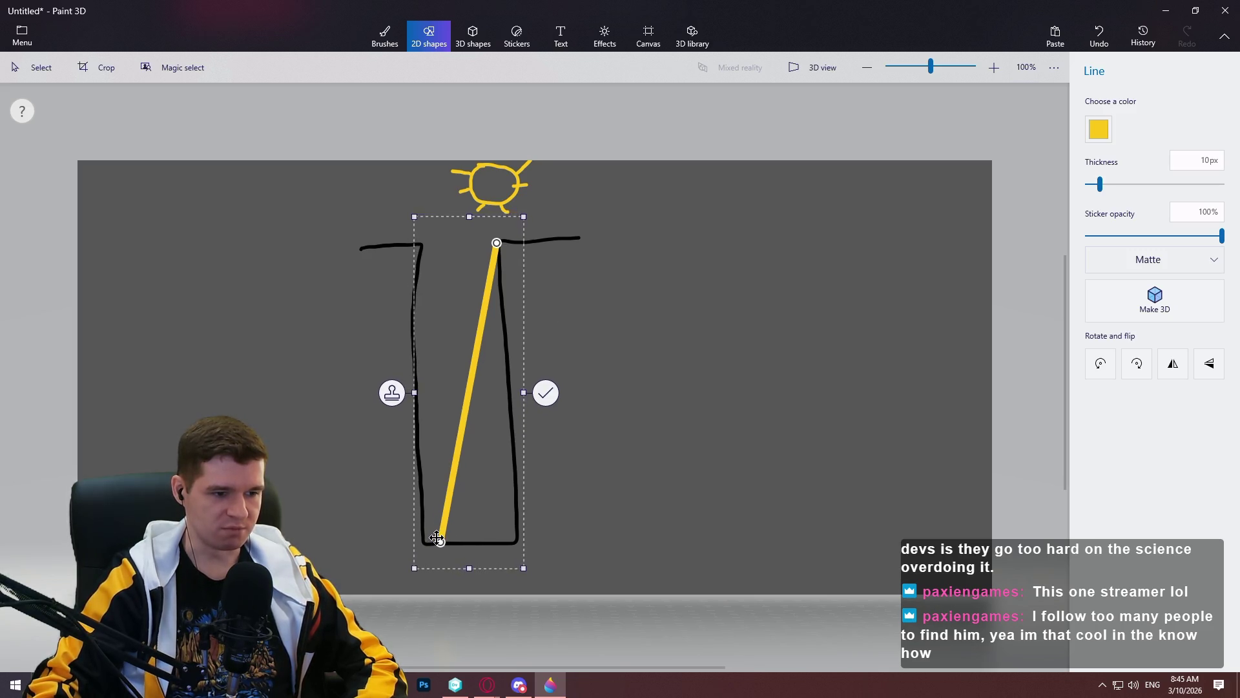
pyautogui.click(546, 393)
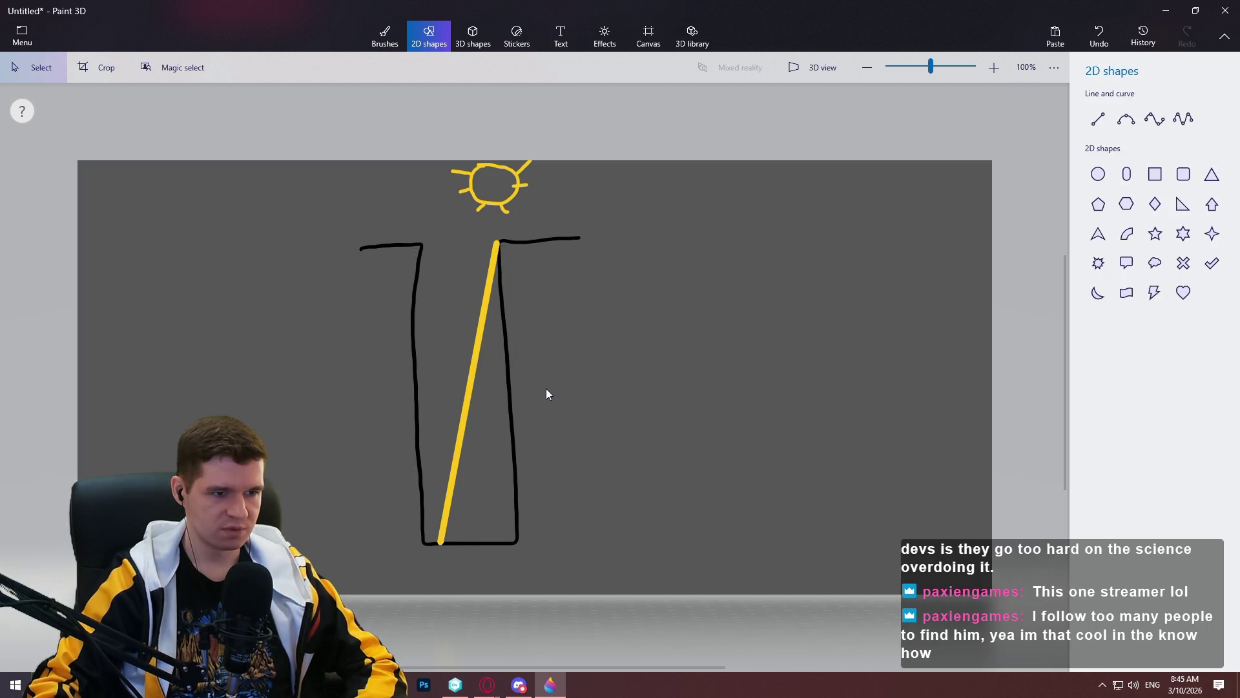
# - Scribble yellow marker zigzags inside the shaft left of the beam, undoing the overshooting stroke
pyautogui.click(385, 36)
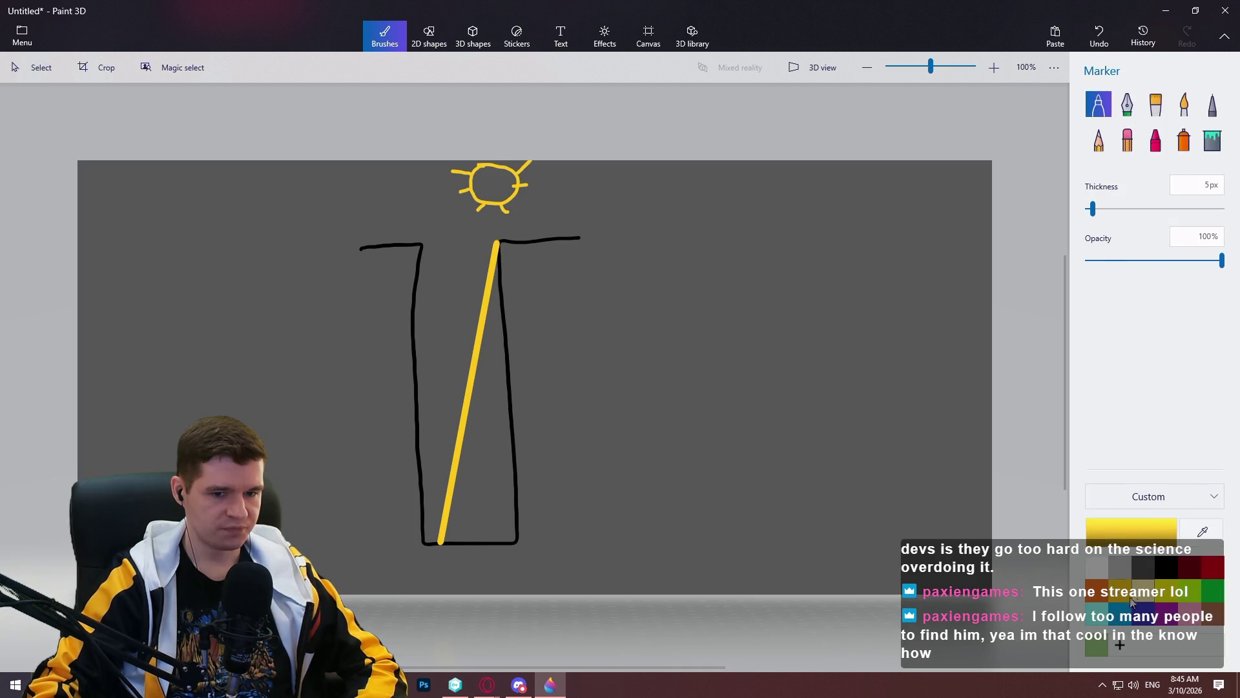
pyautogui.moveTo(451, 246)
pyautogui.mouseDown()
pyautogui.moveTo(534, 268)
pyautogui.moveTo(461, 270)
pyautogui.moveTo(423, 254)
pyautogui.moveTo(446, 270)
pyautogui.moveTo(426, 288)
pyautogui.moveTo(462, 297)
pyautogui.moveTo(423, 323)
pyautogui.moveTo(452, 387)
pyautogui.moveTo(420, 436)
pyautogui.moveTo(436, 521)
pyautogui.mouseUp()
pyautogui.hotkey('ctrl', 'z')
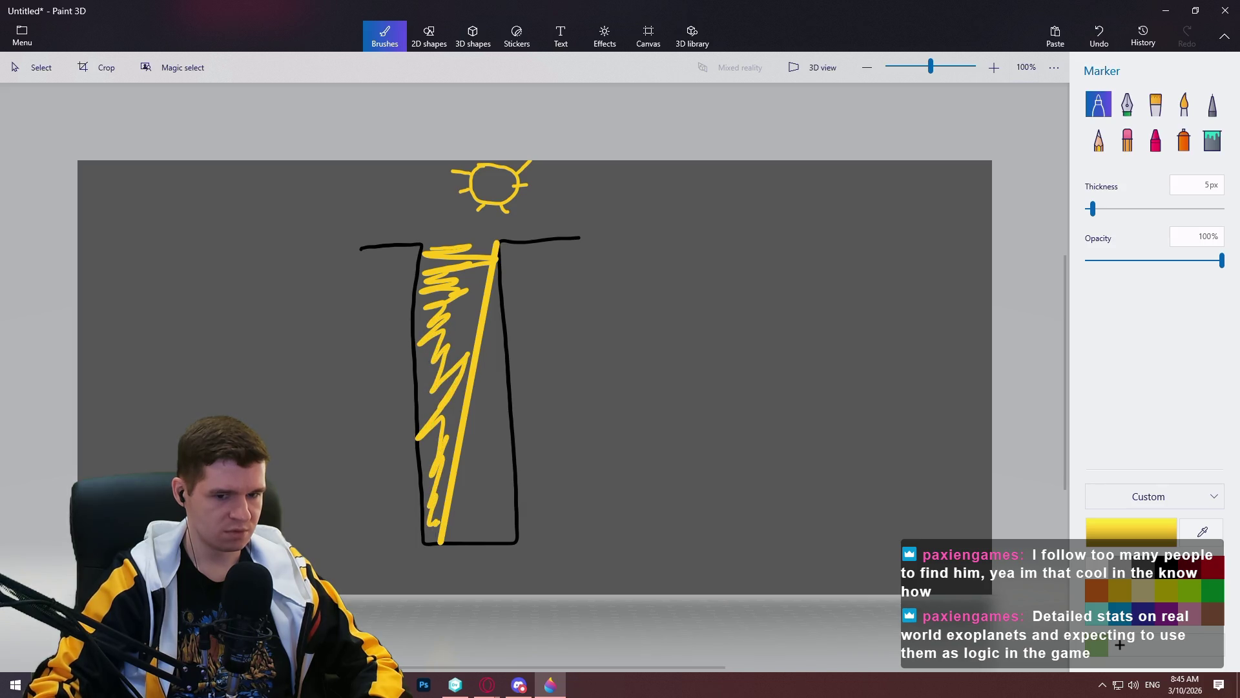
pyautogui.click(1097, 568)
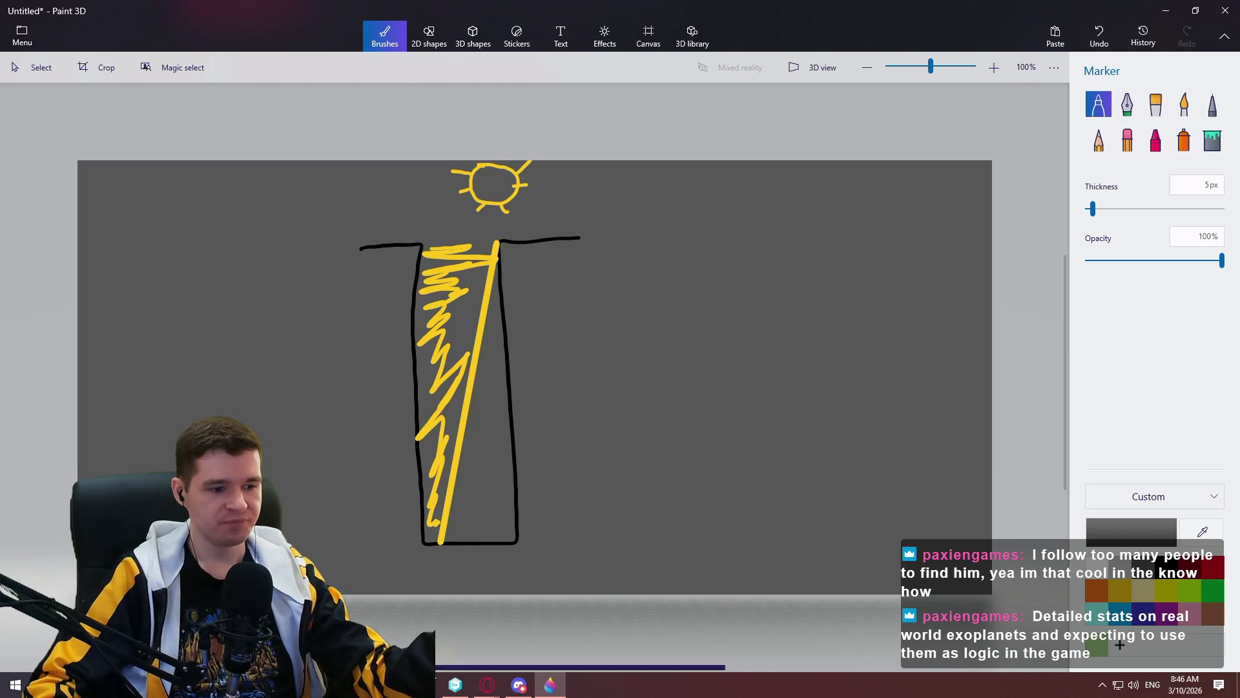
pyautogui.moveTo(487, 684)
pyautogui.click(582, 639)
pyautogui.click(362, 11)
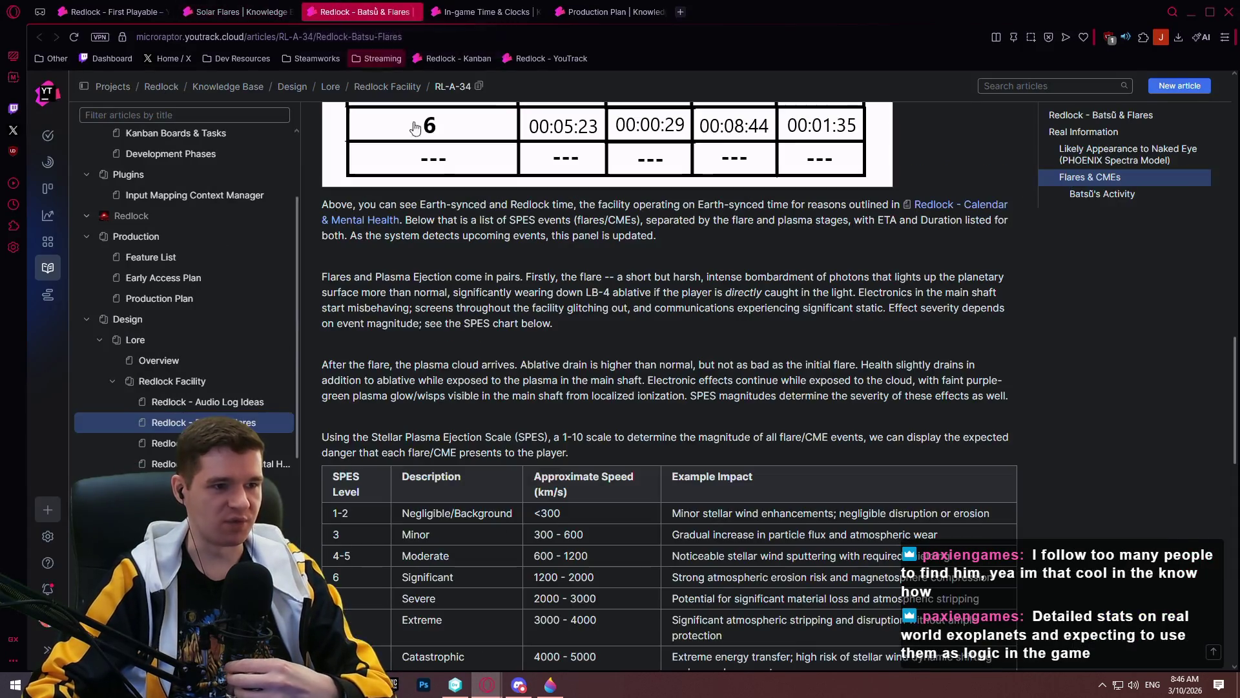
pyautogui.scroll(4, 1082, 139)
pyautogui.click(1083, 132)
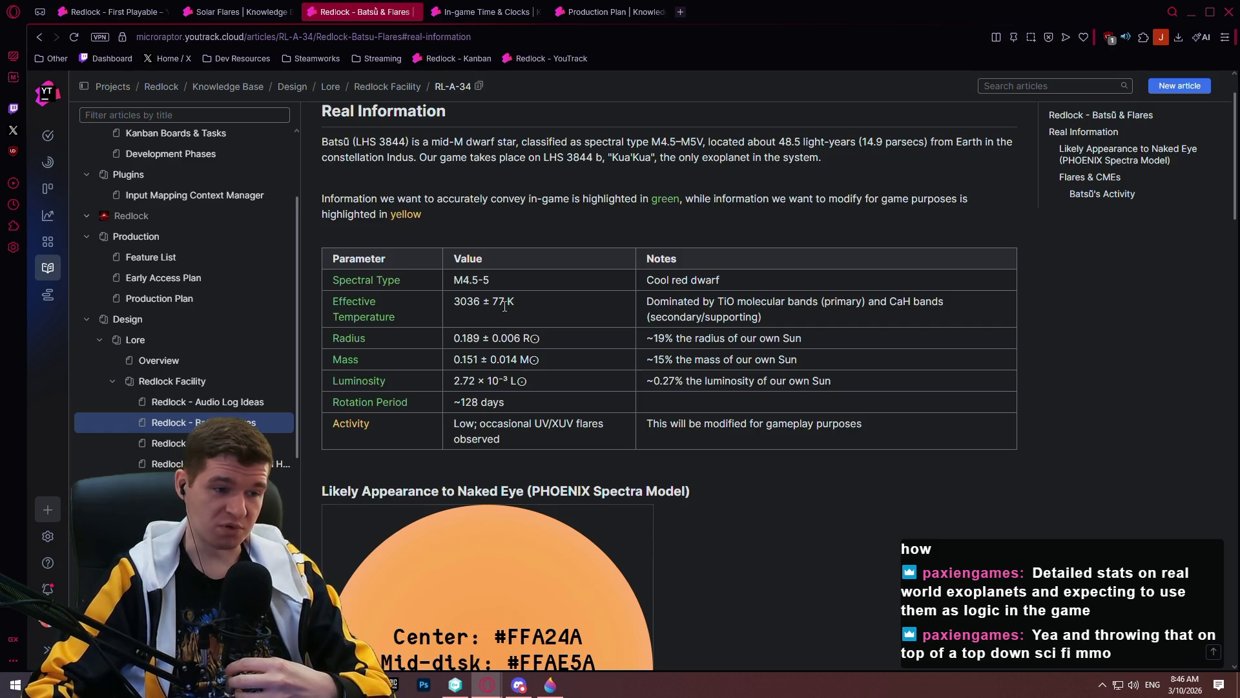
pyautogui.scroll(-2, 516, 314)
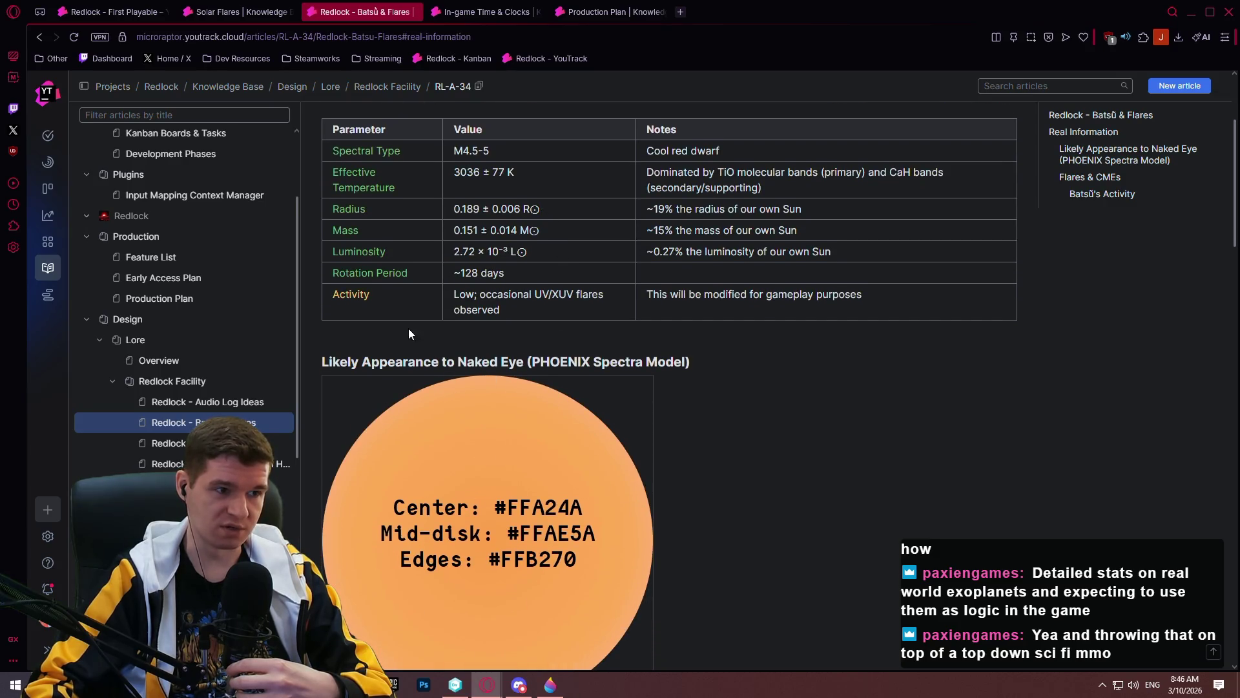
pyautogui.scroll(-1, 553, 402)
pyautogui.scroll(5, 434, 395)
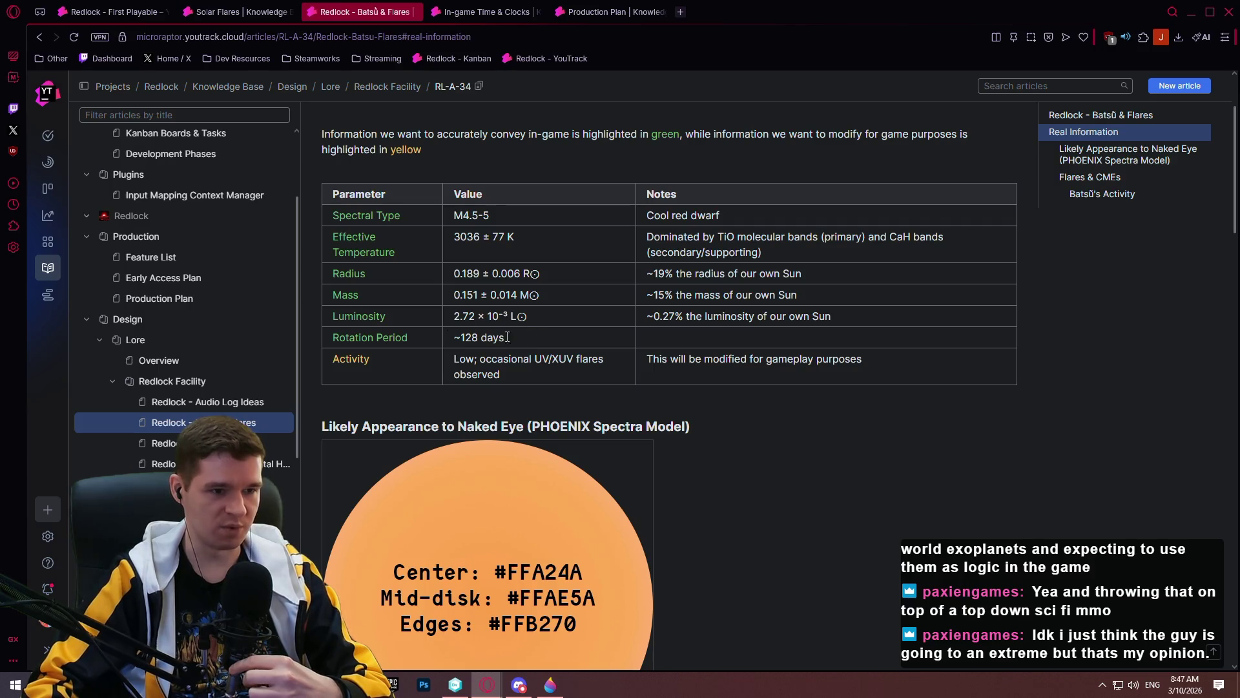
pyautogui.tripleClick(511, 341)
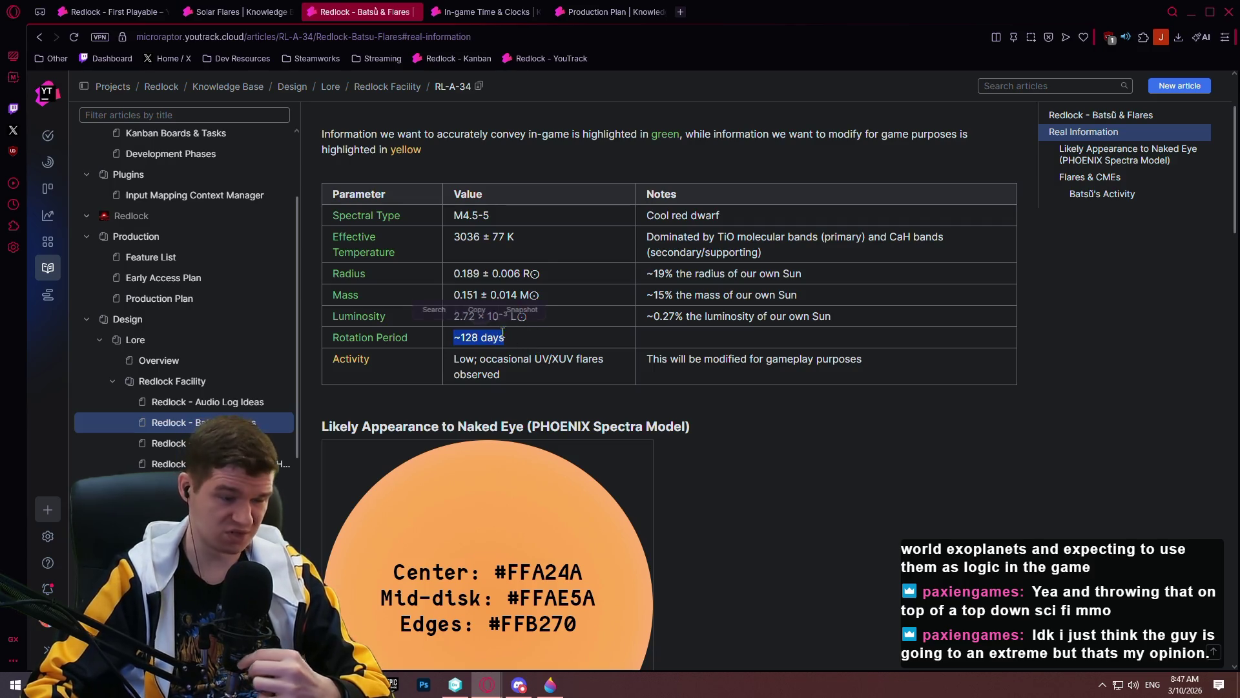
pyautogui.click(567, 318)
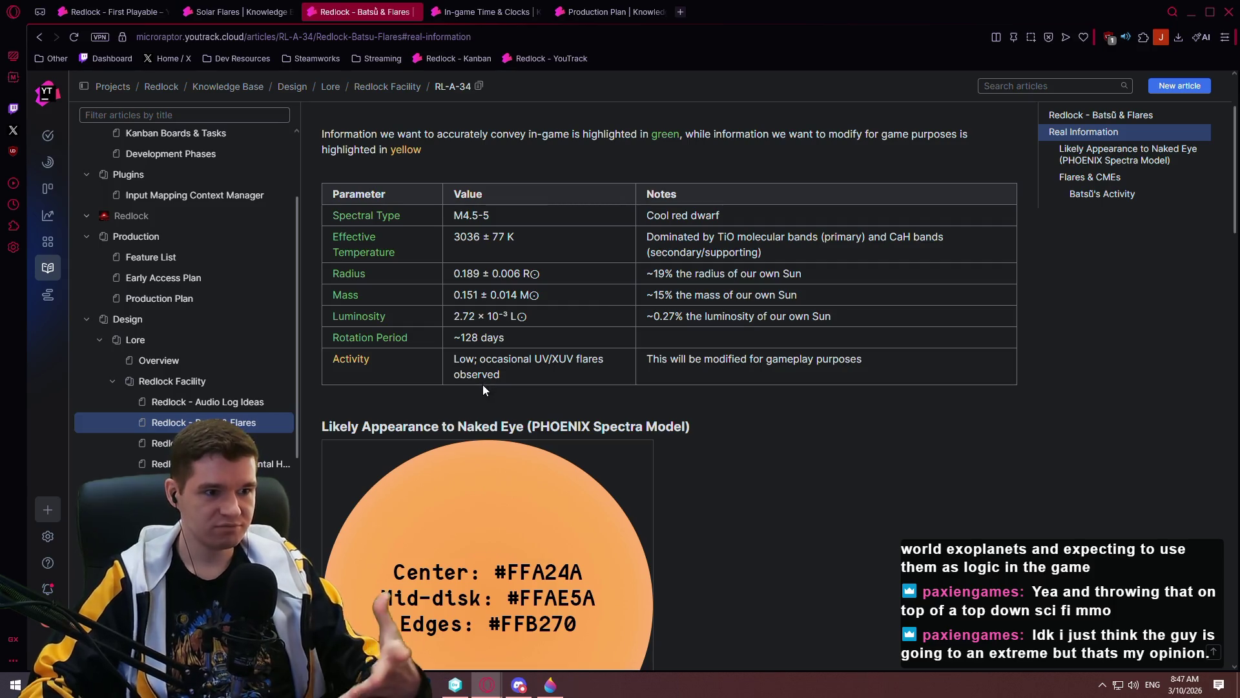
pyautogui.scroll(2, 519, 329)
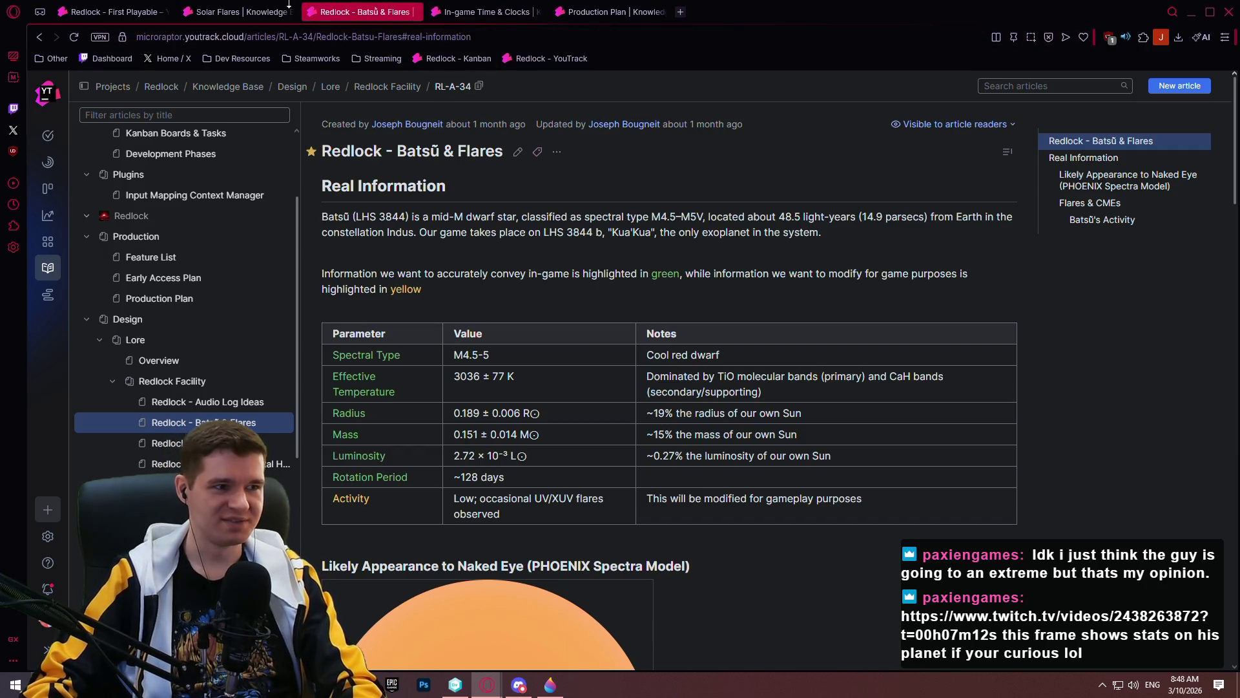
pyautogui.click(219, 16)
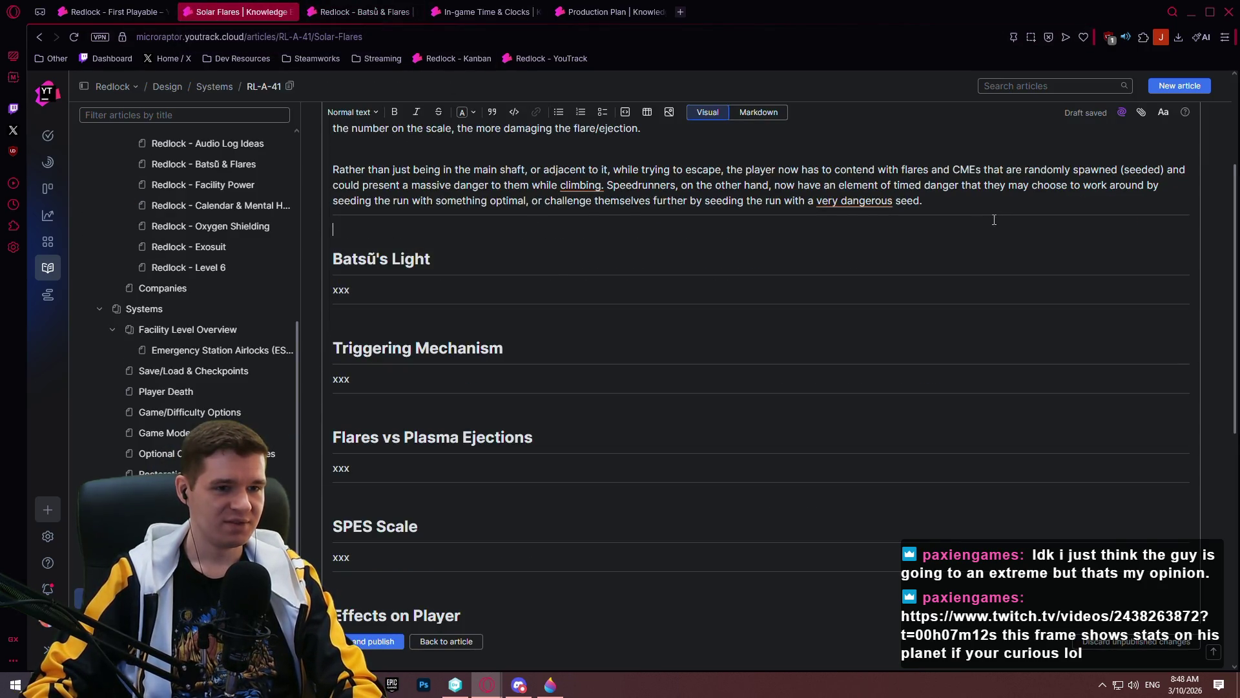
pyautogui.scroll(5, 818, 292)
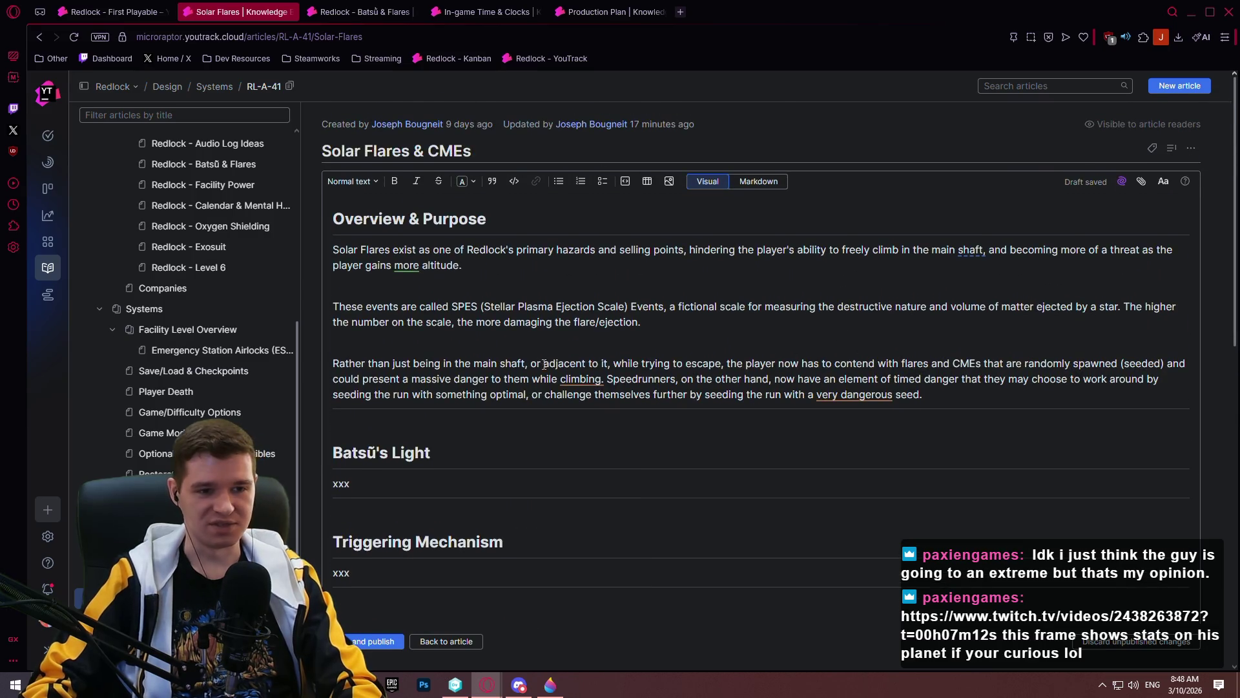
pyautogui.scroll(-3, 334, 221)
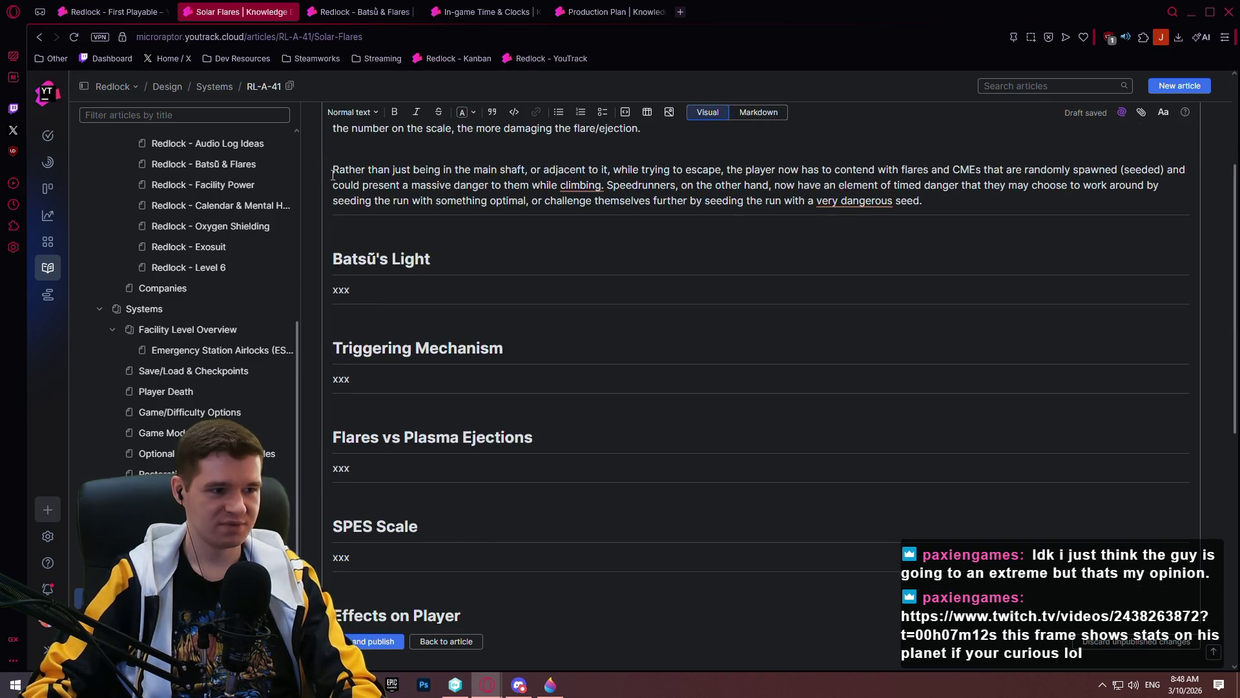
pyautogui.click(550, 684)
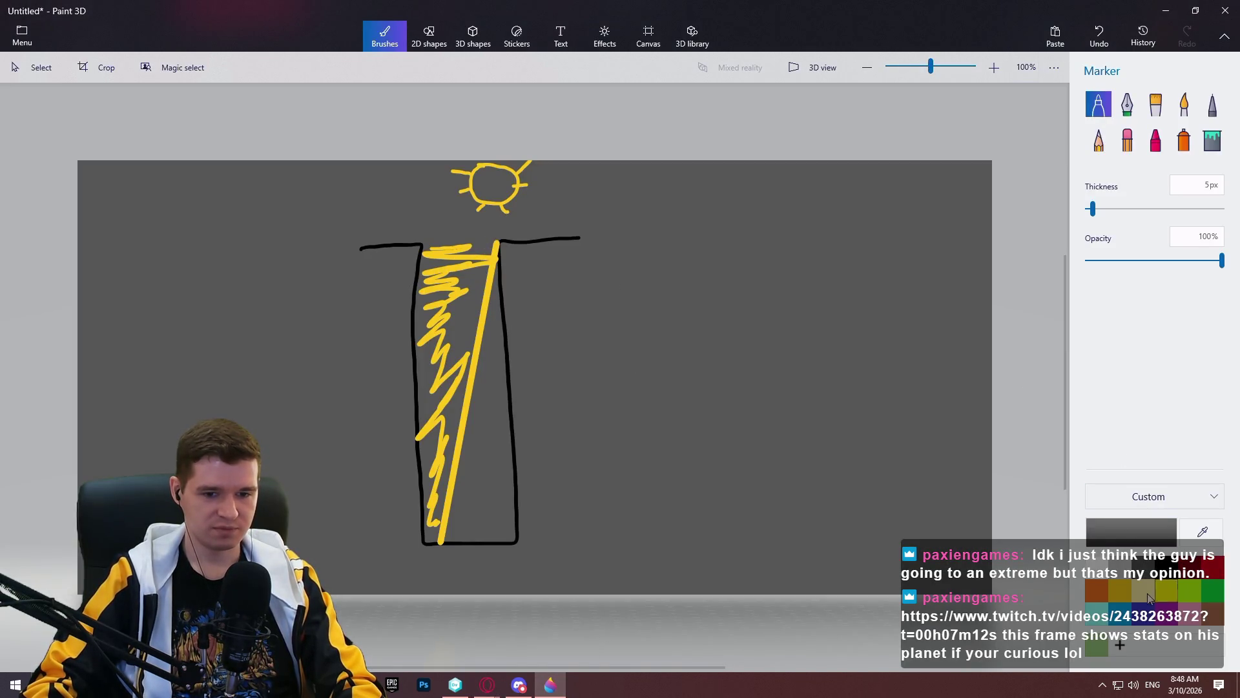
# - Shade the shaft's right side with blue marker scribbles down to its bottom
pyautogui.click(1144, 622)
pyautogui.moveTo(494, 301); pyautogui.dragTo(494, 309)
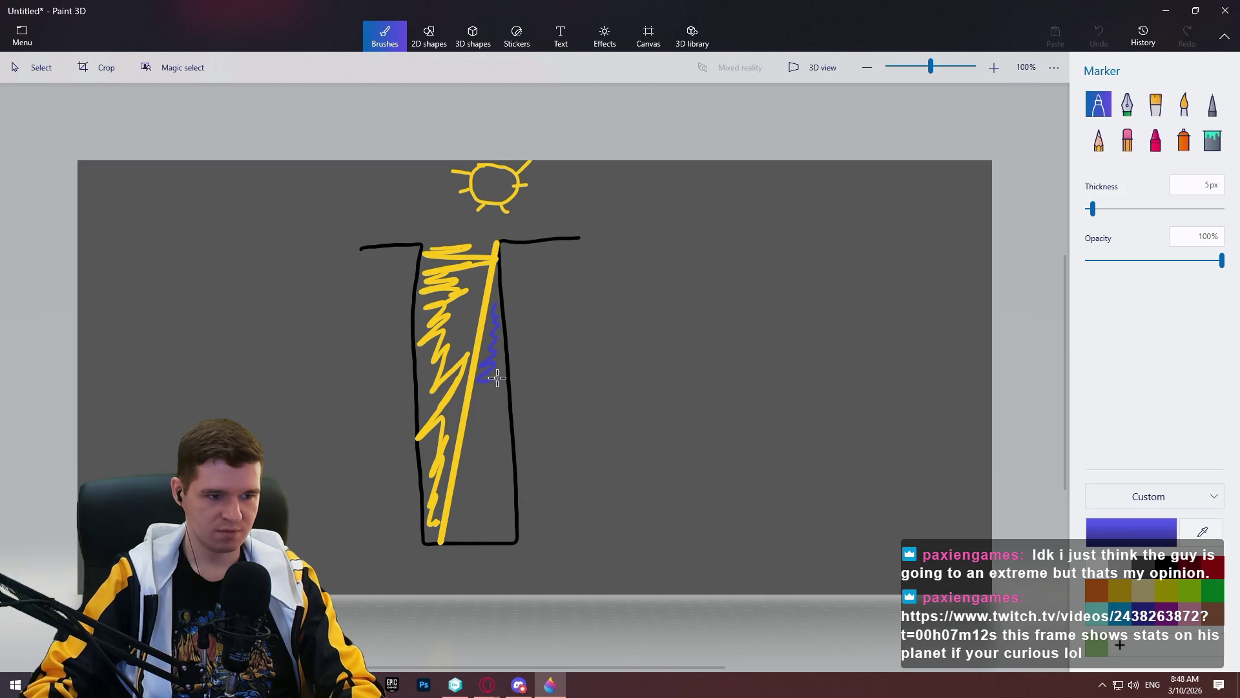
pyautogui.moveTo(507, 410); pyautogui.dragTo(469, 441)
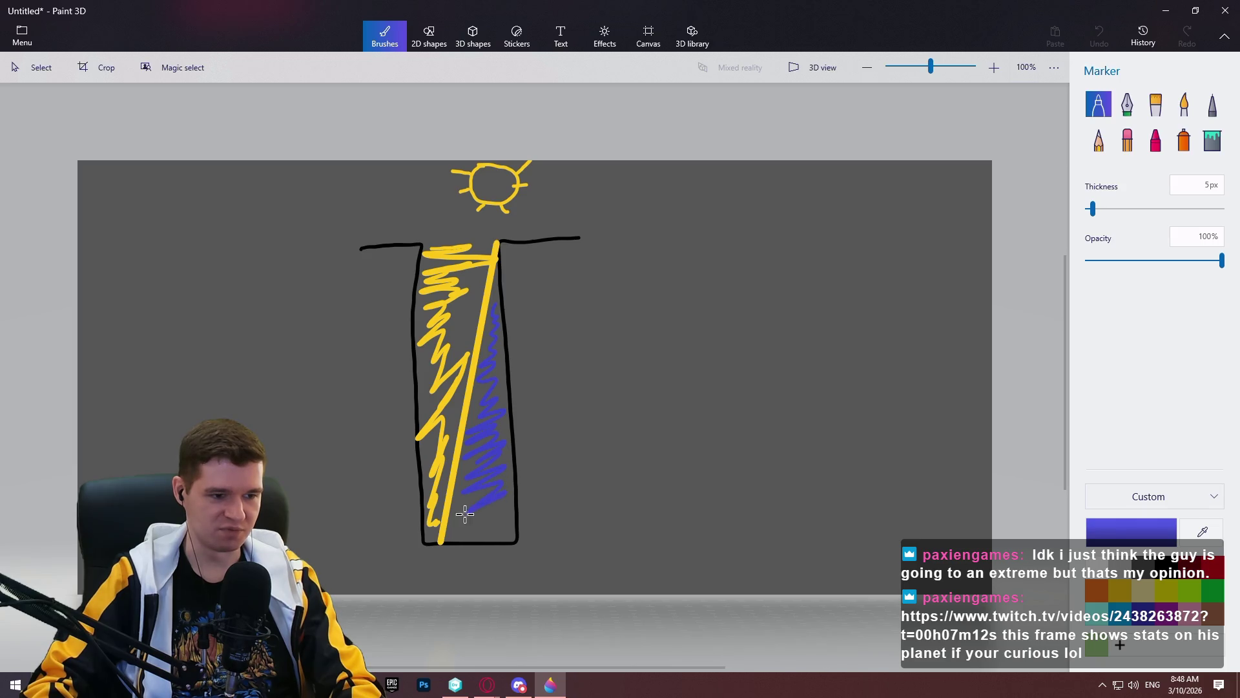
pyautogui.moveTo(490, 511); pyautogui.dragTo(499, 515)
# - Capture the shaft sketch area to the clipboard and minimize Paint 3D
pyautogui.press('super+shift+s')
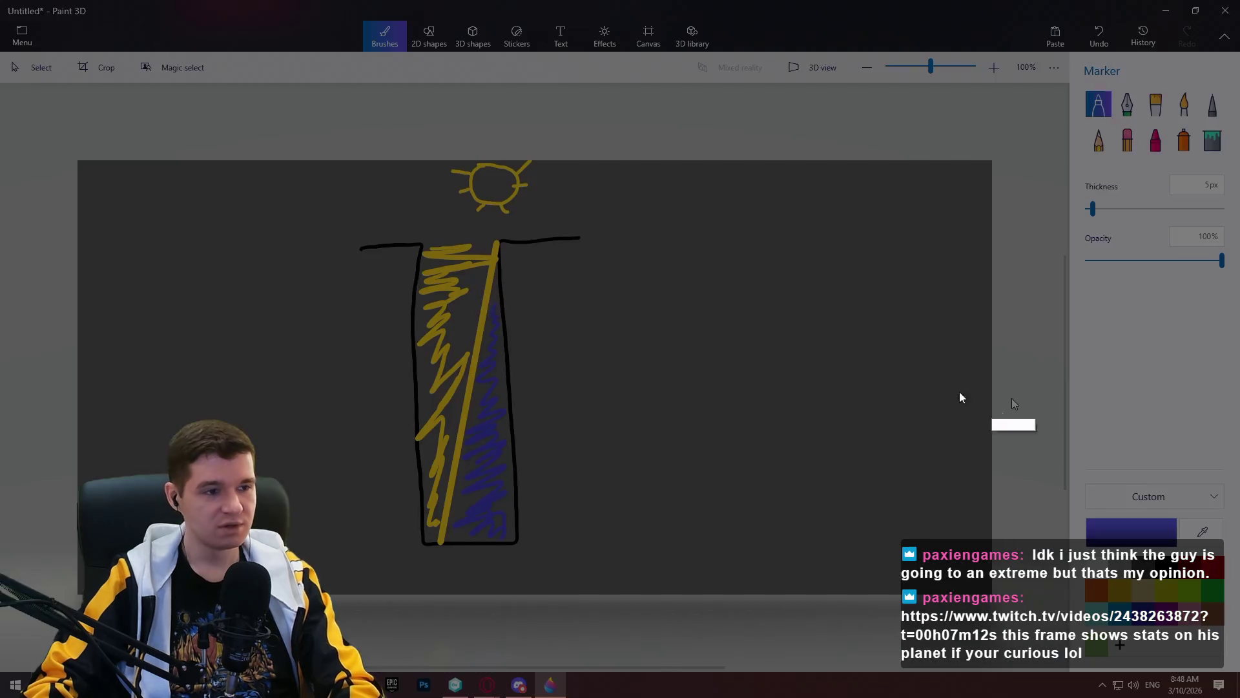
pyautogui.moveTo(330, 161)
pyautogui.mouseDown()
pyautogui.moveTo(573, 409)
pyautogui.moveTo(608, 553)
pyautogui.mouseUp()
pyautogui.click(559, 565)
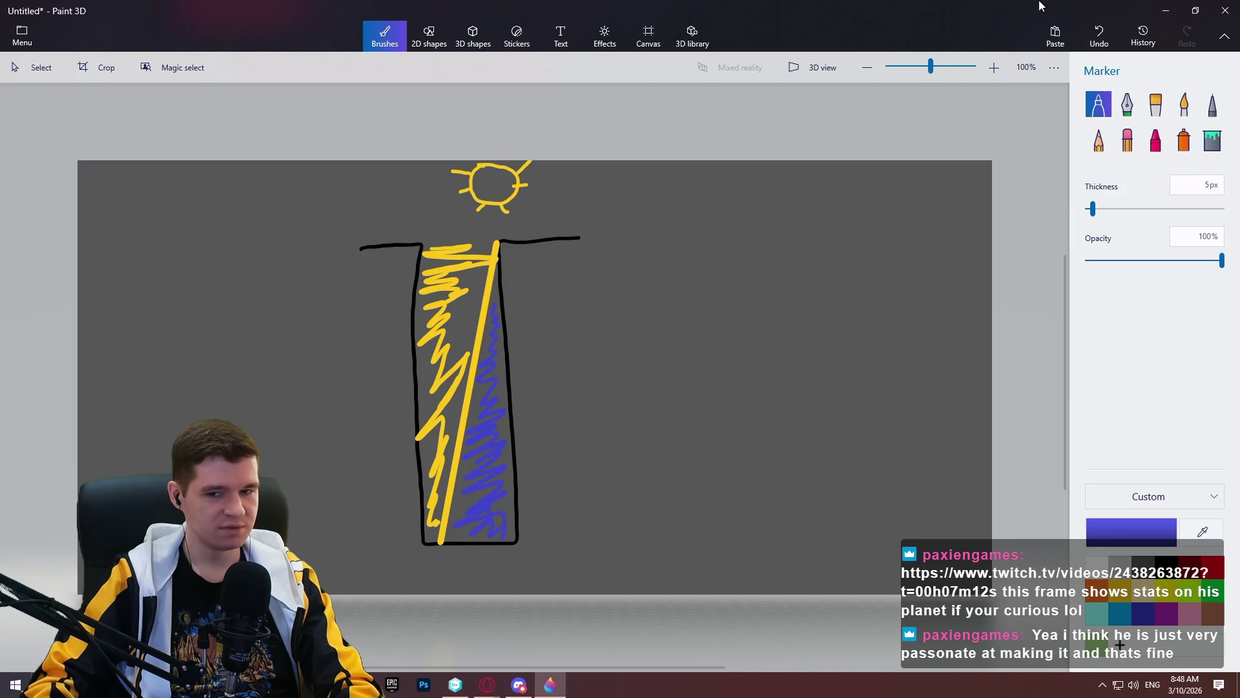
pyautogui.click(1163, 11)
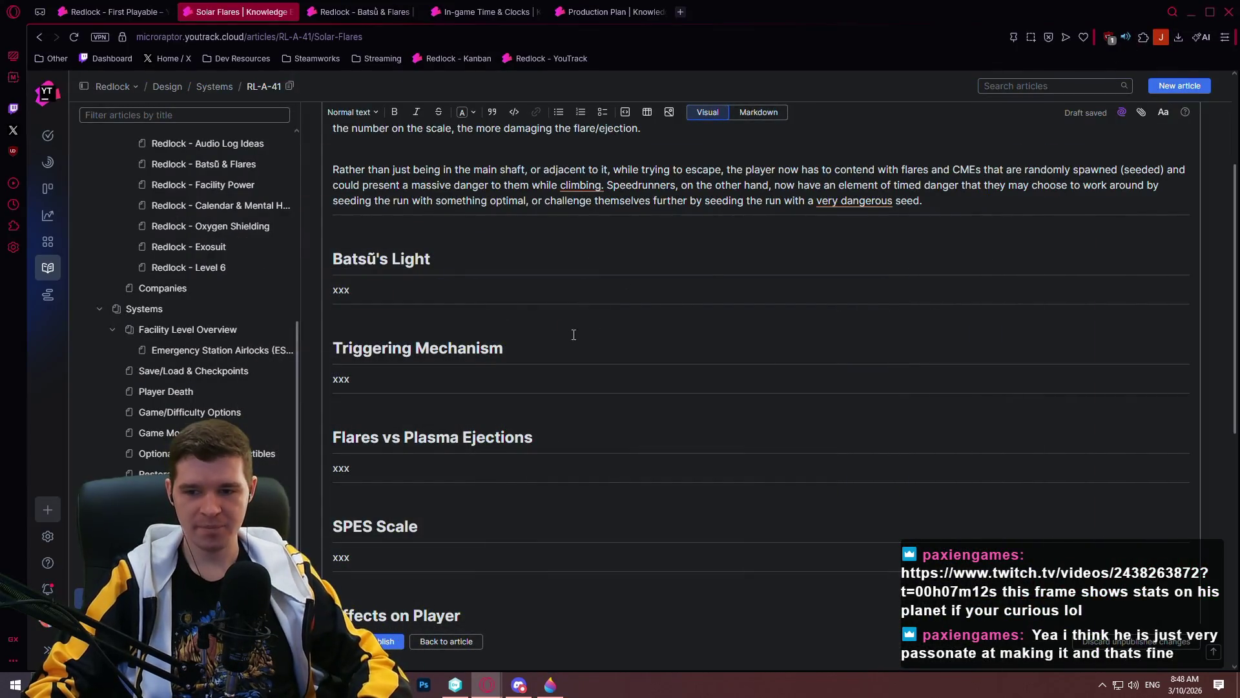
# - Place the cursor at the xxx under Batsū's Light, then start a web search for 'mass effect stars'
pyautogui.click(382, 290)
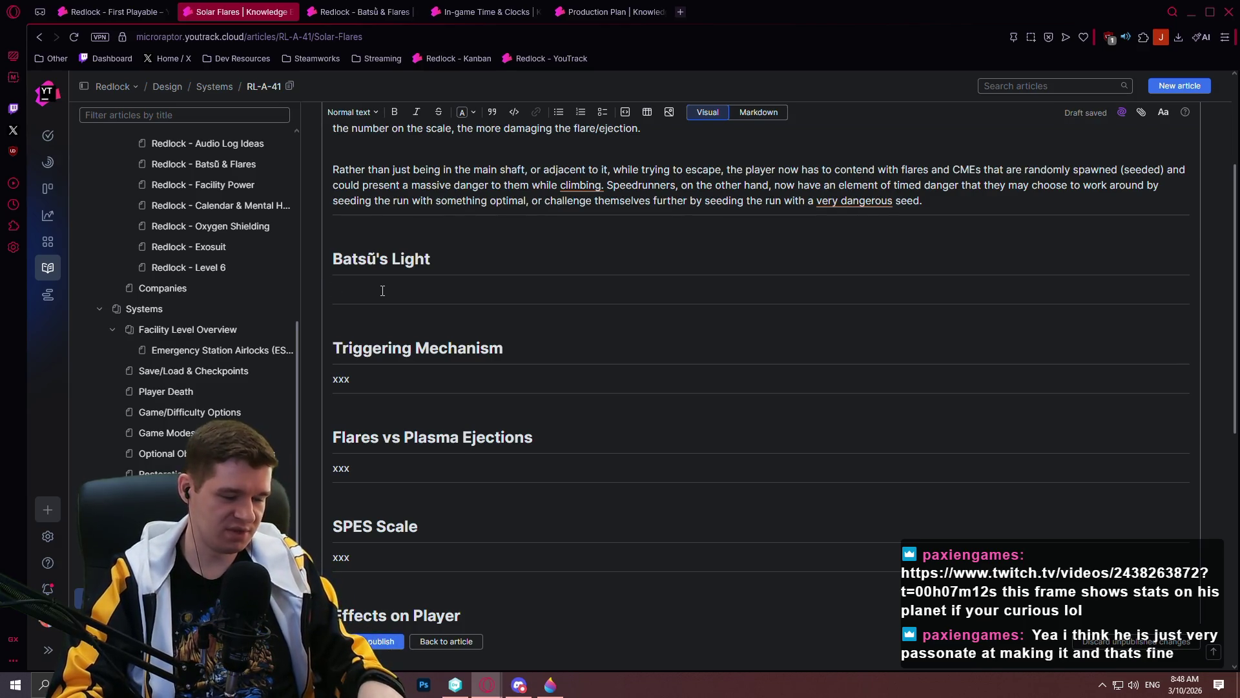
pyautogui.scroll(-3, 381, 289)
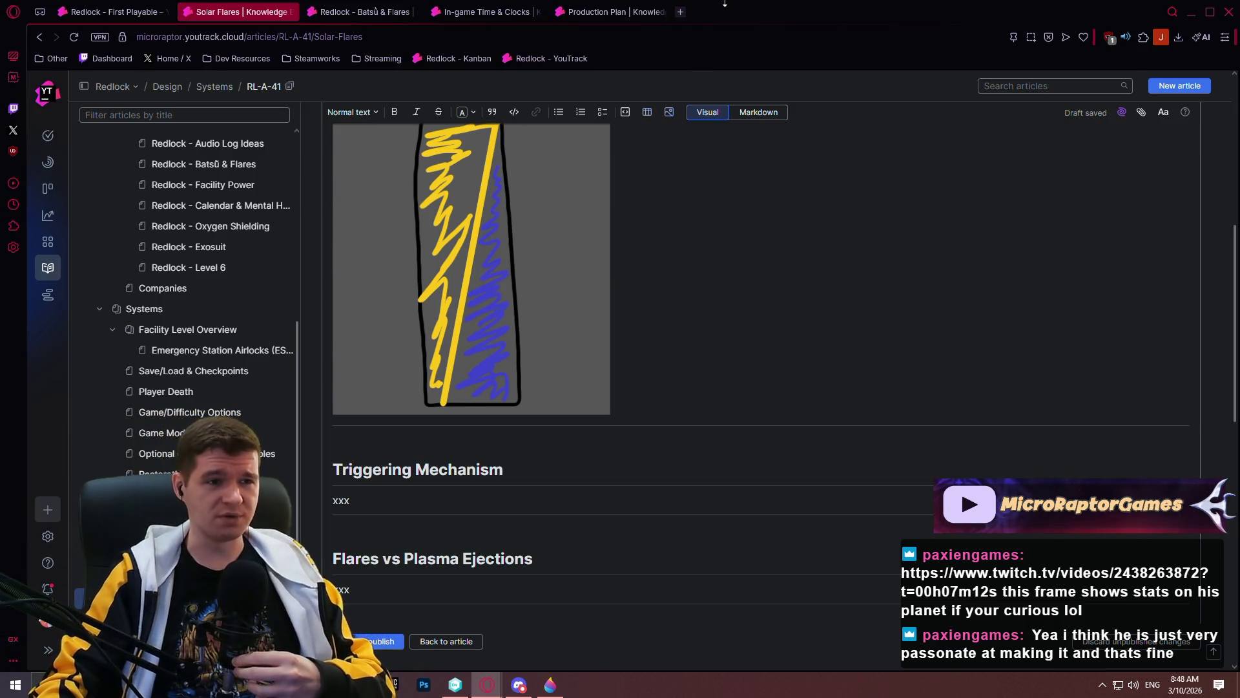
pyautogui.click(680, 12)
pyautogui.write('mass ')
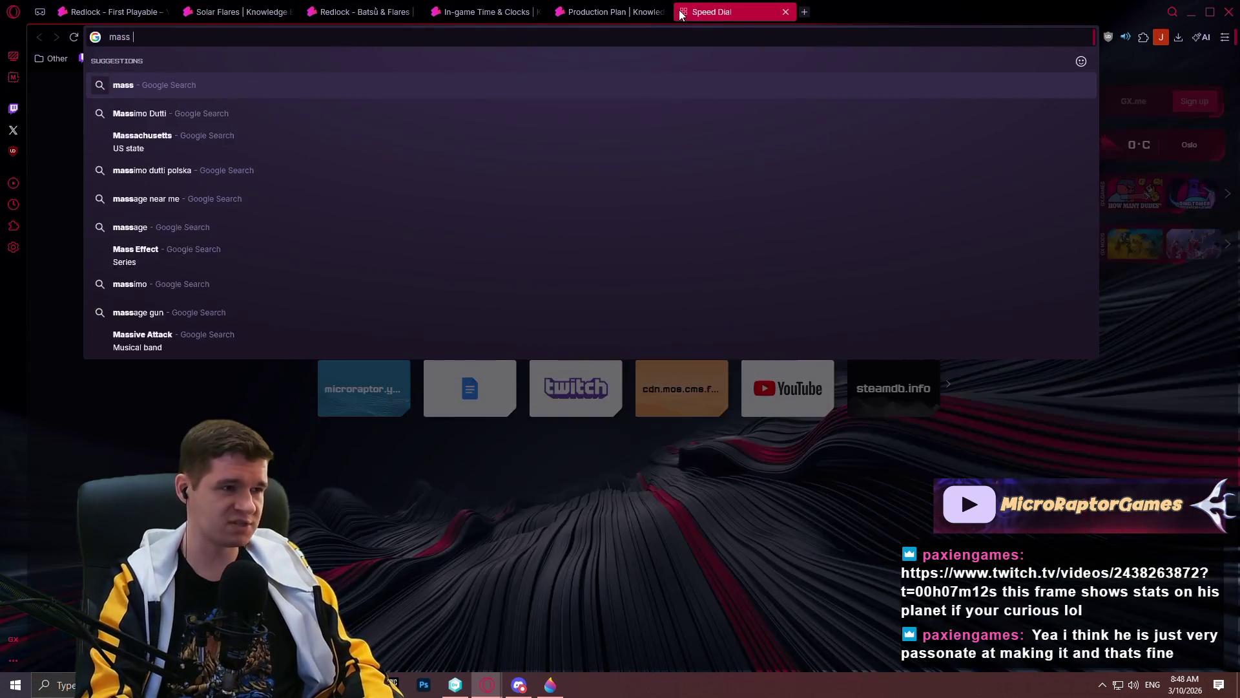
pyautogui.write('effect stars')
# - Search Google Images for 'mass effect stars' and preview the Sol star system image
pyautogui.press('Return')
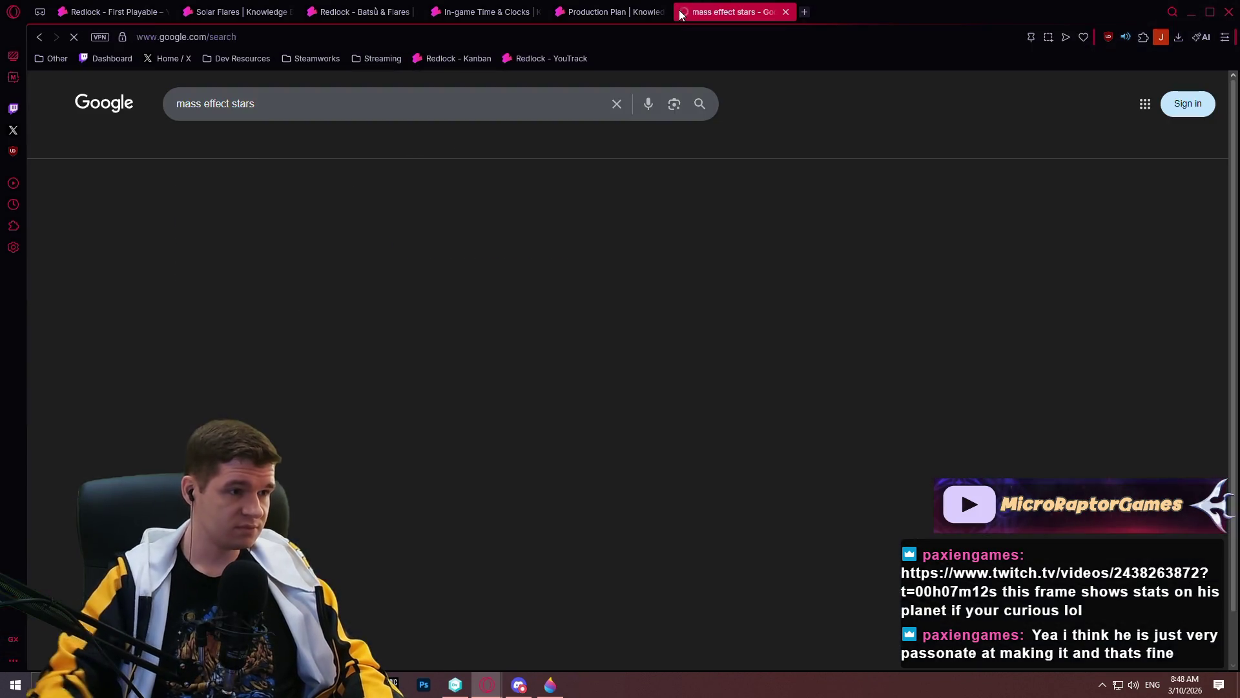
pyautogui.click(264, 146)
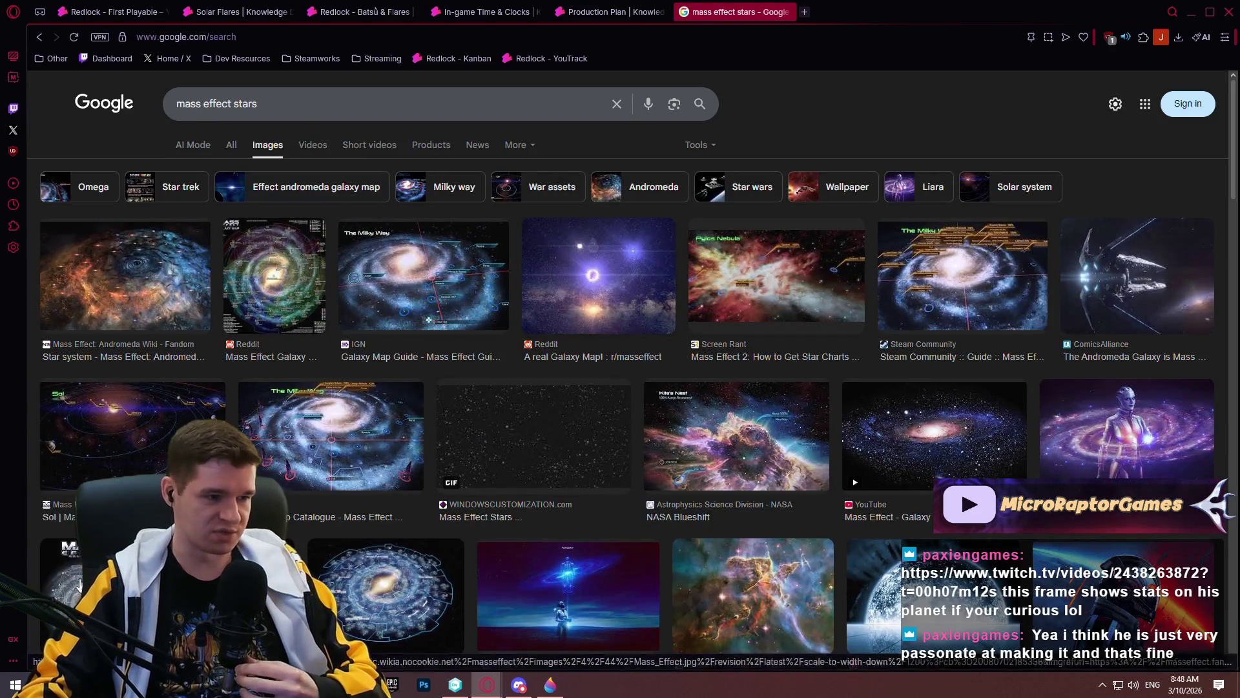
pyautogui.scroll(-4, 379, 326)
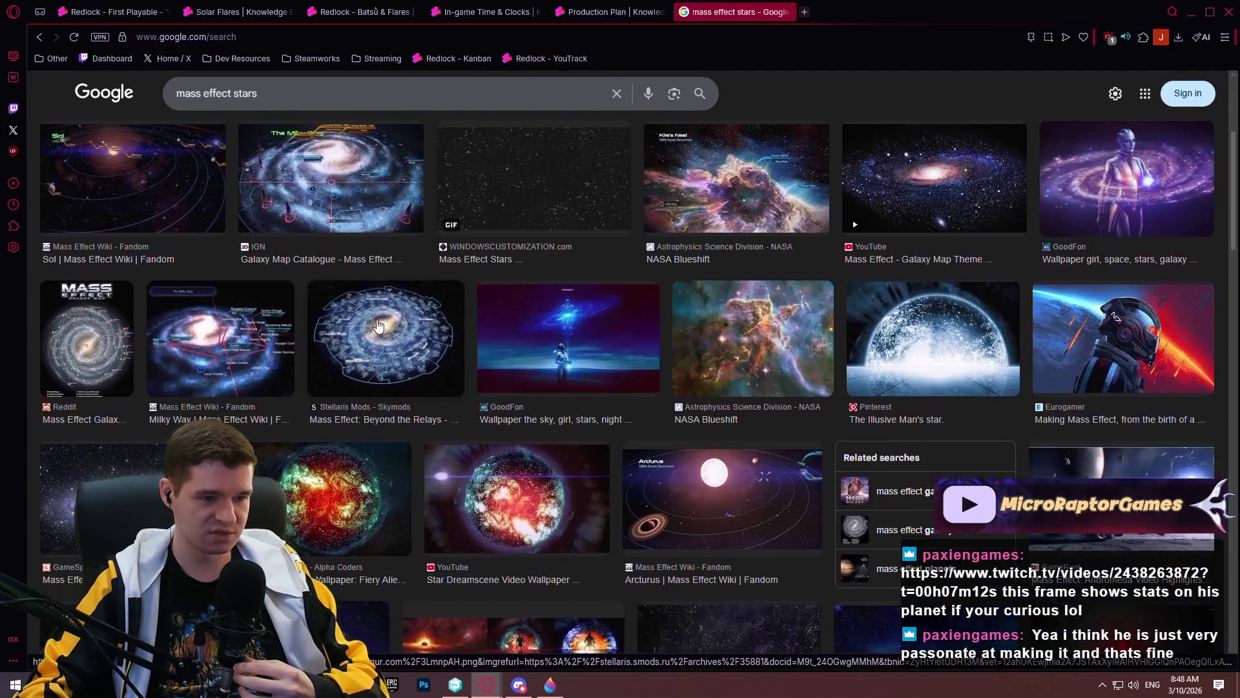
pyautogui.scroll(4, 379, 327)
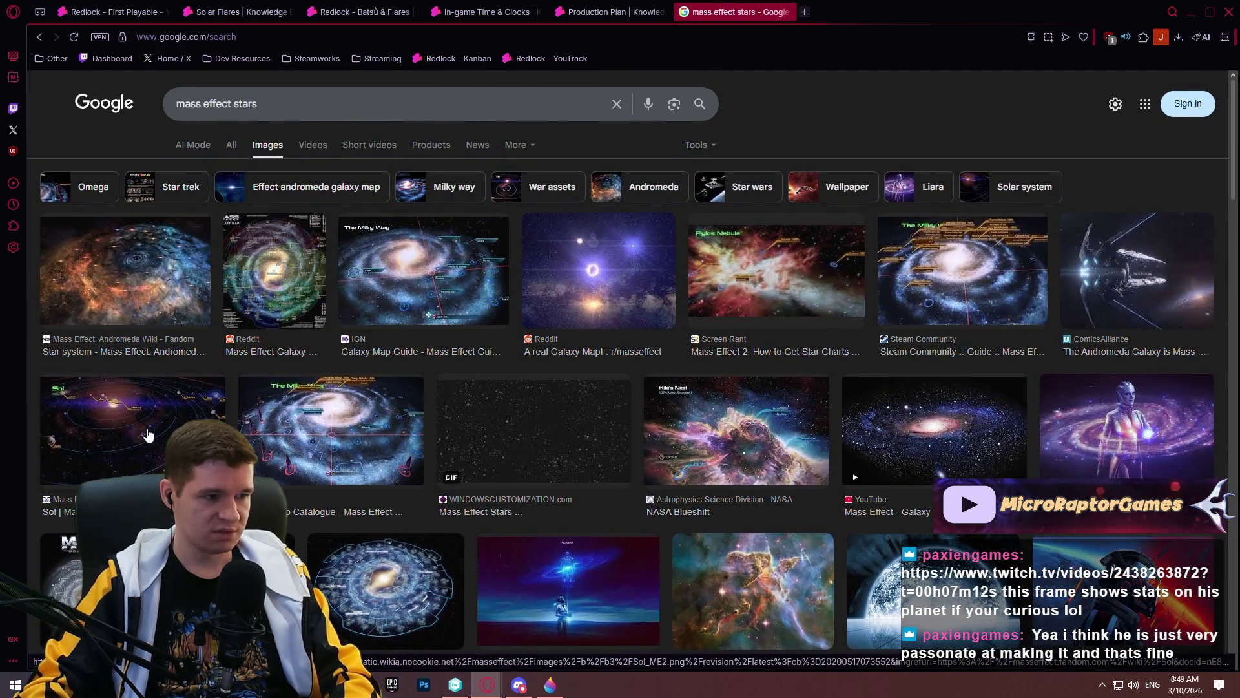
pyautogui.click(149, 434)
pyautogui.scroll(-5, 1072, 384)
pyautogui.scroll(-3, 1059, 405)
# - Search images for 'mass effect planet' and view the Mass Effect 2 planet descriptions image in its own tab
pyautogui.doubleClick(248, 103)
pyautogui.write('planet')
pyautogui.press('Return')
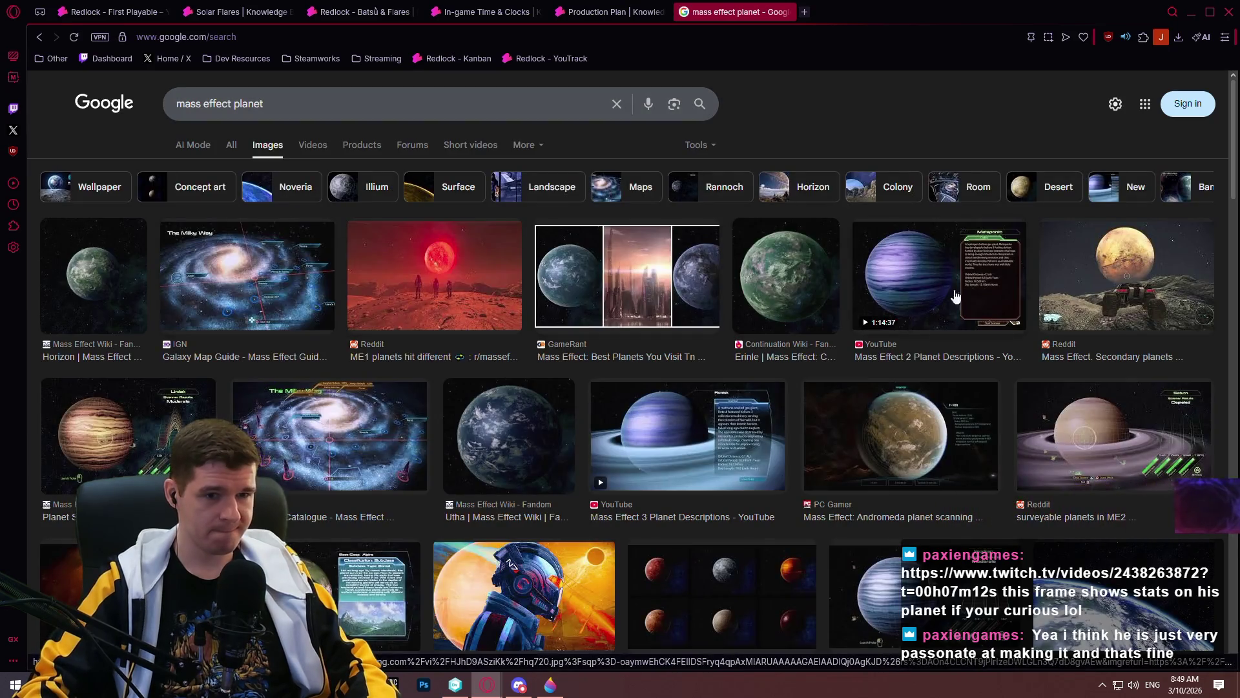
pyautogui.click(940, 304)
pyautogui.rightClick(1071, 304)
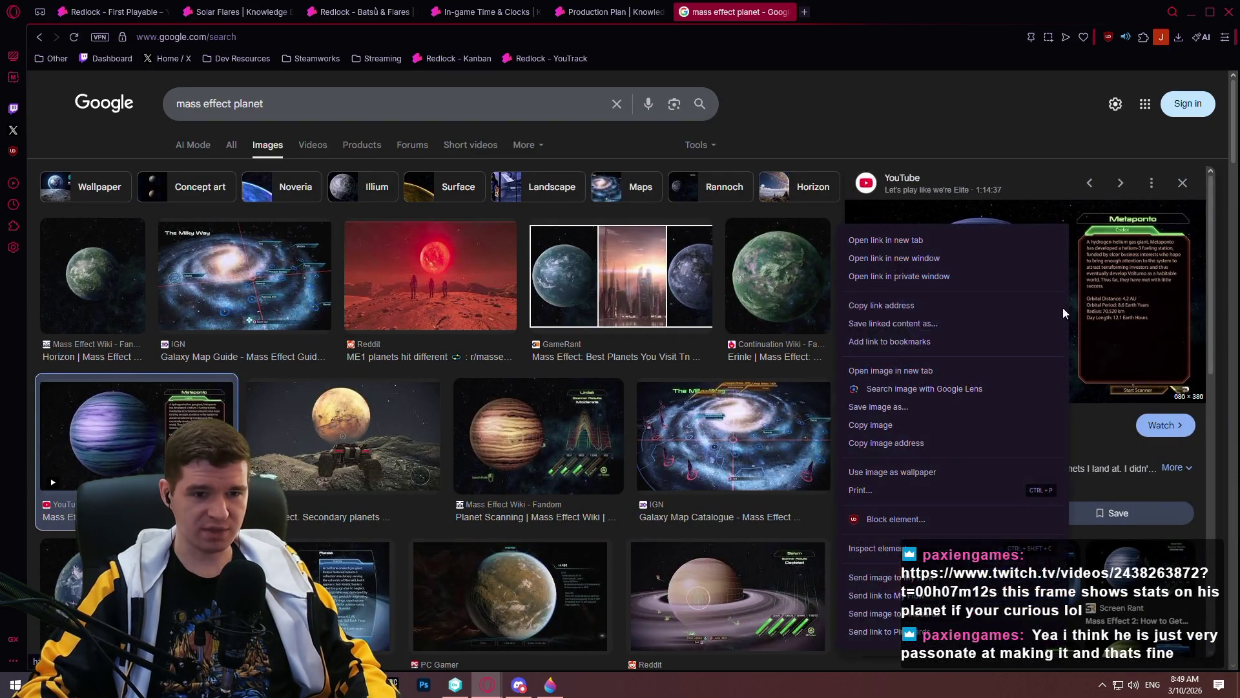
pyautogui.click(914, 373)
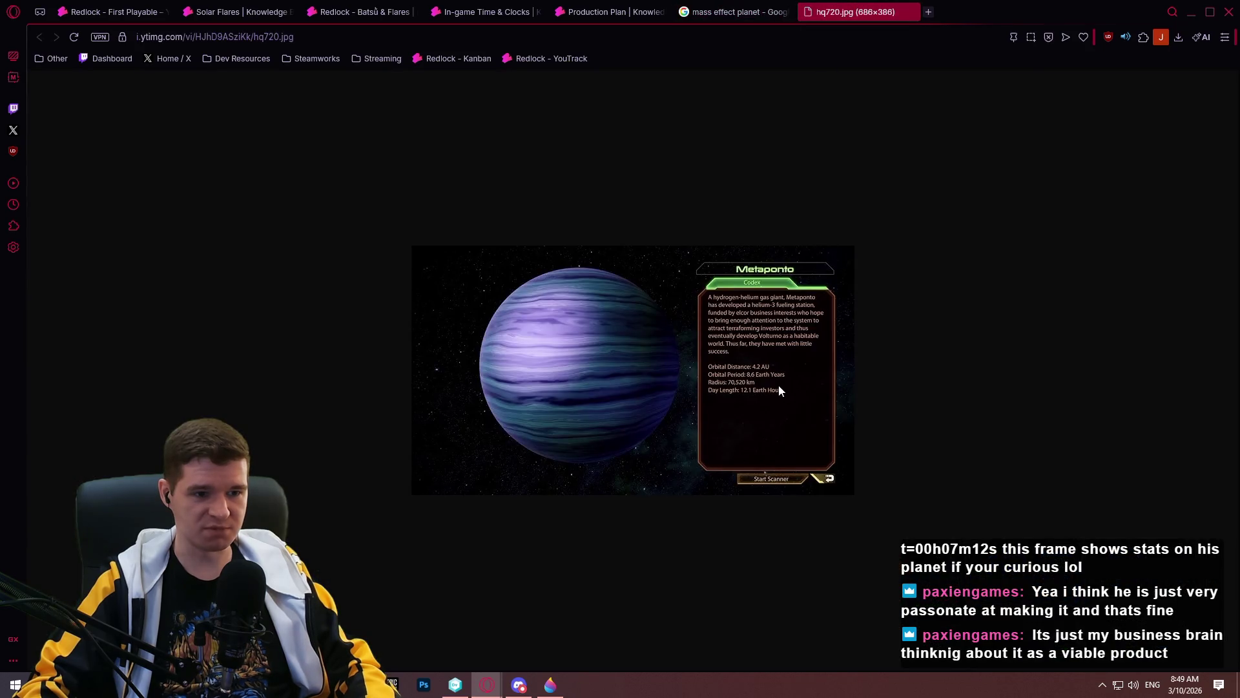
pyautogui.scroll(5, 779, 387)
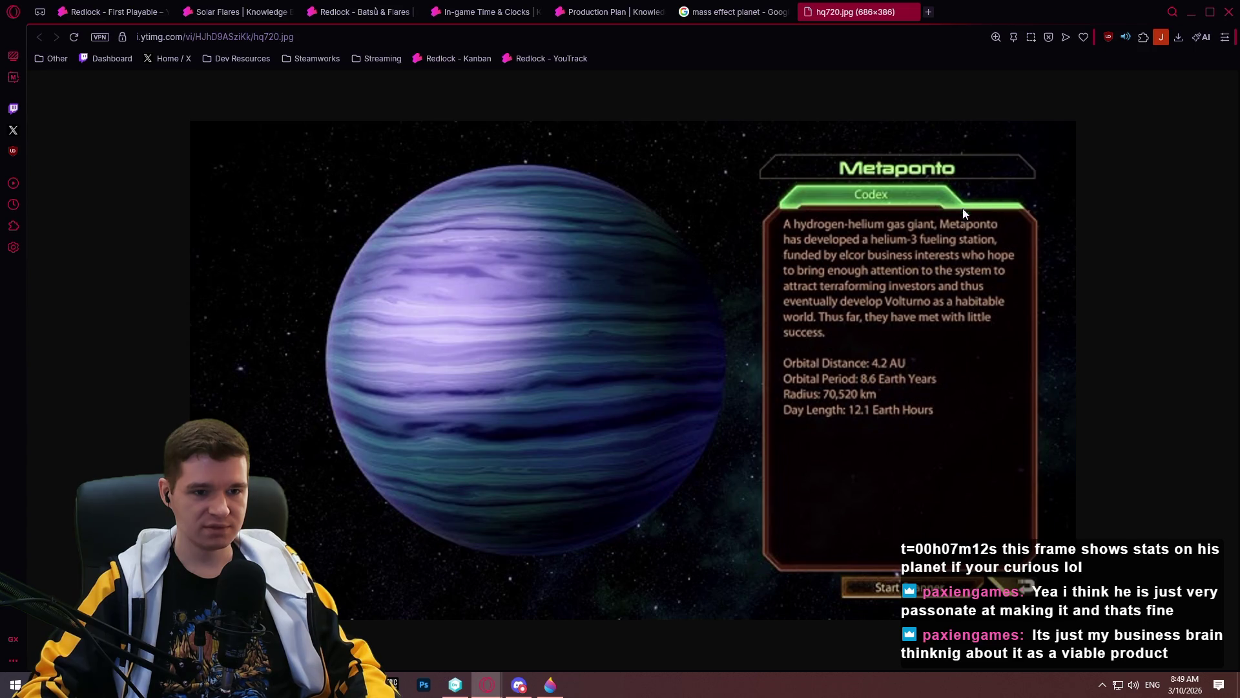
pyautogui.scroll(-5, 929, 350)
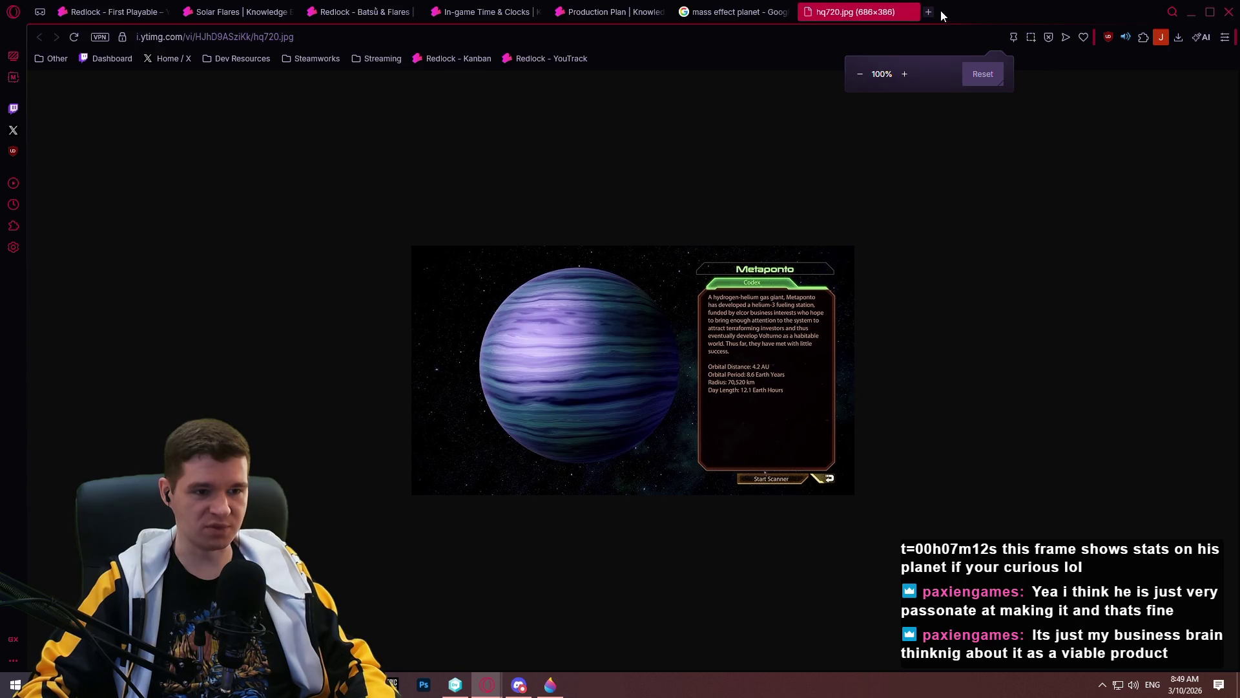
pyautogui.click(913, 12)
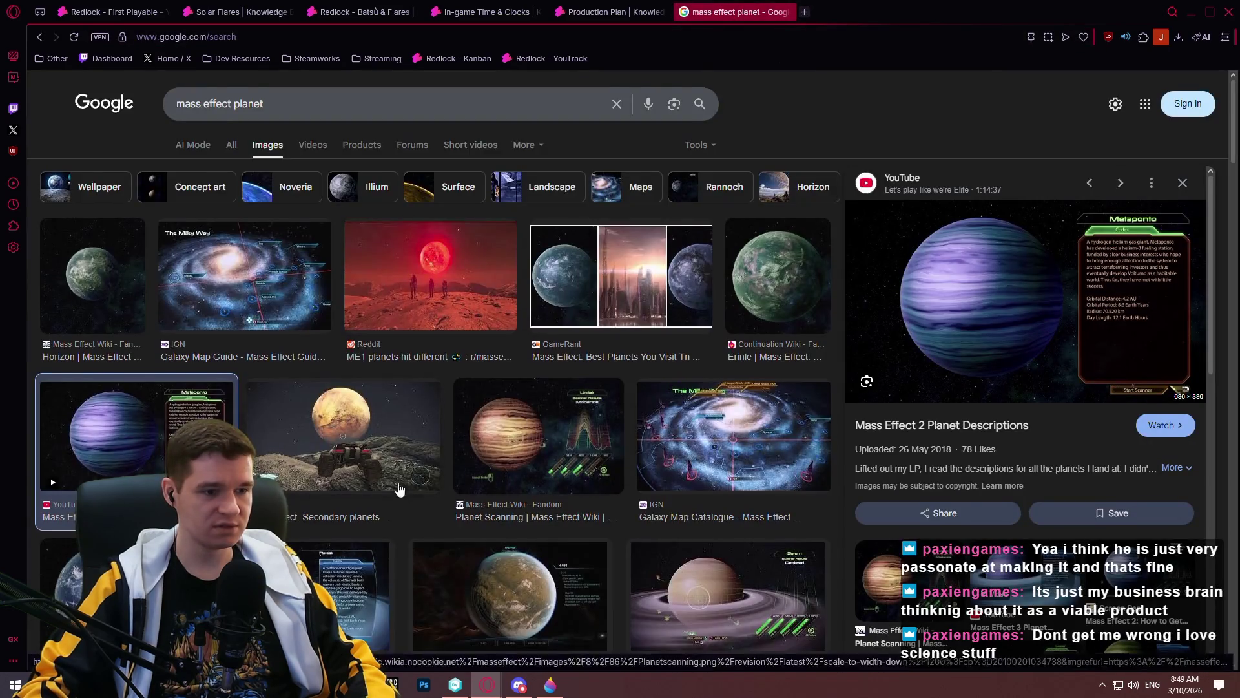
# - Preview the Mass Effect 3 and Andromeda planet images, then close the image and search tabs
pyautogui.scroll(-3, 413, 488)
pyautogui.click(318, 427)
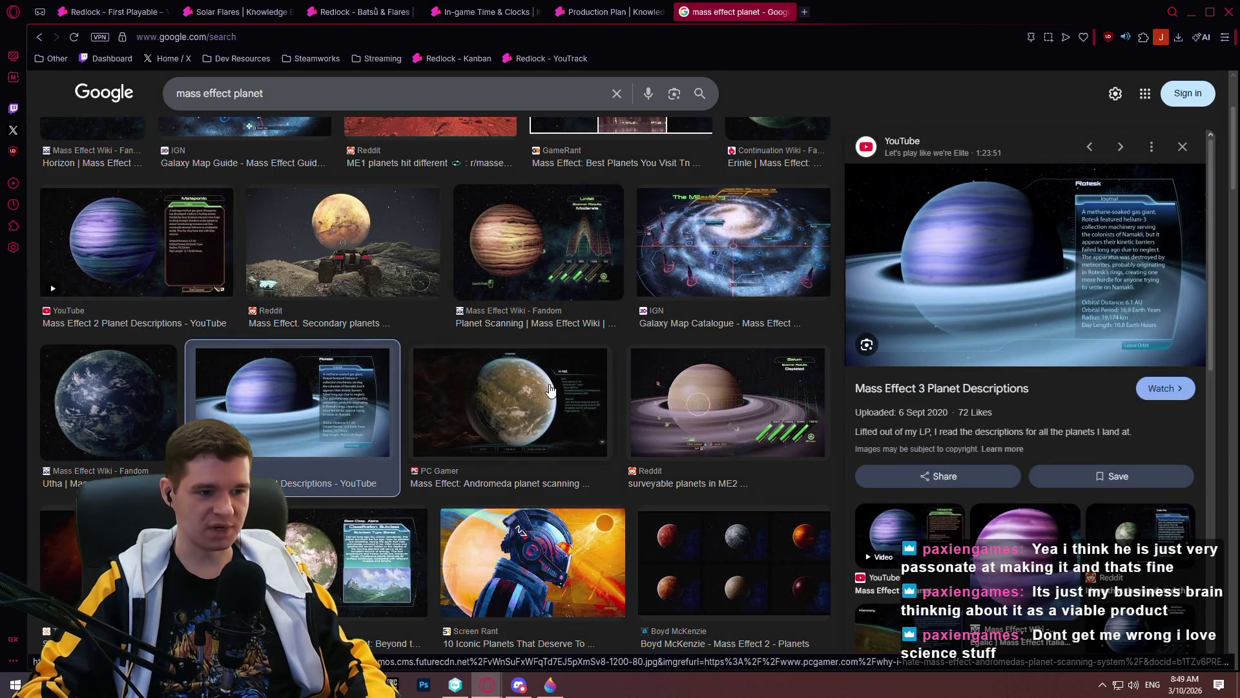
pyautogui.click(500, 415)
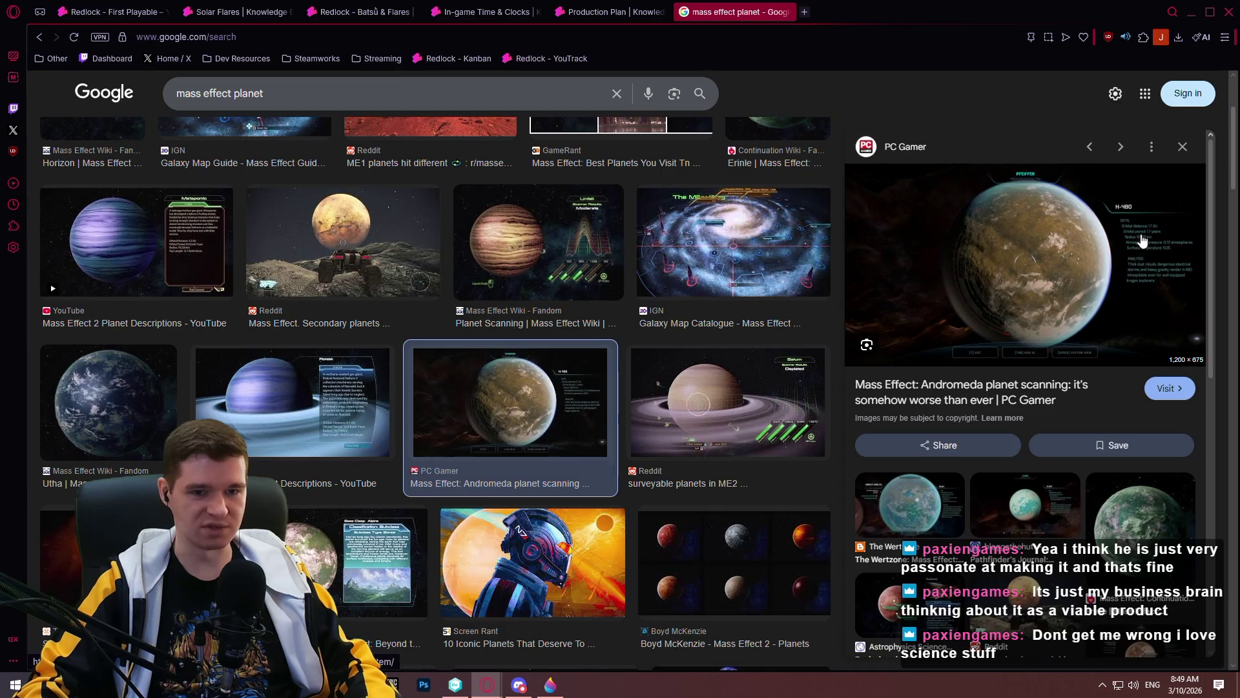
pyautogui.rightClick(1141, 241)
pyautogui.click(973, 349)
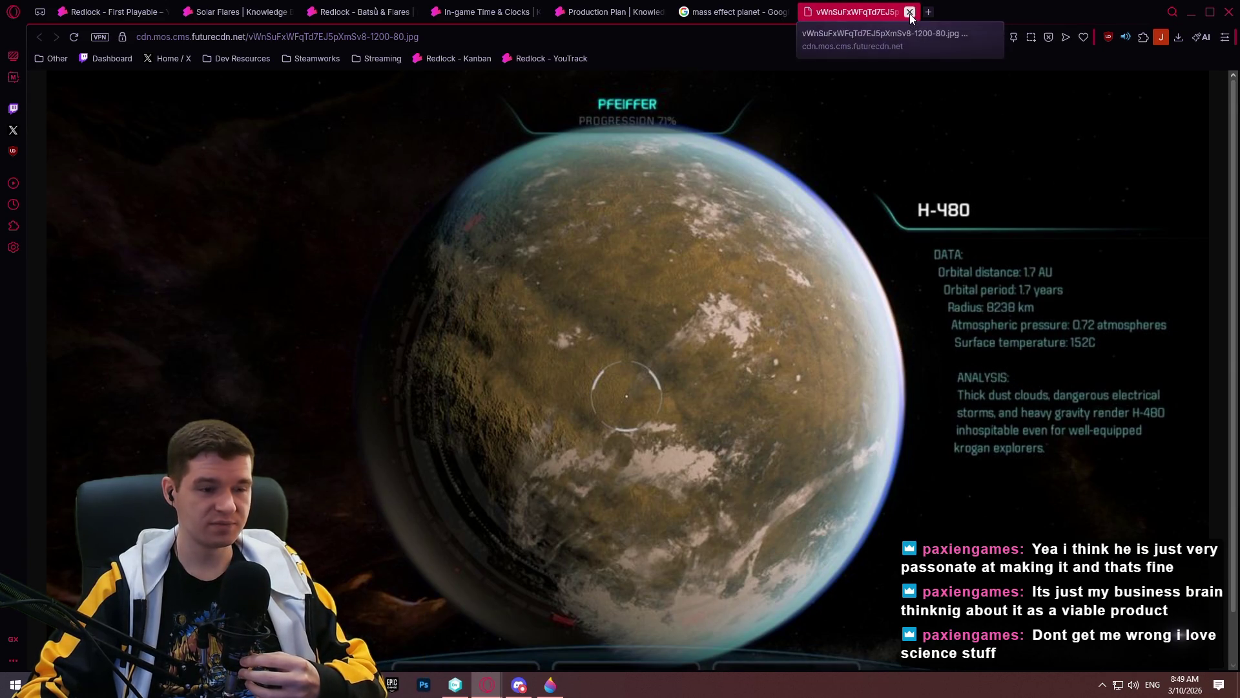
pyautogui.click(909, 14)
pyautogui.scroll(-2, 432, 387)
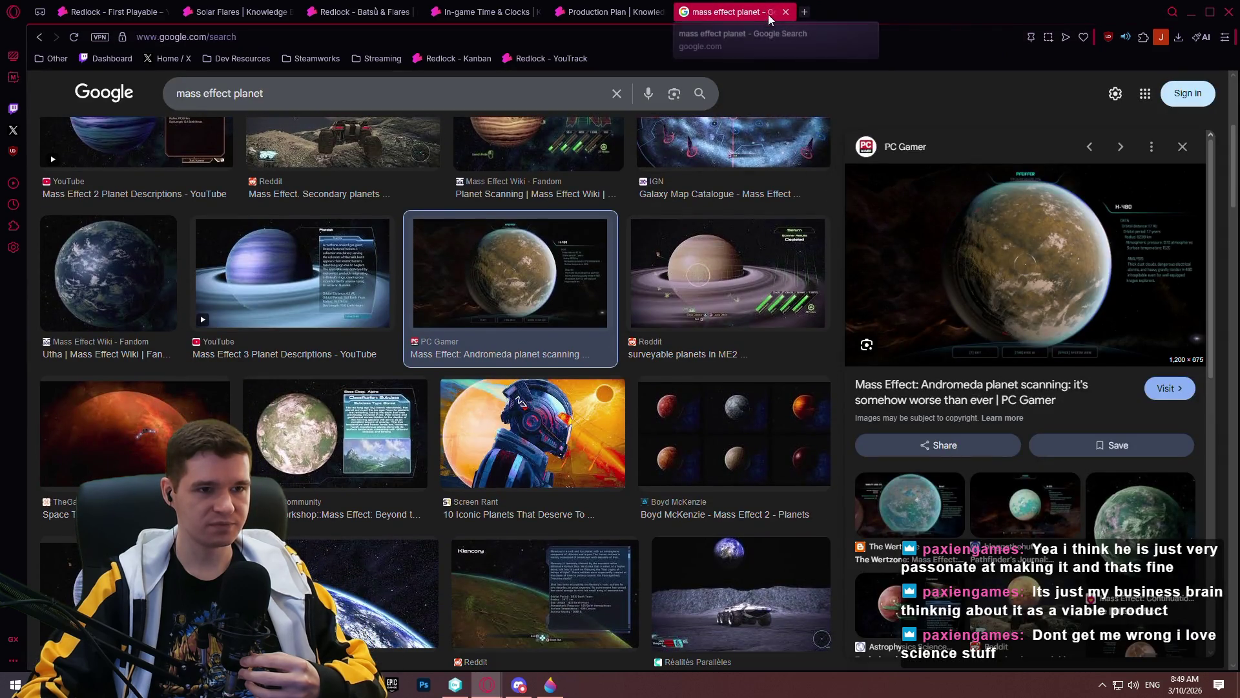
pyautogui.click(786, 12)
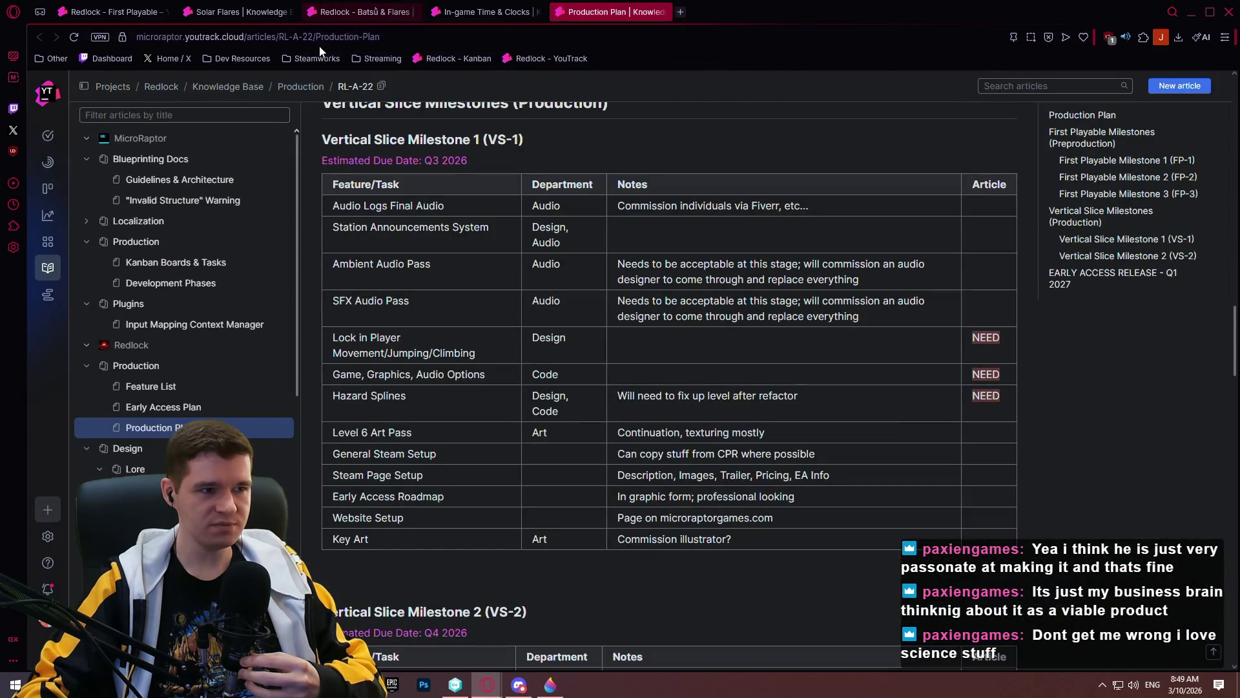
# - In the Solar Flares editor's Markdown view, add a blank line above the sketch image, then return to Visual
pyautogui.click(242, 12)
pyautogui.scroll(3, 718, 340)
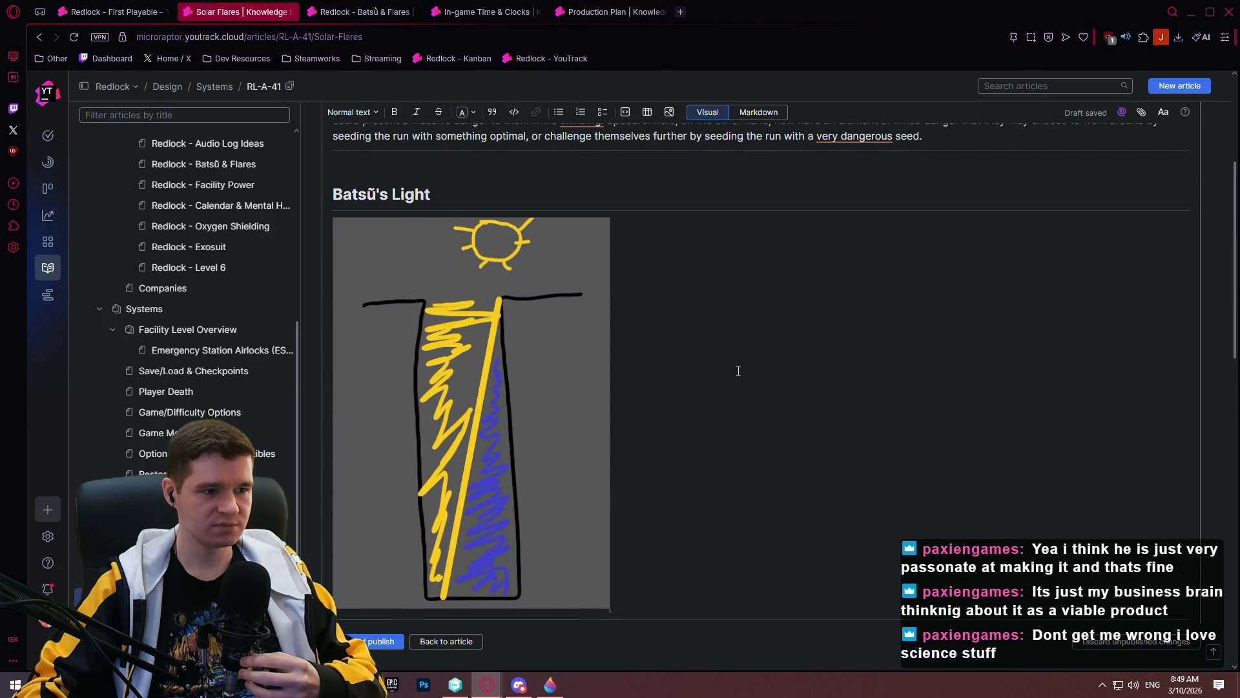
pyautogui.scroll(-2, 740, 368)
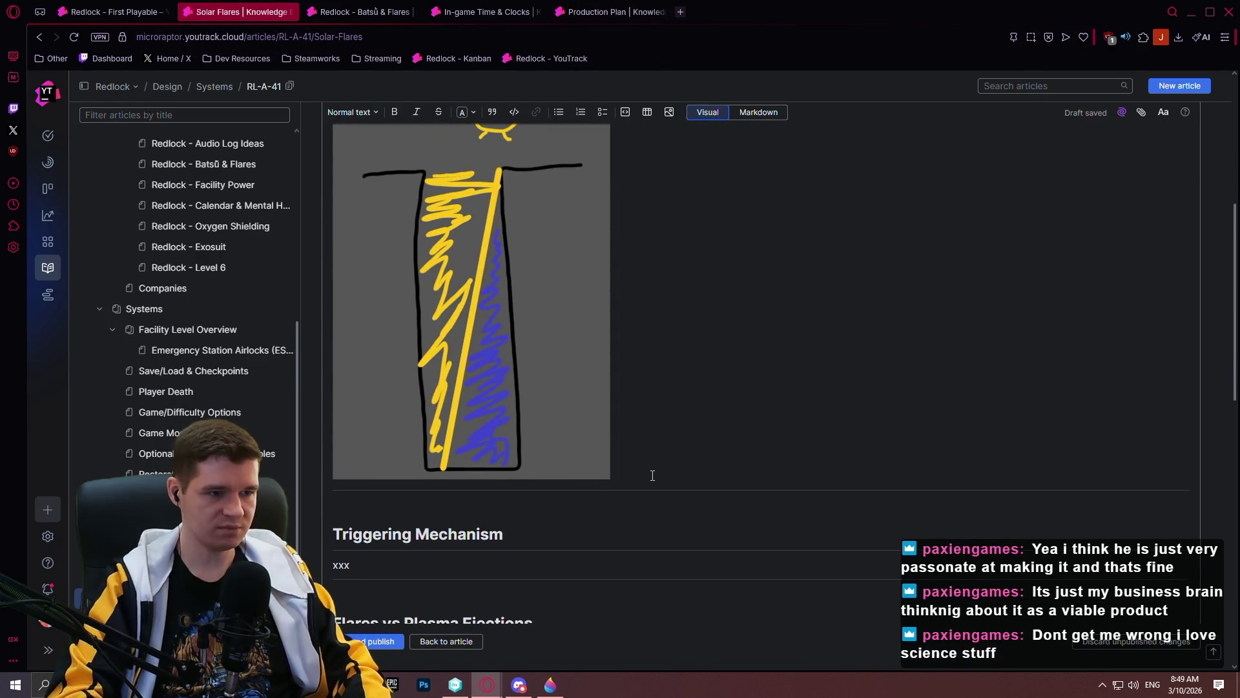
pyautogui.scroll(1, 620, 470)
pyautogui.scroll(1, 611, 465)
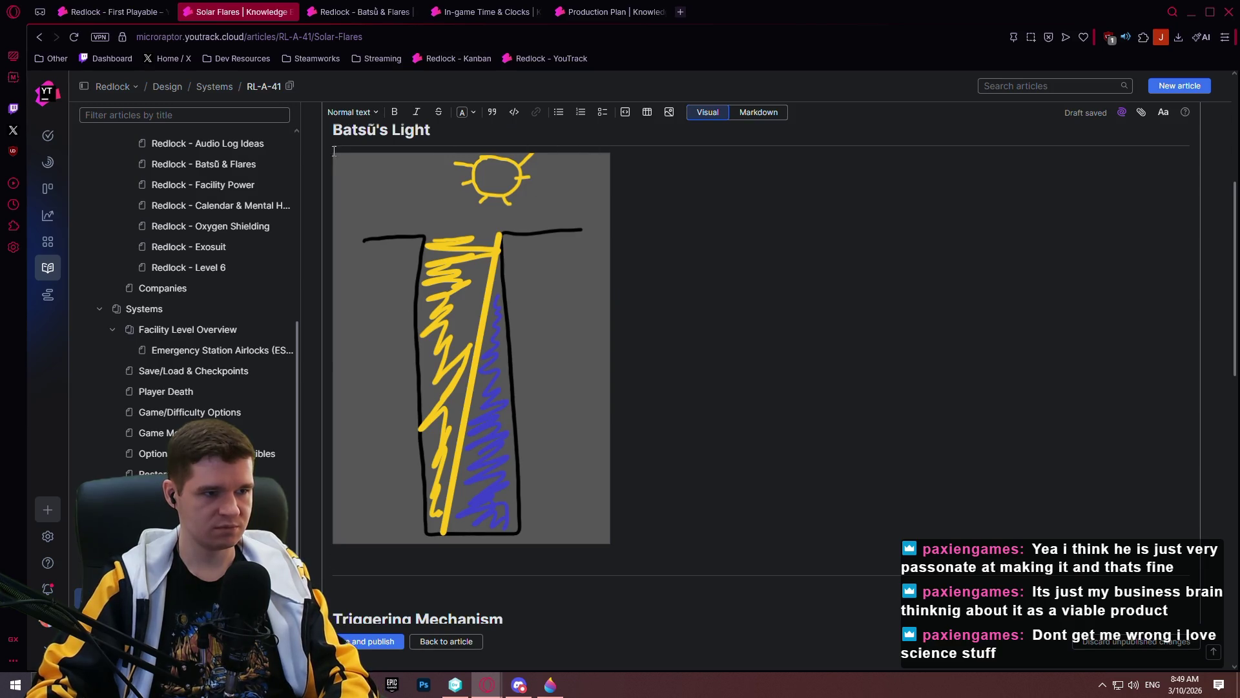
pyautogui.click(759, 113)
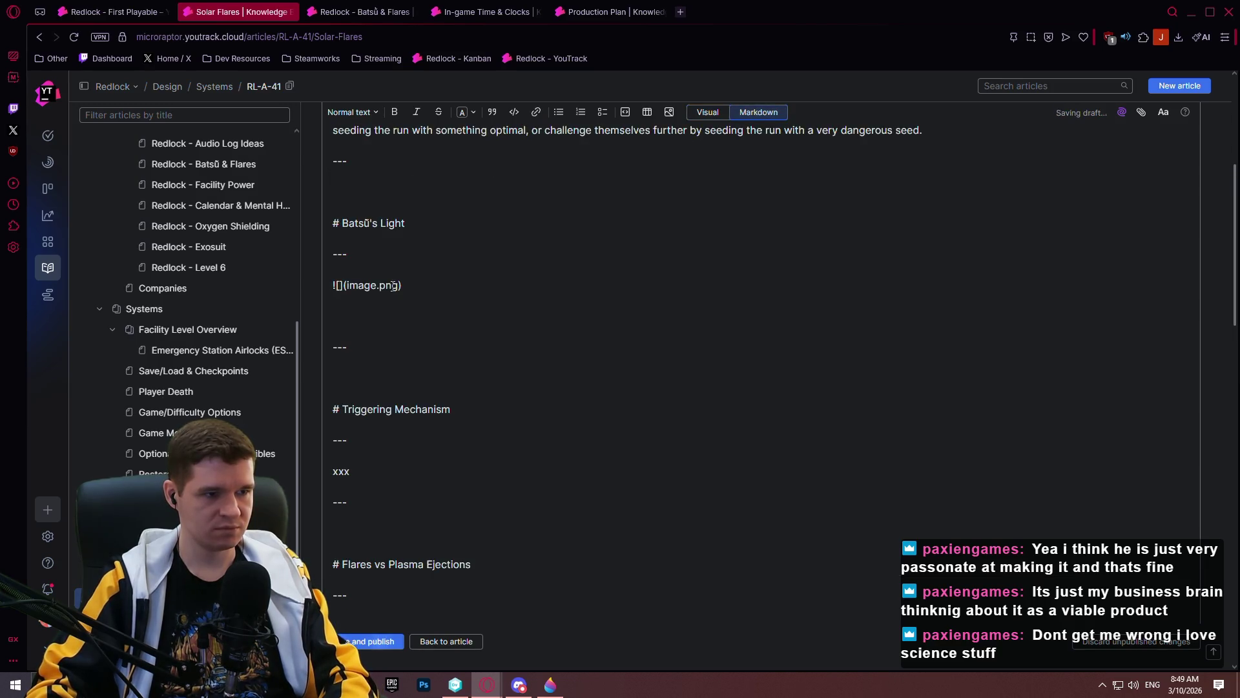
pyautogui.press('Return')
pyautogui.click(708, 116)
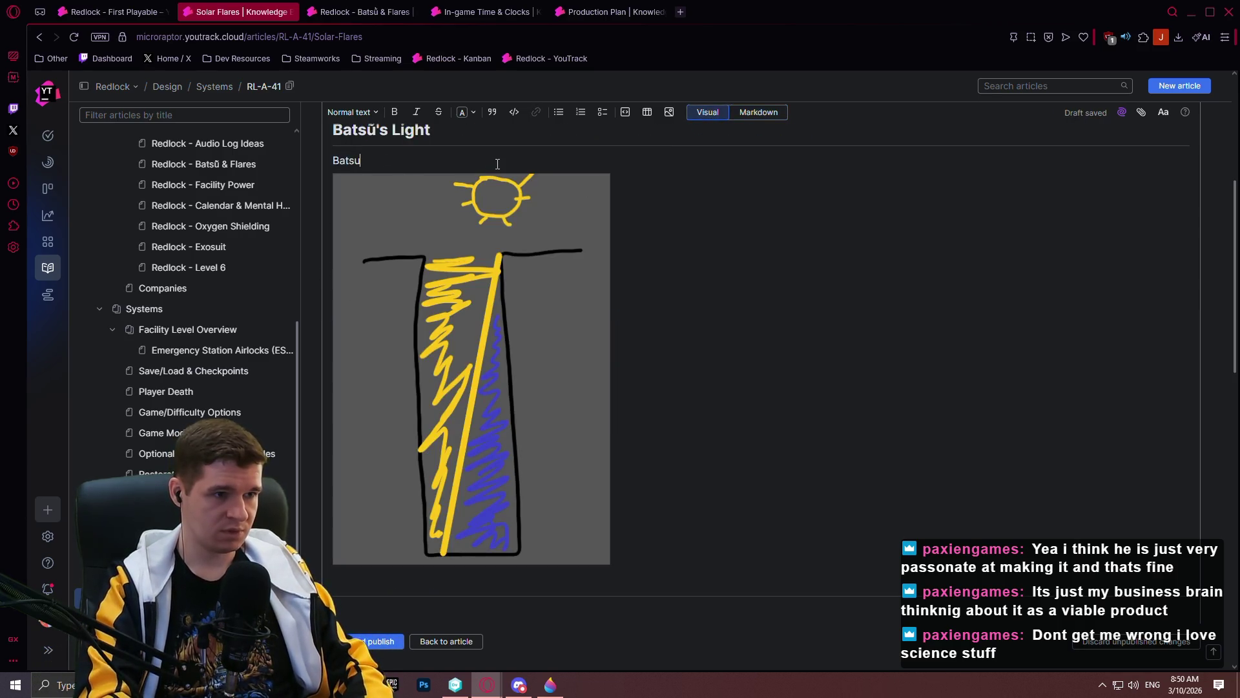
# - Correct the caption's first word to 'Batsū'
pyautogui.scroll(2, 364, 228)
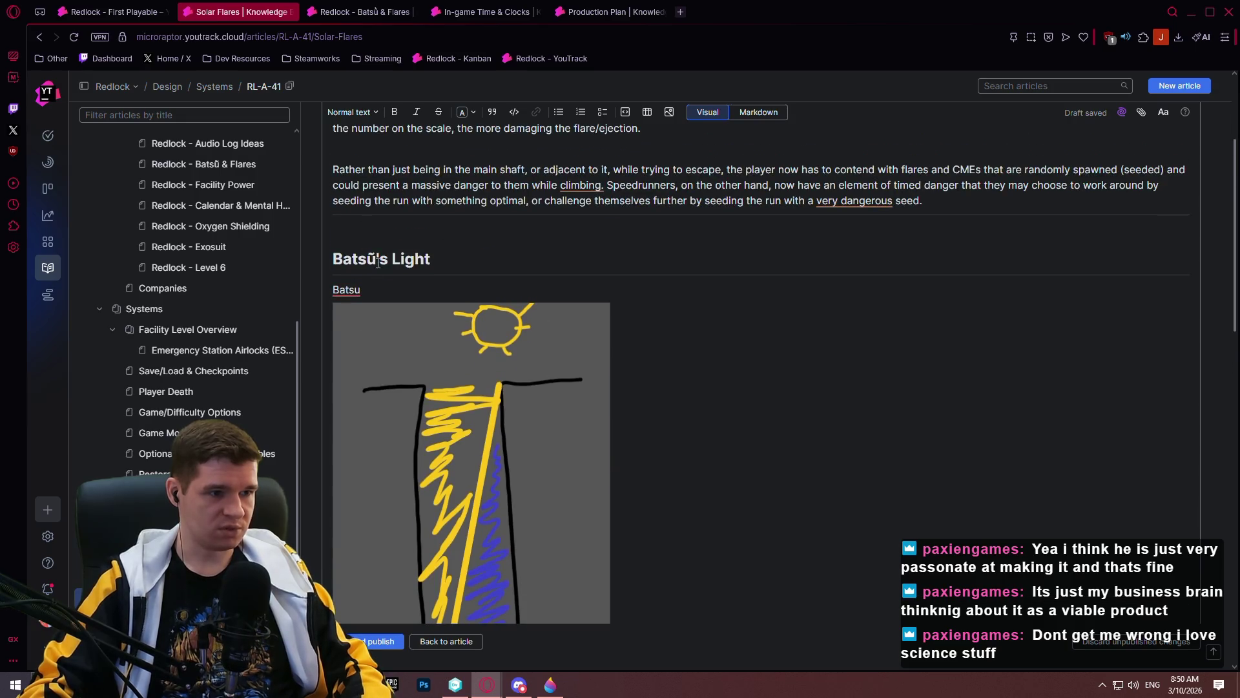
pyautogui.write('ũ')
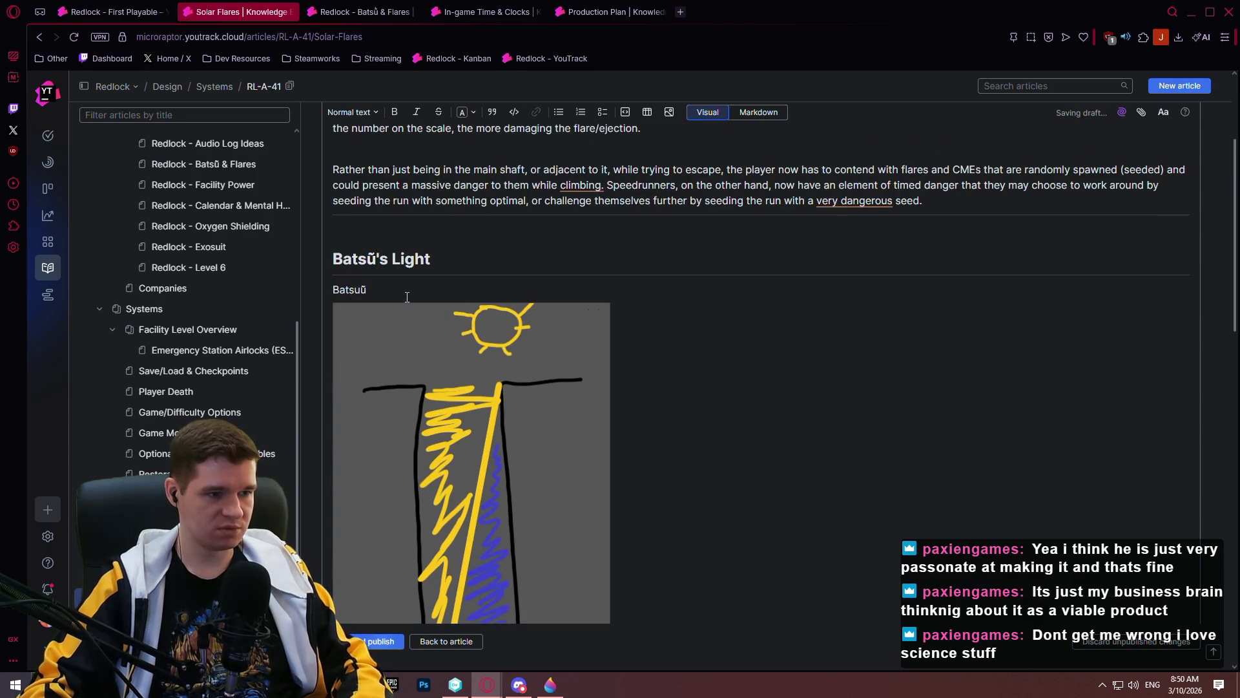
pyautogui.press('BackSpace')
pyautogui.press('BackSpace')
pyautogui.write('ū')
# - Prefix the caption with 'The Redlock facility sits along the ', then open Redlock - Batsū & Flares
pyautogui.scroll(-2, 420, 172)
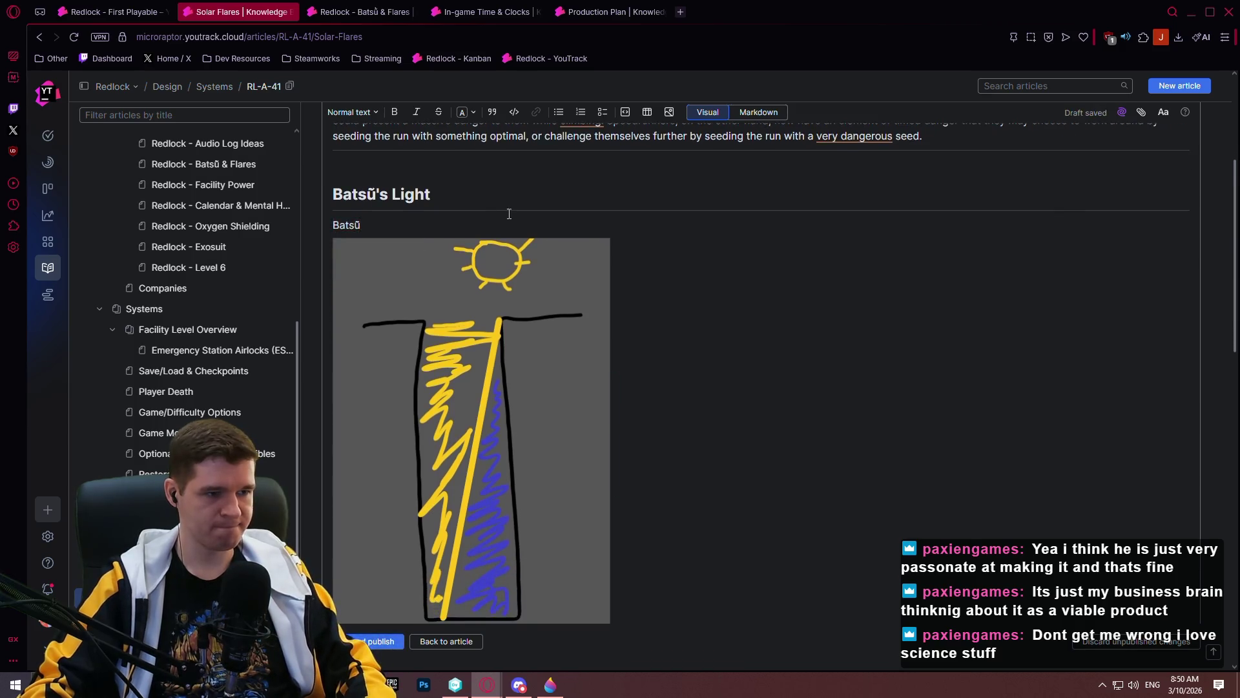
pyautogui.press('Home')
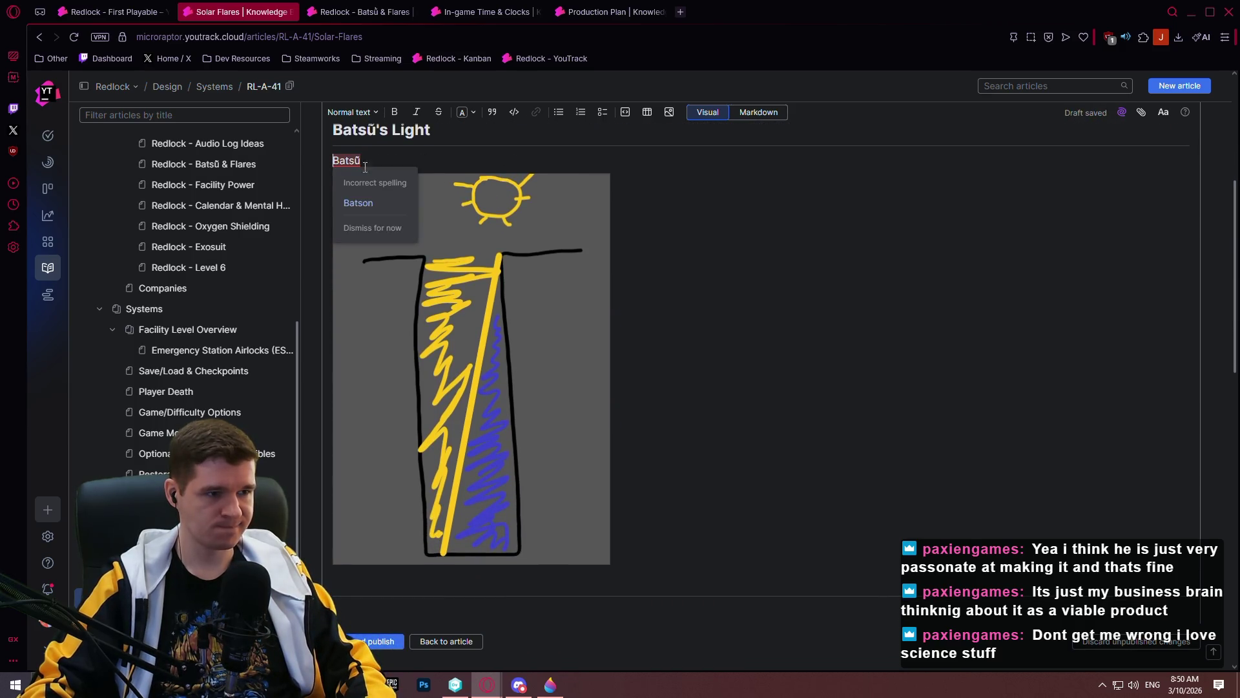
pyautogui.write('The Red')
pyautogui.write('lock facility ')
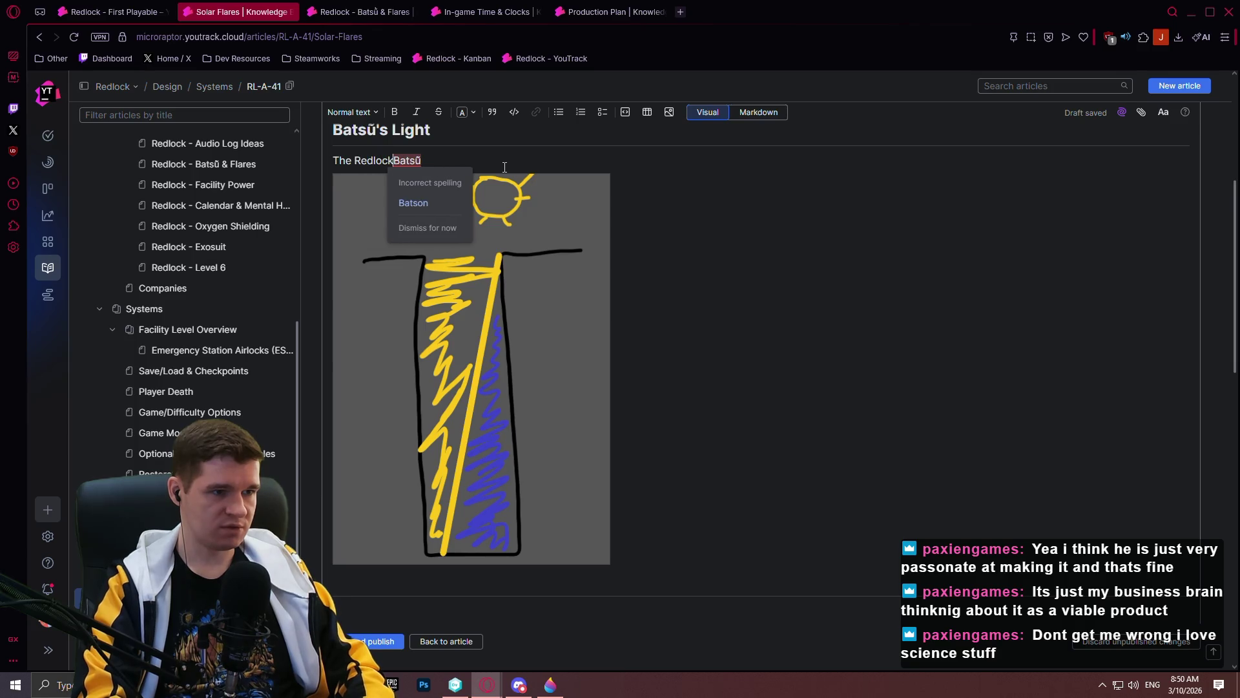
pyautogui.write('sits along the')
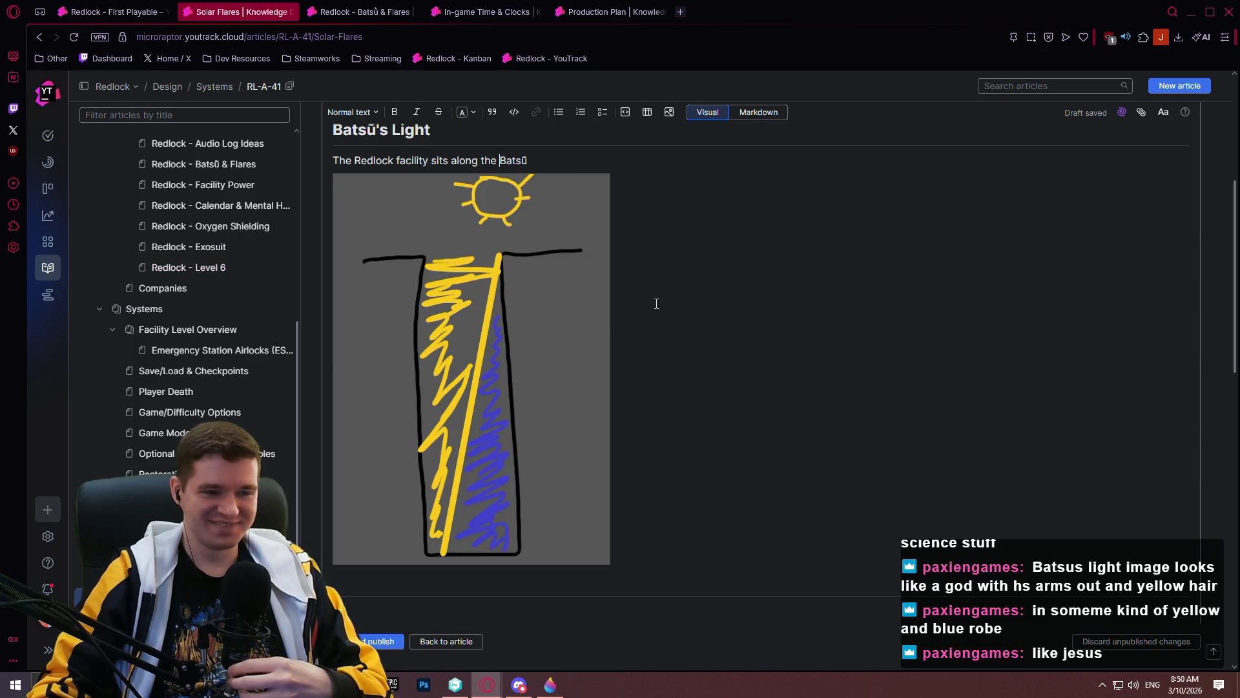
pyautogui.click(345, 12)
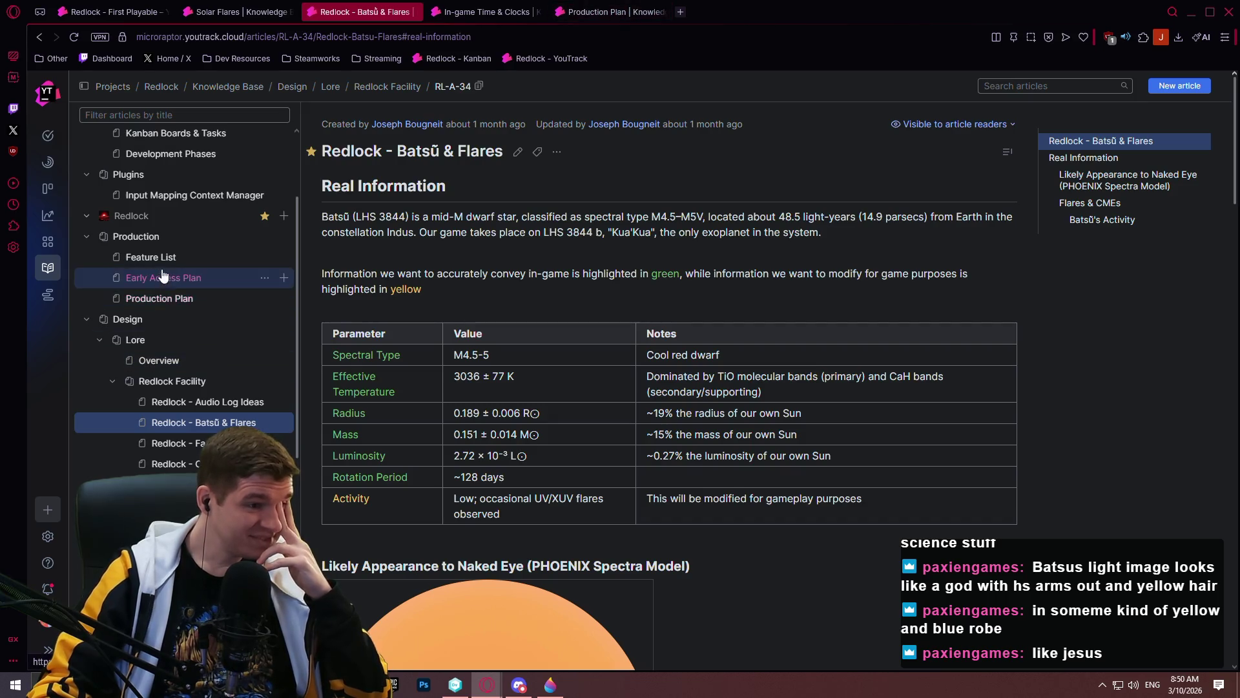
# - Browse the Redlock Facility and lore Overview articles, searching the page for 'planet'
pyautogui.click(186, 381)
pyautogui.scroll(-5, 394, 331)
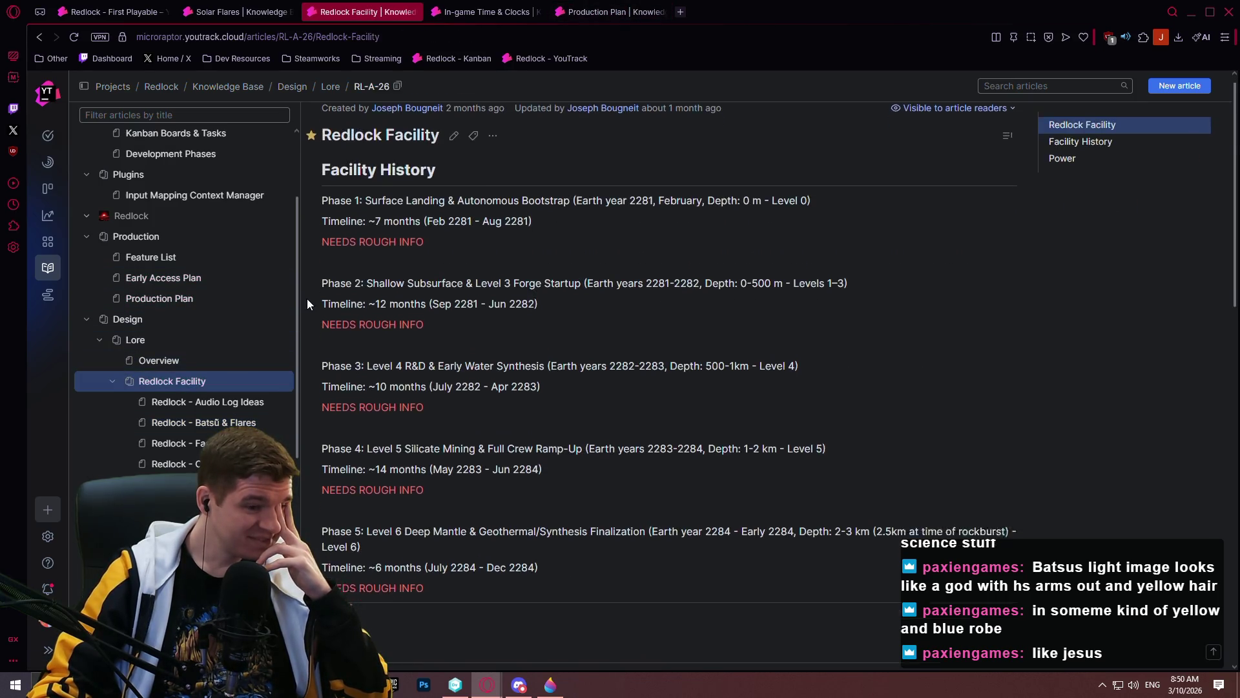
pyautogui.click(198, 358)
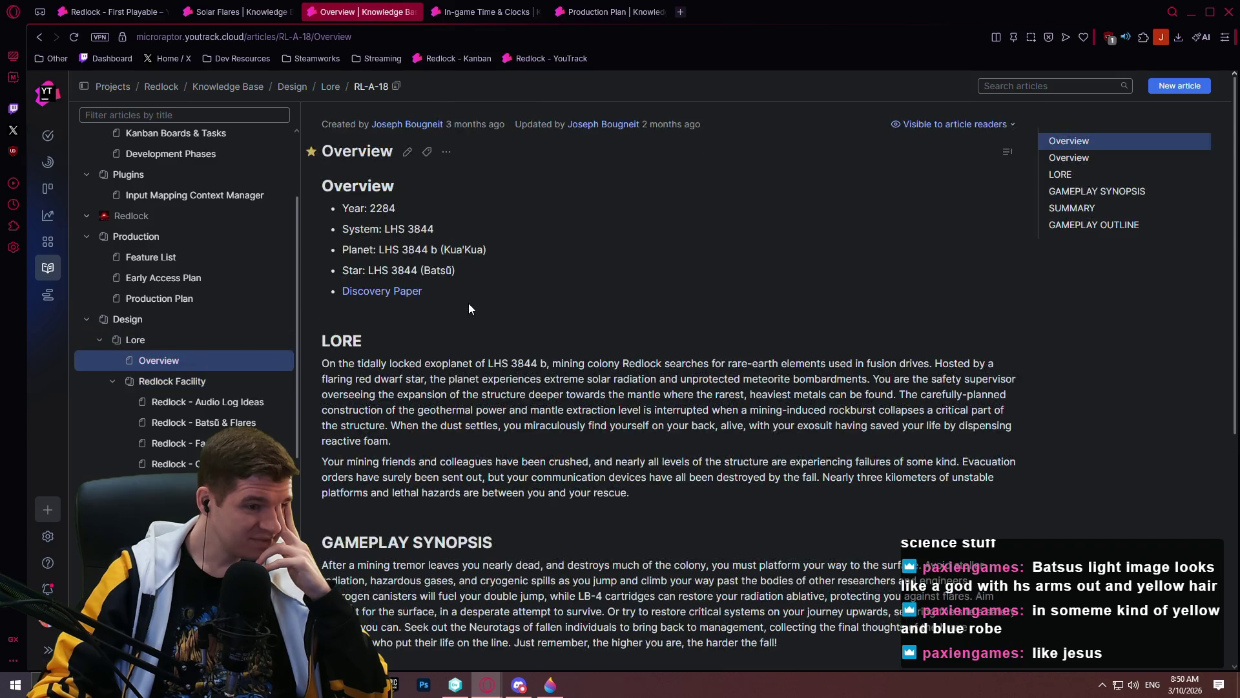
pyautogui.scroll(-5, 468, 304)
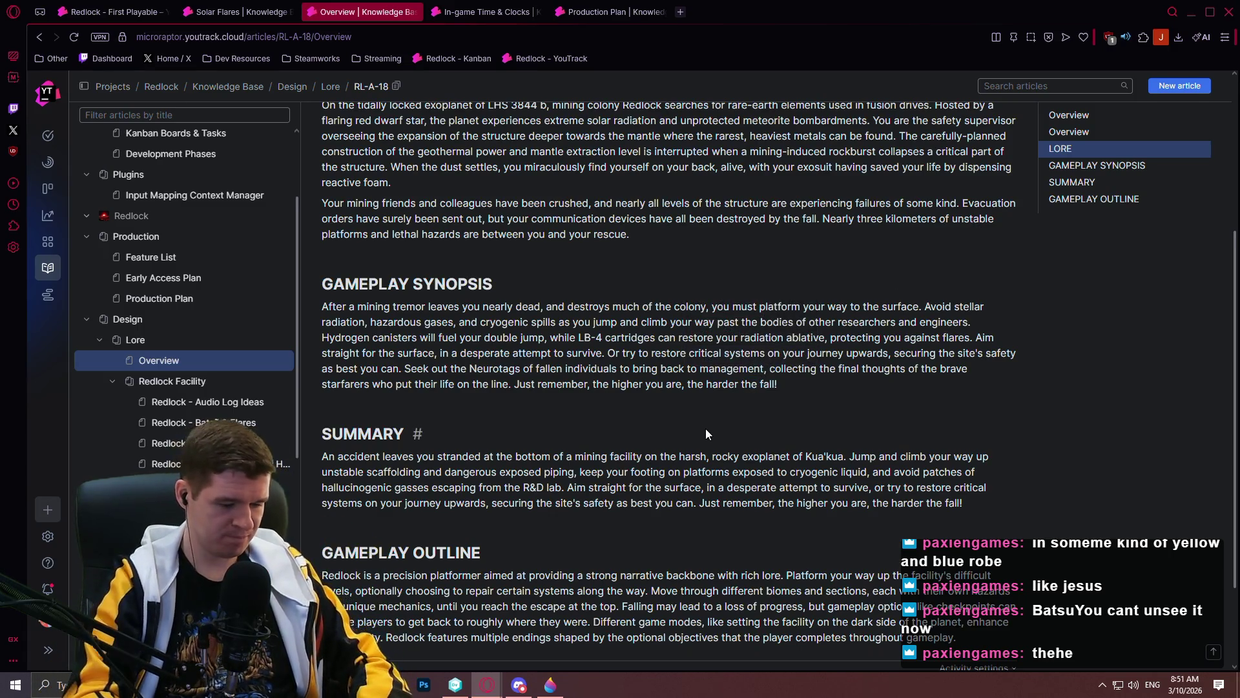
pyautogui.hotkey('ctrl', 'f')
pyautogui.write('planet')
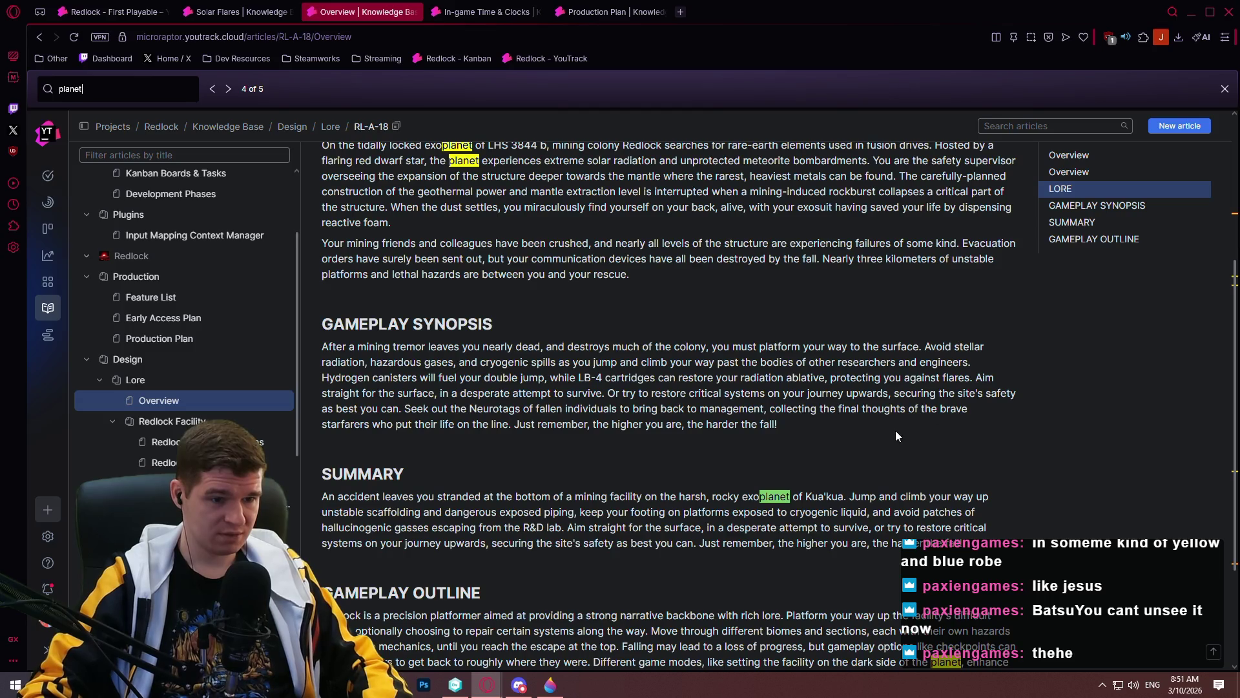
pyautogui.scroll(-1, 886, 377)
pyautogui.scroll(-2, 840, 380)
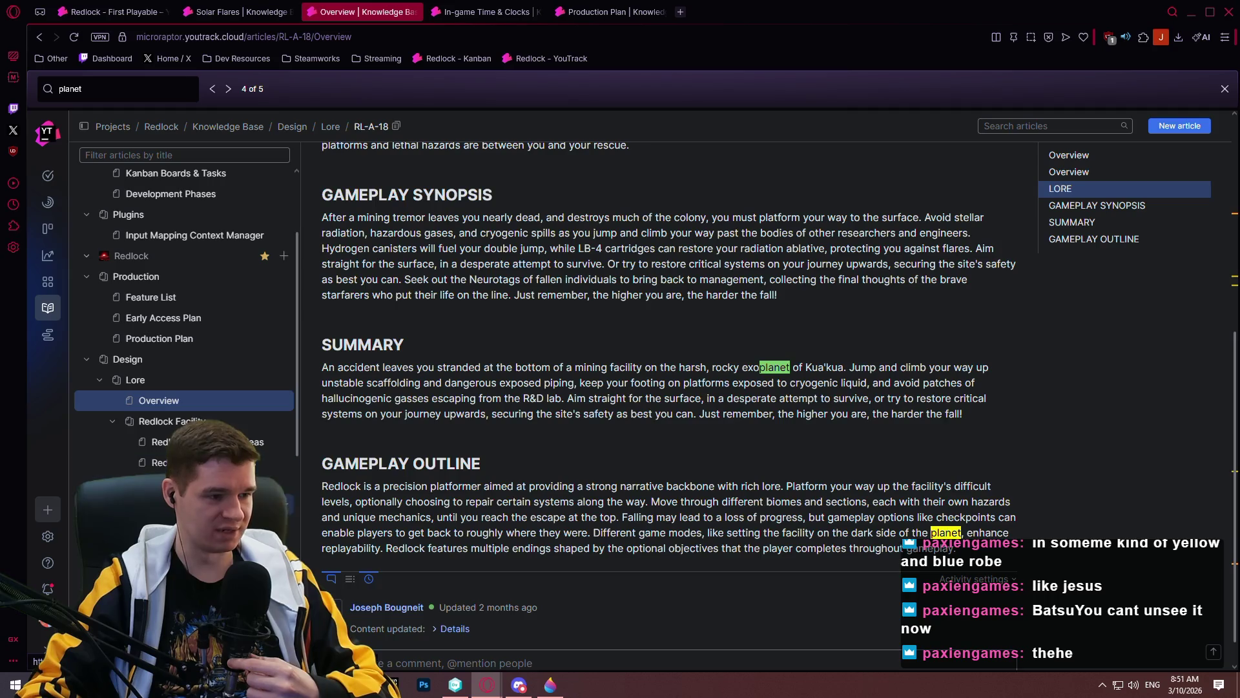
pyautogui.scroll(-2, 184, 323)
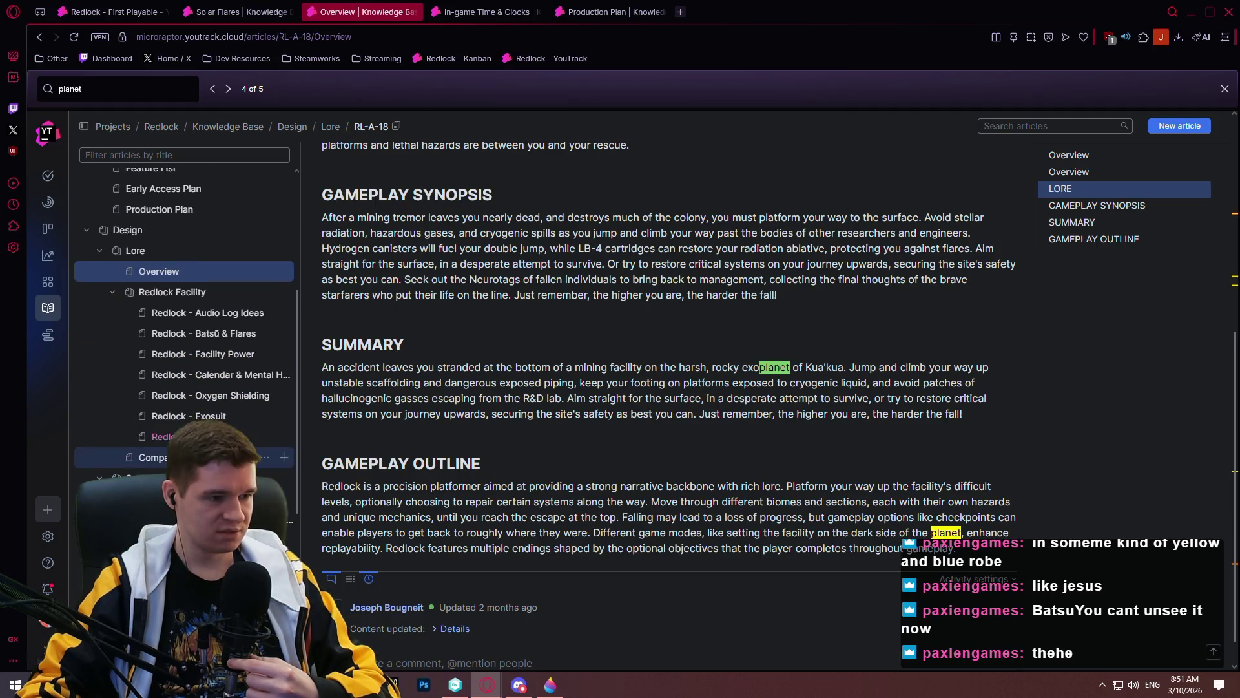
# - Read the Facility Level Overview and Emergency Station Airlocks articles, then return to the Solar Flares draft
pyautogui.click(180, 498)
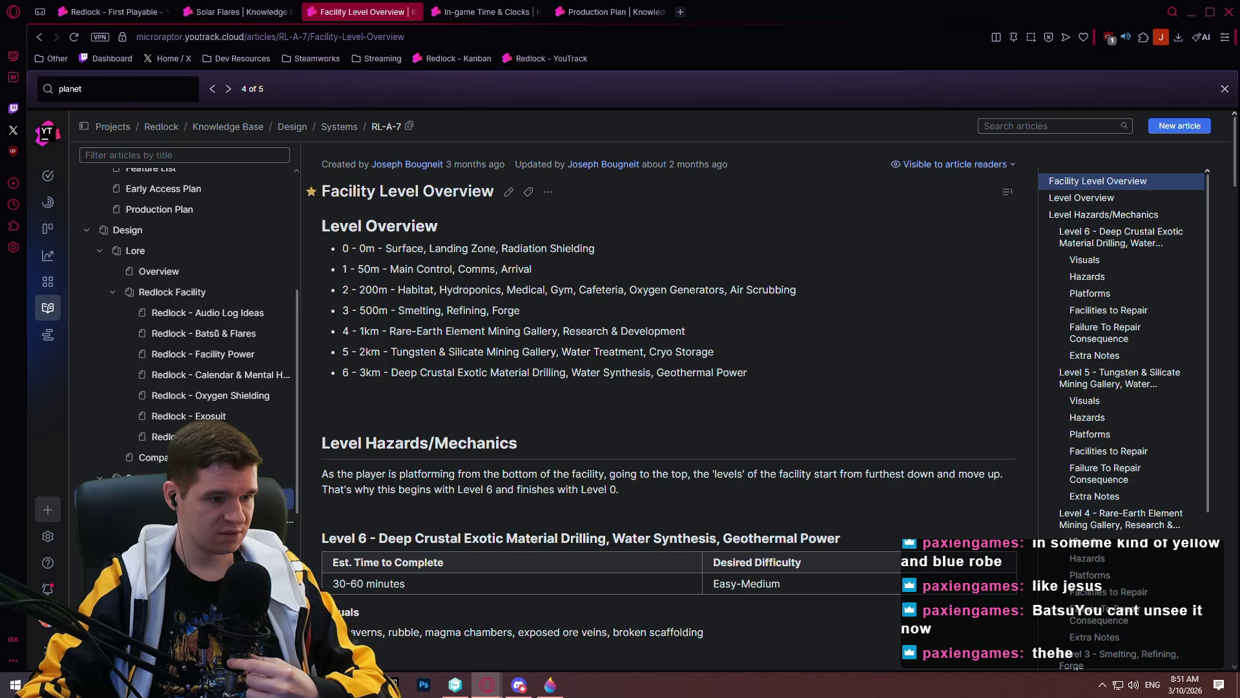
pyautogui.click(181, 519)
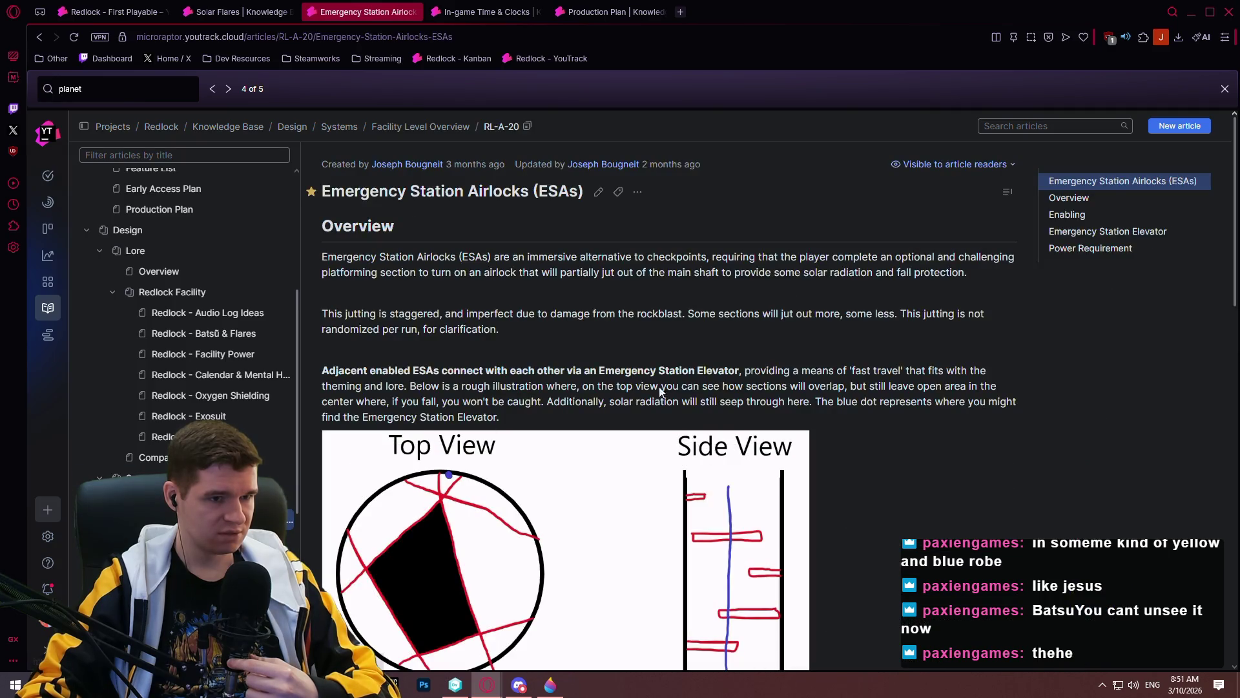
pyautogui.scroll(-8, 848, 347)
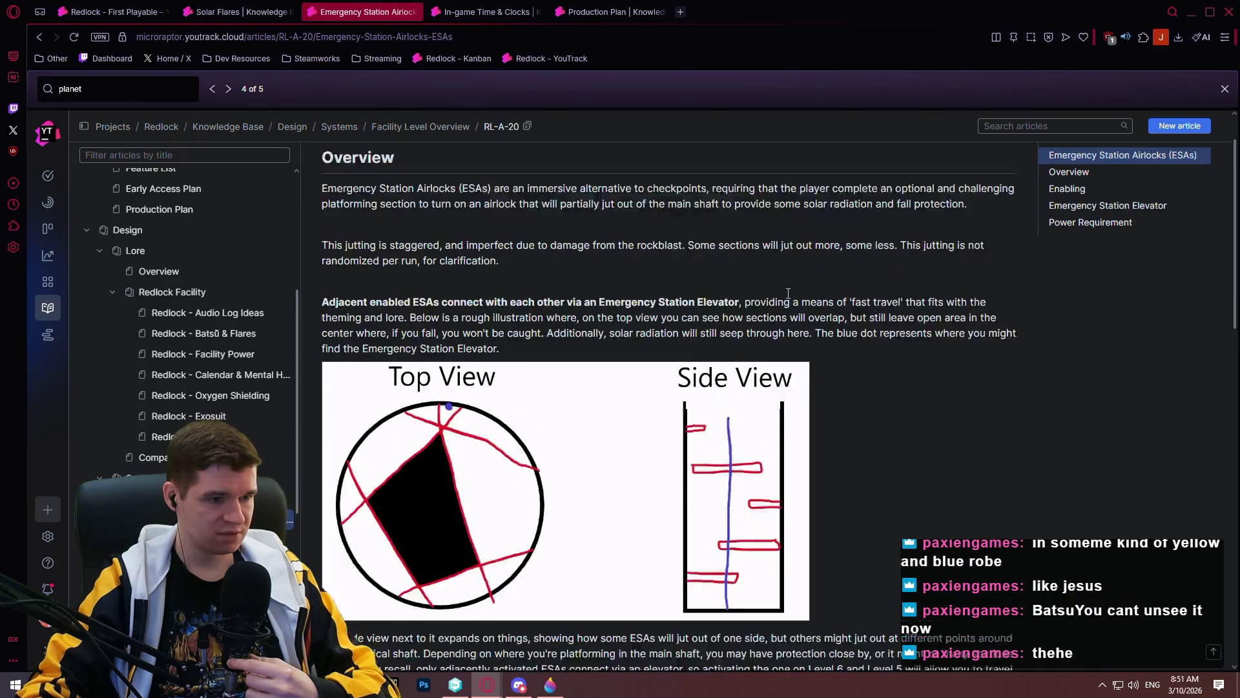
pyautogui.scroll(-4, 217, 336)
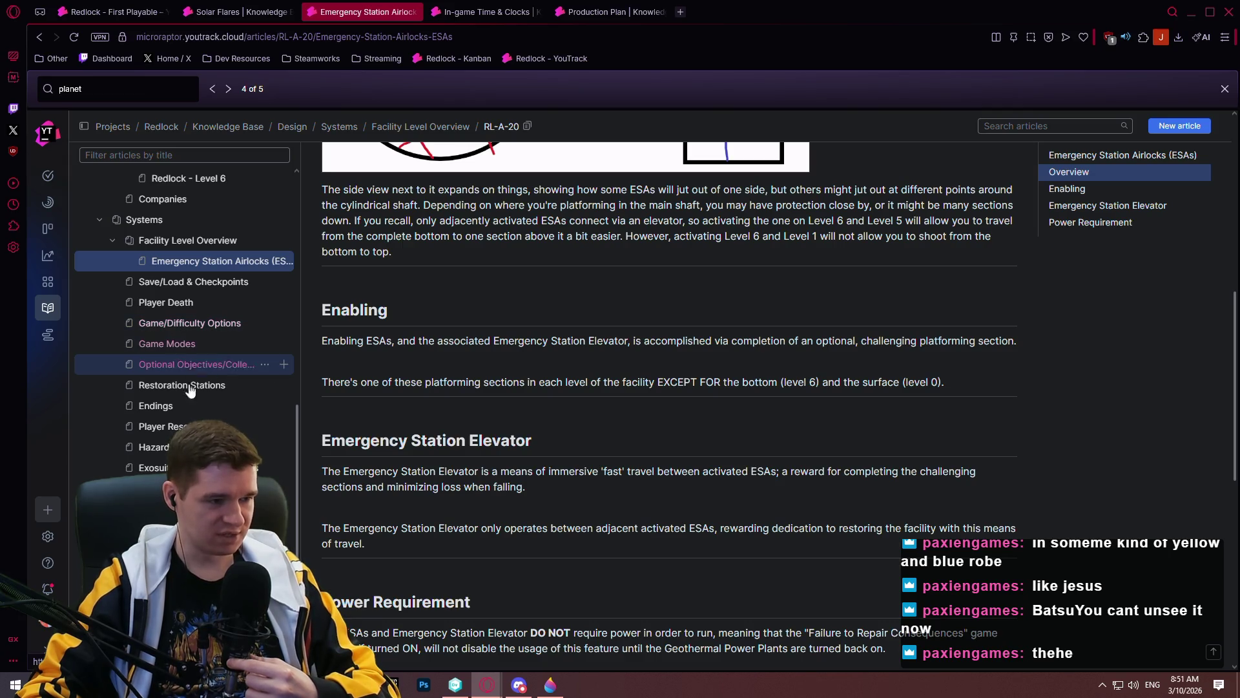
pyautogui.scroll(-1, 162, 452)
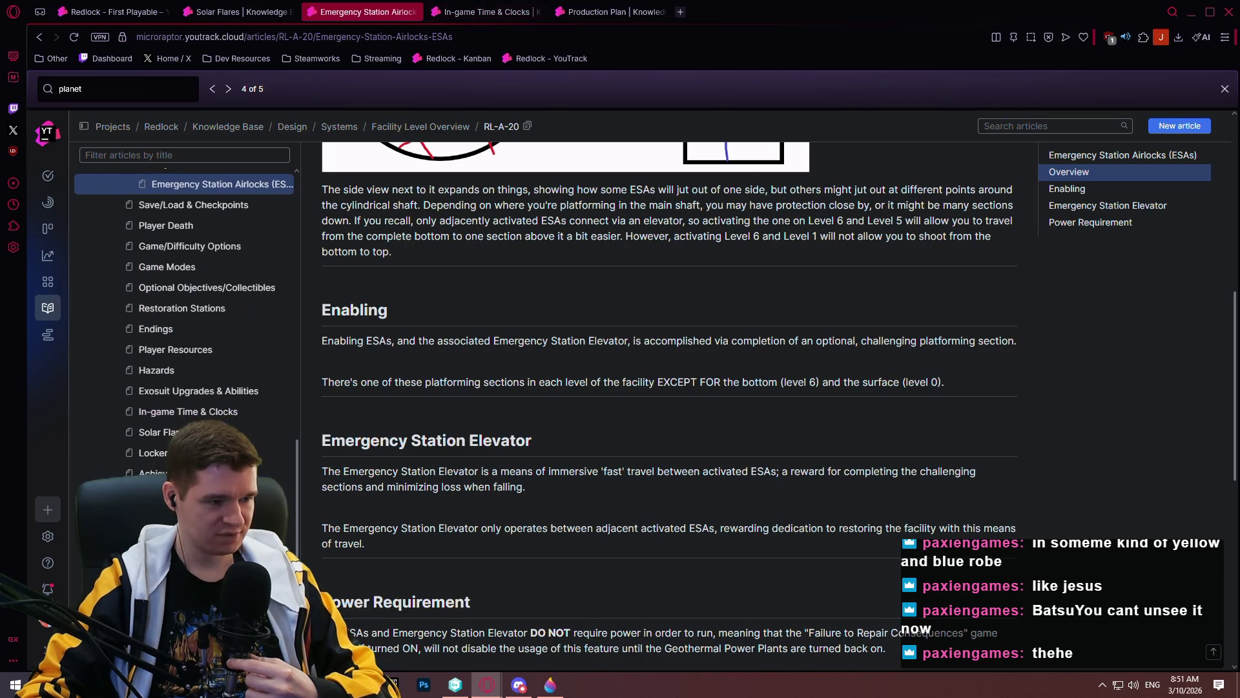
pyautogui.scroll(1, 483, 410)
pyautogui.click(238, 13)
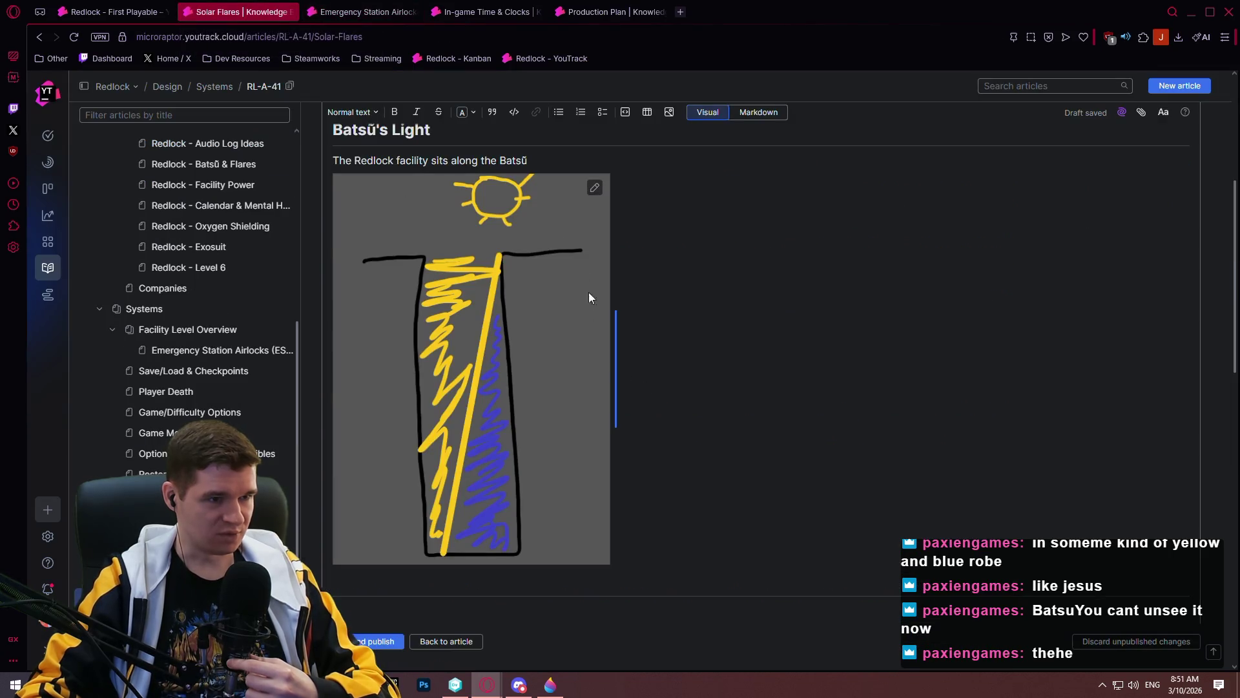
# - Rewrite the caption to say the facility sits near the point on Kua'Kua putting Batsū almost directly overhead
pyautogui.scroll(2, 586, 309)
pyautogui.click(560, 294)
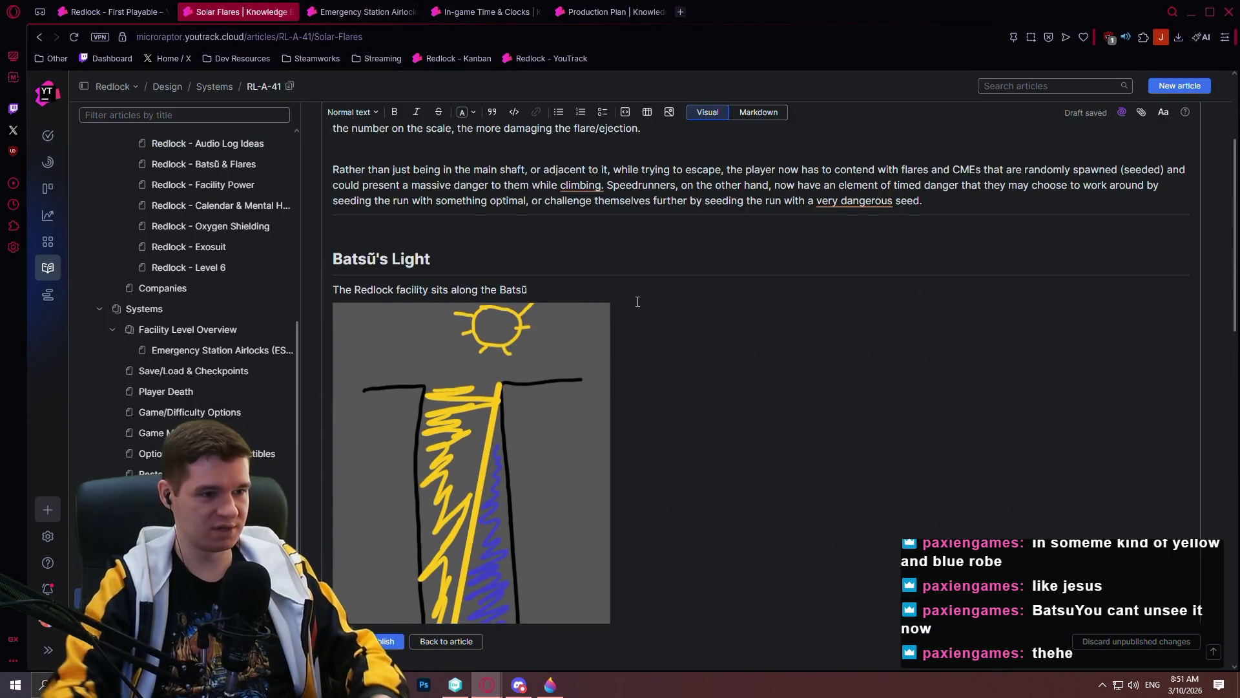
pyautogui.press('BackSpace')
pyautogui.press('BackSpace')
pyautogui.press('BackSpace')
pyautogui.press('BackSpace')
pyautogui.press('BackSpace')
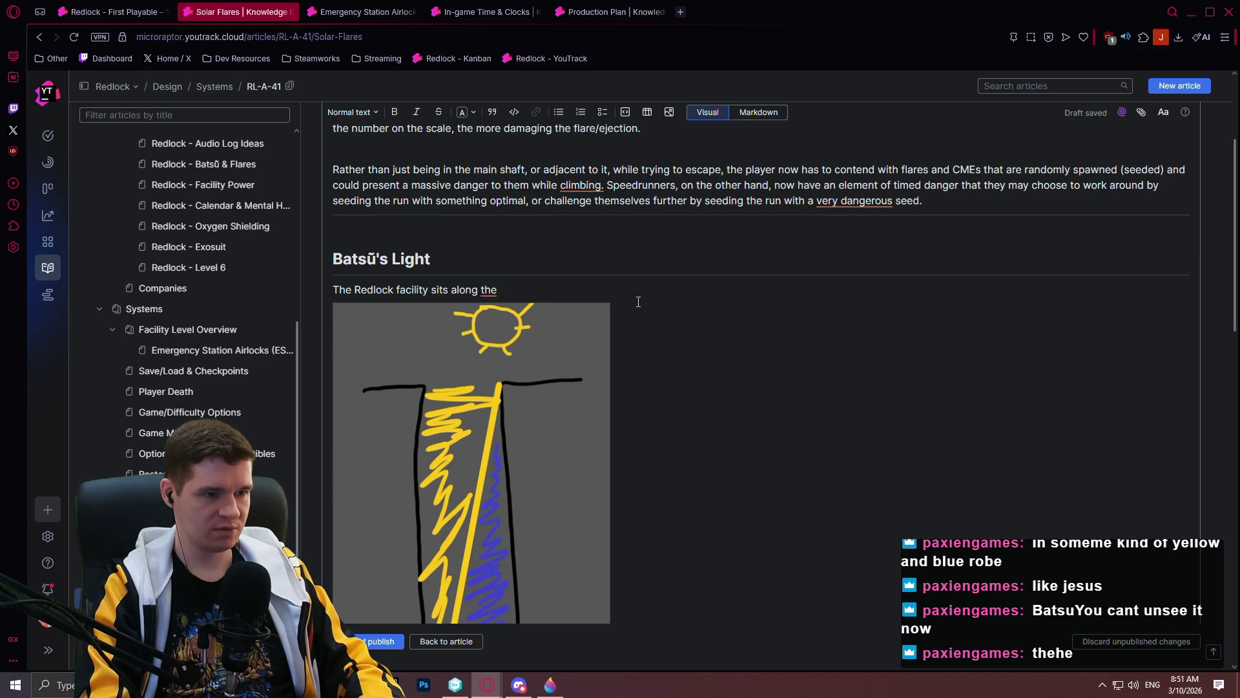
pyautogui.press('BackSpace')
pyautogui.press('BackSpace')
pyautogui.press('BackSpace')
pyautogui.press('BackSpace')
pyautogui.write("near to the point on Kua'Kua that puts Batsū almost directly above the facility at all times. This means,")
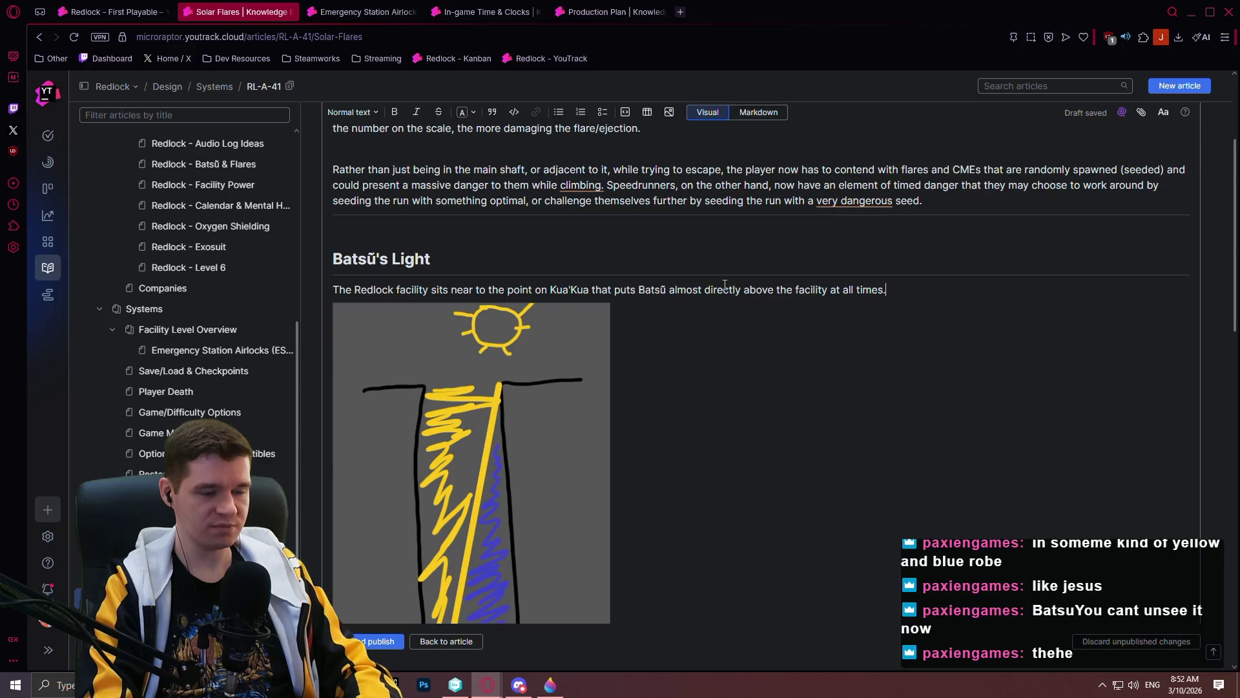
pyautogui.press('BackSpace')
# - Add that the main shaft receives a good portion of the light while the rest stays dark, then open Emergency Station Airlocks
pyautogui.write('tha')
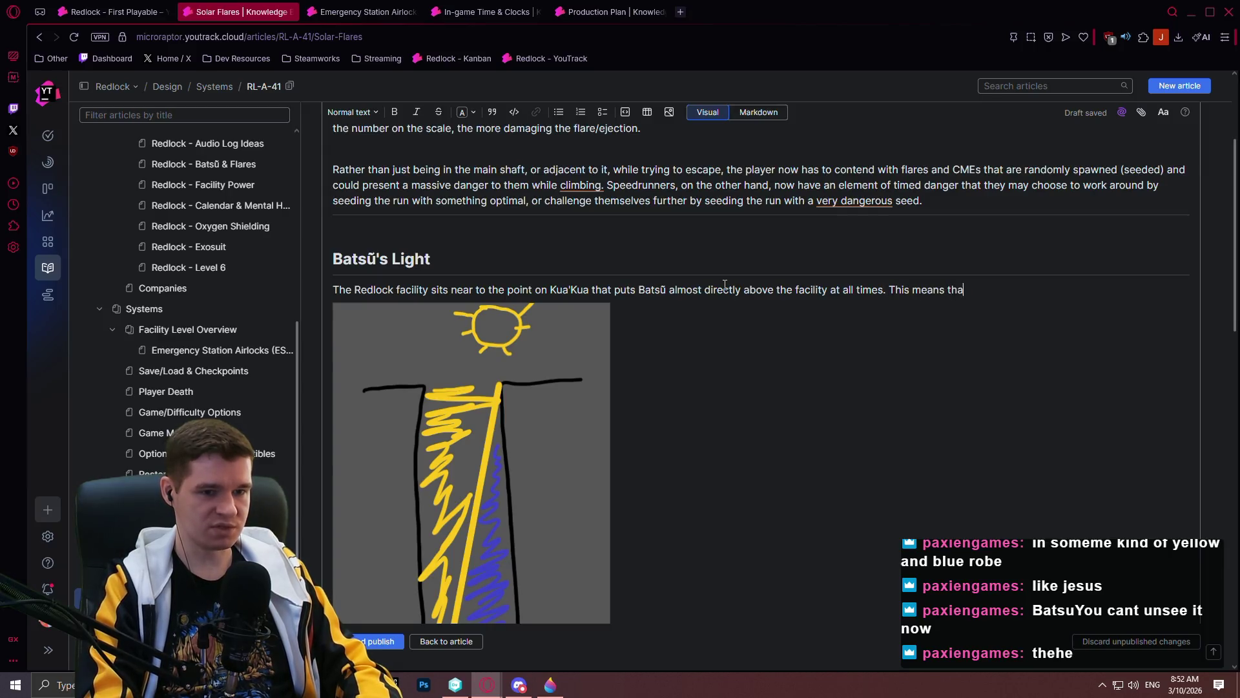
pyautogui.write('t the main shaft receives ')
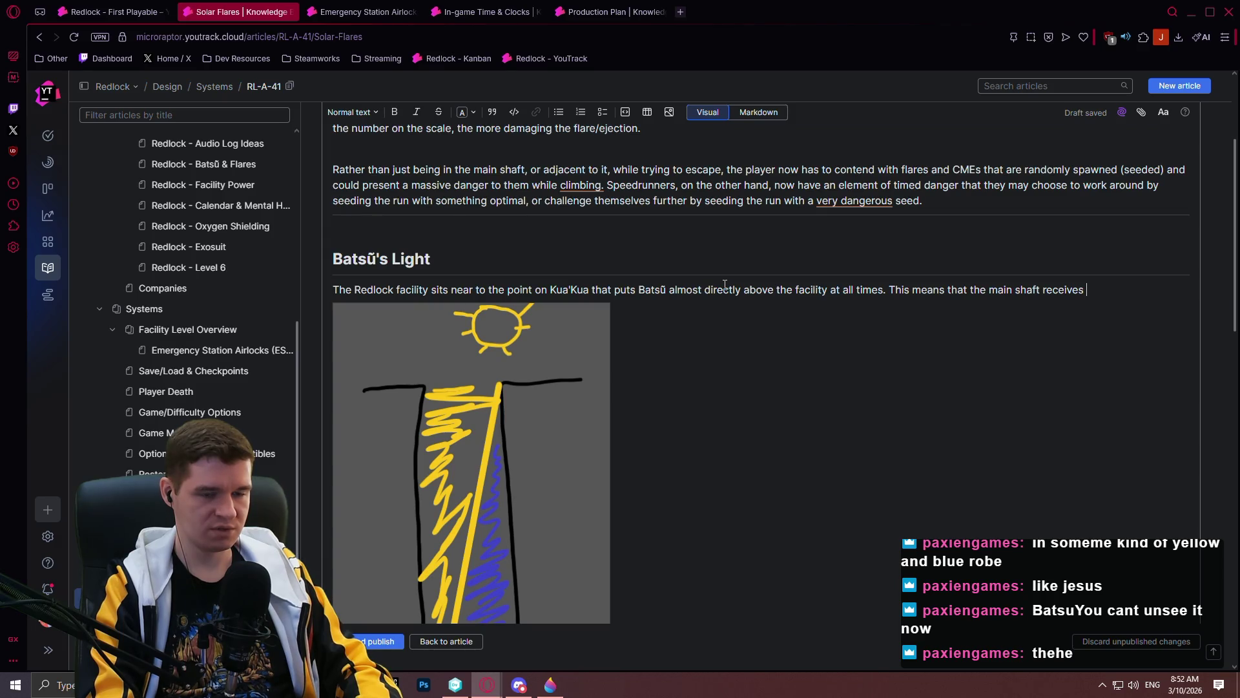
pyautogui.write('a good port')
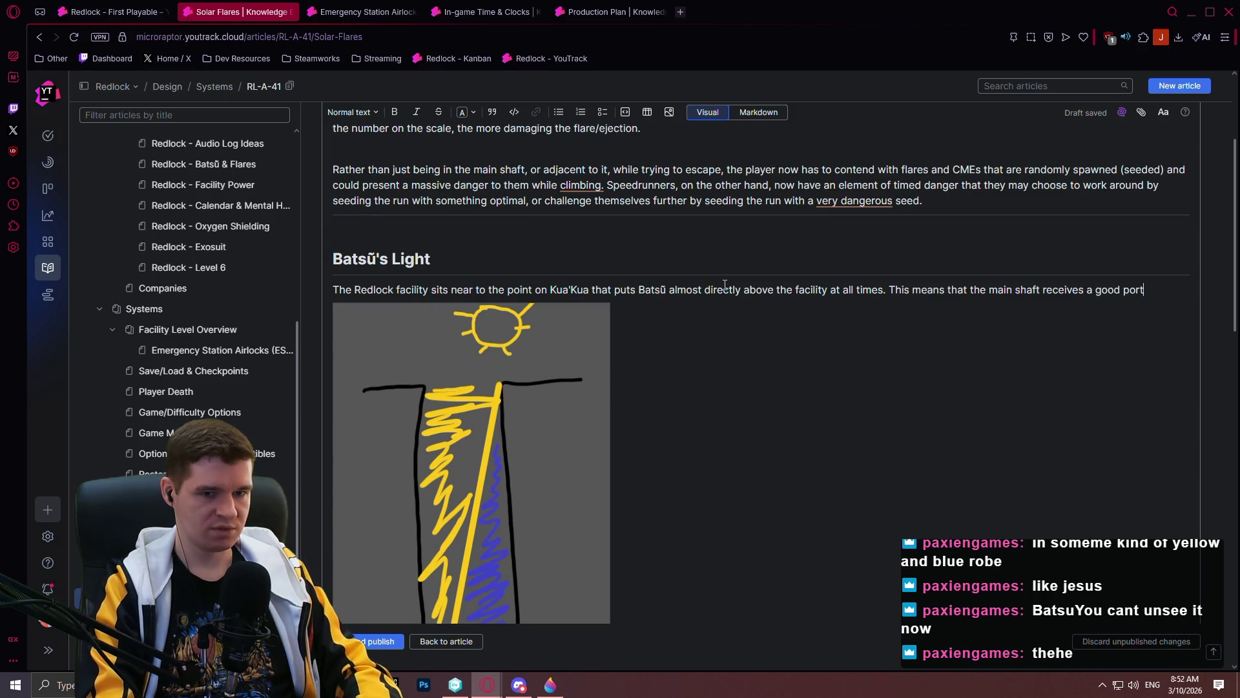
pyautogui.write('ion of the ligh')
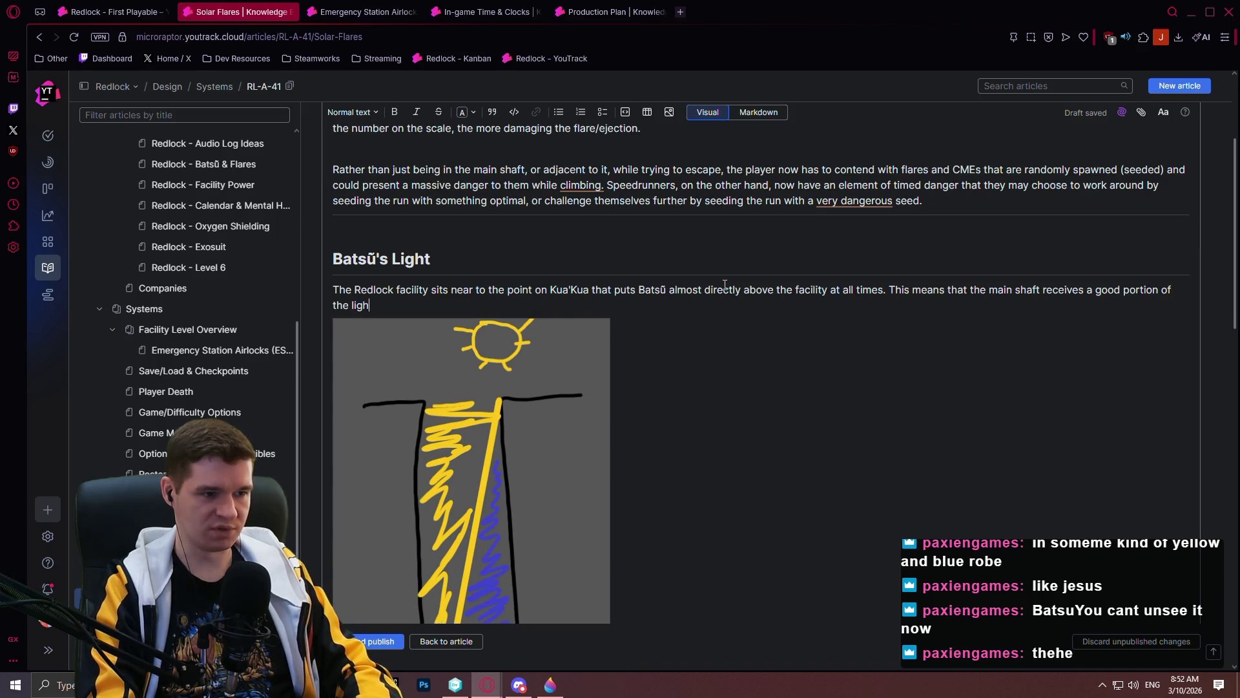
pyautogui.write('t that enters')
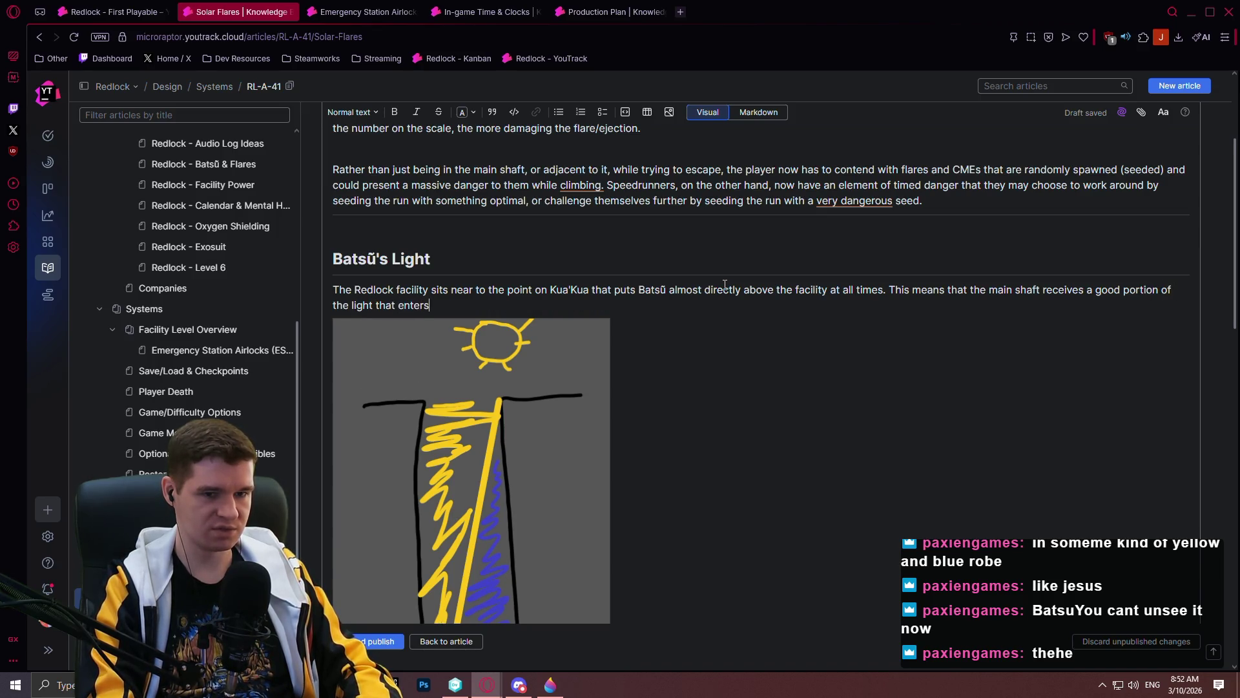
pyautogui.write(', whilw')
pyautogui.press('BackSpace')
pyautogui.write('me of i')
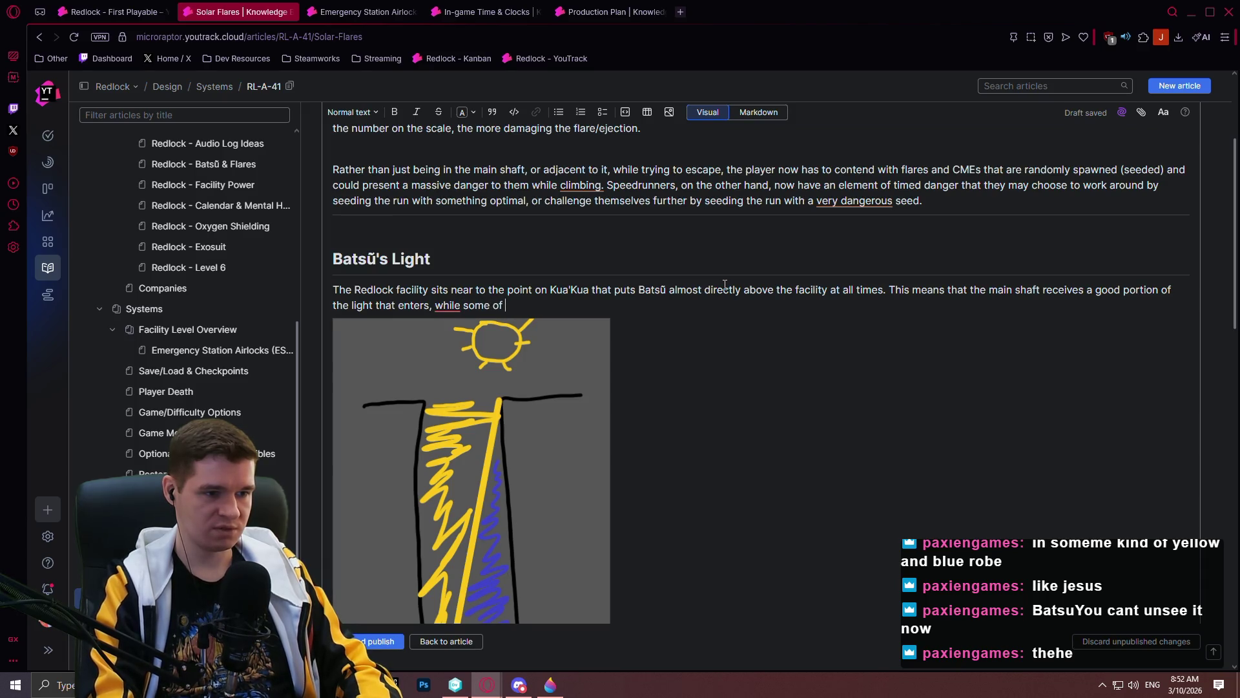
pyautogui.press('BackSpace')
pyautogui.press('BackSpace')
pyautogui.write('remains in the dark. ')
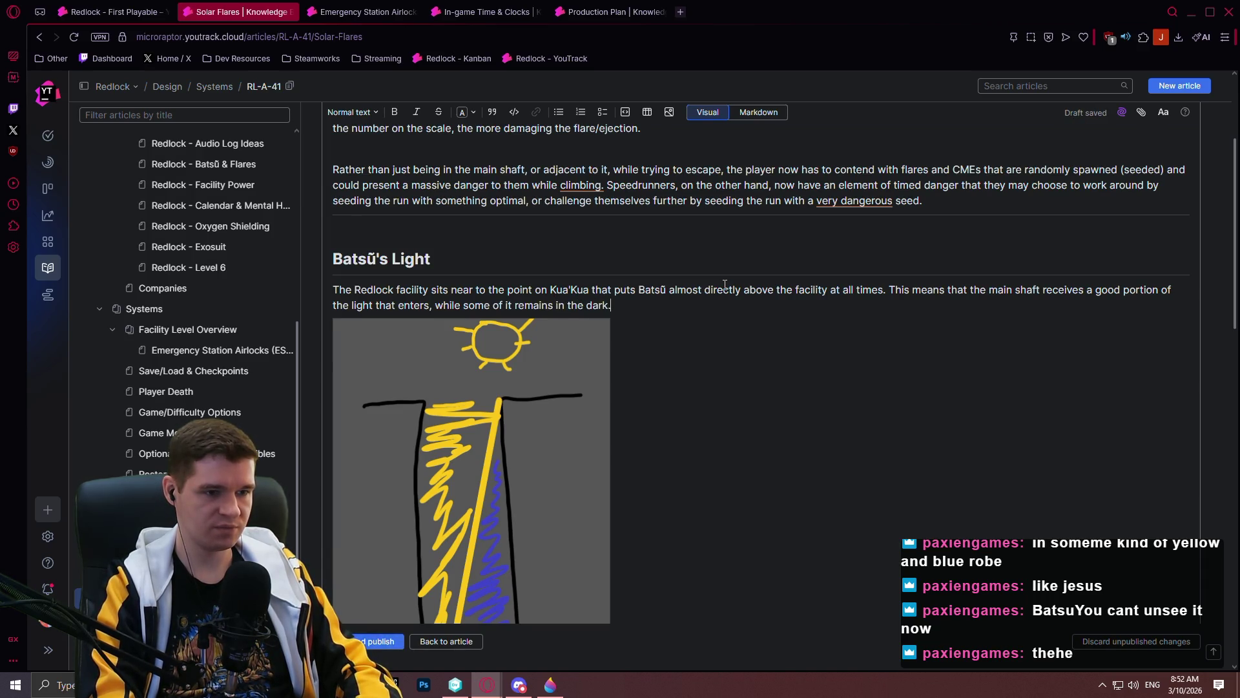
pyautogui.write('During normal ')
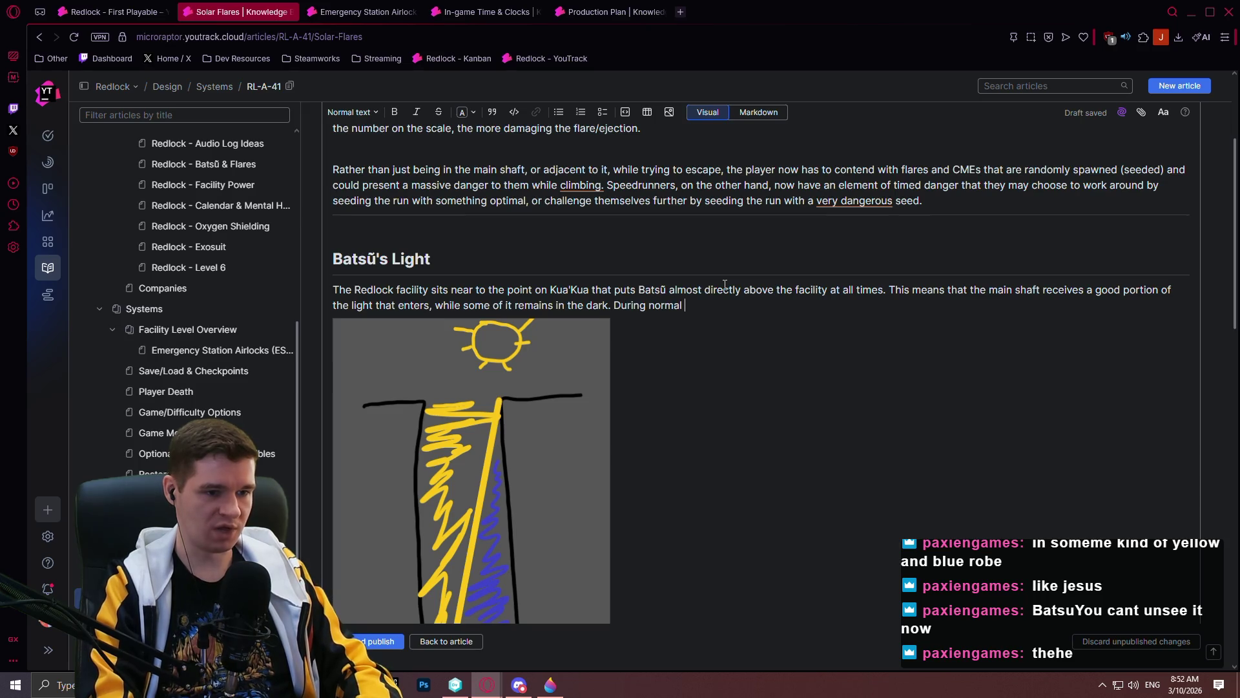
pyautogui.write('operation, Redlock ')
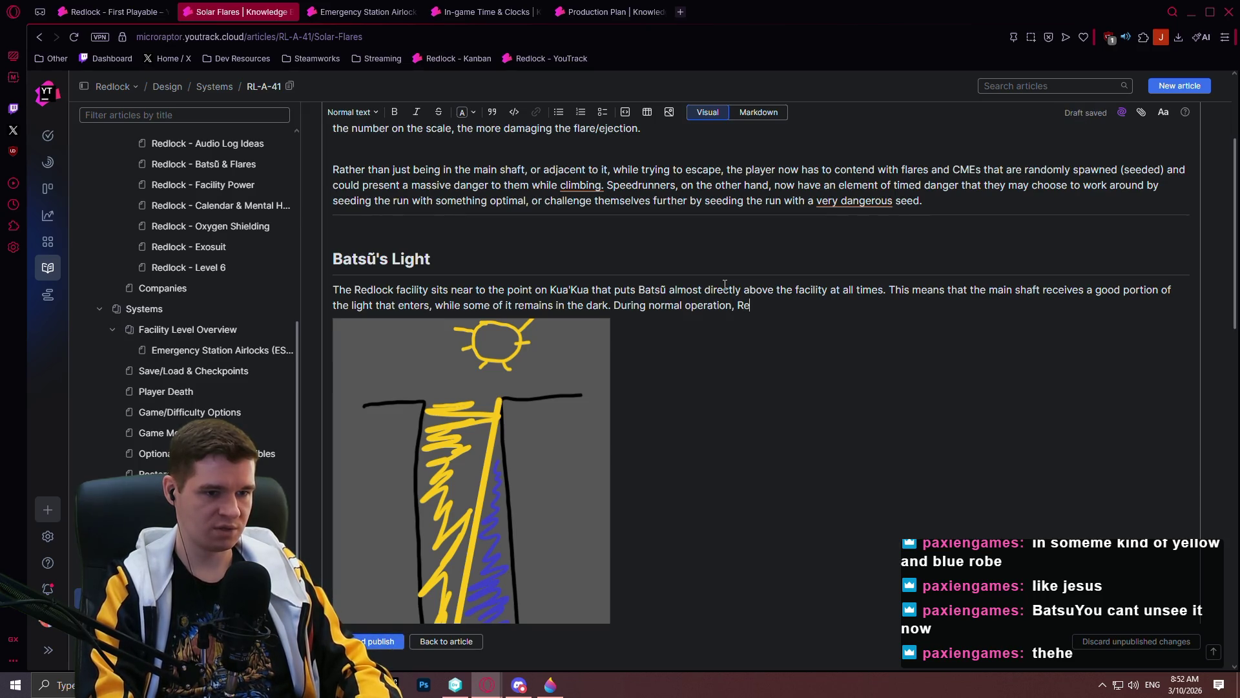
pyautogui.write('has a')
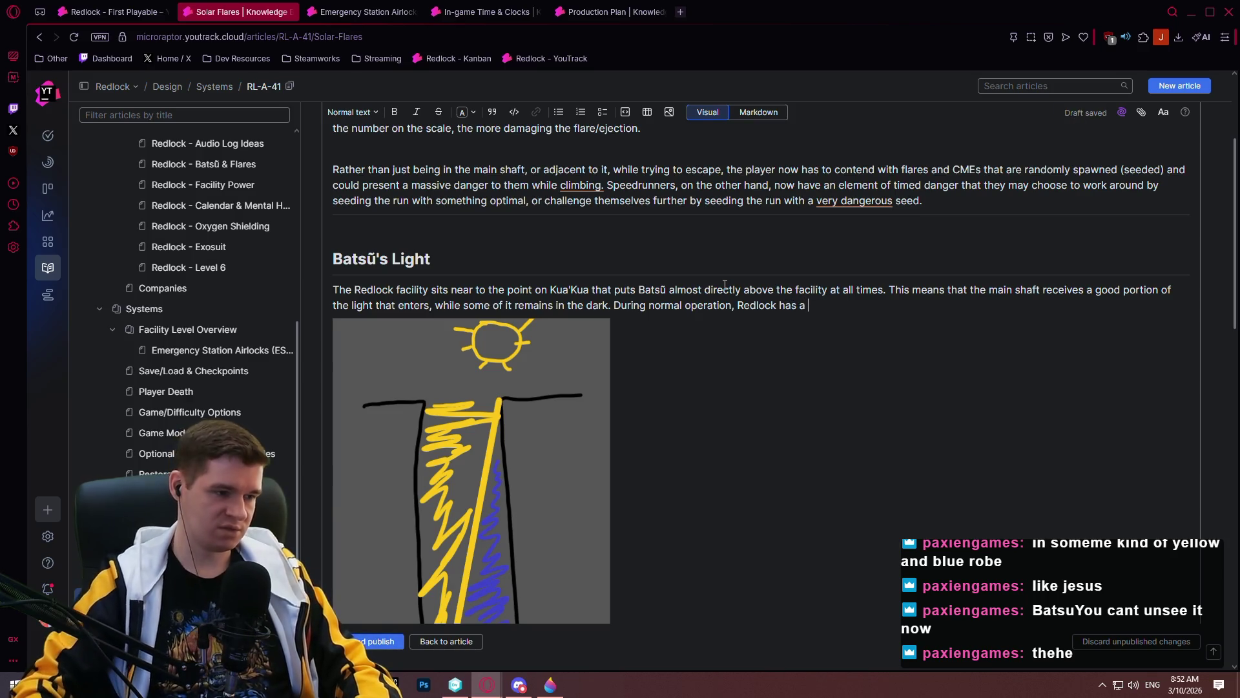
pyautogui.click(346, 11)
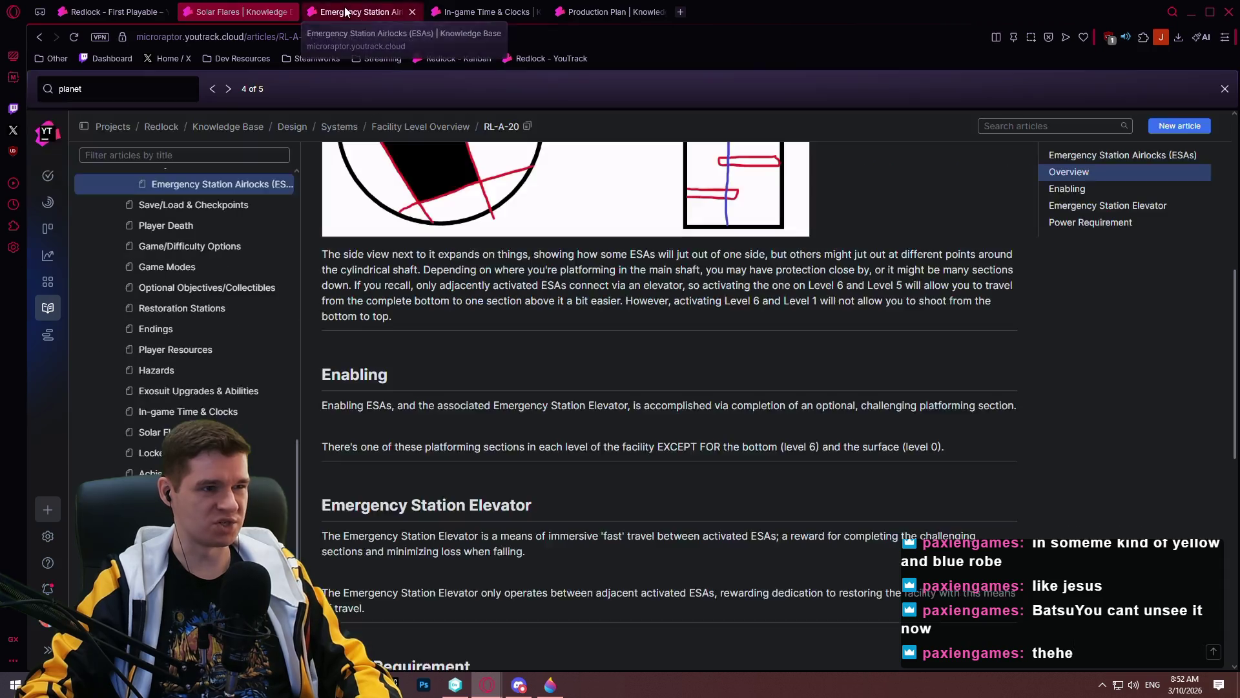
# - Check Facility Level Overview's 'Level 3 - Smelting, Refining, Forge' section, then return to the Solar Flares draft
pyautogui.scroll(2, 208, 270)
pyautogui.click(194, 292)
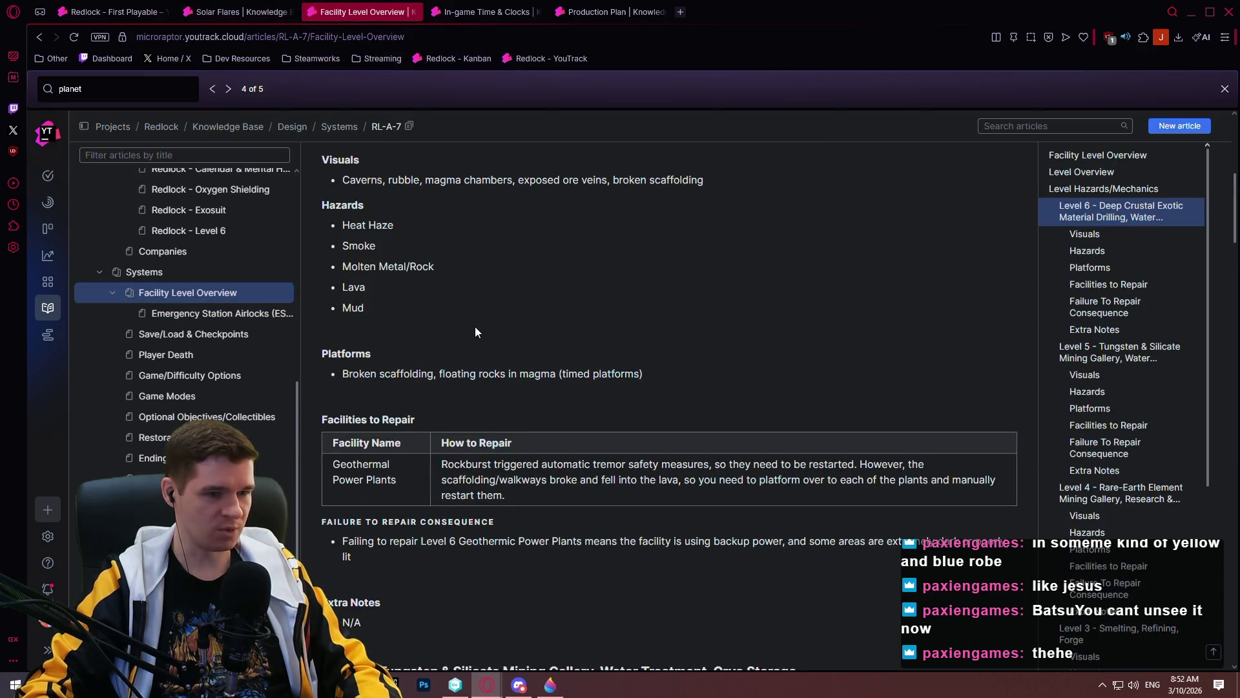
pyautogui.scroll(-3, 1121, 358)
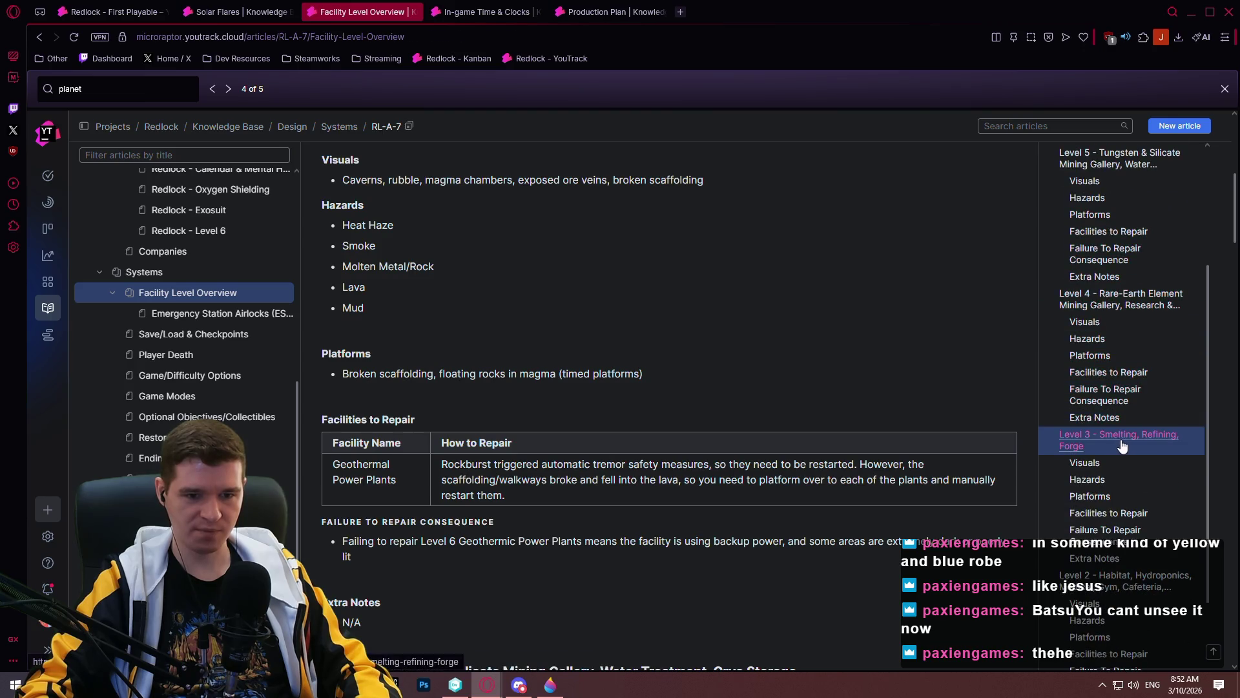
pyautogui.click(1120, 440)
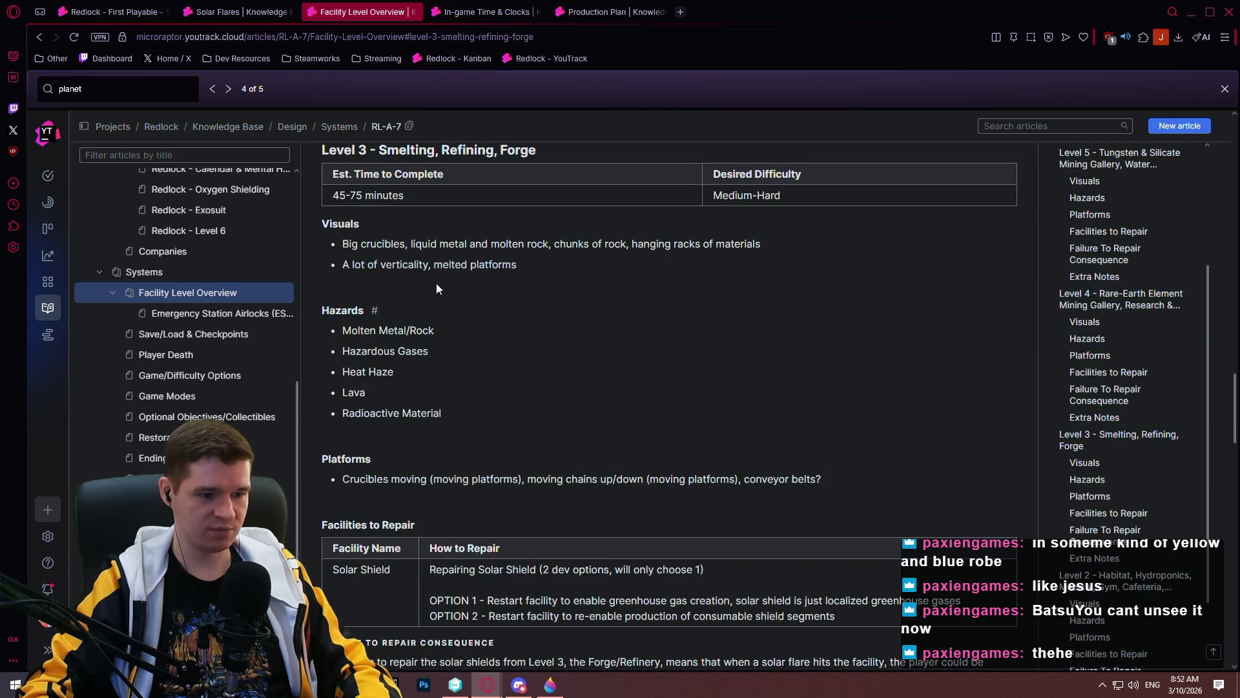
pyautogui.hotkey('ctrl', 'Tab')
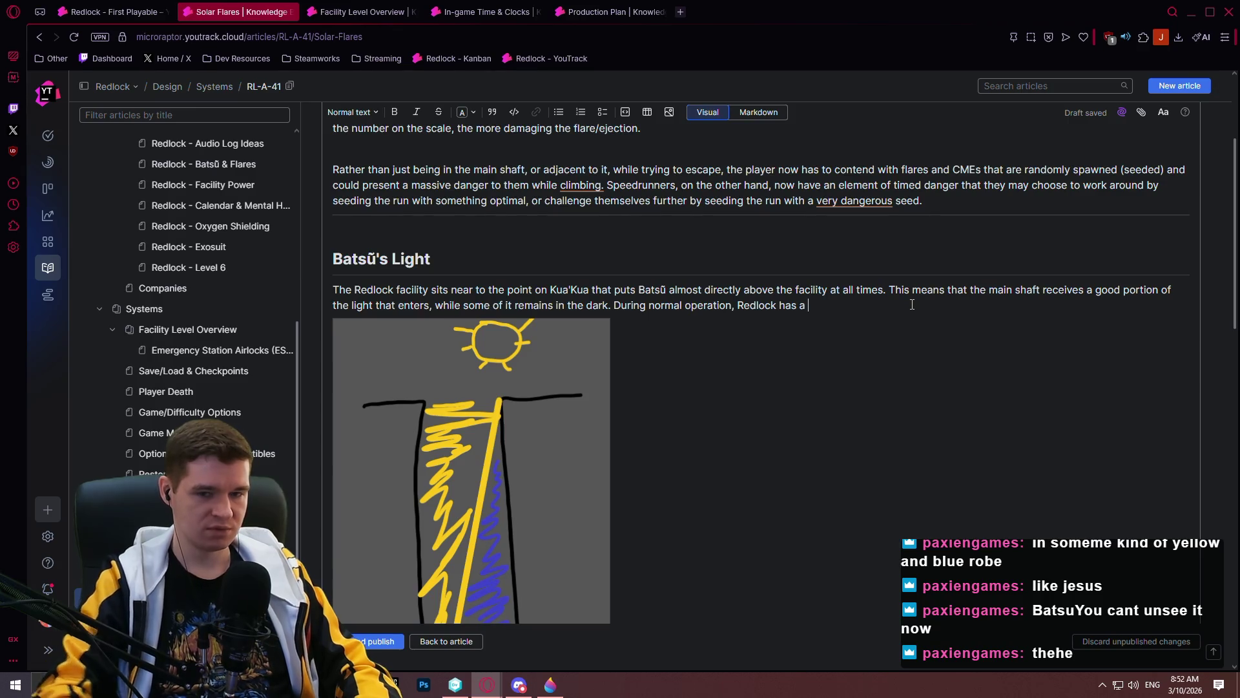
# - Finish the sentence: the Solar Shield protects against the photons and all the plasma that Batsū emits
pyautogui.write('Solar Shield')
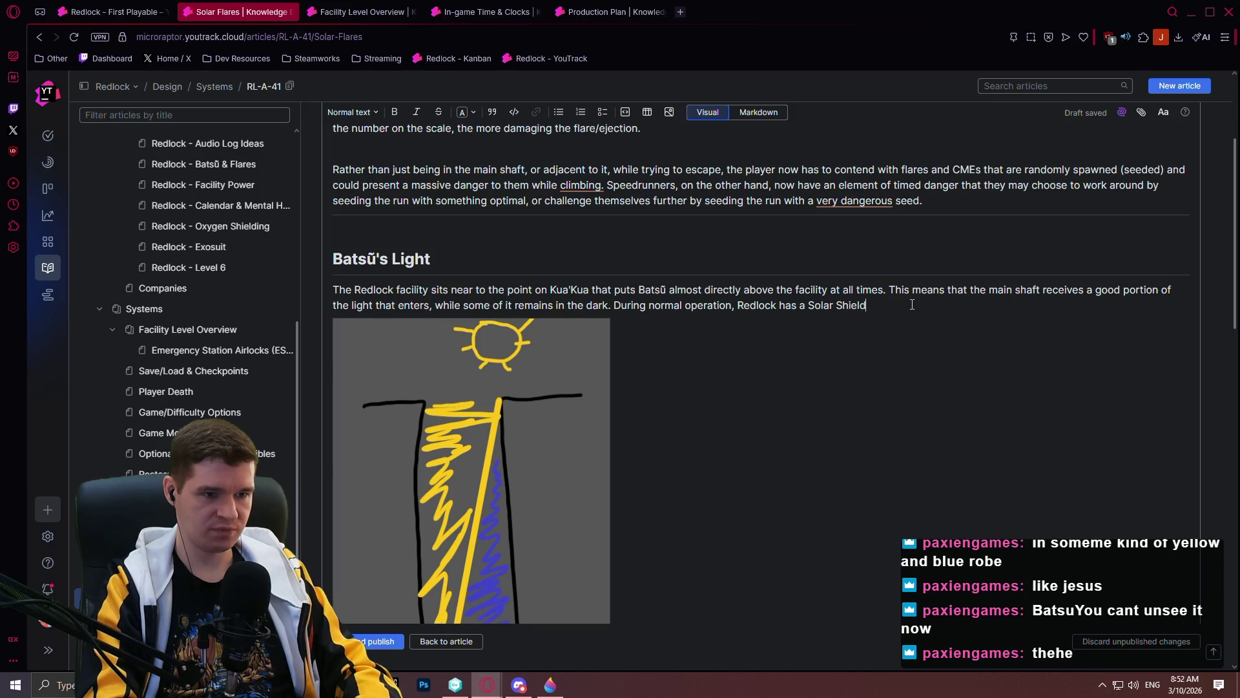
pyautogui.write(' that pro')
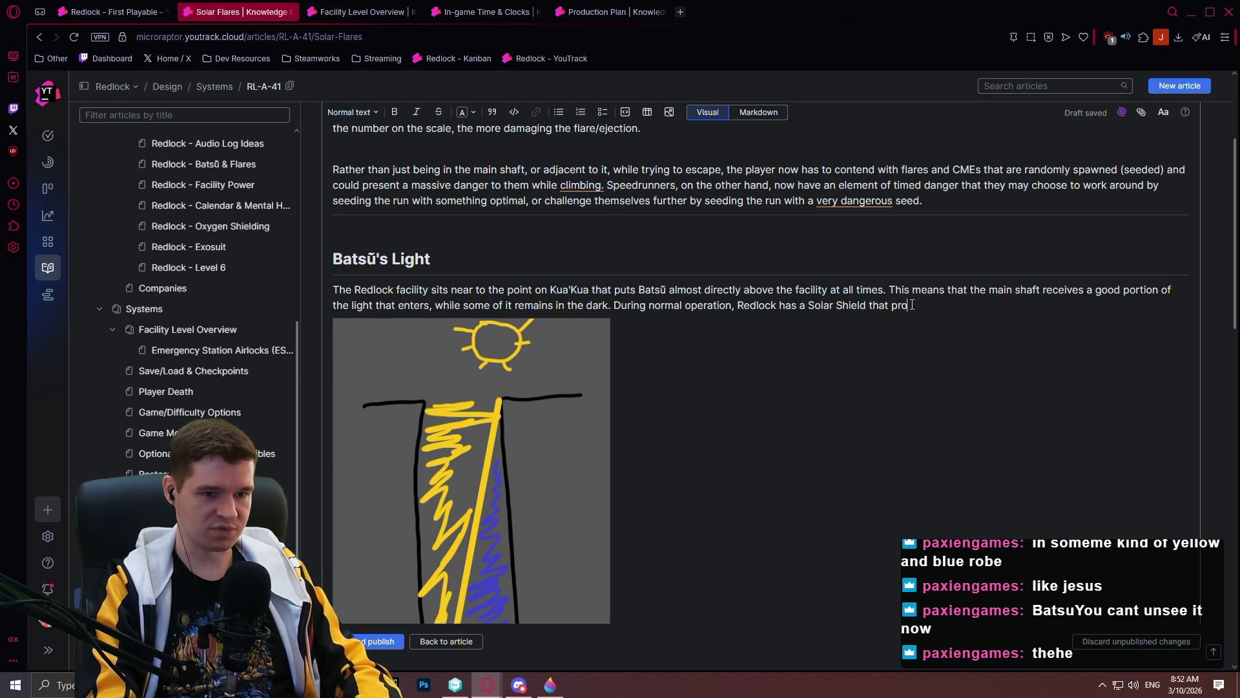
pyautogui.write('tects against much of the')
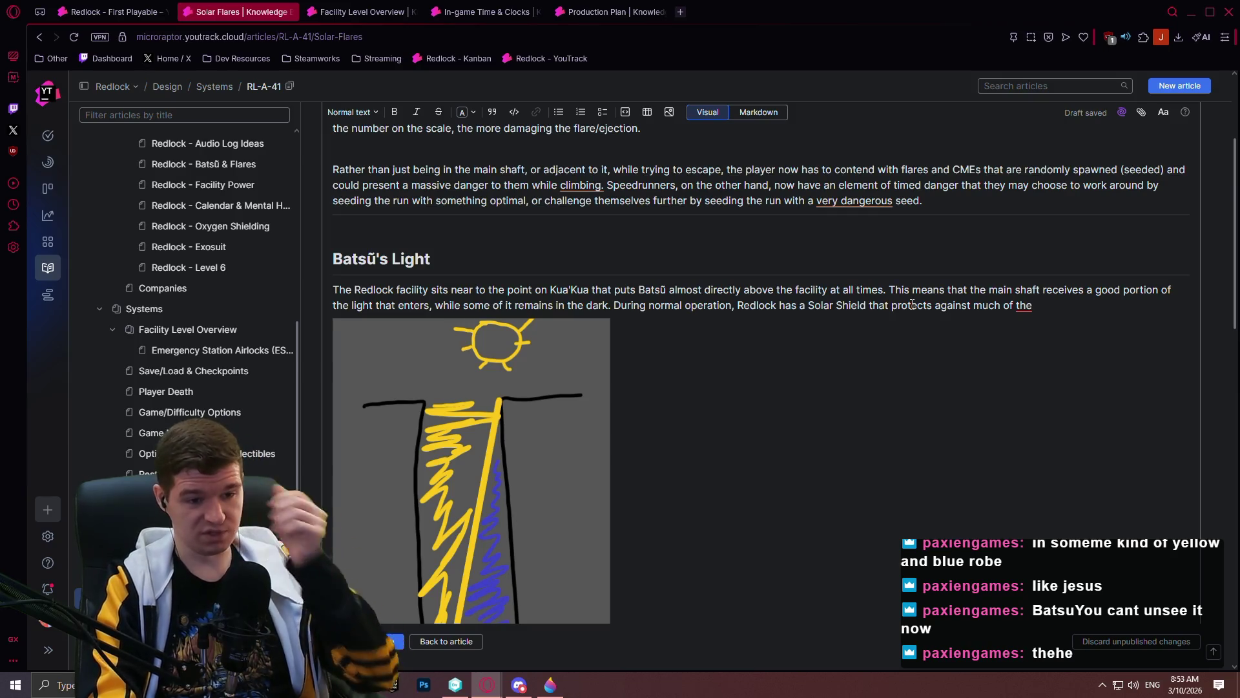
pyautogui.write(' photo')
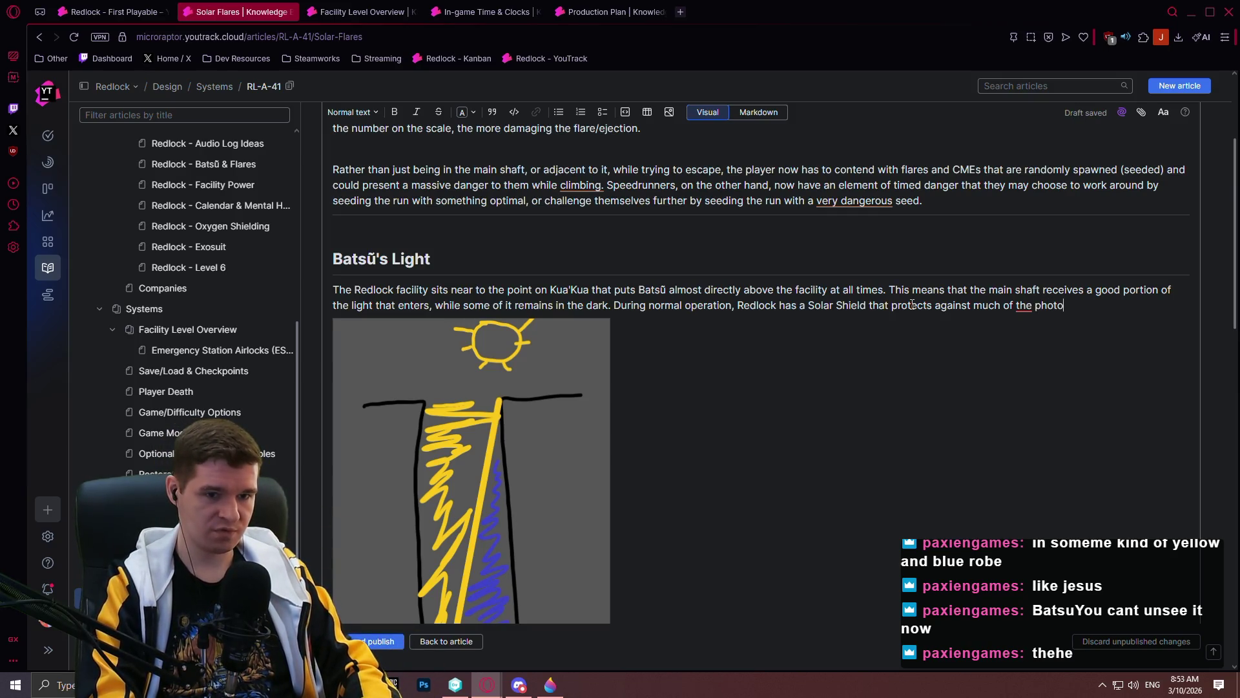
pyautogui.write('ns and all of the plasma that')
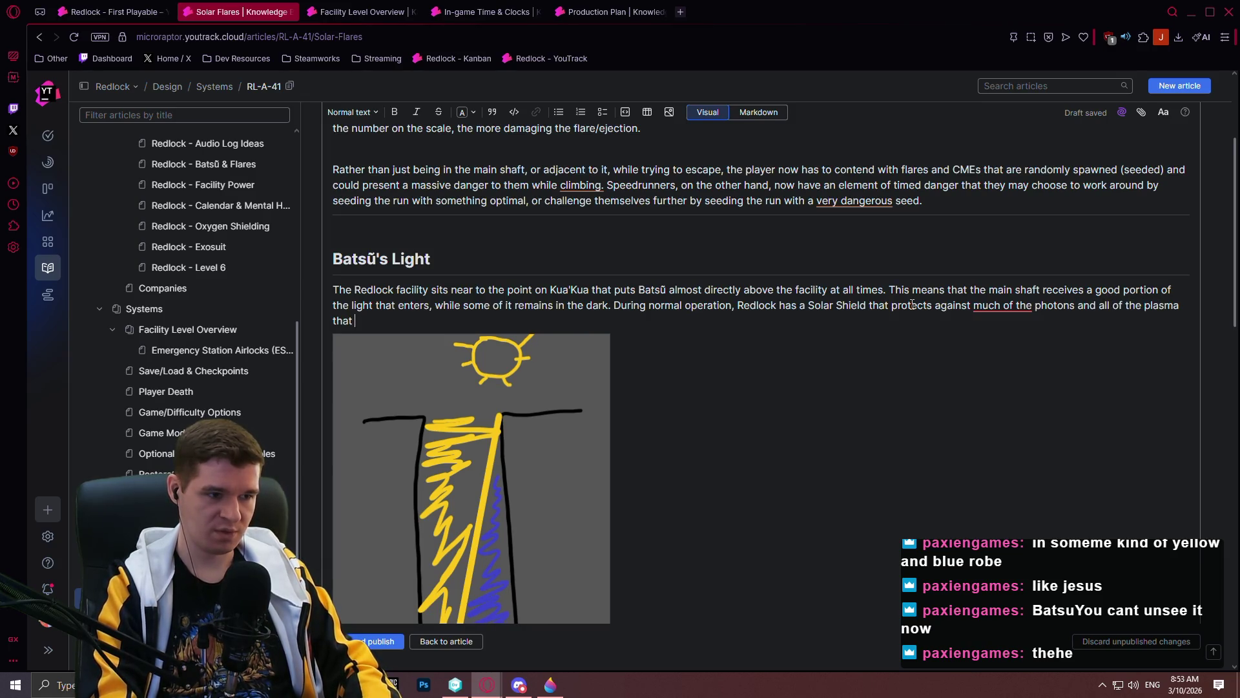
pyautogui.moveTo(383, 260); pyautogui.dragTo(329, 260)
pyautogui.hotkey('ctrl', 'c')
pyautogui.click(423, 321)
pyautogui.hotkey('ctrl', 'v')
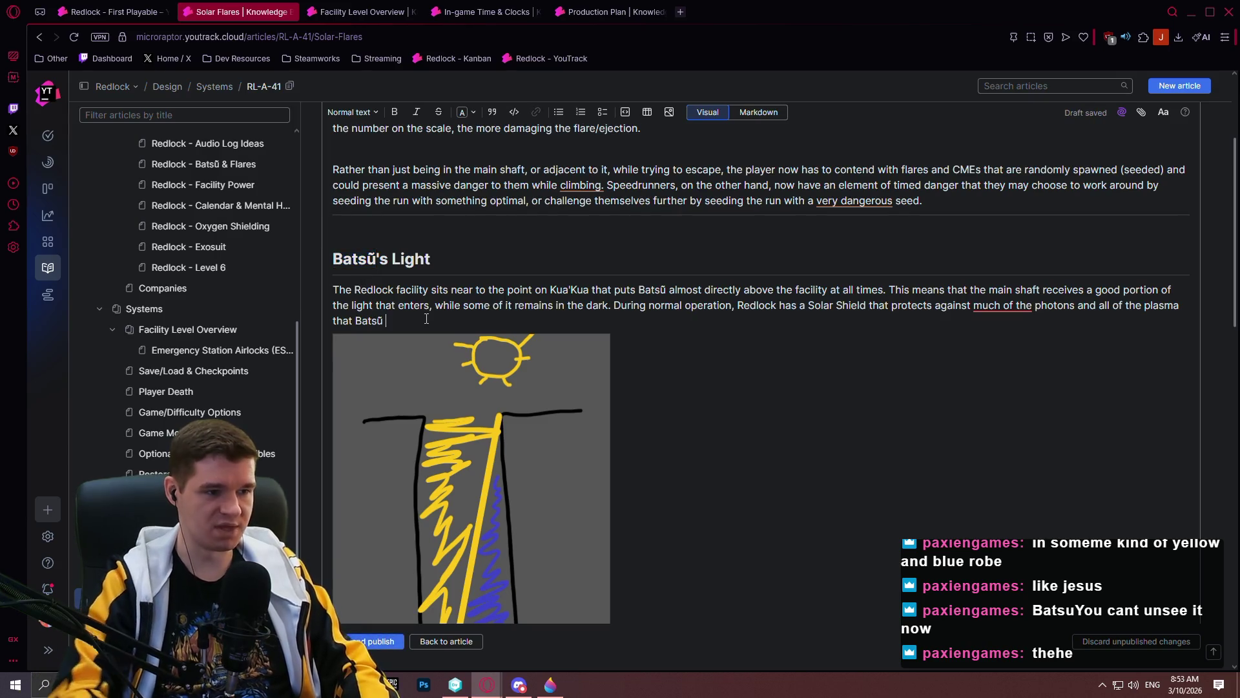
pyautogui.write('emits.')
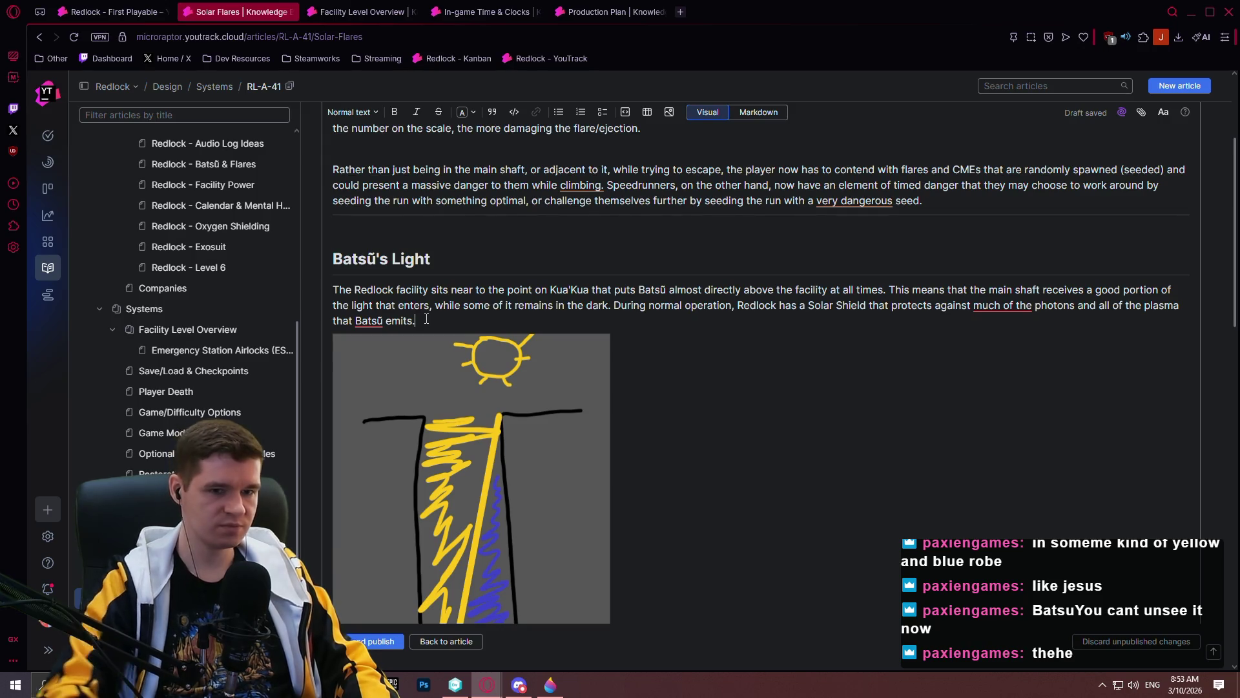
# - Accept the grammar suggestion replacing "much of the" with "many of the"
pyautogui.click(989, 304)
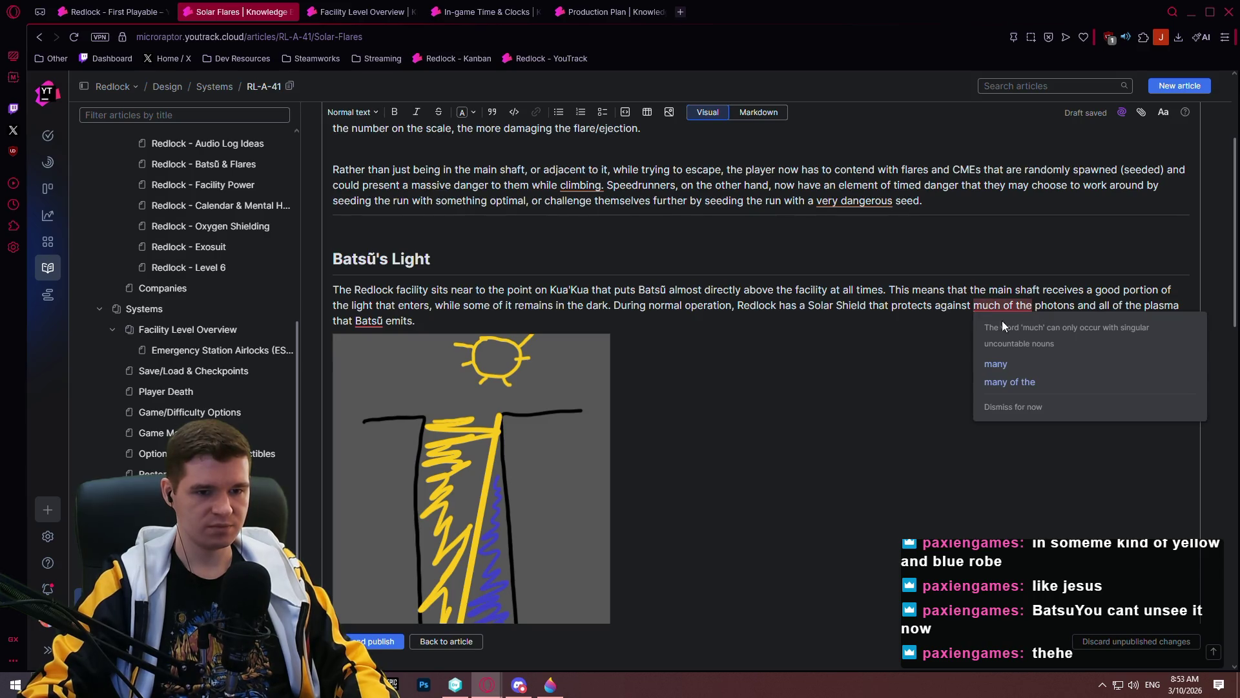
pyautogui.click(1027, 383)
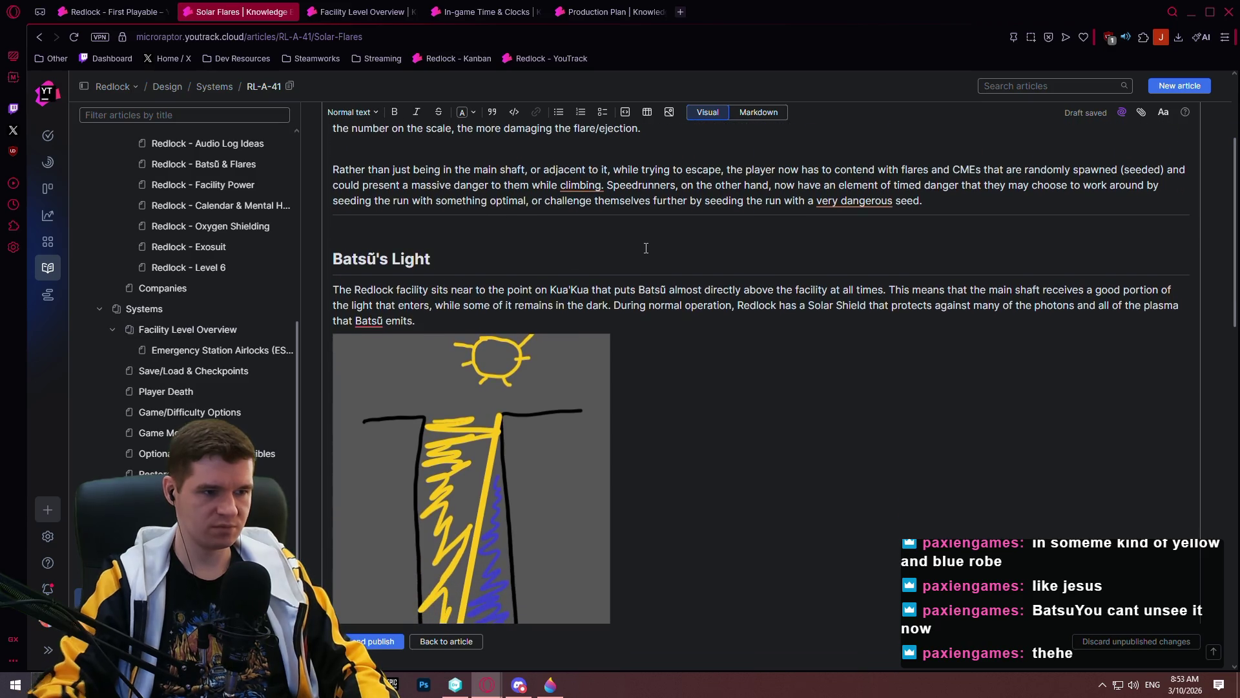
pyautogui.scroll(-2, 646, 248)
# - Add a paragraph: the rockburst damaged the Solar Shield, leaving the main shaft exposed, with Emergency Station Airlocks as failsafe
pyautogui.press('Return')
pyautogui.write('H')
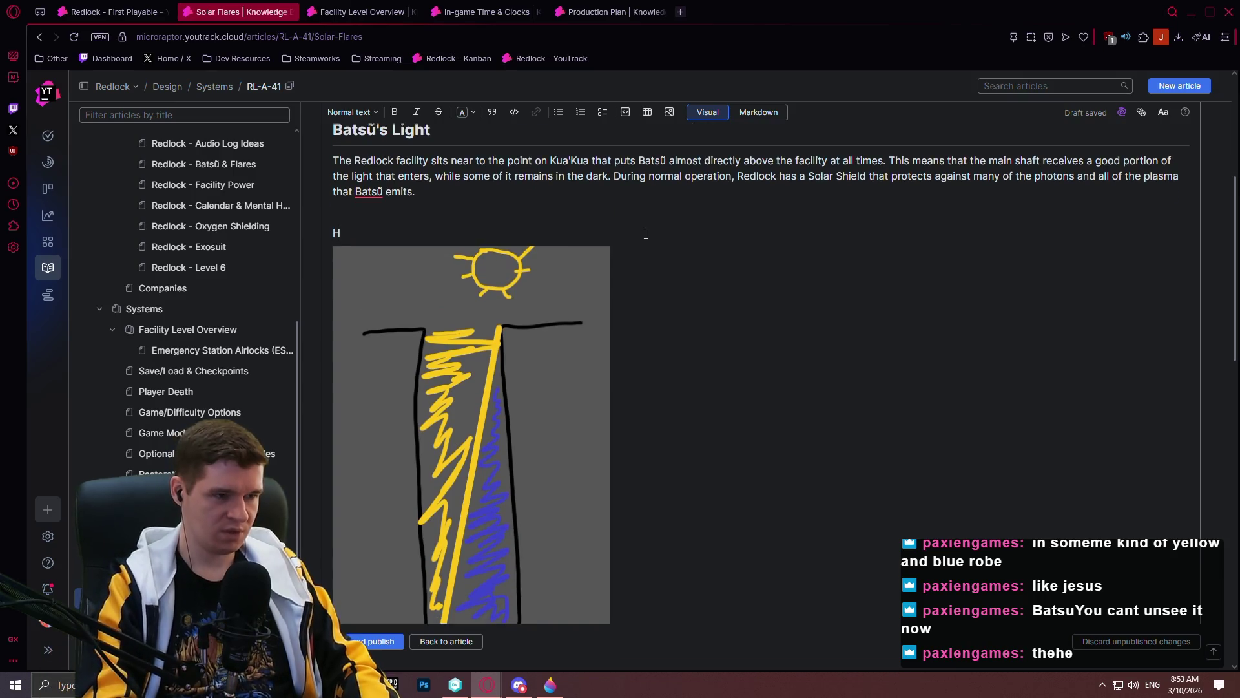
pyautogui.write('owever, after the ')
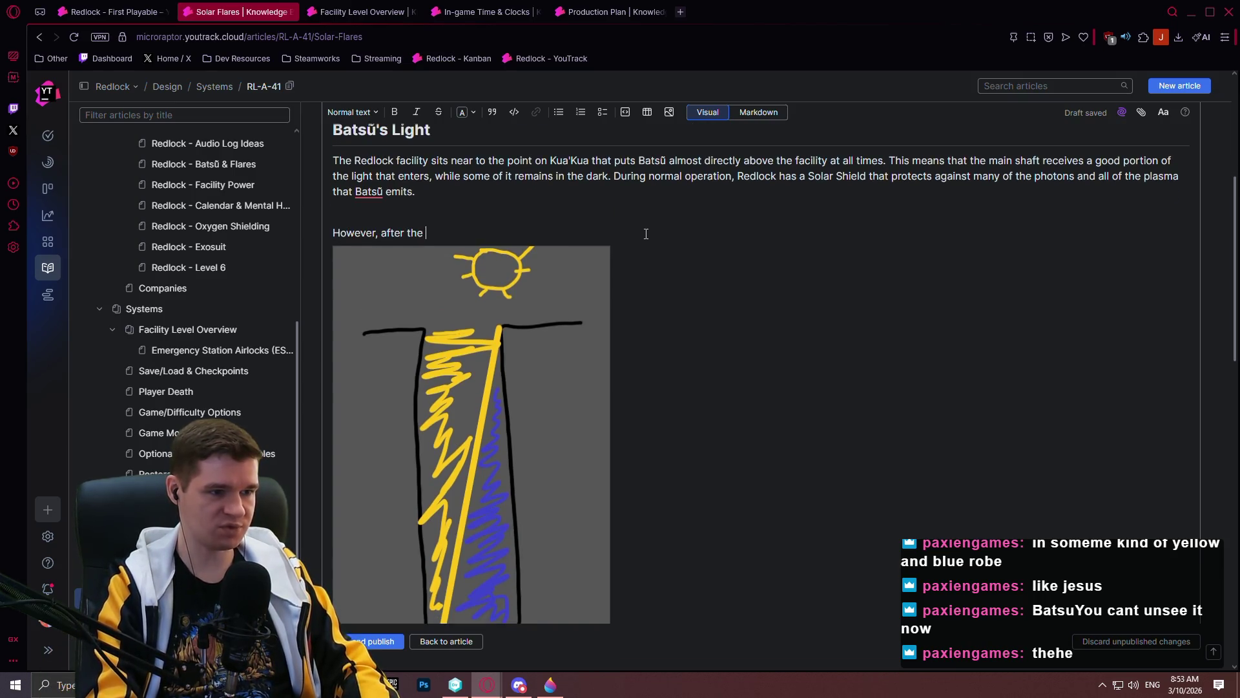
pyautogui.write('rockburst indi')
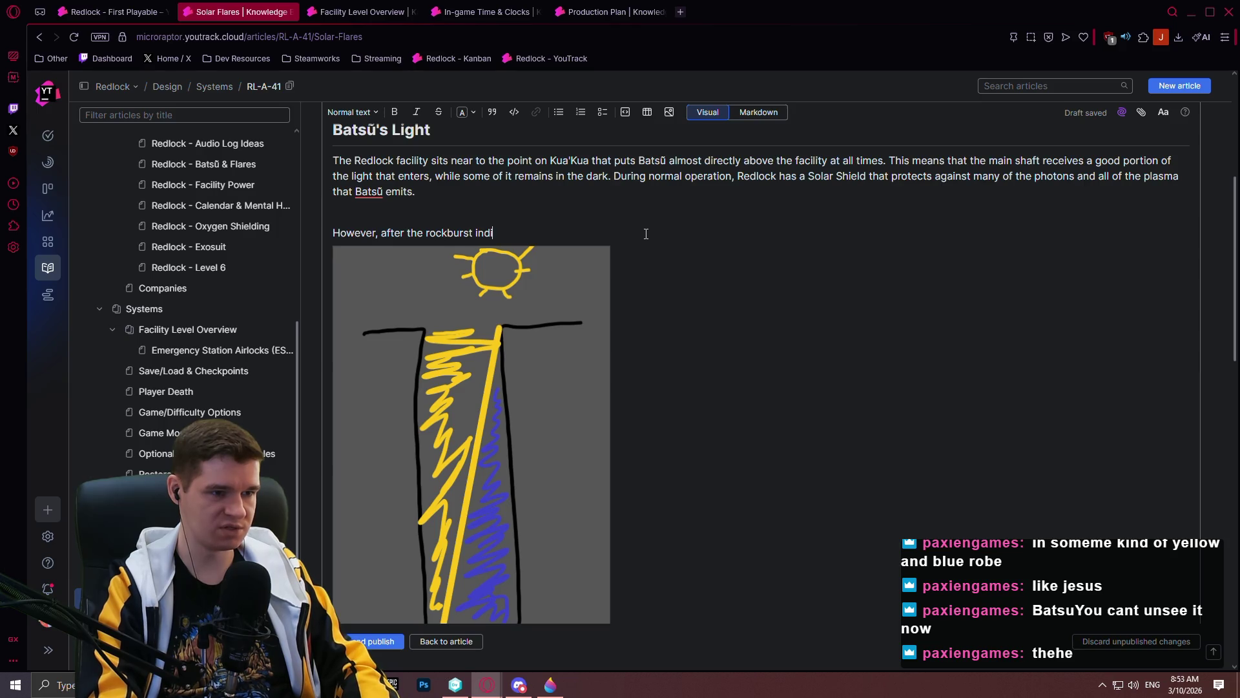
pyautogui.press('BackSpace')
pyautogui.press('BackSpace')
pyautogui.write('cident,')
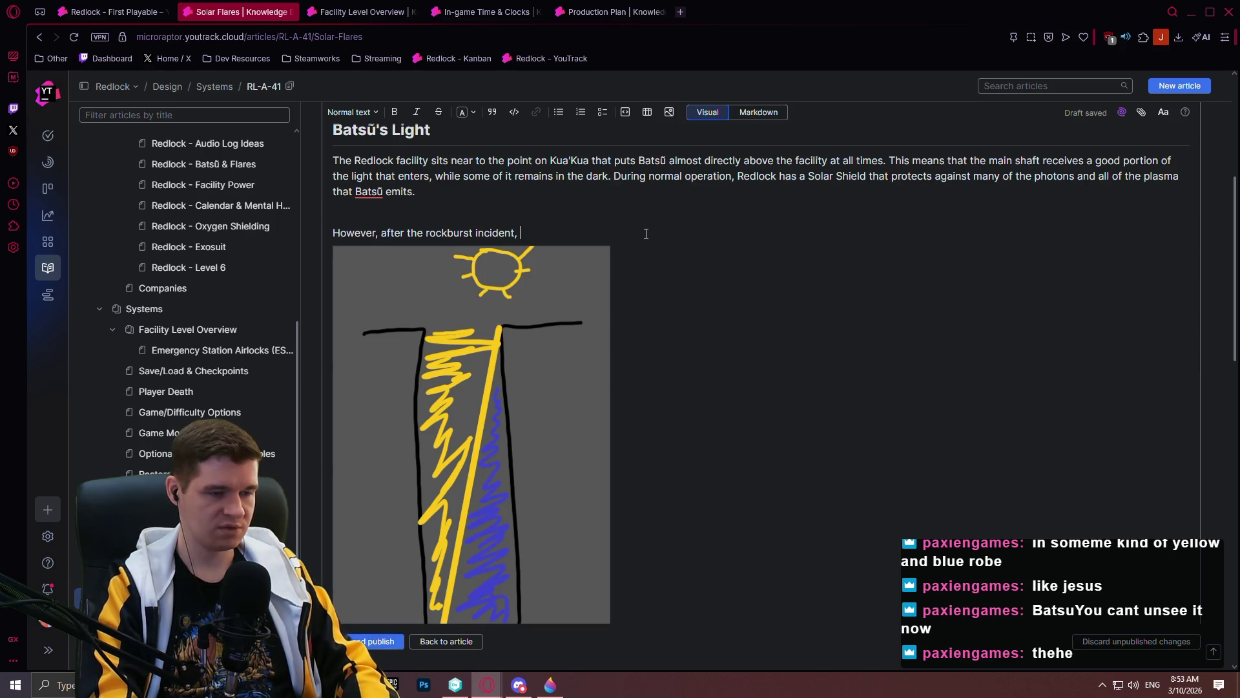
pyautogui.write(' the Solar Sh')
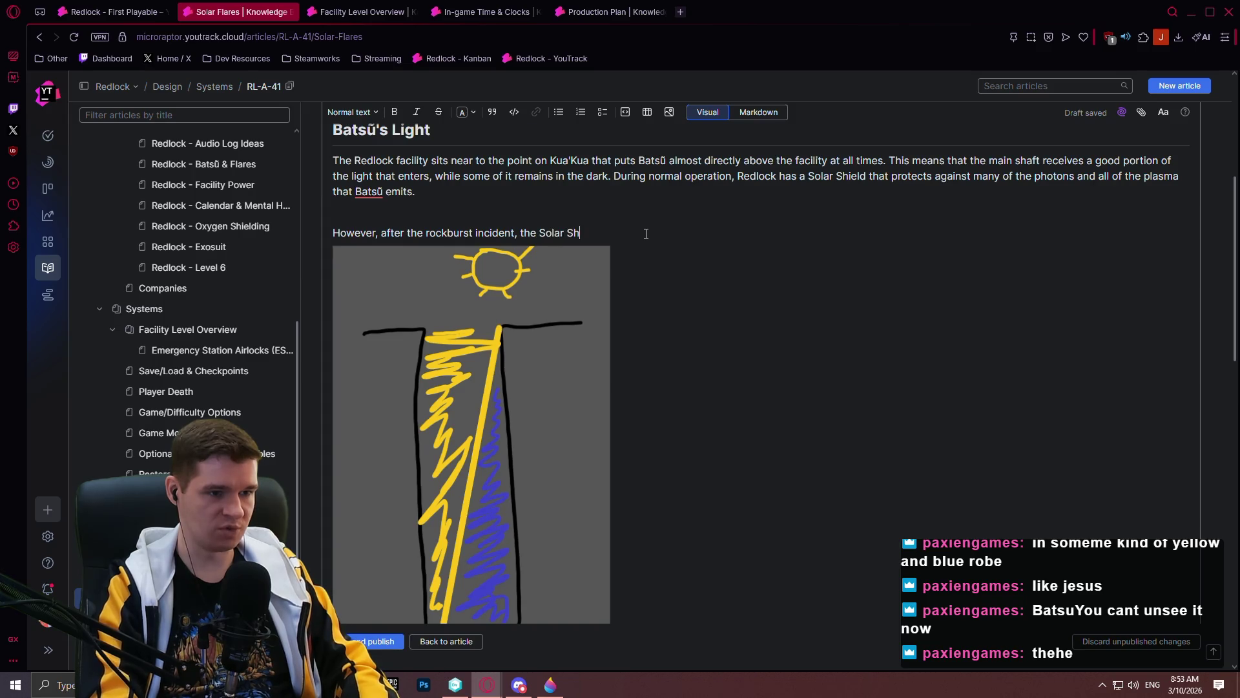
pyautogui.write('ielddamaged and')
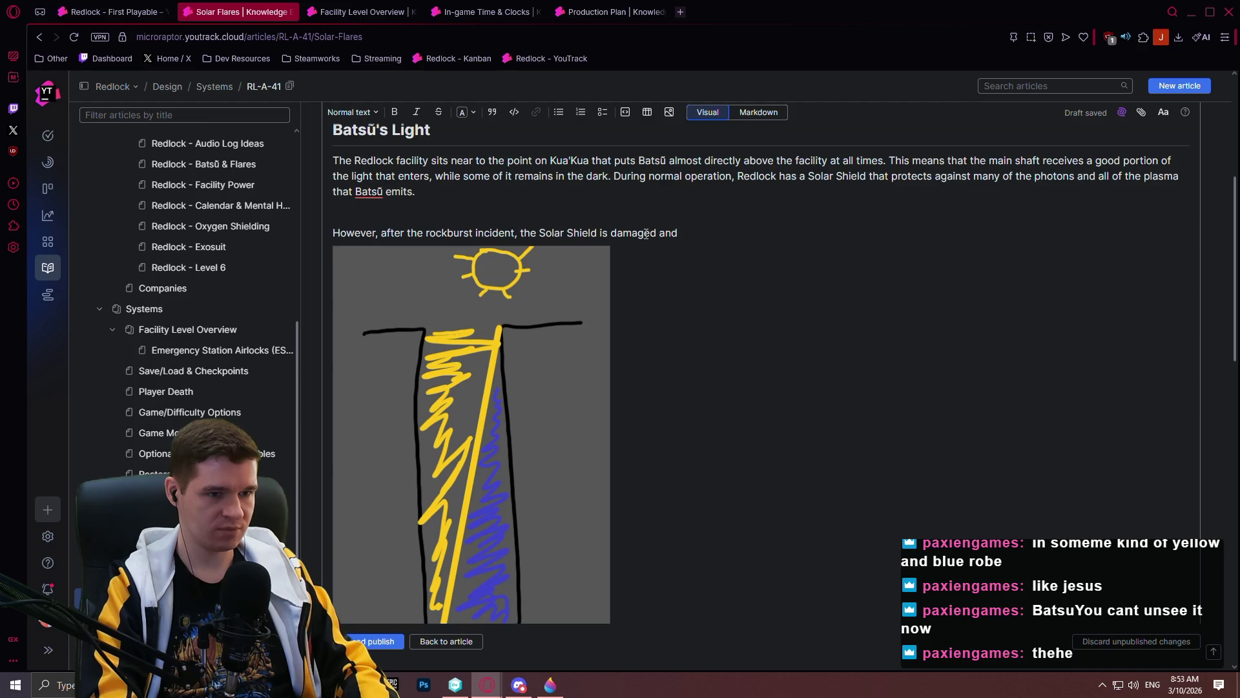
pyautogui.write(' the ma')
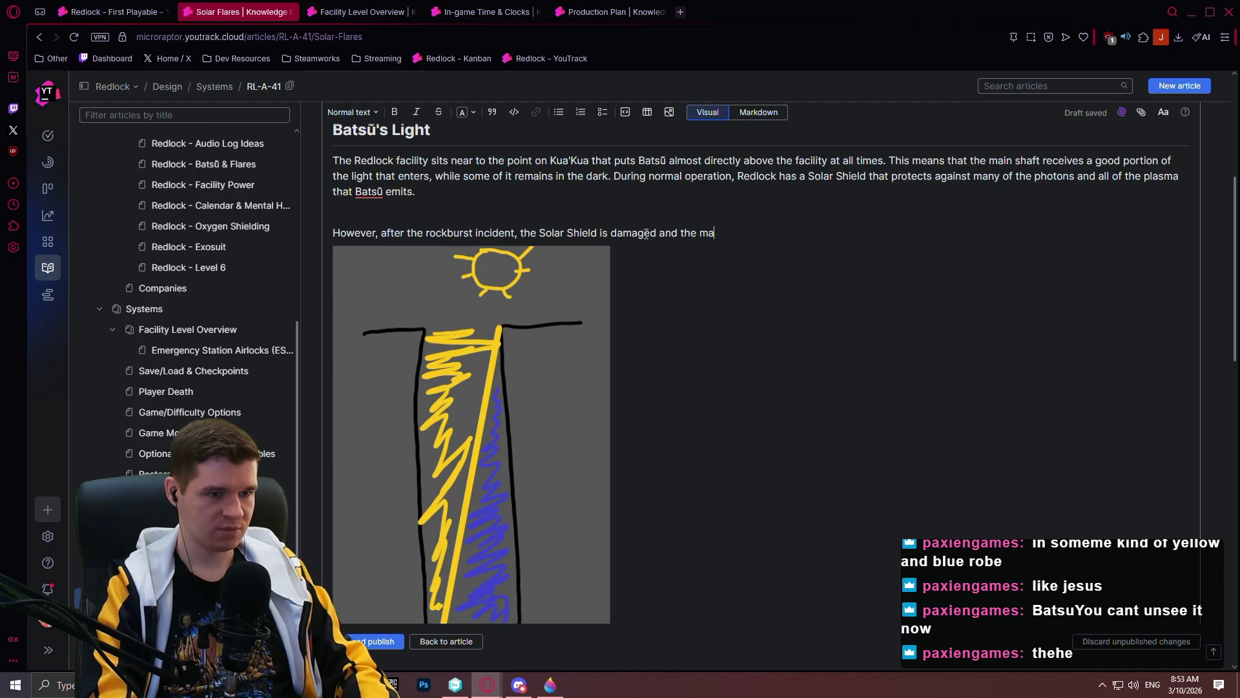
pyautogui.write('in shaft is not')
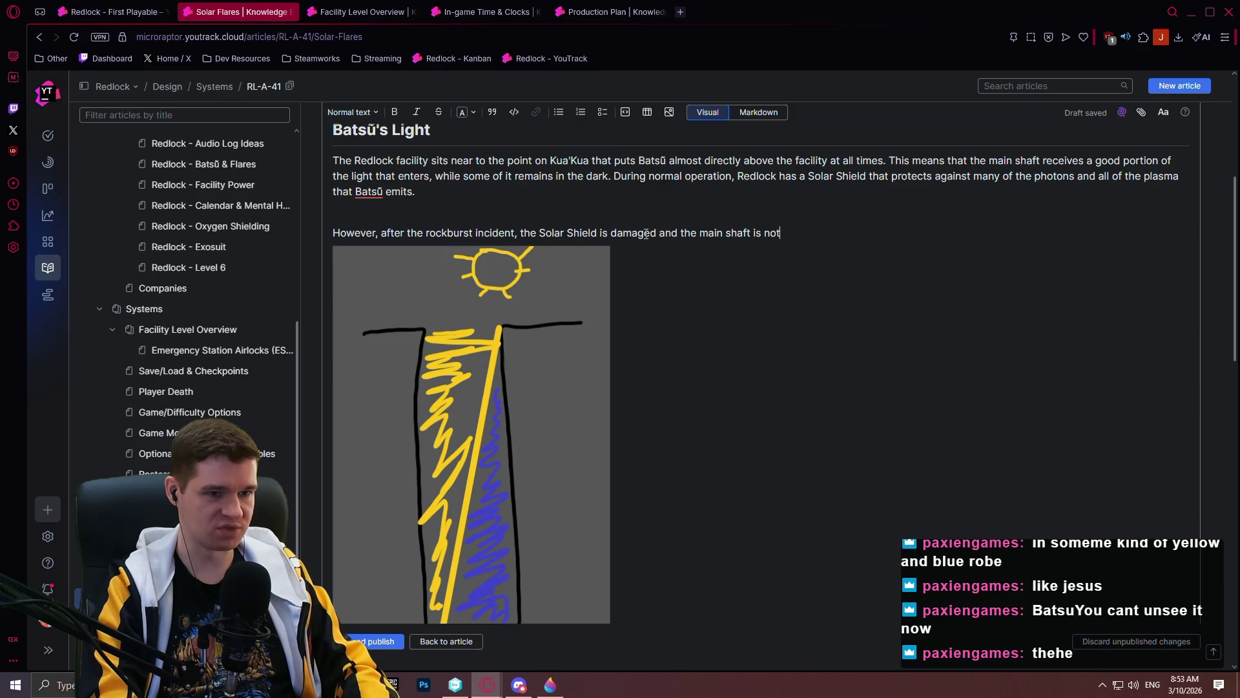
pyautogui.press('BackSpace')
pyautogui.write('w exposed to th')
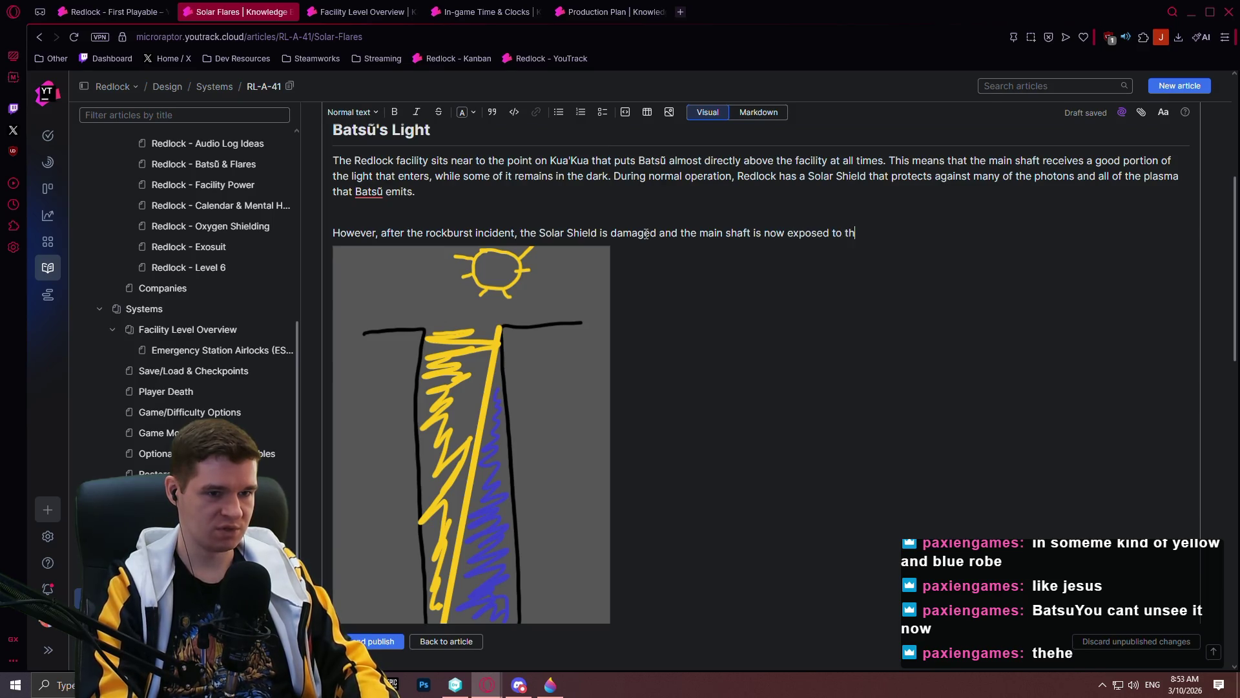
pyautogui.write('e daer')
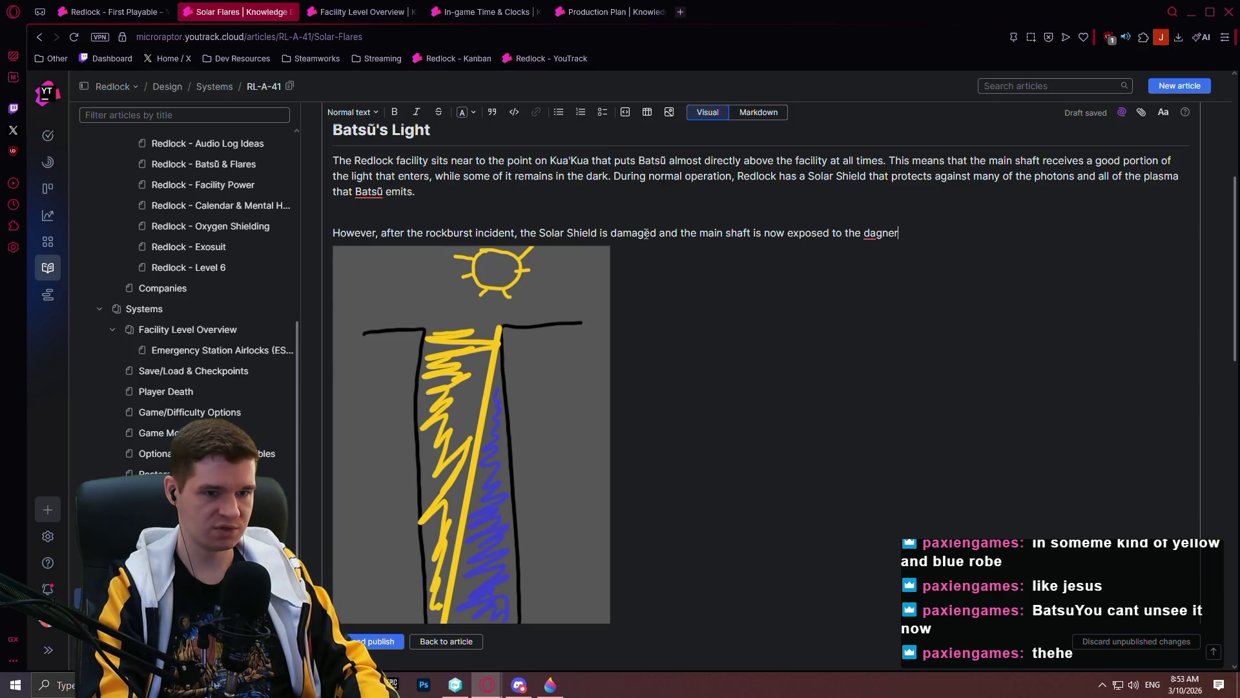
pyautogui.write('gers')
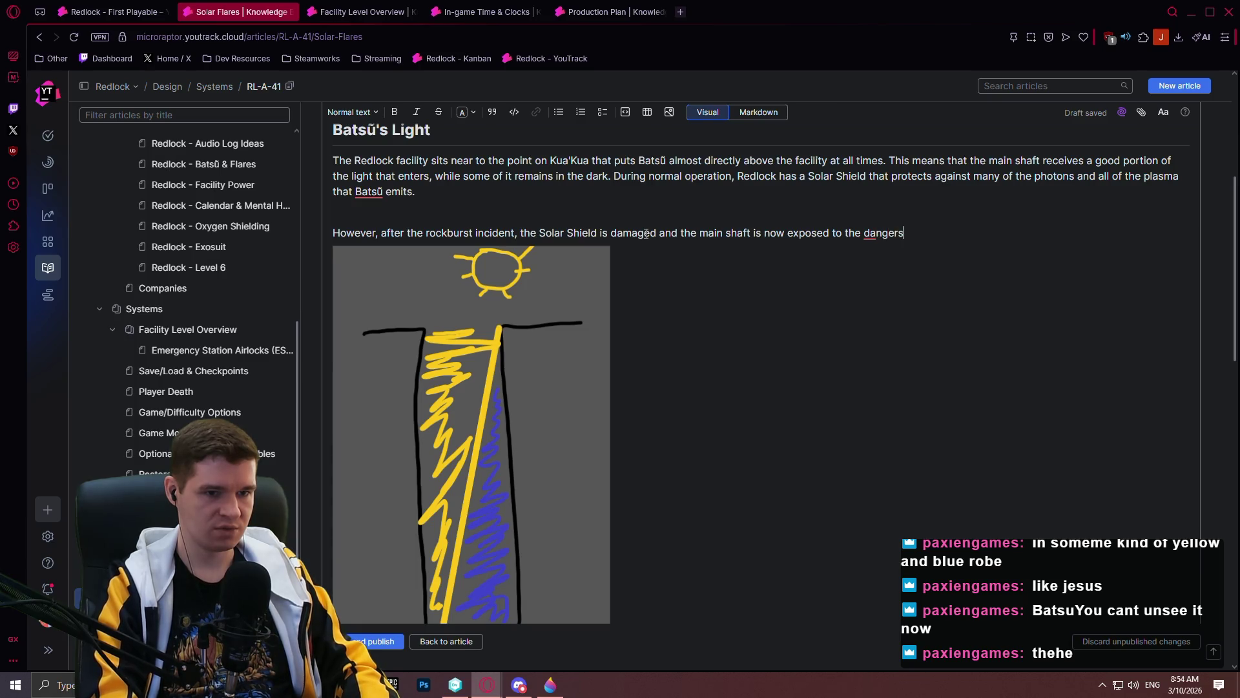
pyautogui.write(' that thar presents.')
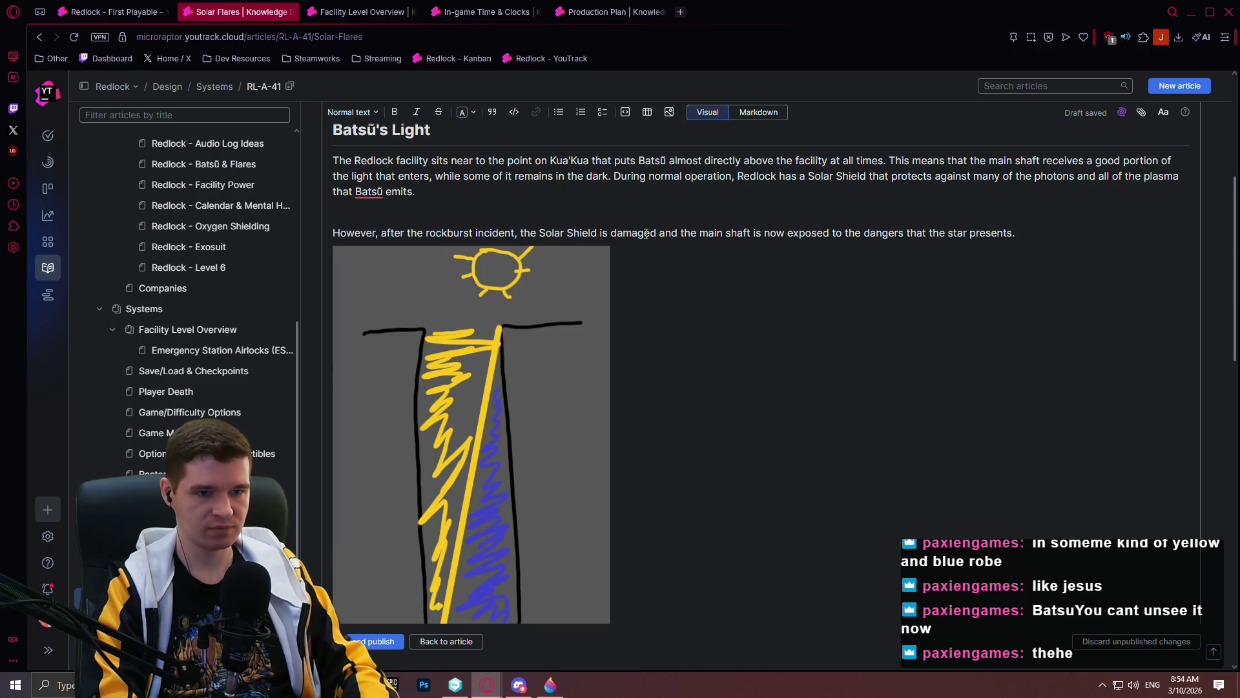
pyautogui.write('While ')
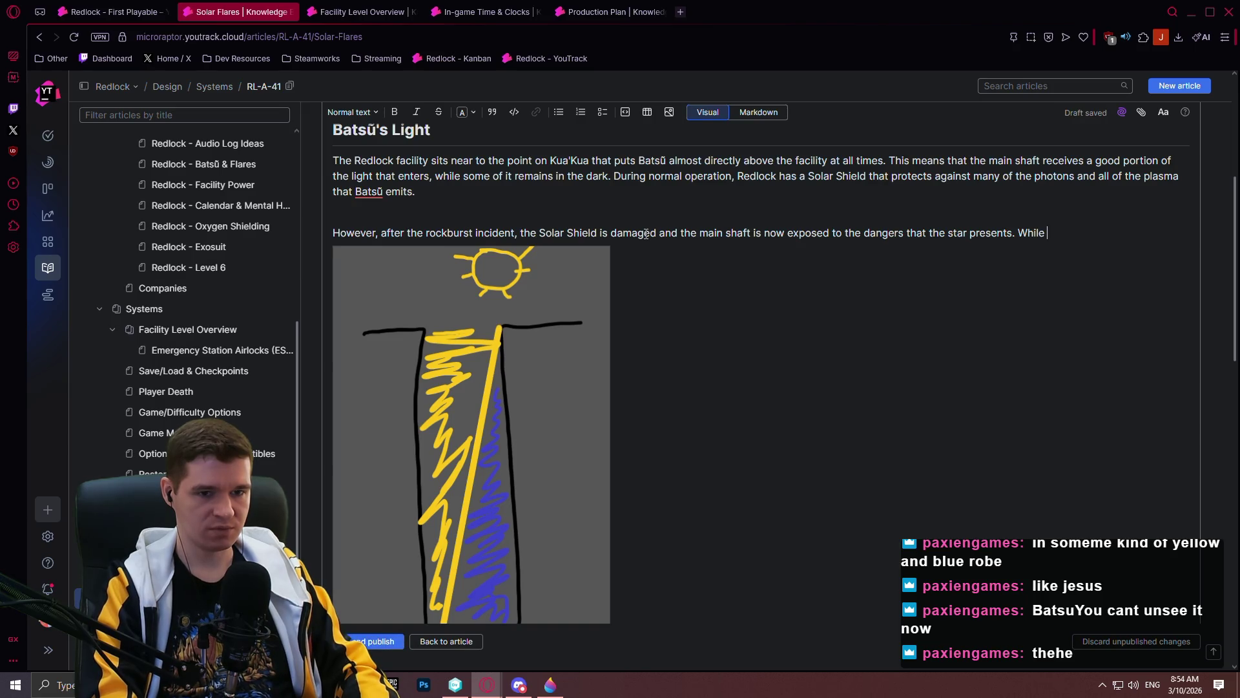
pyautogui.write('under an ')
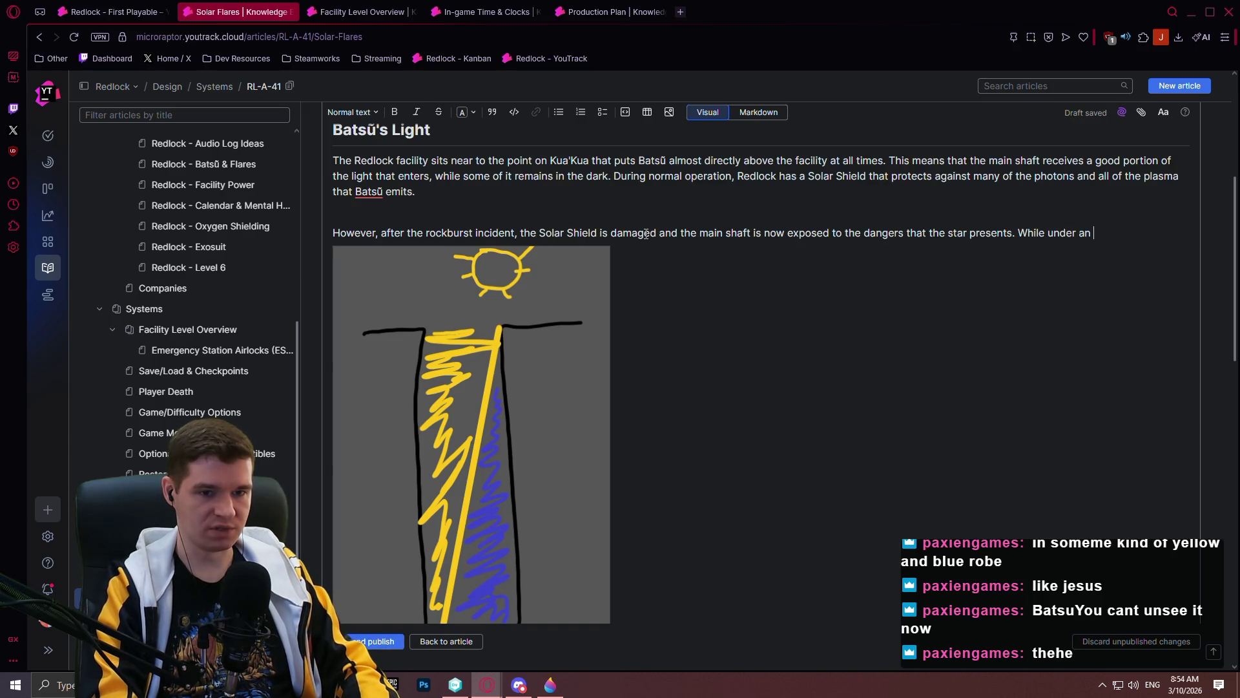
pyautogui.write('emerge')
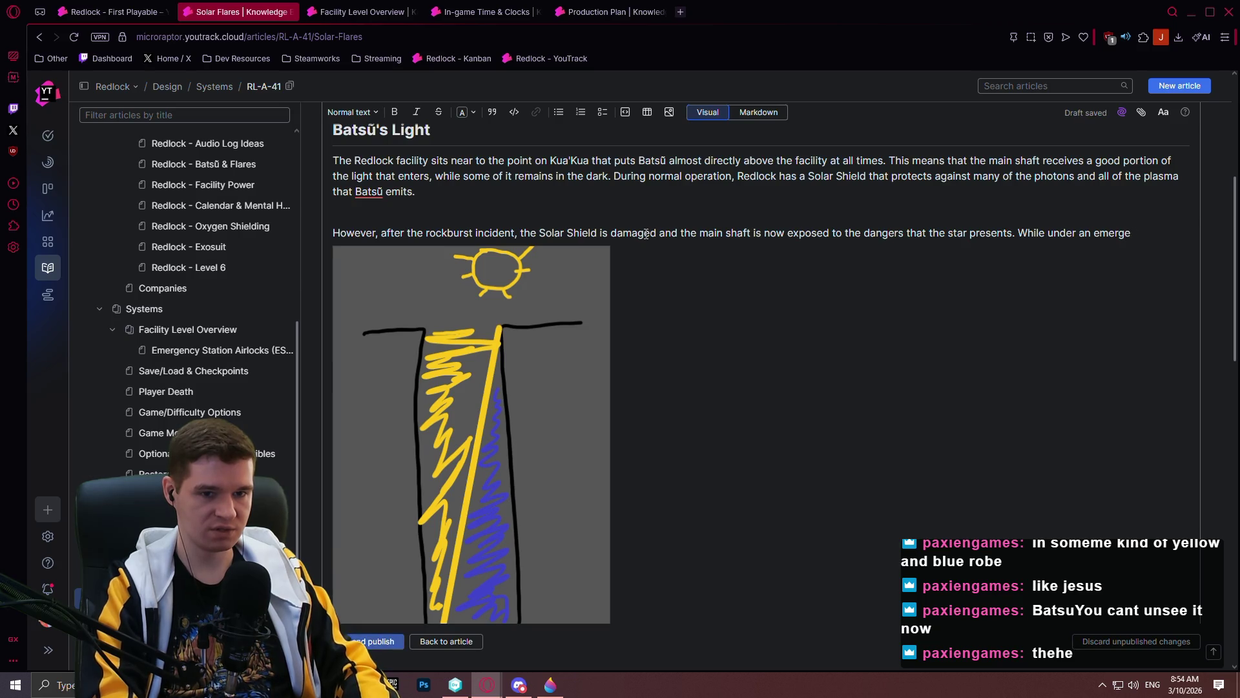
pyautogui.write('ncy of this kind,')
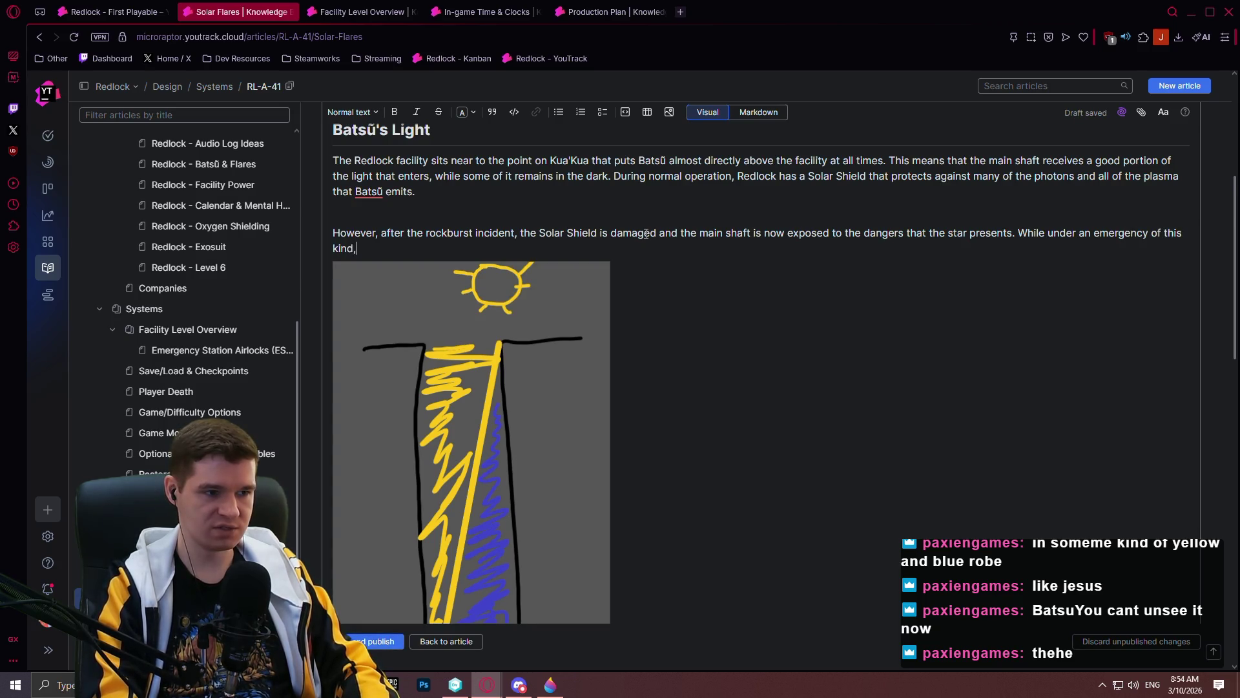
pyautogui.write(' the E')
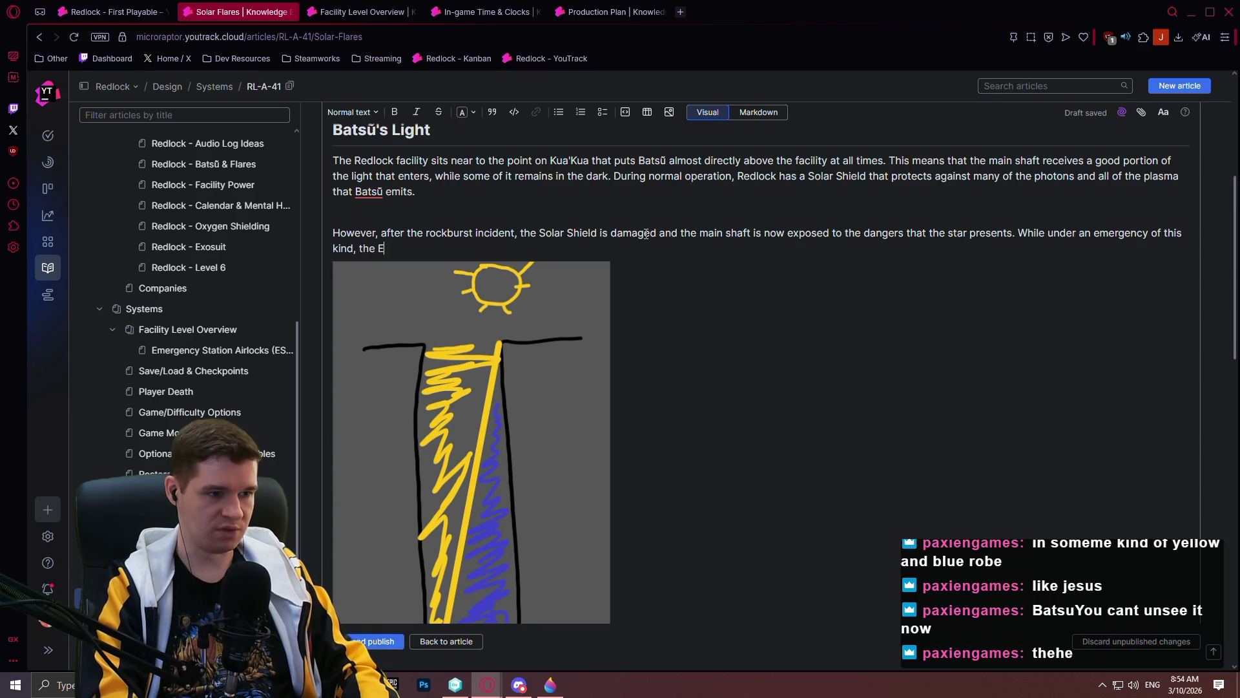
pyautogui.write('mergency Station Airloc')
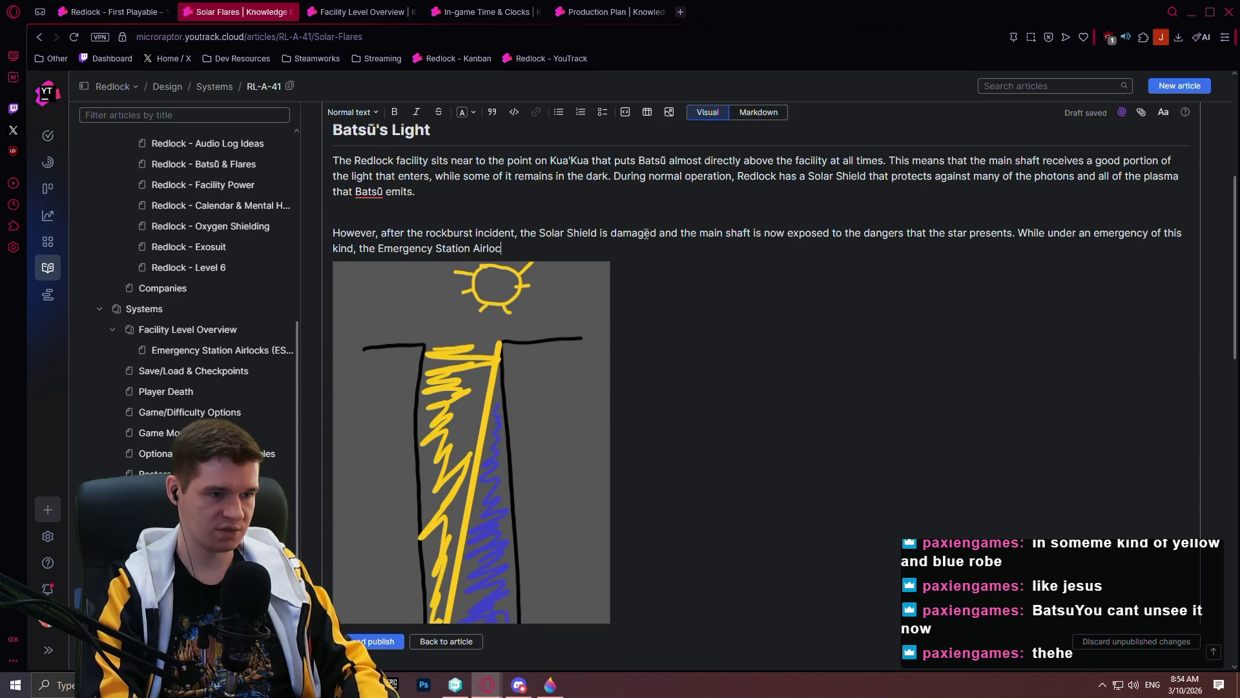
pyautogui.write('ks would act ')
pyautogui.write('as a ')
pyautogui.write('dany')
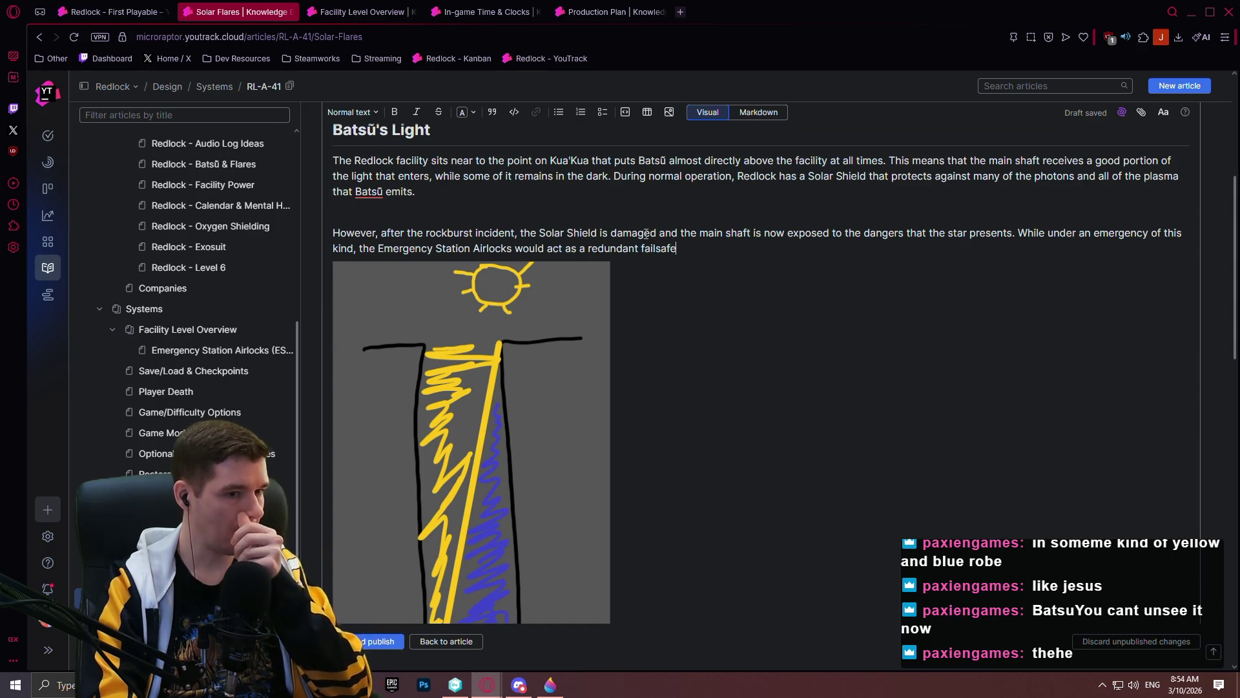
pyautogui.write(' to pre')
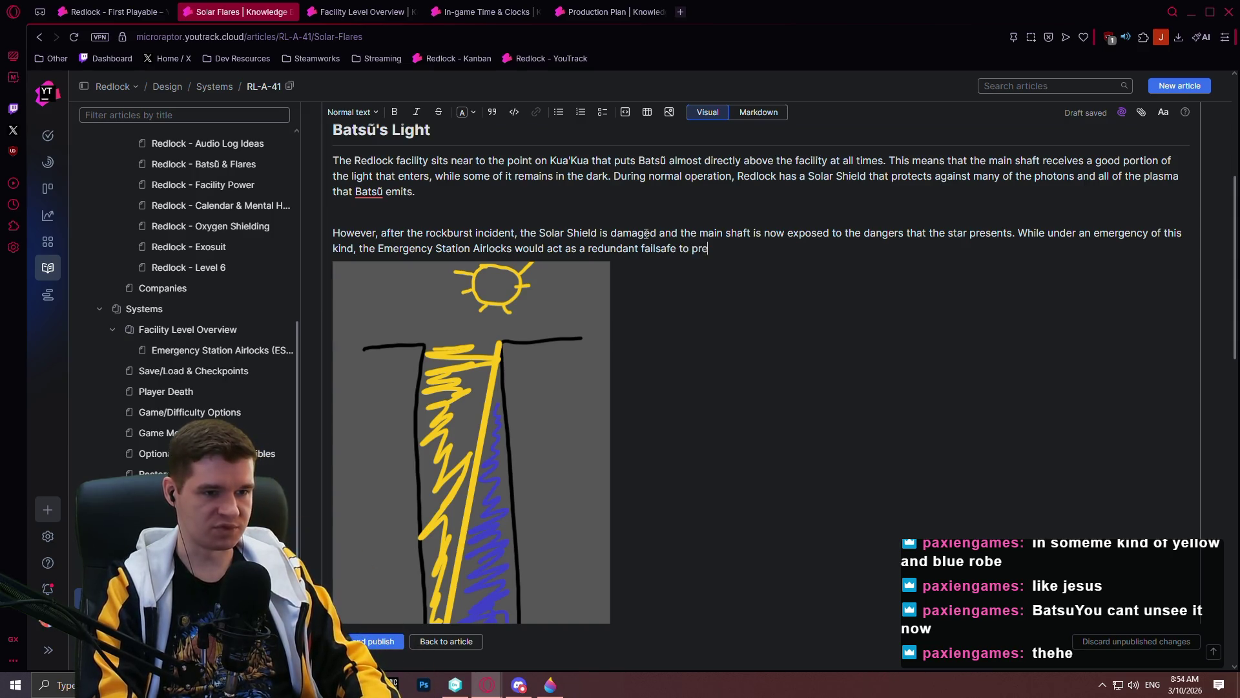
pyautogui.write('otect each l')
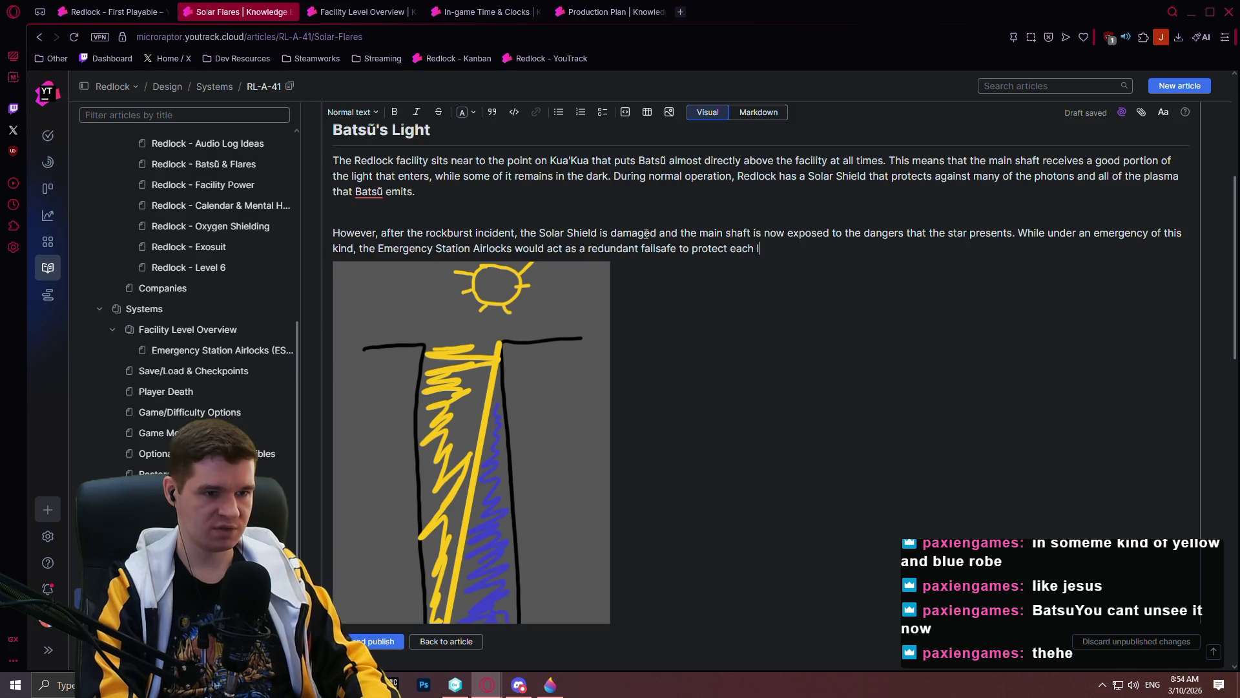
pyautogui.write('evel of the facility.')
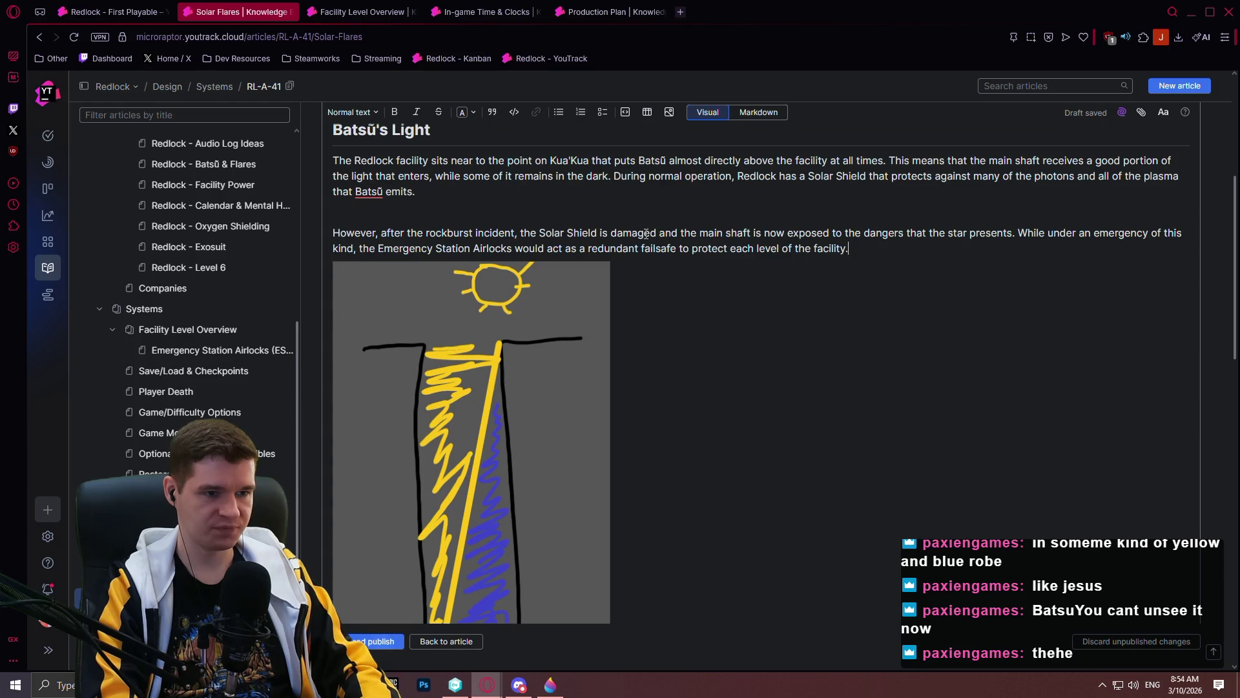
pyautogui.click(379, 250)
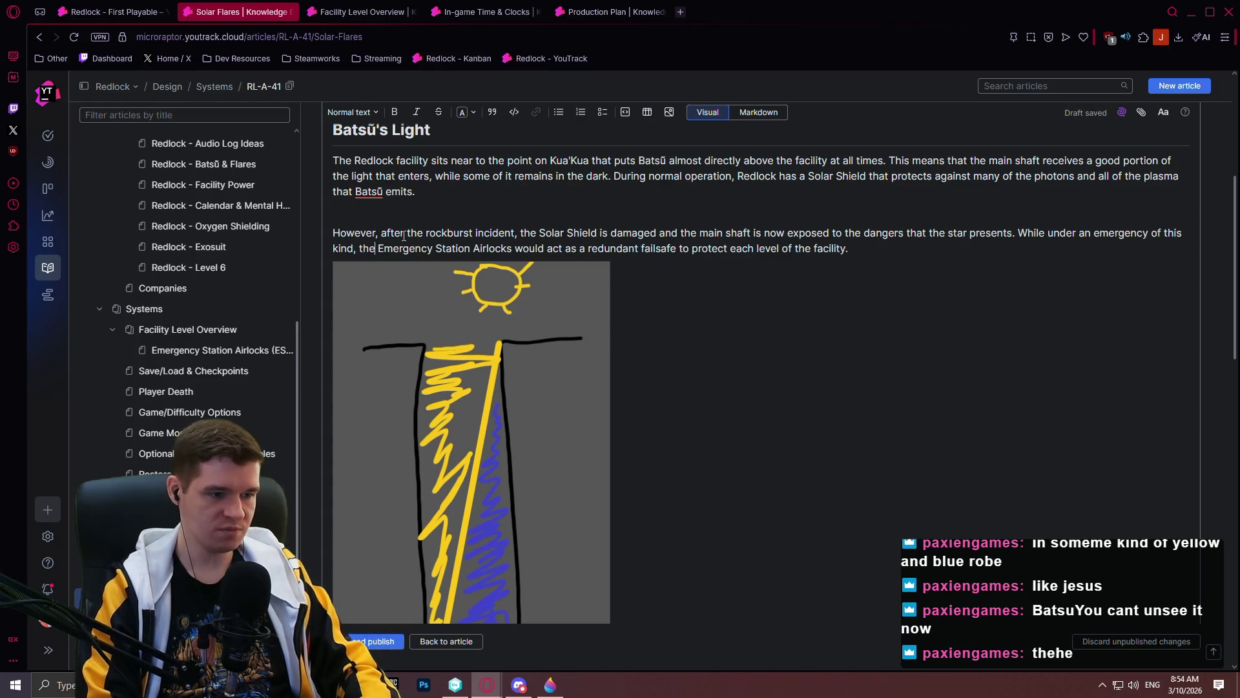
# - Insert "physical" before "Emergency" and delete the "a" before "redundant"
pyautogui.write('physucak')
pyautogui.press('BackSpace')
pyautogui.press('BackSpace')
pyautogui.write('ia')
pyautogui.press('BackSpace')
pyautogui.press('BackSpace')
pyautogui.press('BackSpace')
pyautogui.write('ical')
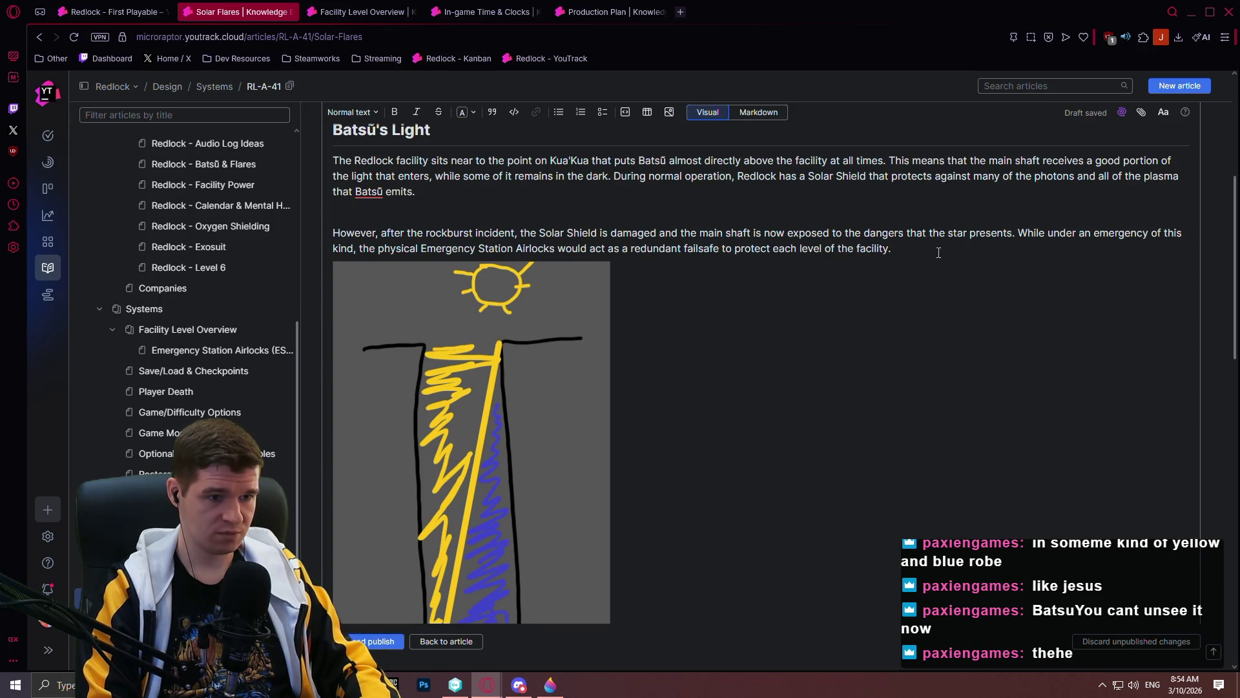
pyautogui.click(631, 248)
pyautogui.press('BackSpace')
pyautogui.press('BackSpace')
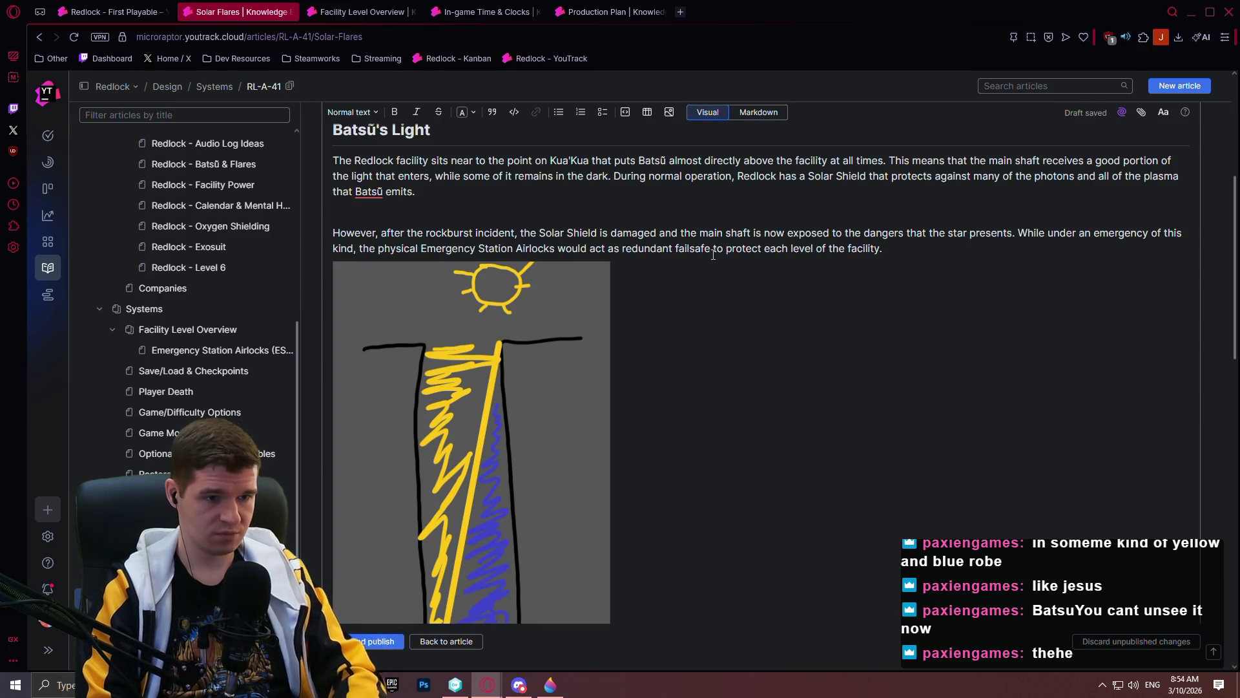
# - Change "failsafe" to "failsafes" and begin a sentence on most airlocks being unable to work after the damage
pyautogui.rightClick(712, 254)
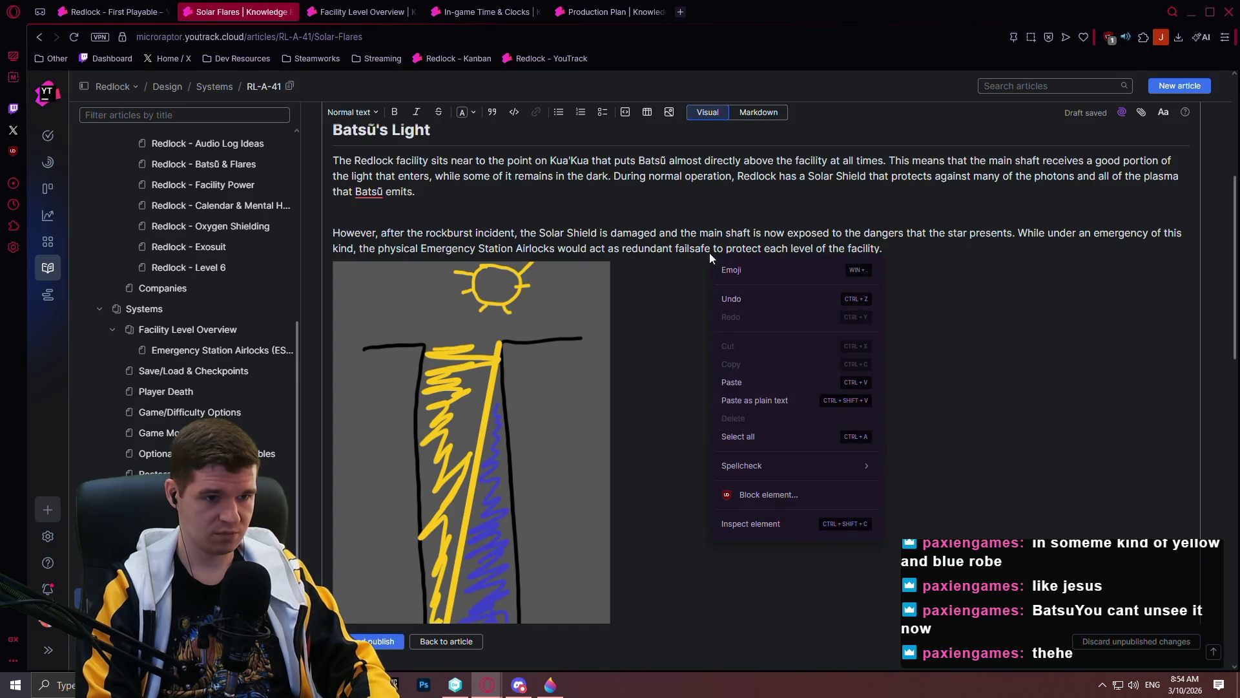
pyautogui.click(814, 263)
pyautogui.write('Howe')
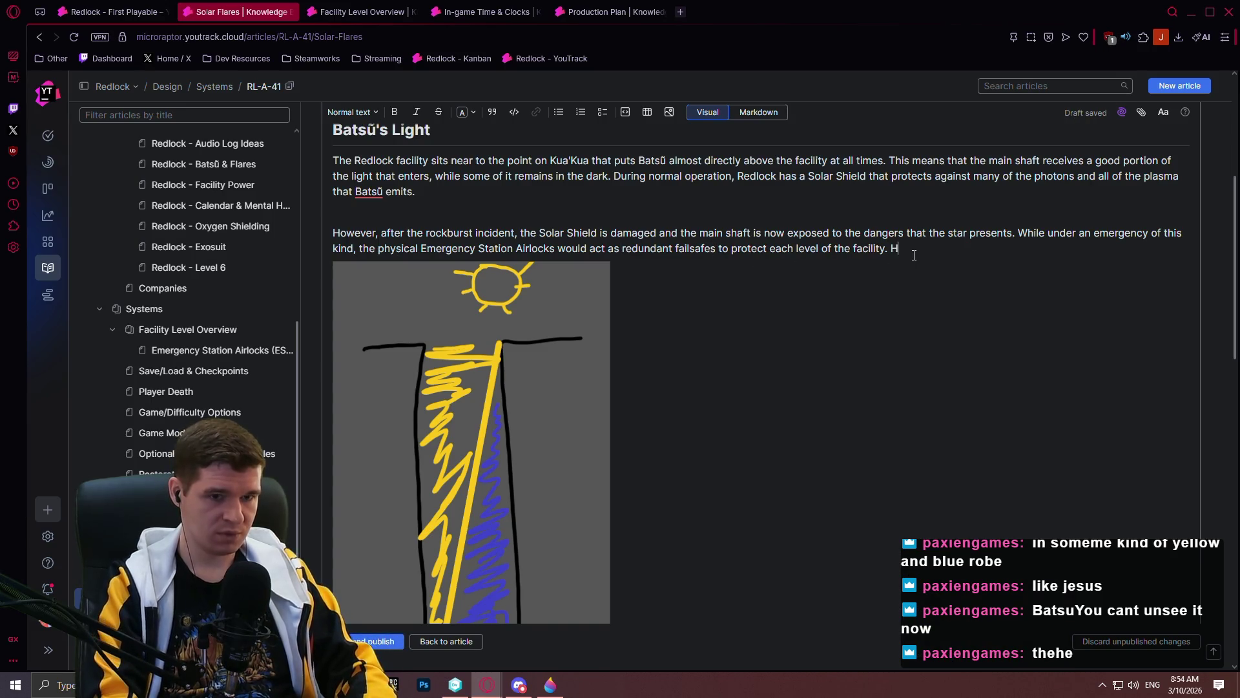
pyautogui.write('ver, ')
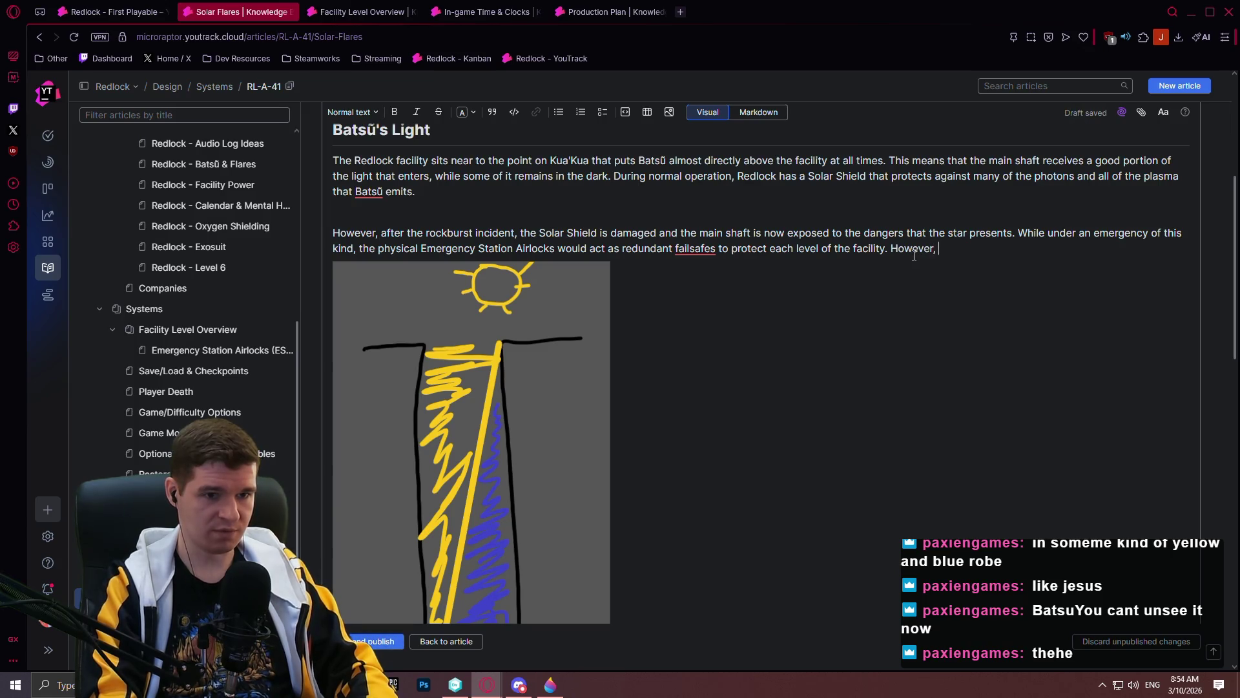
pyautogui.write('due to the extensi')
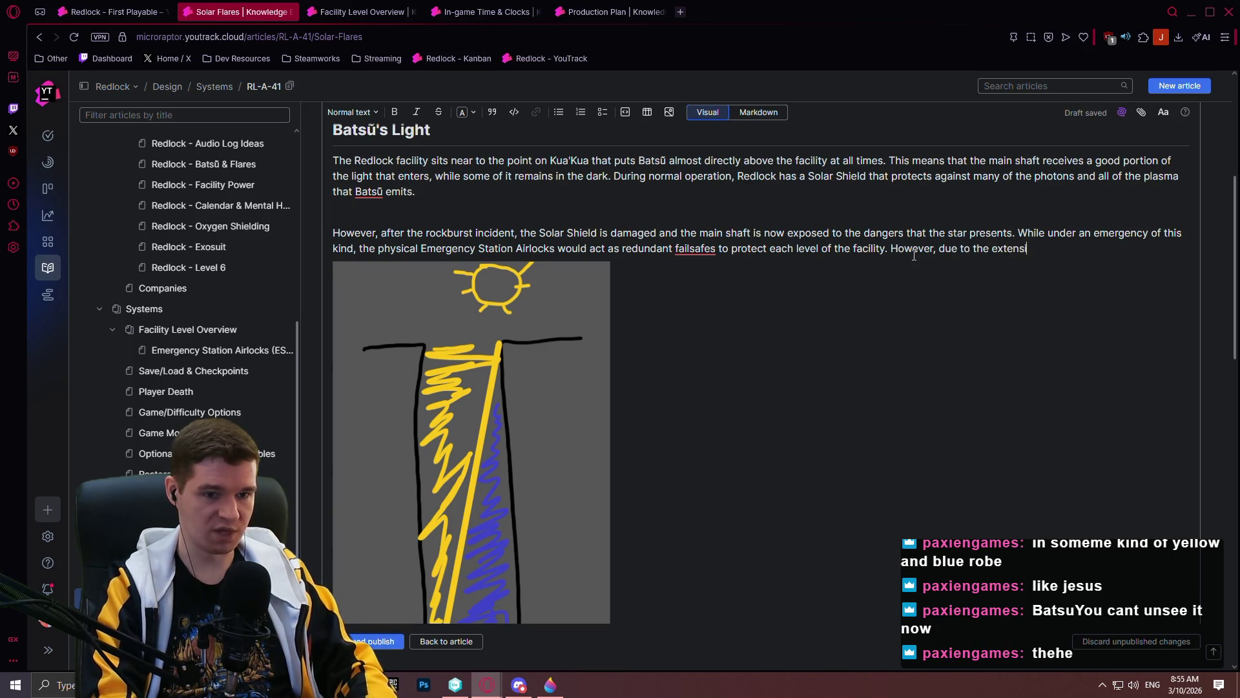
pyautogui.write('ve damage')
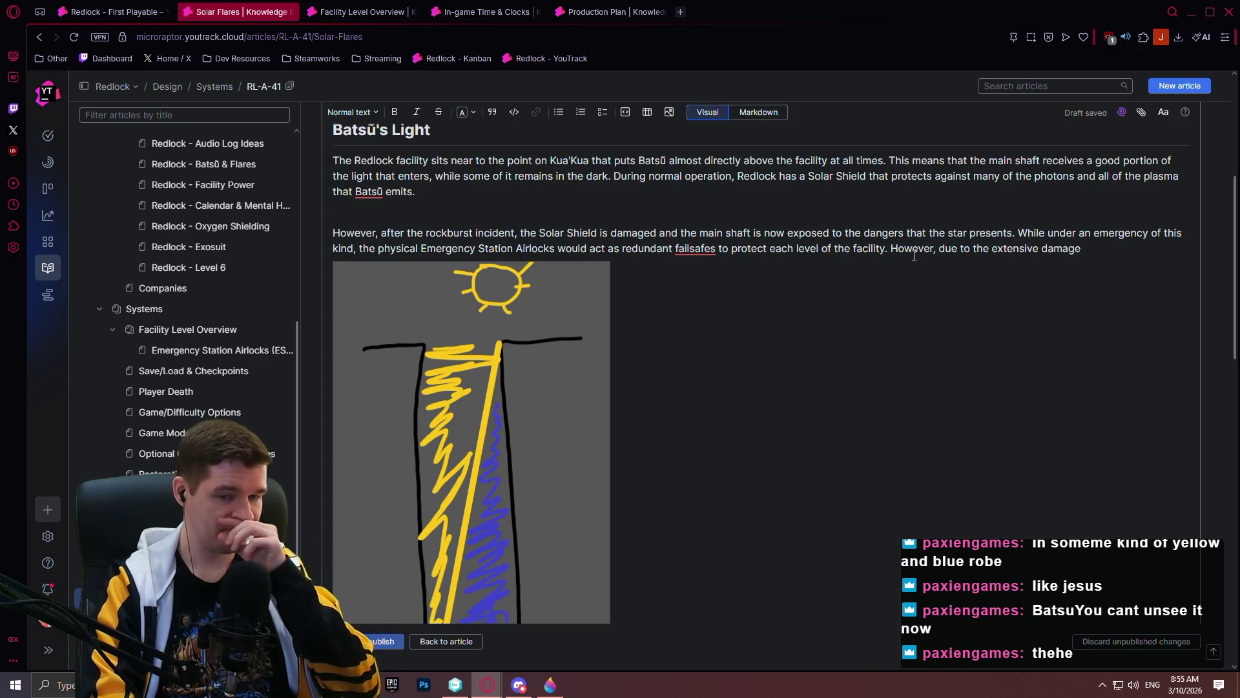
pyautogui.write(', most of the Emergency Station Airlocks are ')
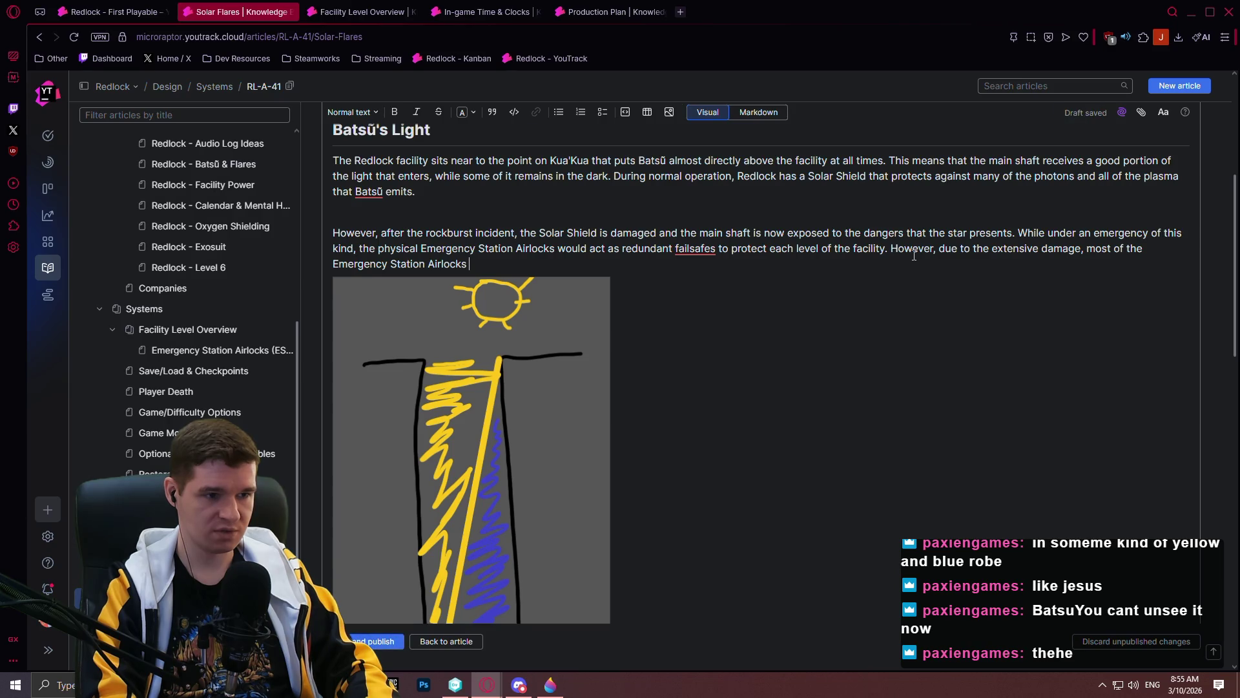
pyautogui.write('unable ')
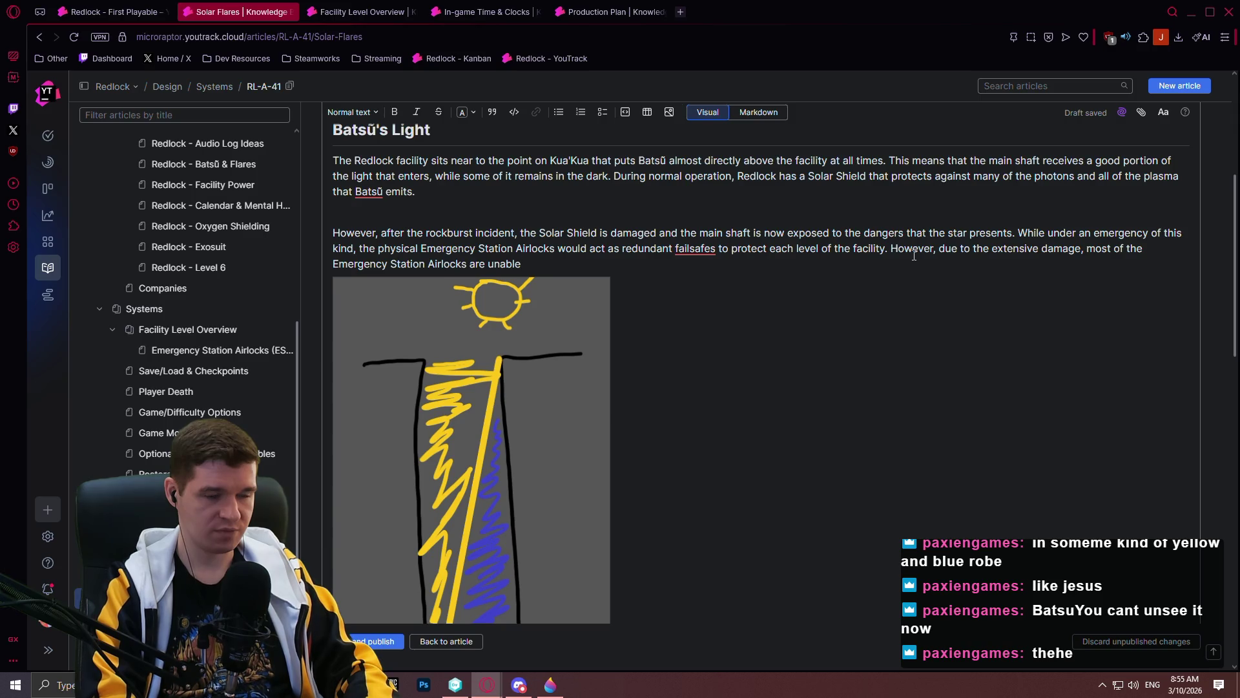
pyautogui.write('to')
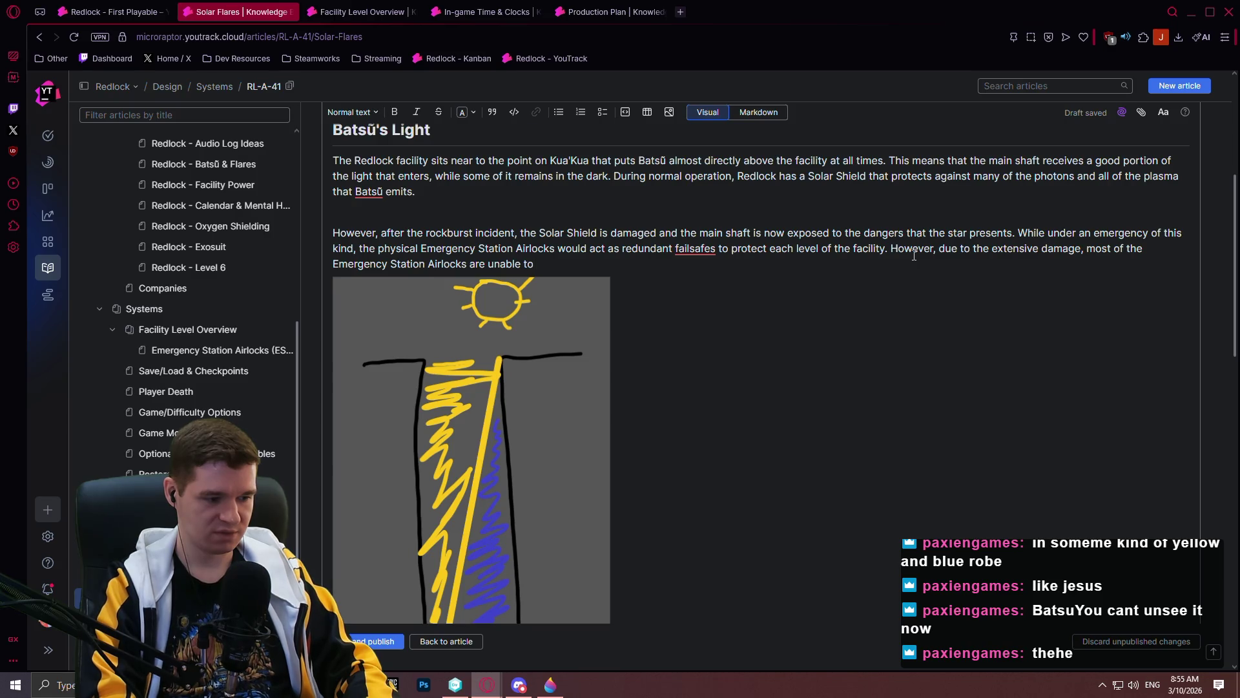
# - Finish the sentence: airlocks couldn't extend fully across the shaft or trigger during the rockburst entirely
pyautogui.write('exte')
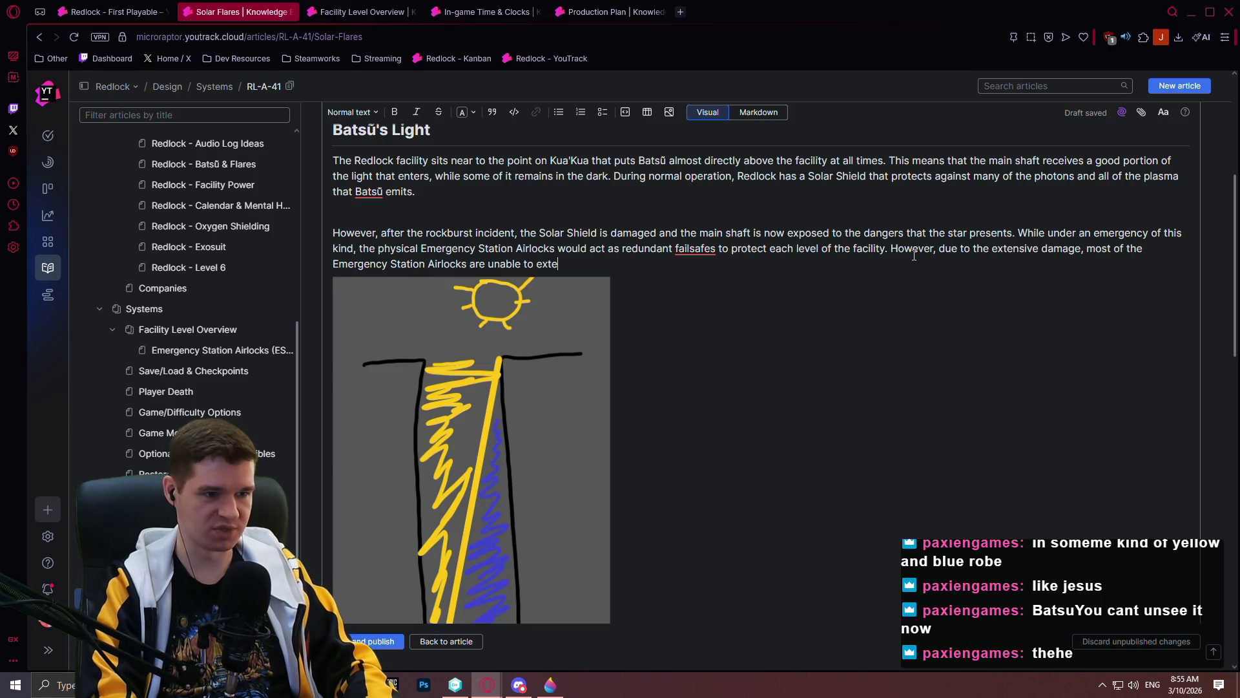
pyautogui.write('nd fully ar')
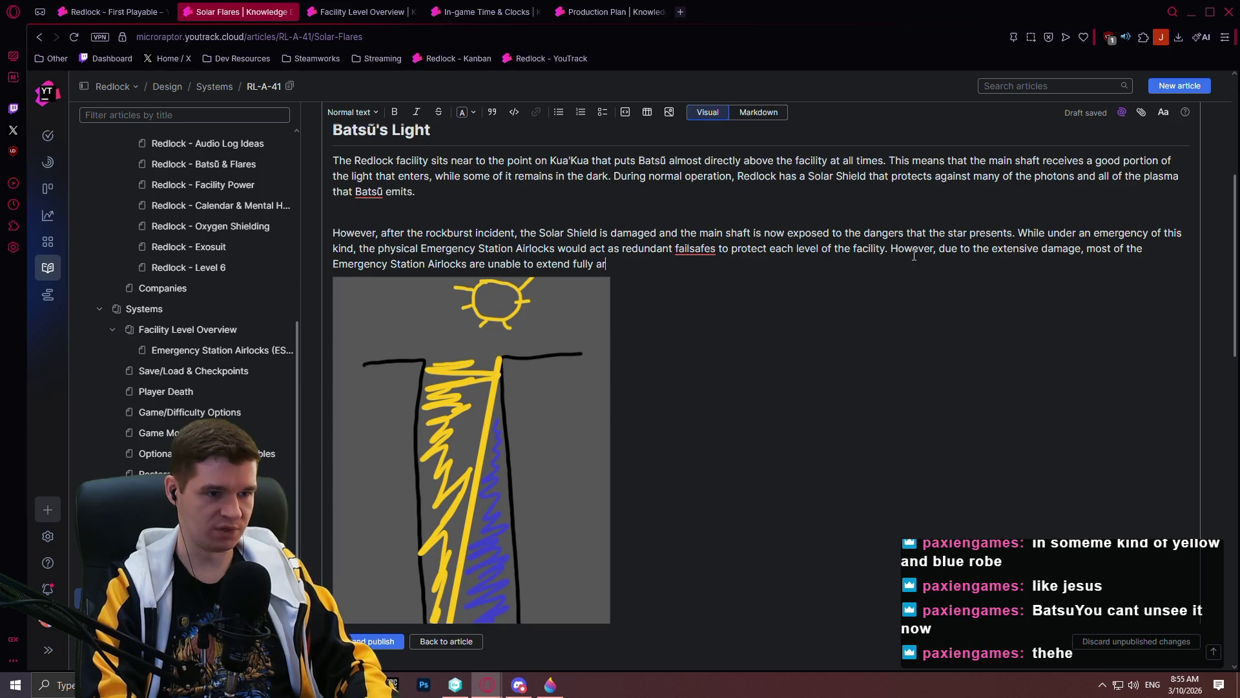
pyautogui.press('BackSpace')
pyautogui.write('cross the a')
pyautogui.press('BackSpace')
pyautogui.write('shaft, and ')
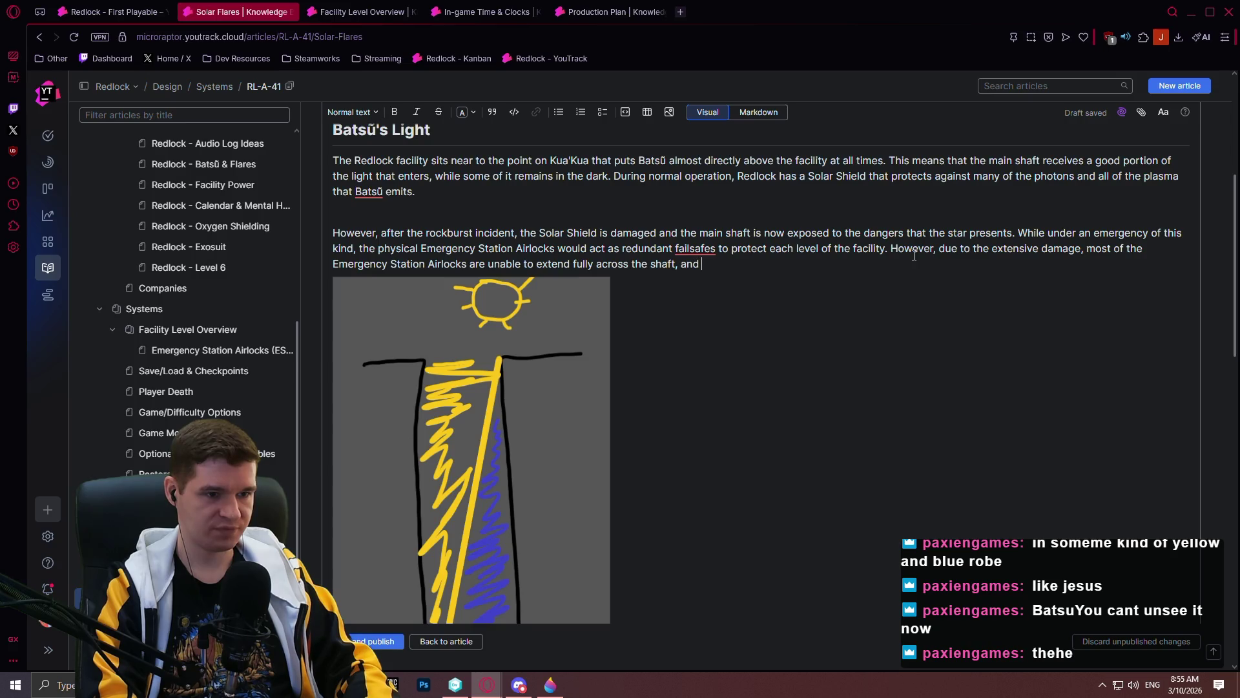
pyautogui.write('something p')
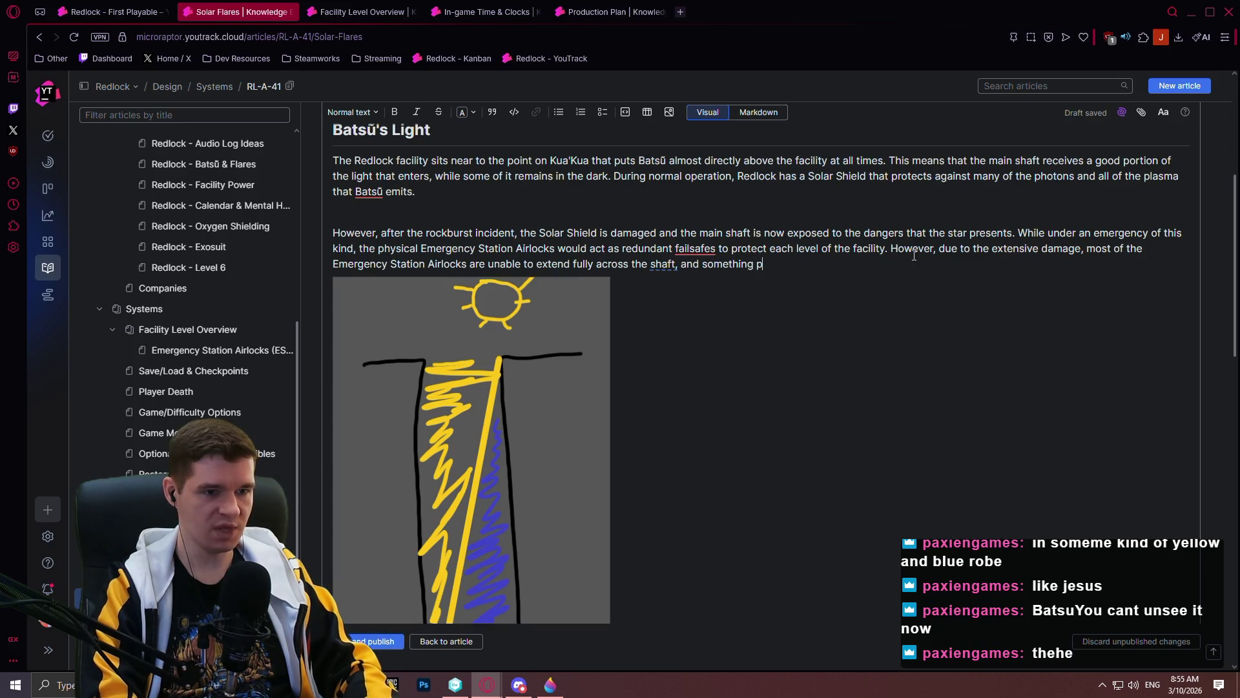
pyautogui.write('revented them f')
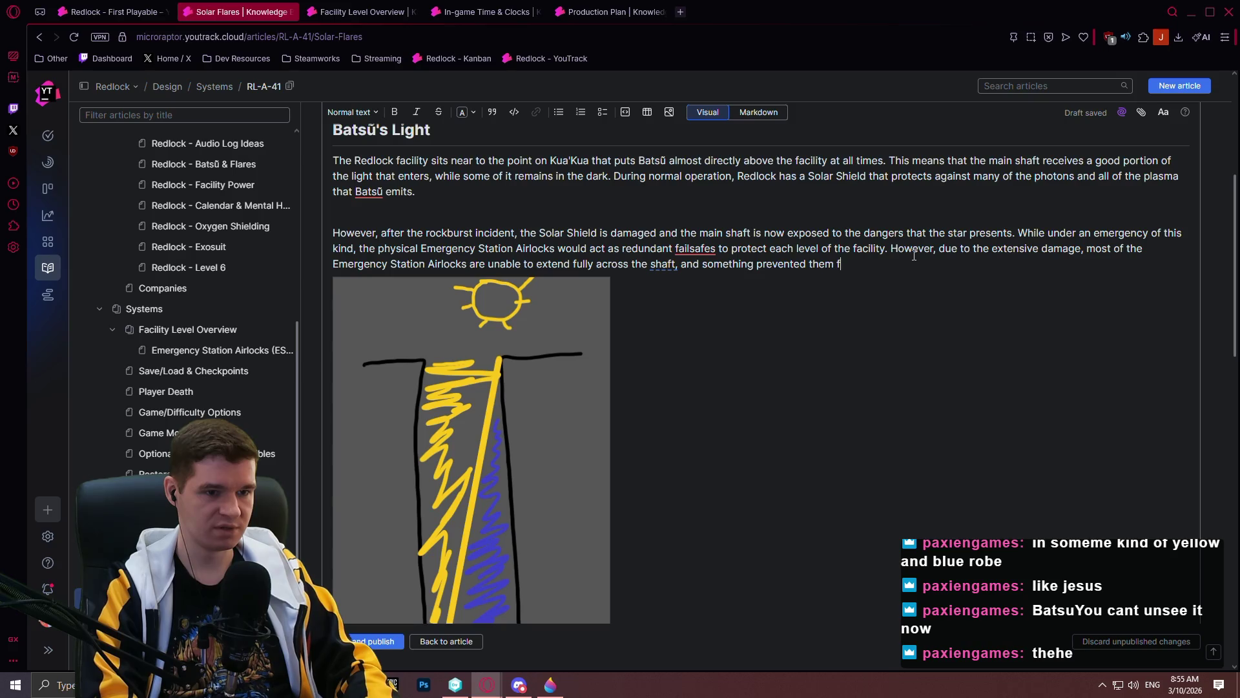
pyautogui.write('rom getting')
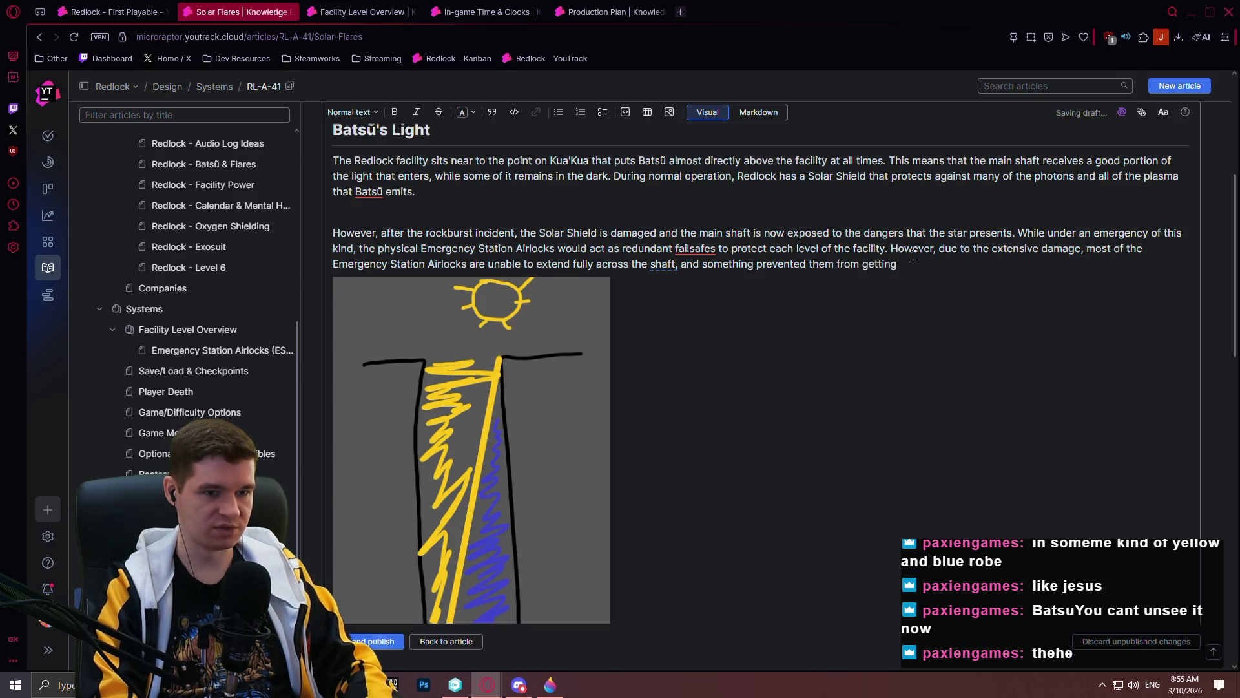
pyautogui.write(' triggered entirely.')
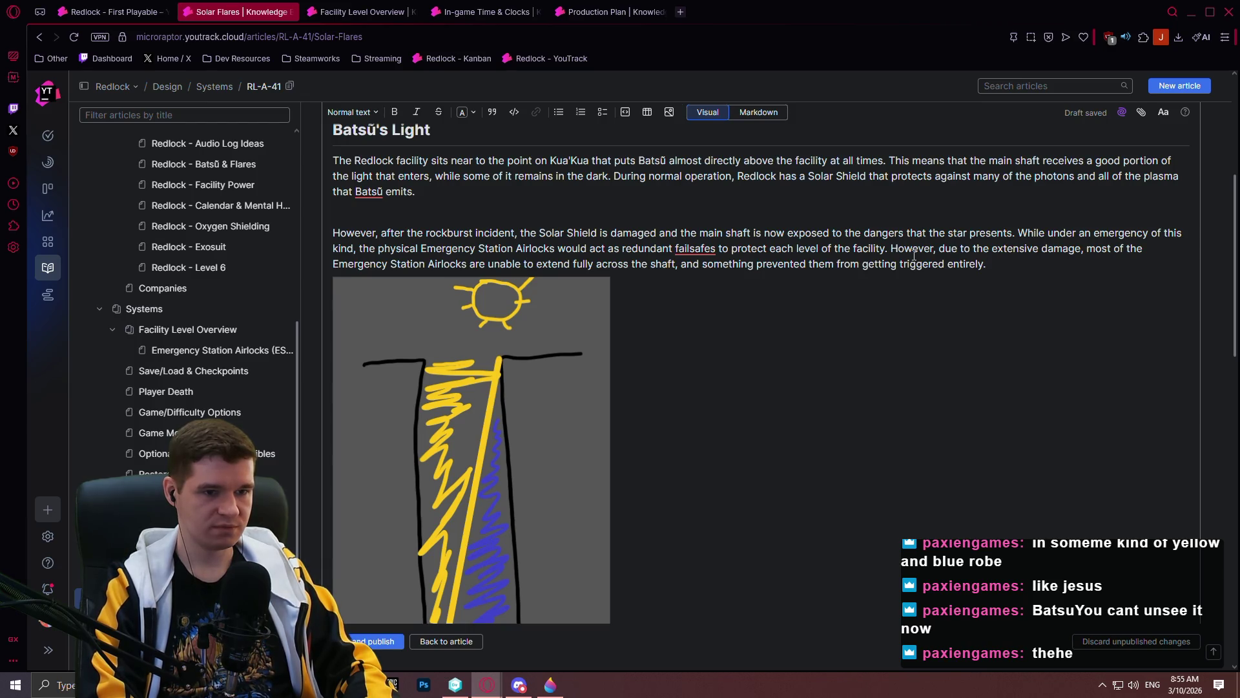
pyautogui.press('BackSpace')
pyautogui.press('BackSpace')
pyautogui.press('BackSpace')
pyautogui.write('dur')
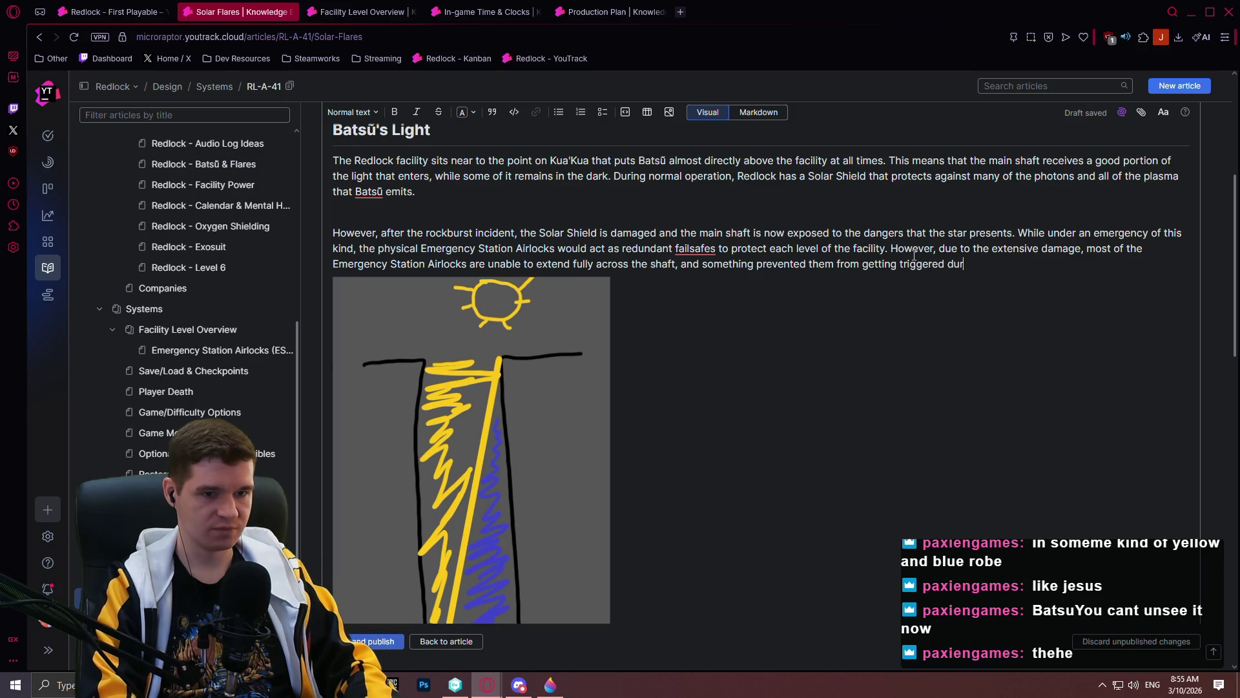
pyautogui.write('ing the rockblast entire')
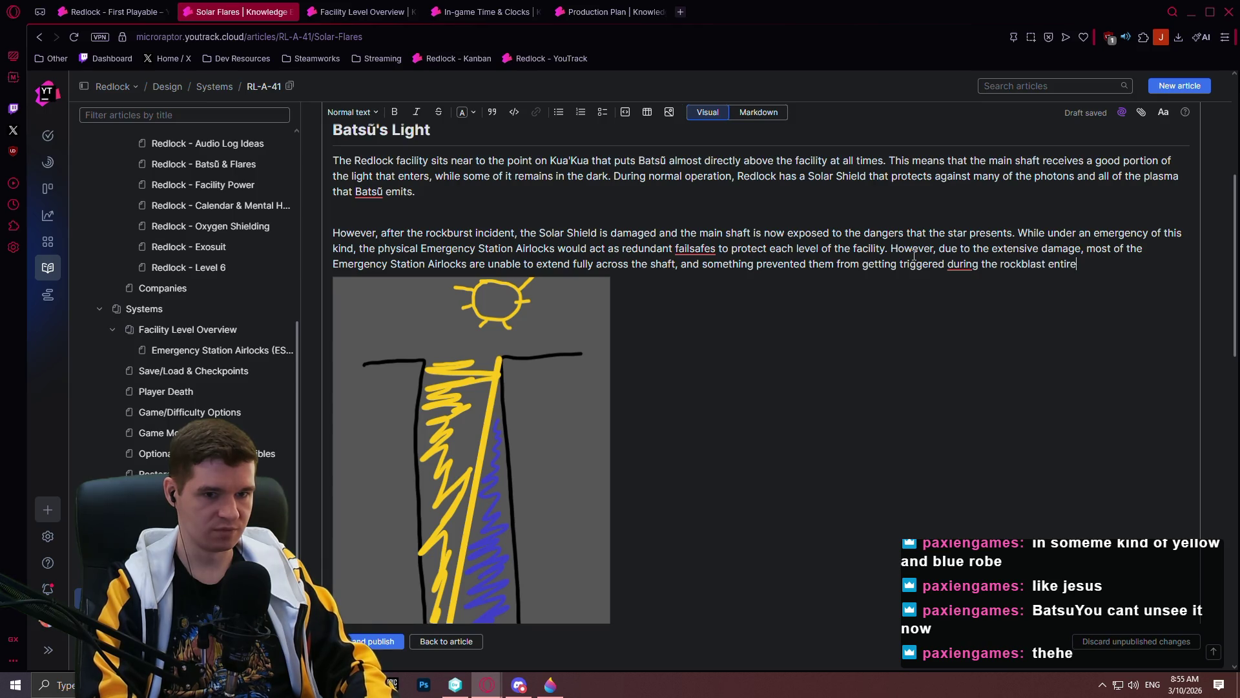
pyautogui.press('BackSpace')
pyautogui.press('BackSpace')
pyautogui.press('BackSpace')
pyautogui.write('urst entirely.')
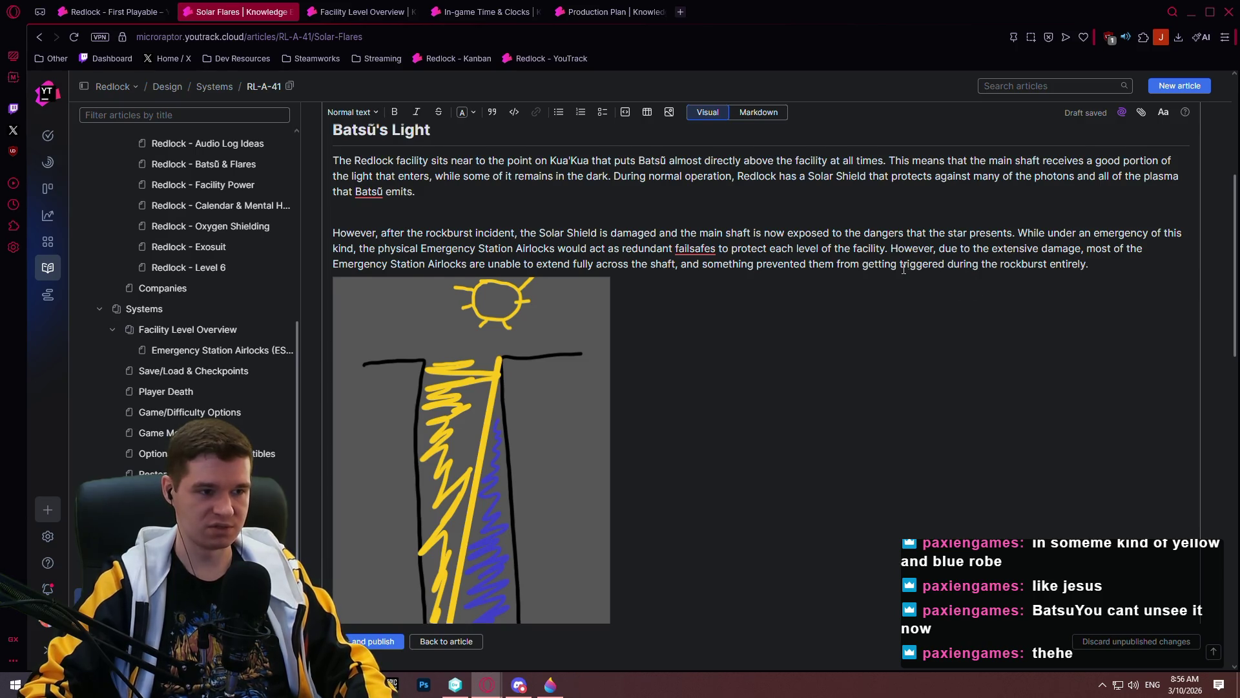
pyautogui.scroll(3, 840, 276)
pyautogui.scroll(2, 865, 284)
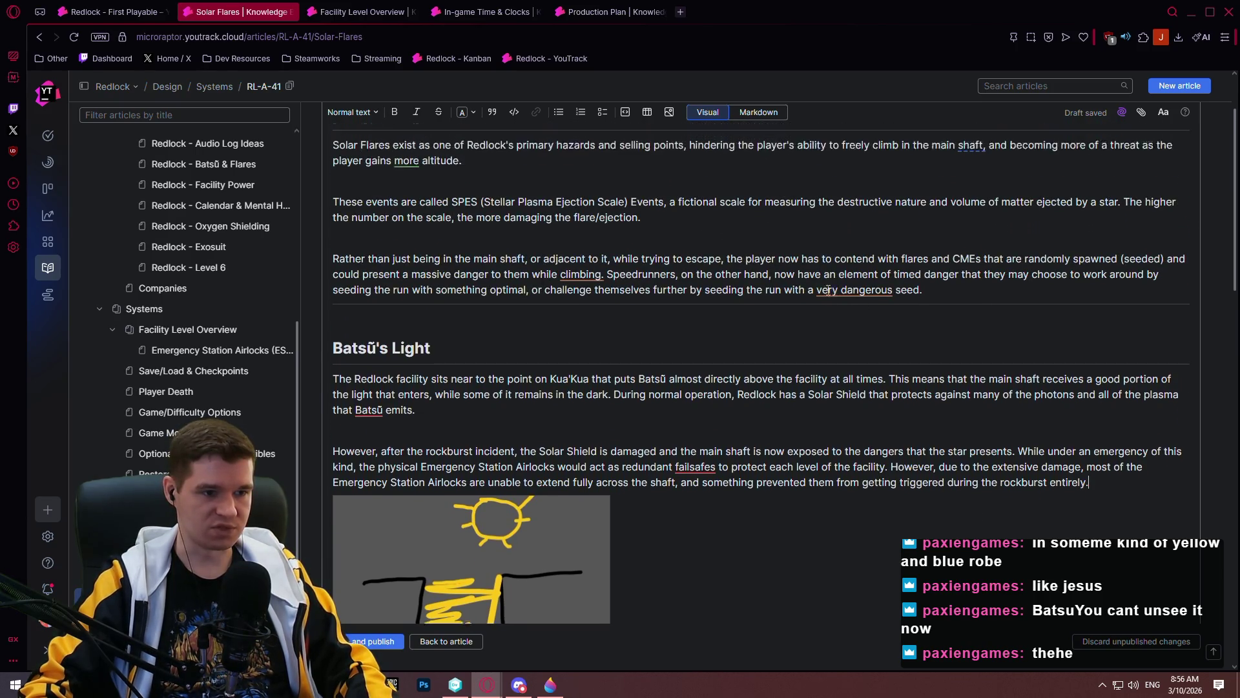
pyautogui.scroll(-4, 761, 390)
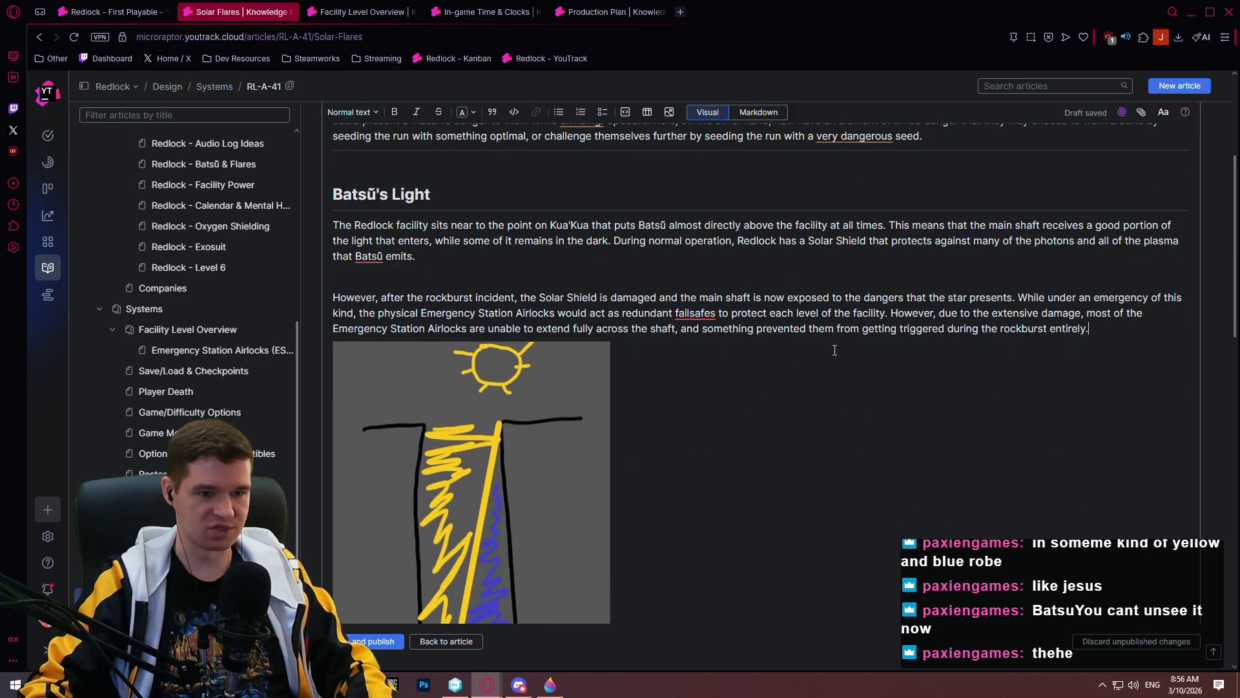
pyautogui.scroll(-5, 883, 323)
pyautogui.scroll(2, 893, 339)
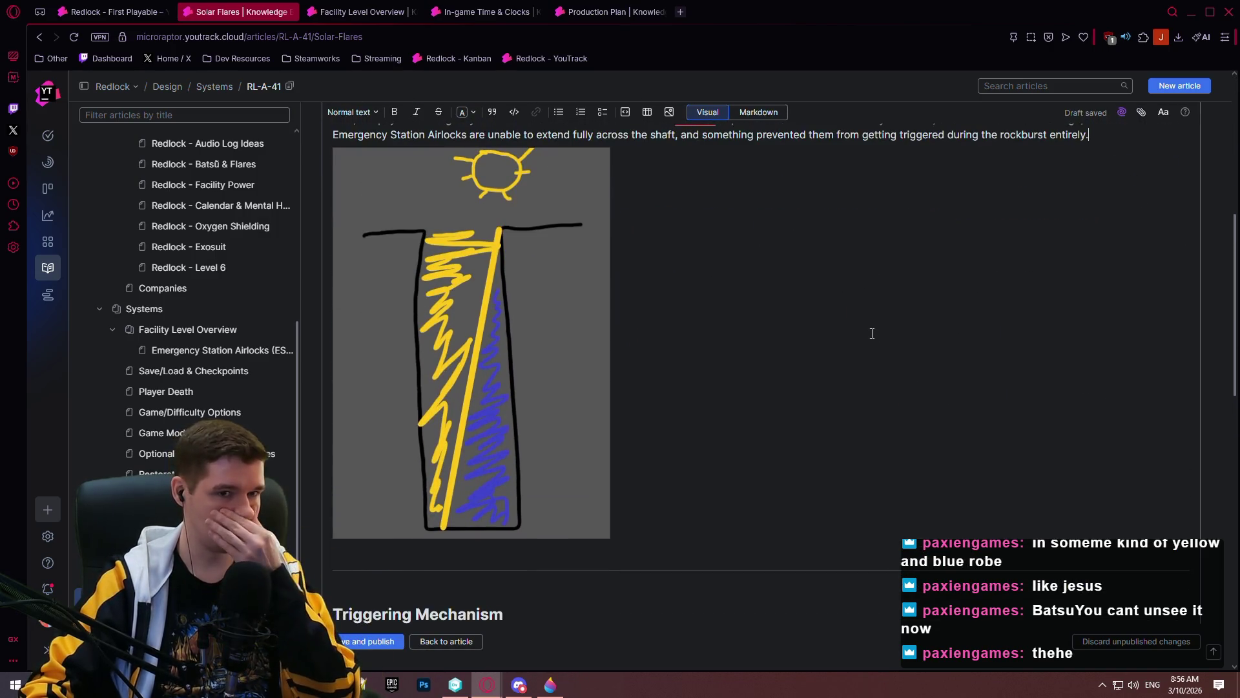
pyautogui.scroll(2, 853, 307)
pyautogui.scroll(1, 814, 292)
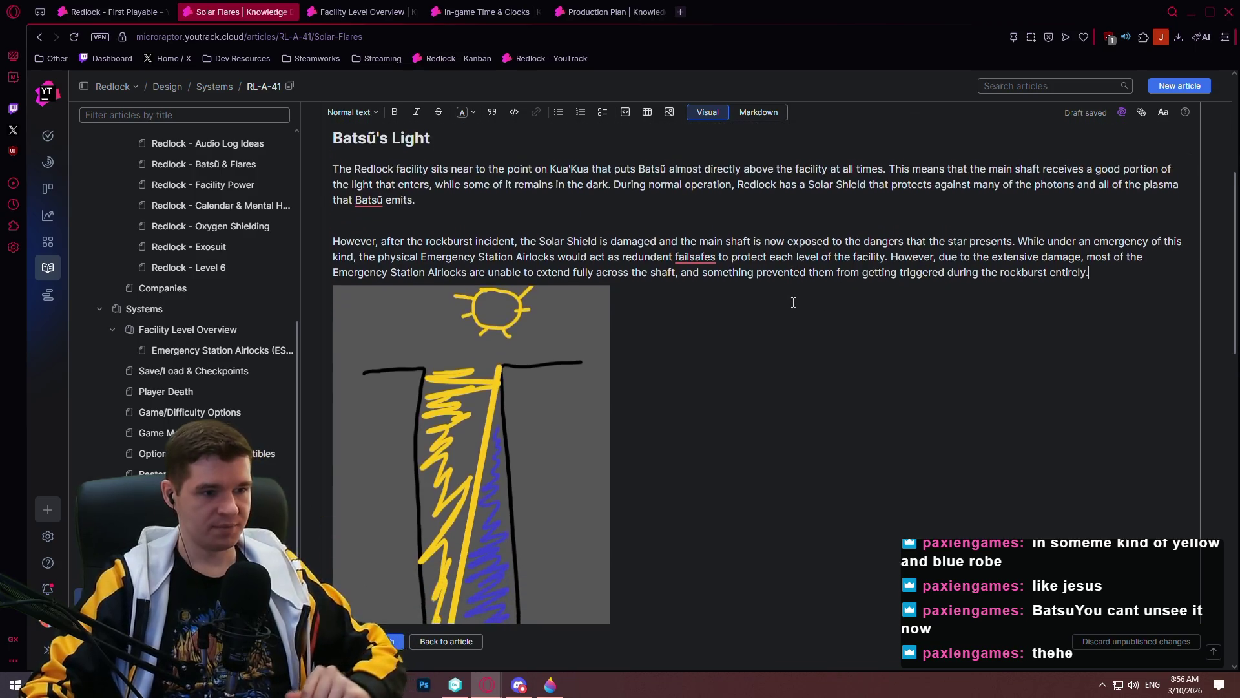
pyautogui.scroll(-3, 775, 278)
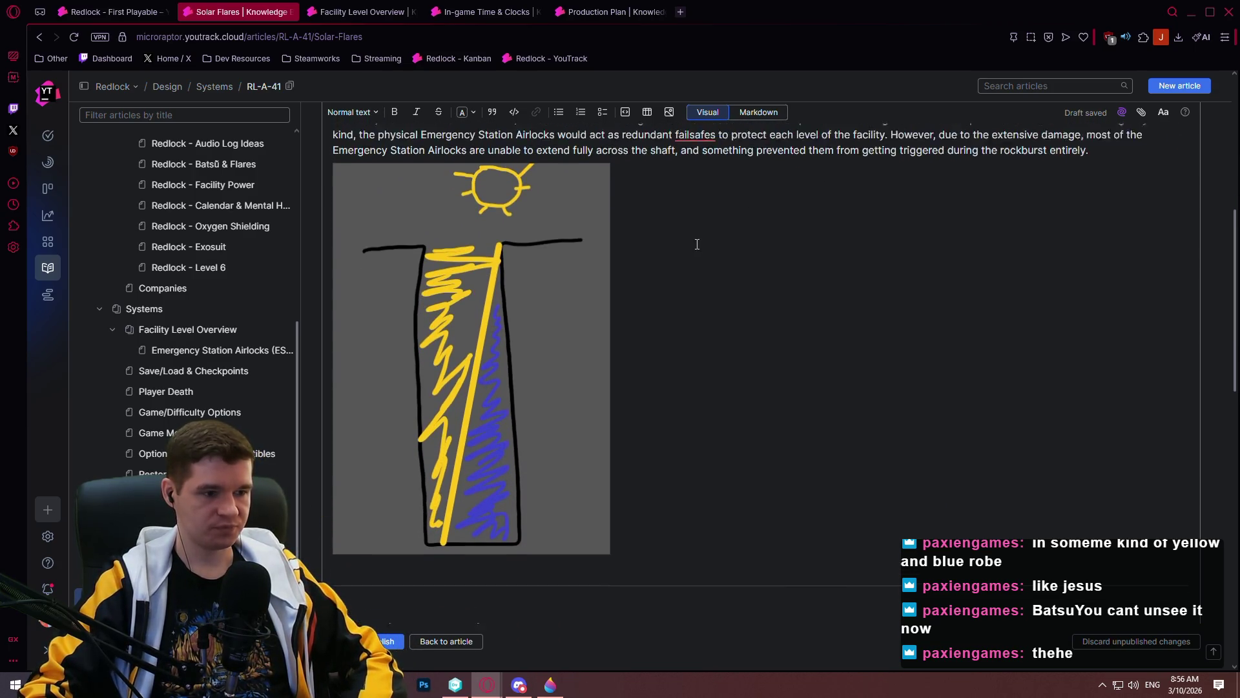
pyautogui.scroll(-3, 685, 226)
pyautogui.scroll(4, 653, 202)
pyautogui.scroll(2, 644, 193)
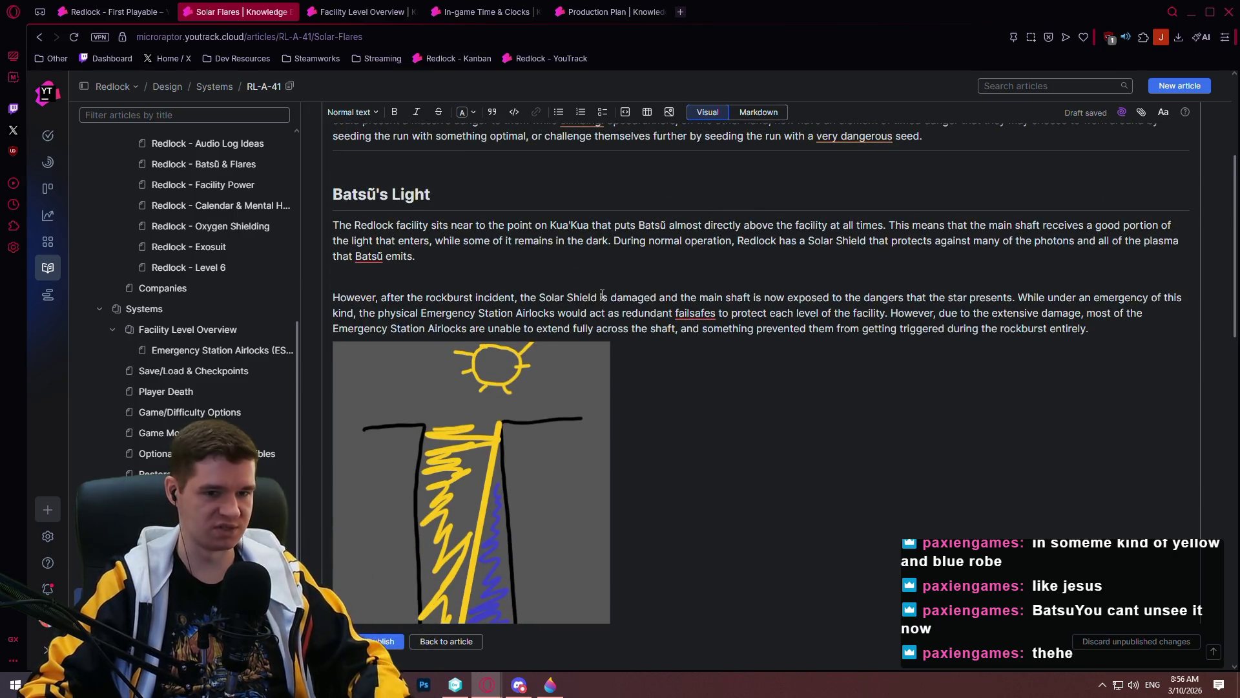
pyautogui.scroll(-5, 607, 278)
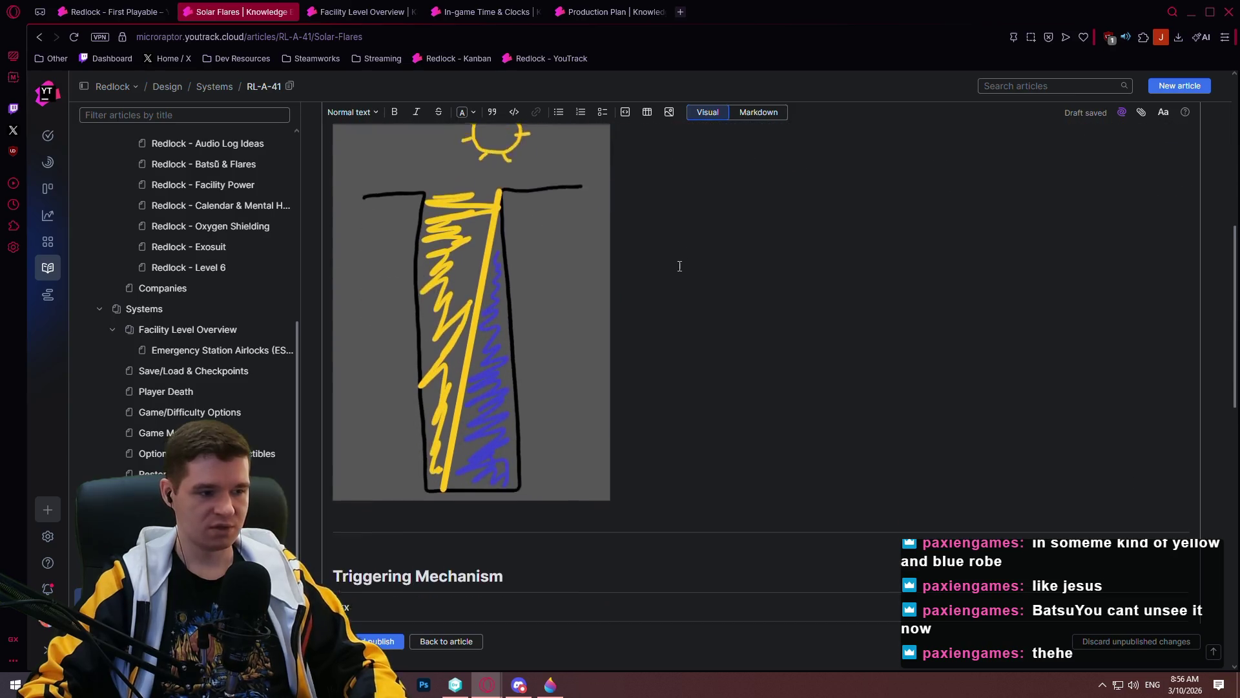
pyautogui.scroll(-4, 620, 291)
pyautogui.scroll(7, 574, 258)
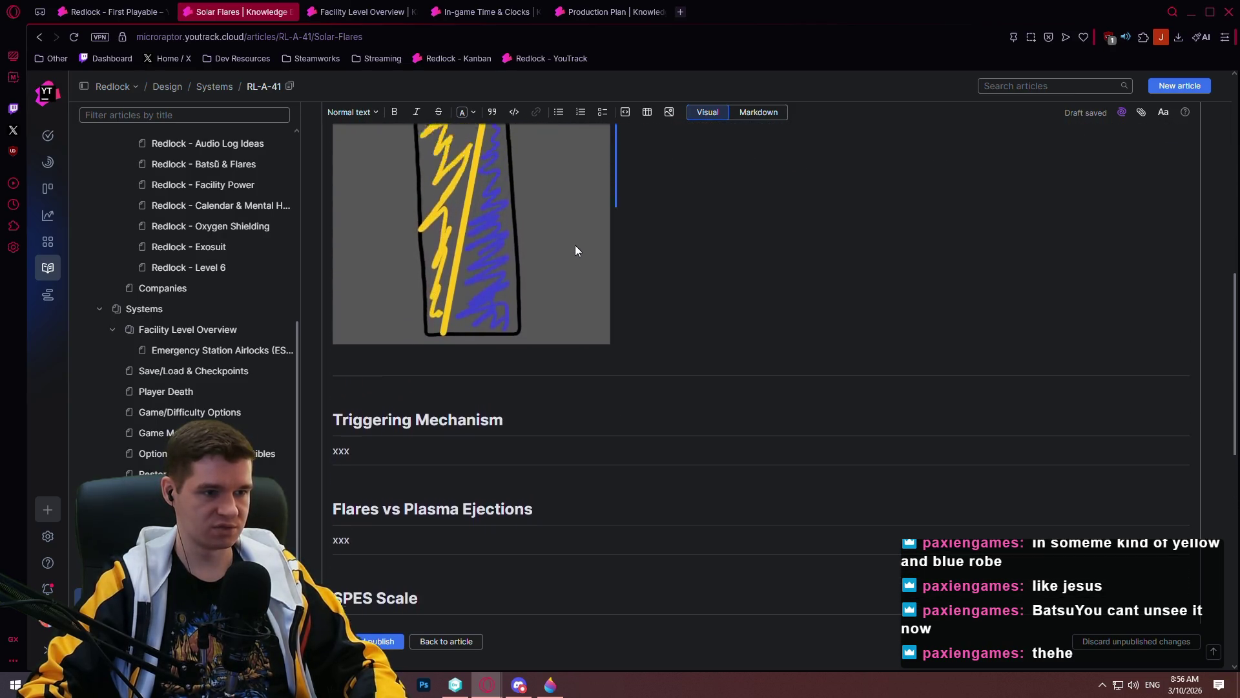
pyautogui.scroll(-3, 530, 239)
pyautogui.scroll(2, 518, 235)
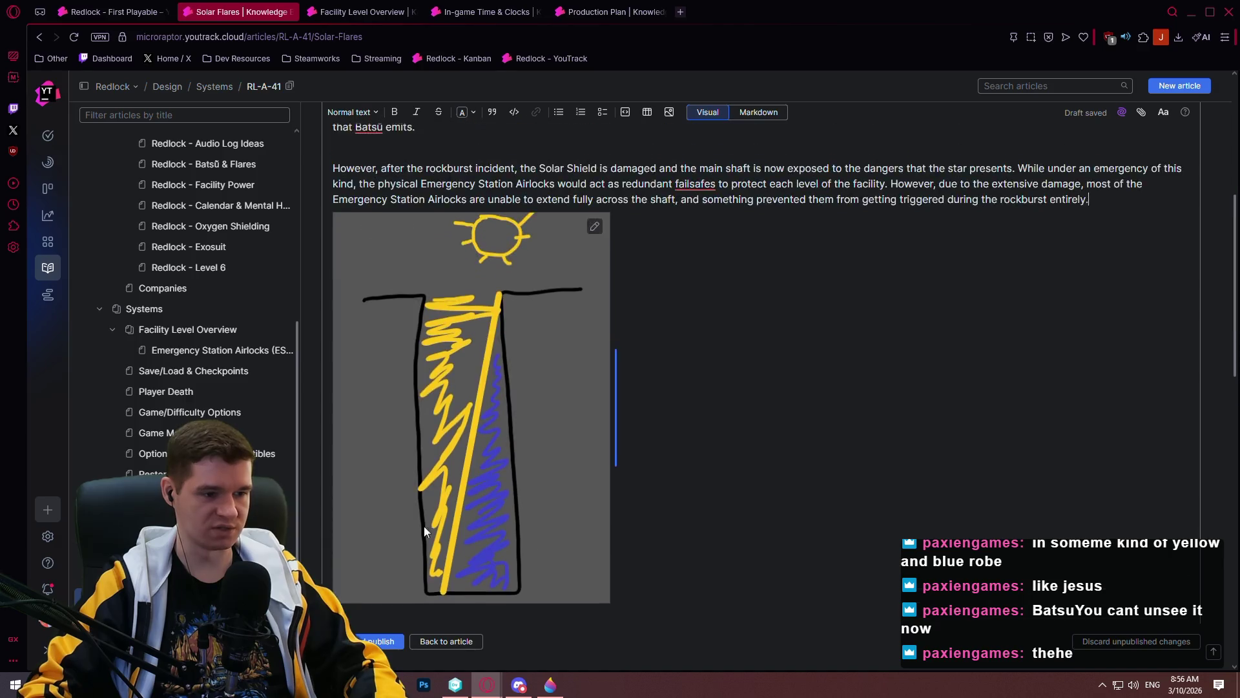
pyautogui.scroll(-1, 429, 536)
pyautogui.click(400, 554)
# - Write the caption: the mock-up shows Batsū's placement relative to Redlock's main shaft and how light will hit during gameplay
pyautogui.write('In')
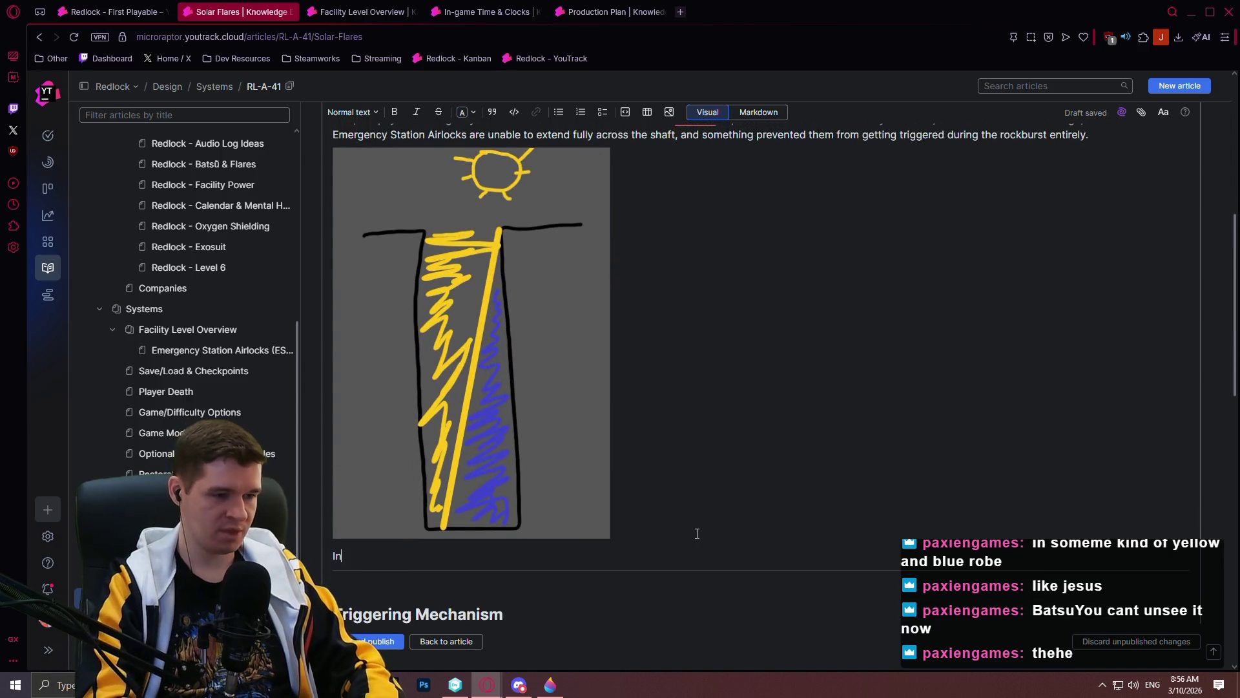
pyautogui.write(' the above image, you can see a mock-up')
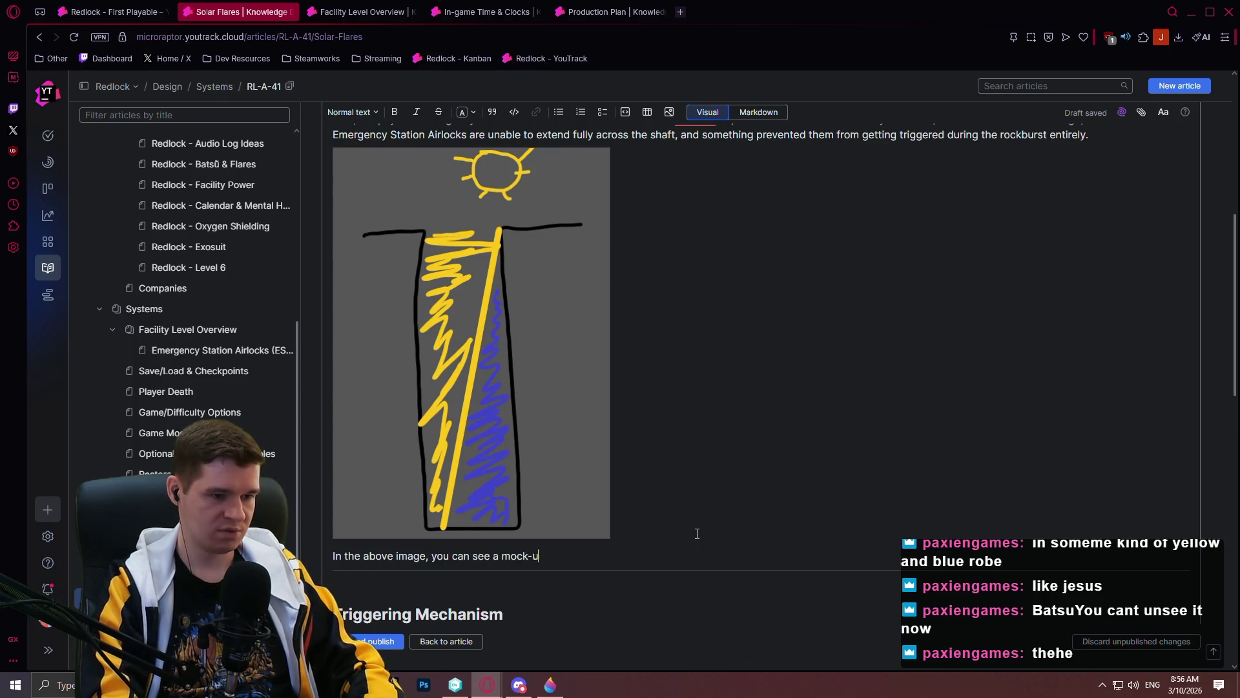
pyautogui.write(' of the placement of')
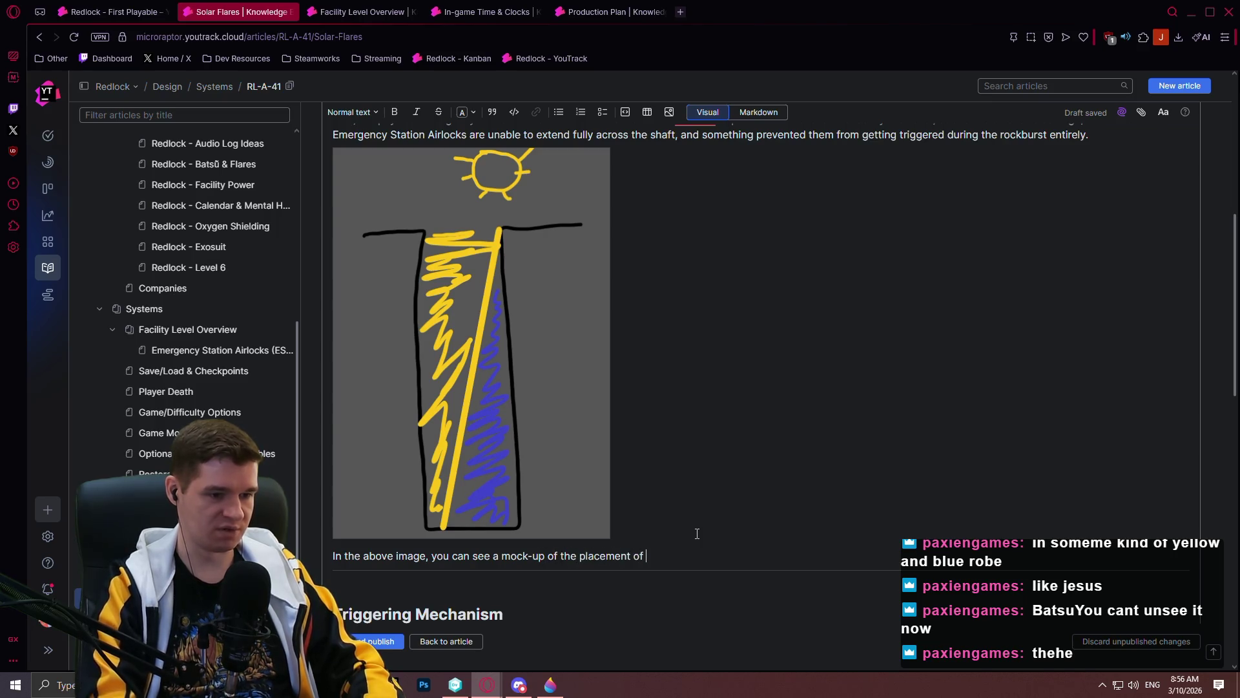
pyautogui.scroll(3, 656, 296)
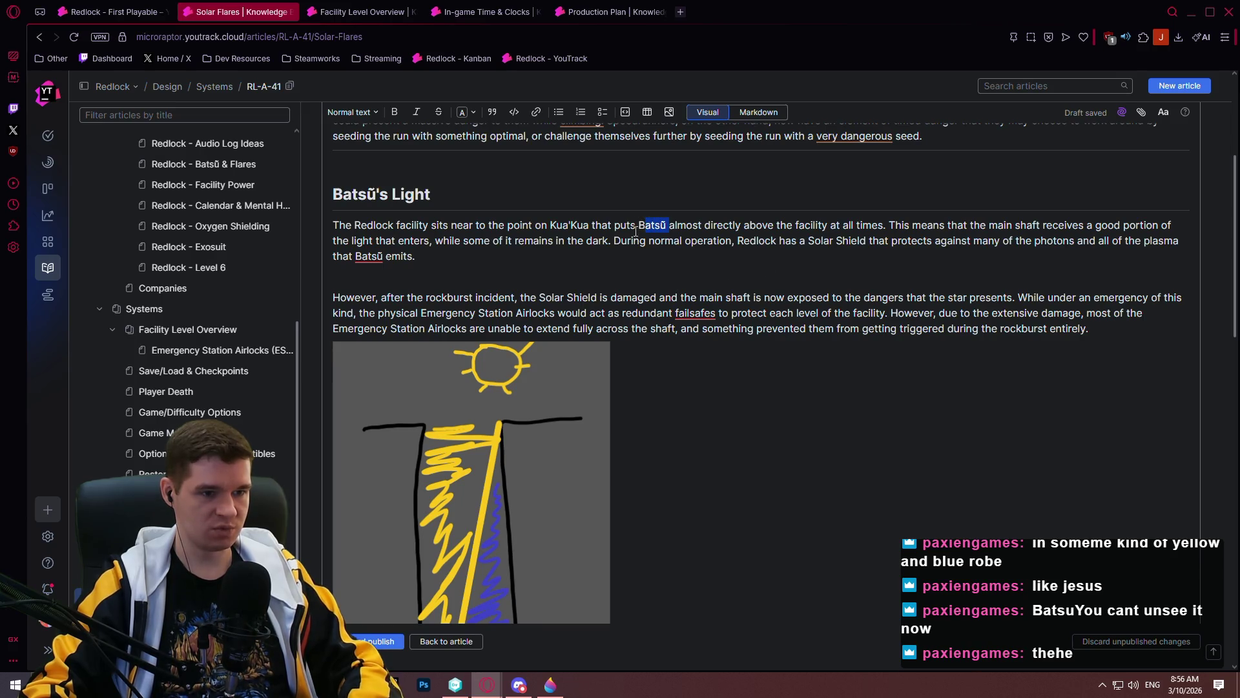
pyautogui.moveTo(667, 225); pyautogui.dragTo(640, 225)
pyautogui.hotkey('ctrl', 'c')
pyautogui.scroll(-5, 665, 247)
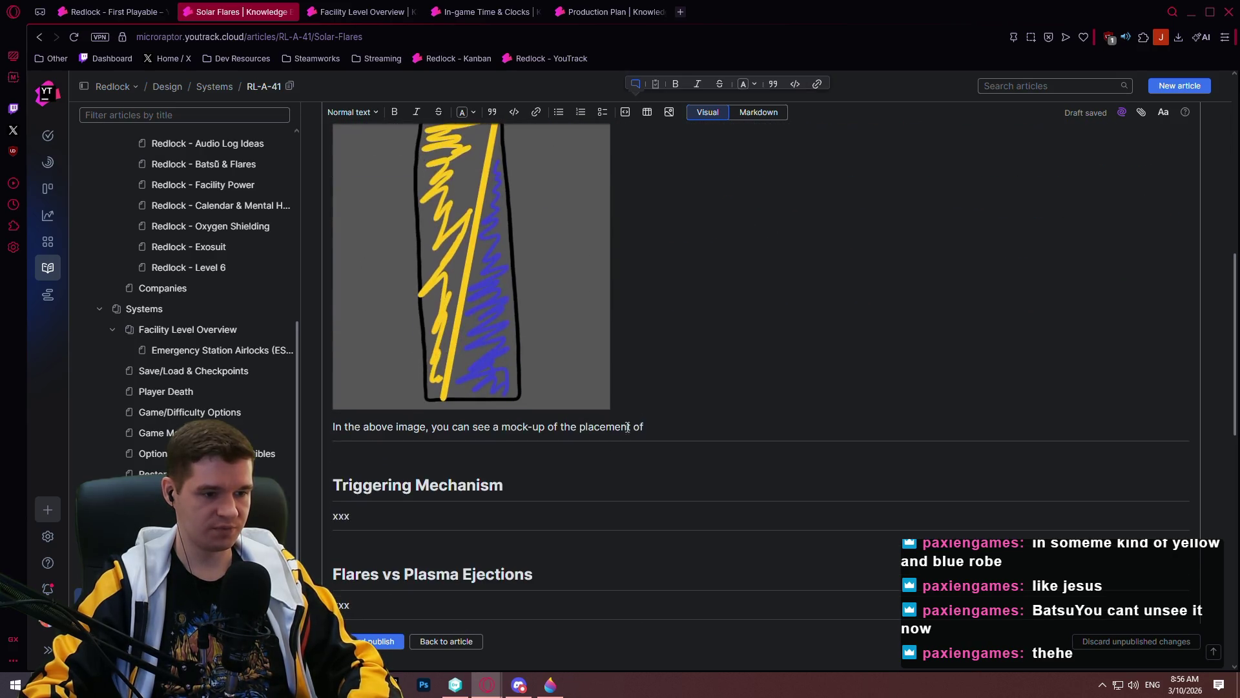
pyautogui.click(773, 423)
pyautogui.hotkey('ctrl', 'v')
pyautogui.write('i')
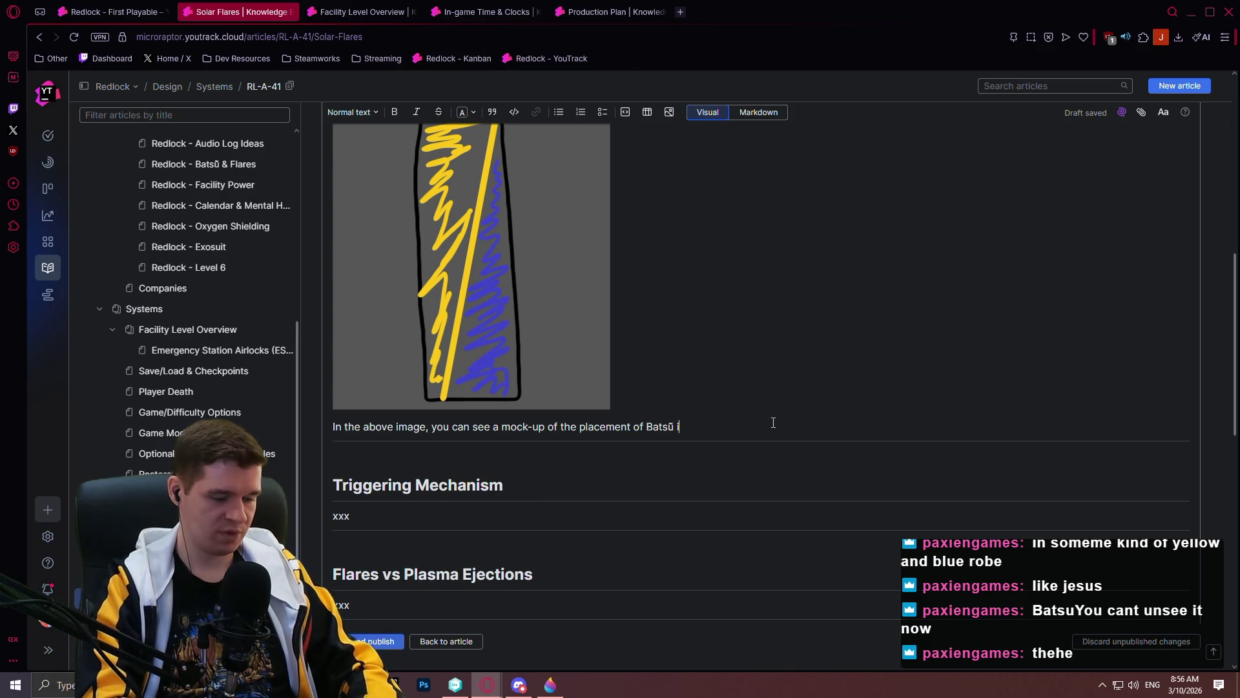
pyautogui.write('n relation tot he ')
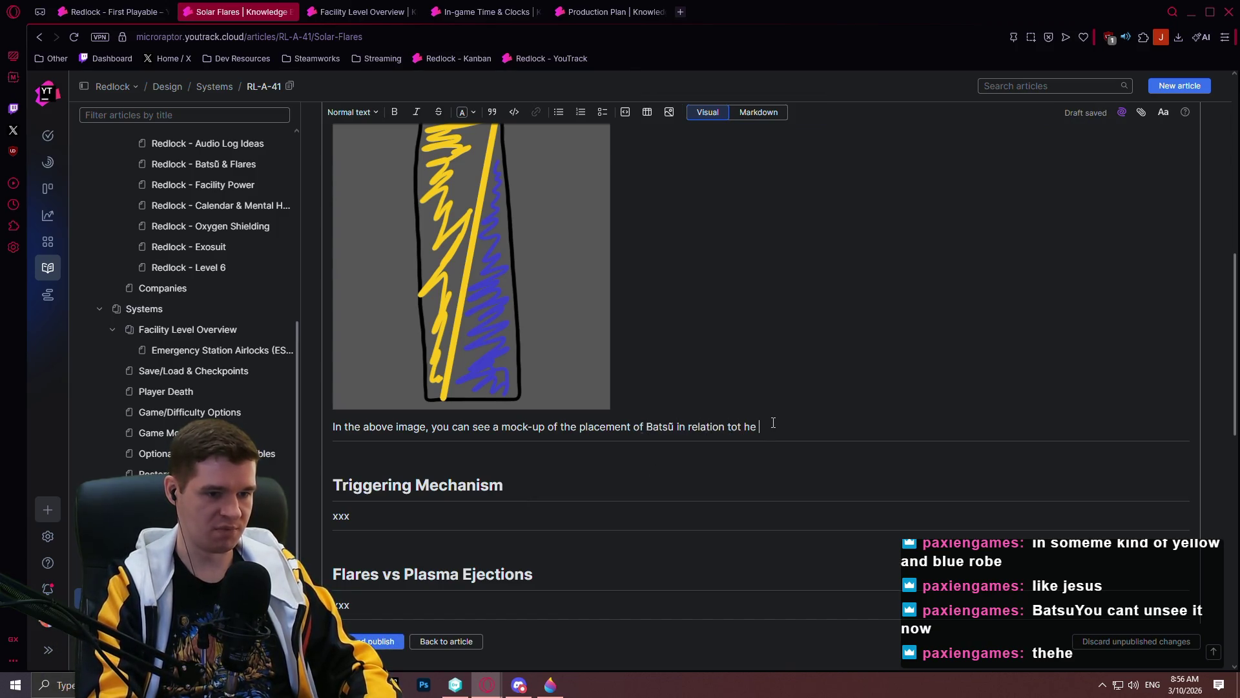
pyautogui.press('BackSpace')
pyautogui.press('BackSpace')
pyautogui.press('BackSpace')
pyautogui.press('BackSpace')
pyautogui.press('BackSpace')
pyautogui.write(' the main')
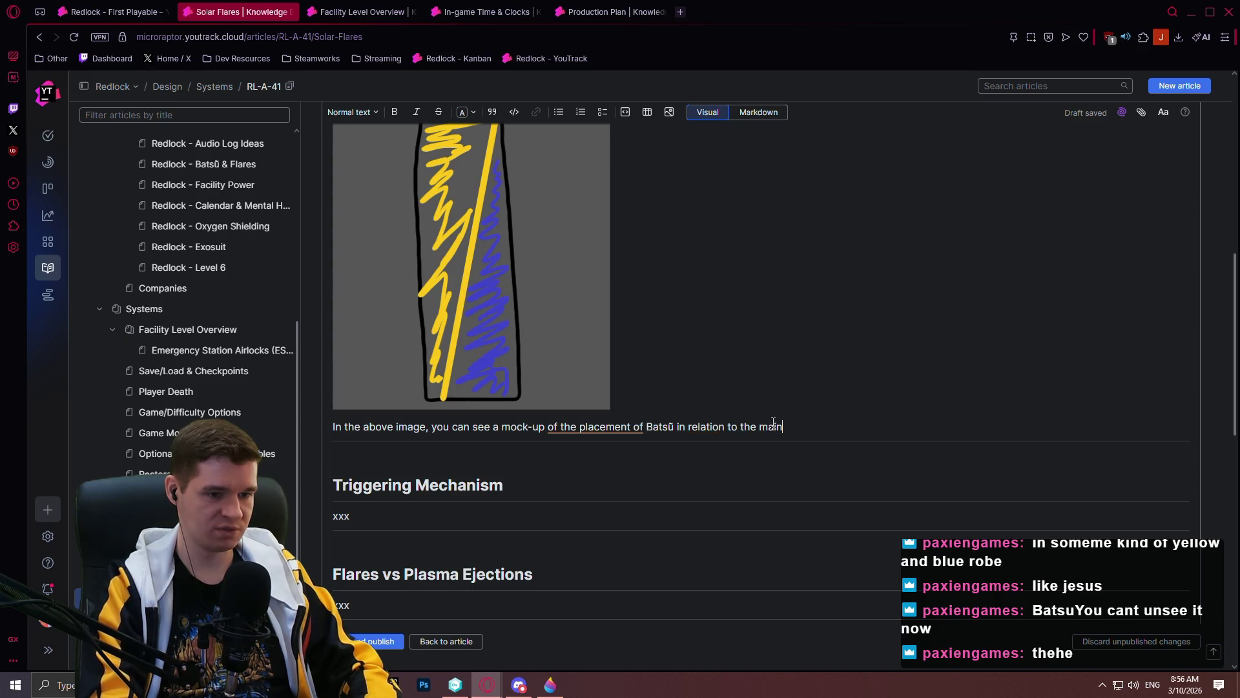
pyautogui.write(' shaft of Redlo')
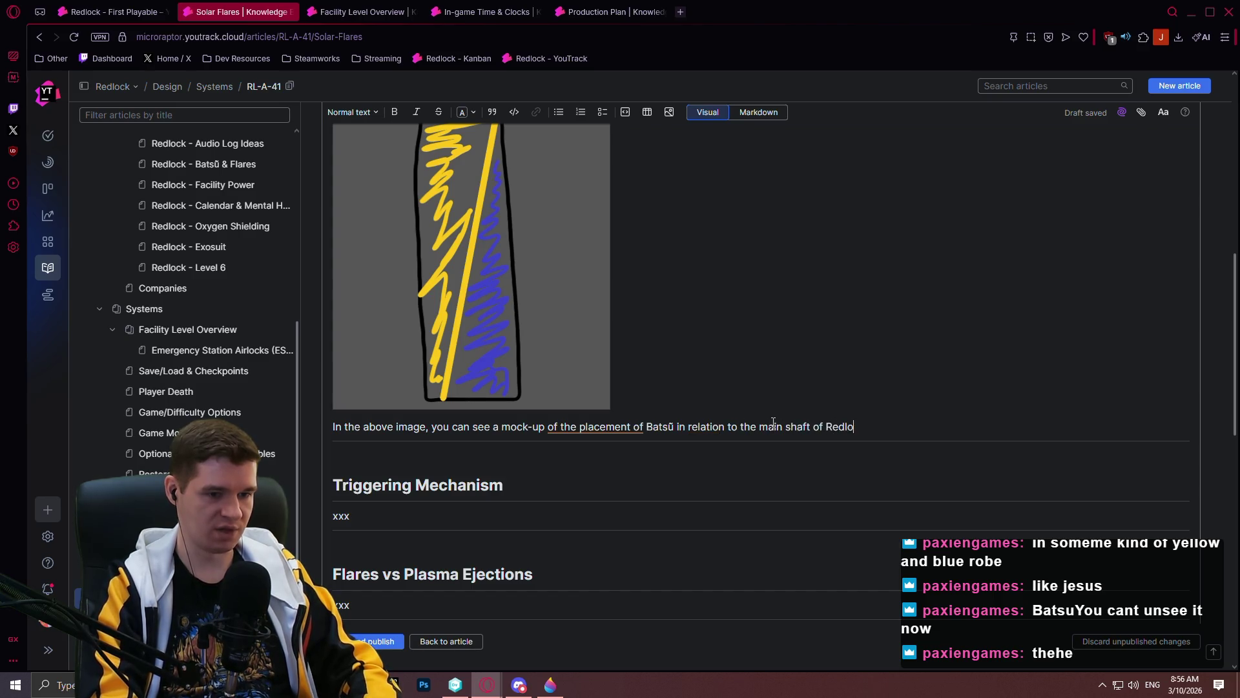
pyautogui.write('ck,nd how')
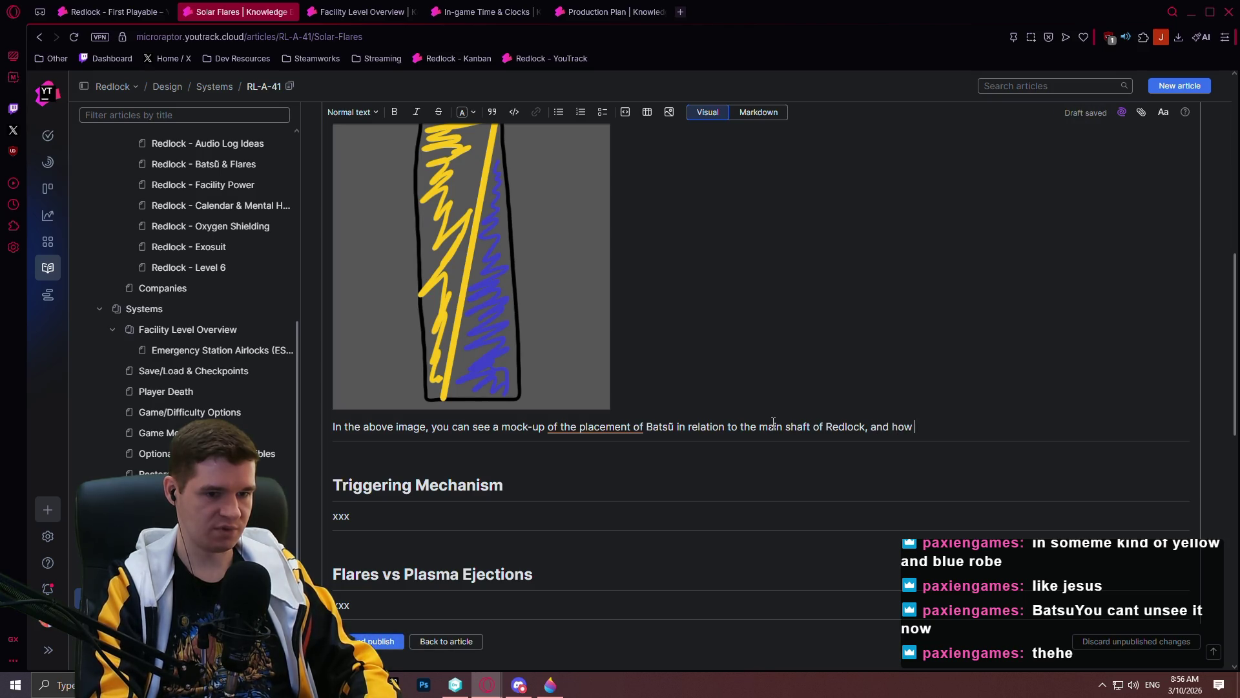
pyautogui.write(' the light ')
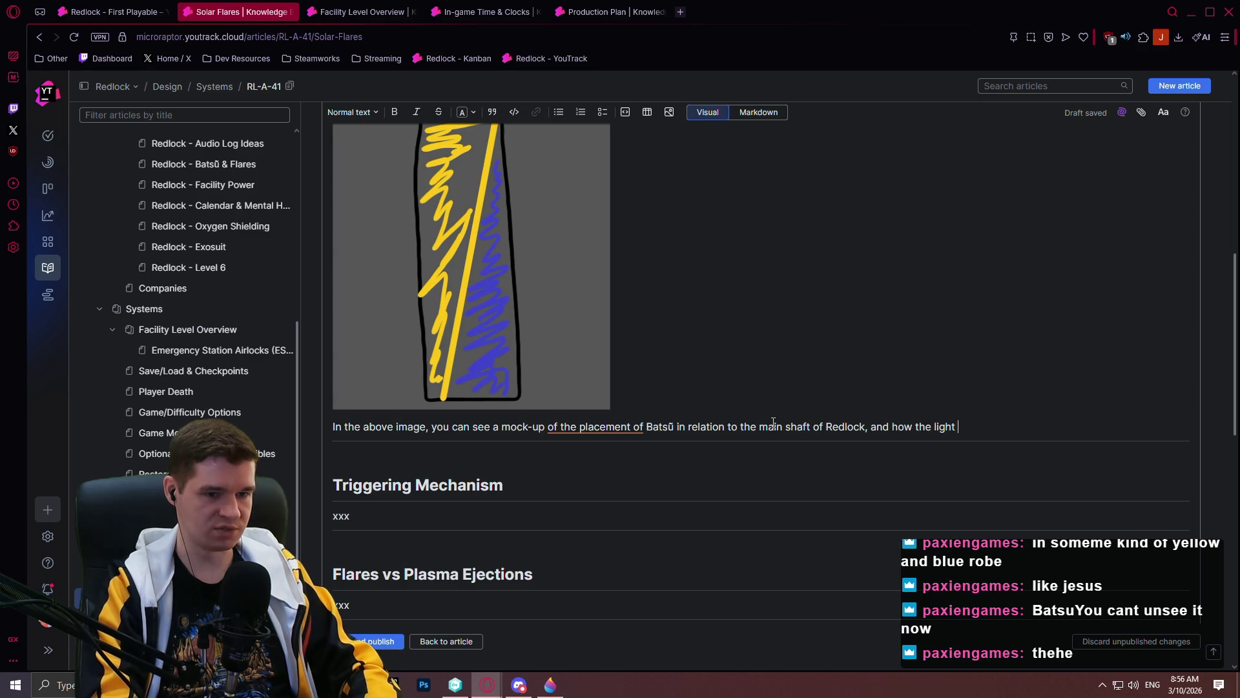
pyautogui.write('would hit')
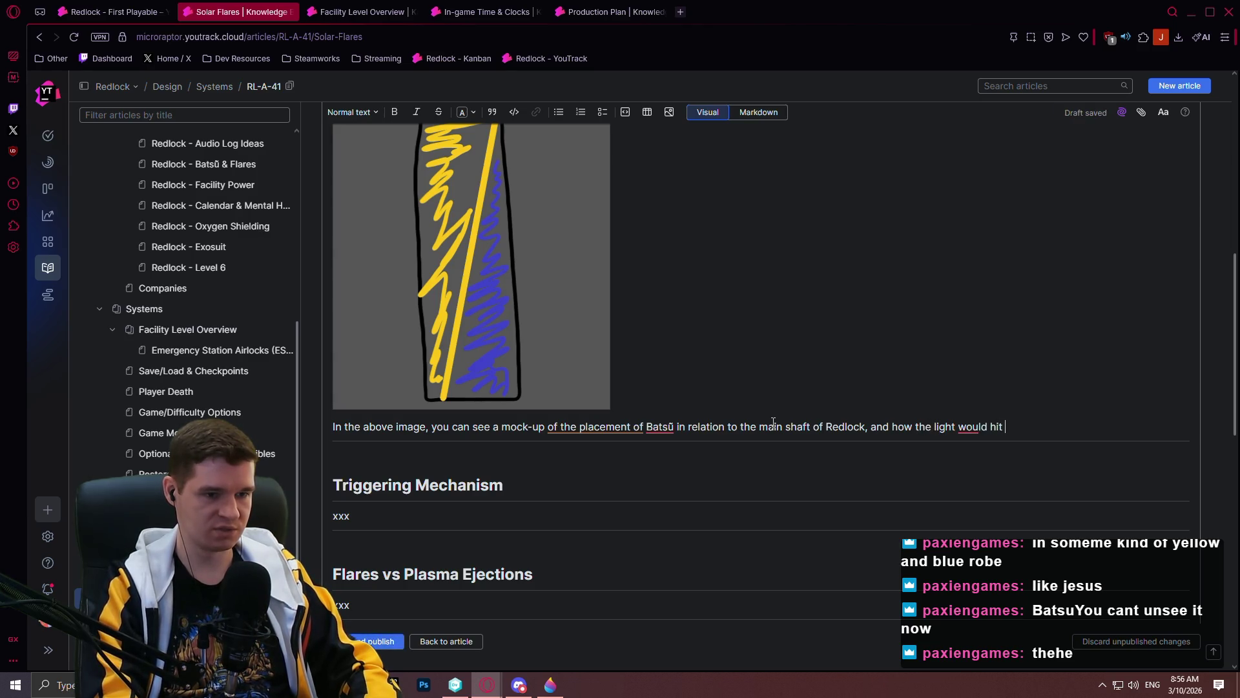
pyautogui.write(' quite')
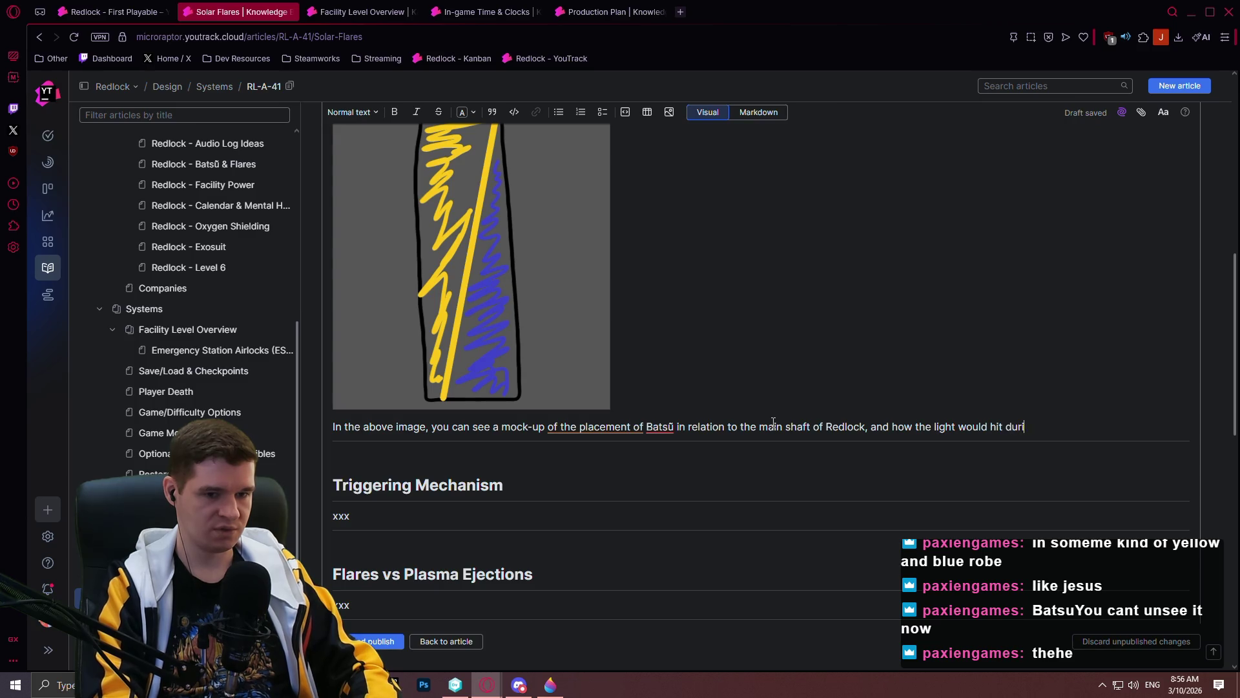
pyautogui.press('BackSpace')
pyautogui.press('BackSpace')
pyautogui.press('BackSpace')
pyautogui.press('BackSpace')
pyautogui.press('BackSpace')
pyautogui.press('BackSpace')
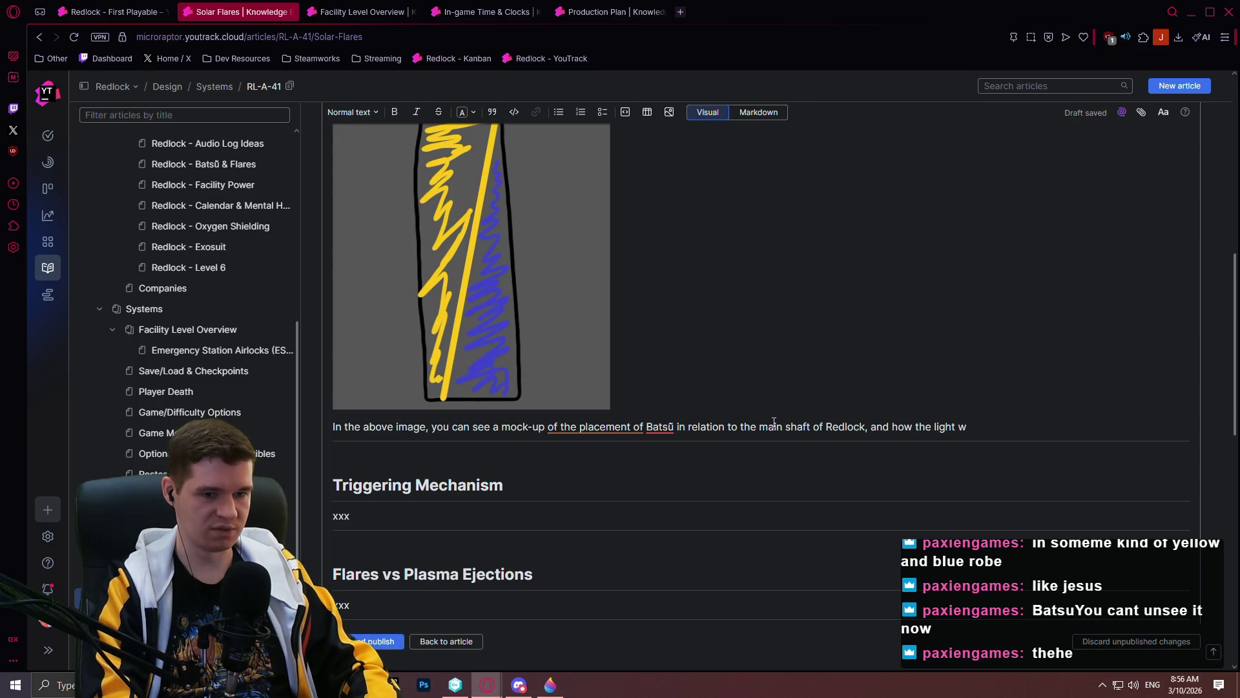
pyautogui.write('ill hit during gameplay.')
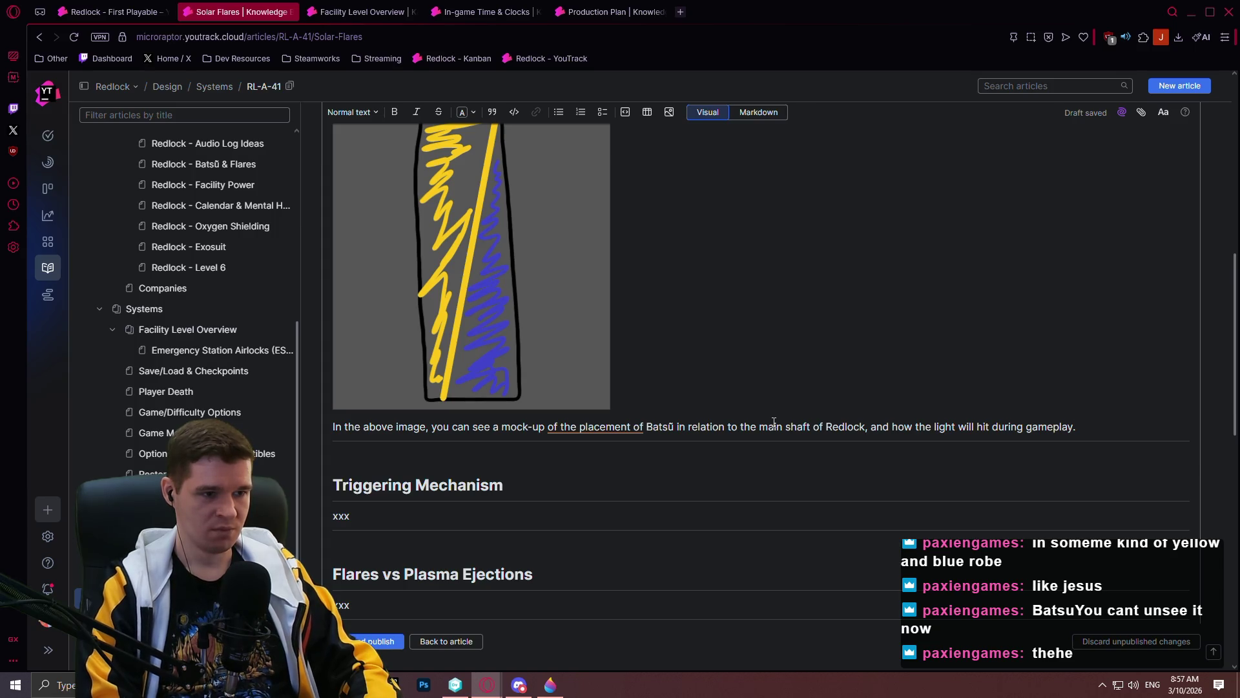
pyautogui.scroll(3, 901, 575)
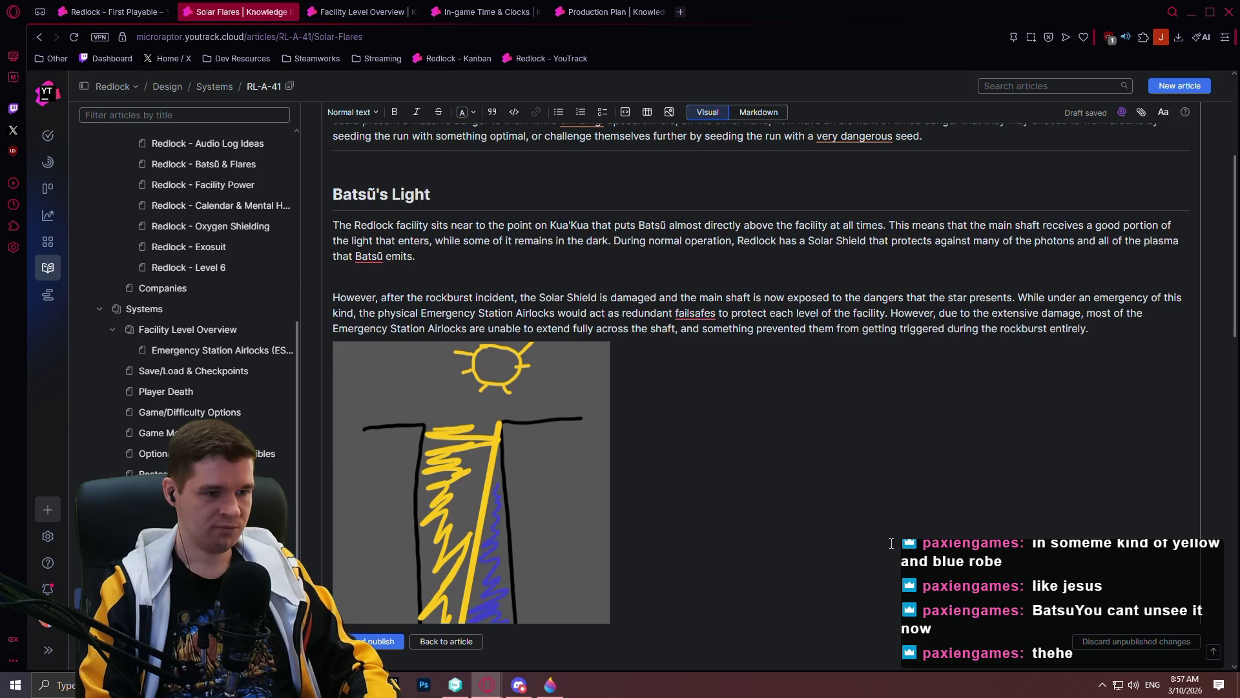
# - Add to the caption that danger is absent at the shaft bottom but grows as the player ascends
pyautogui.scroll(-4, 901, 574)
pyautogui.write('Since the player ')
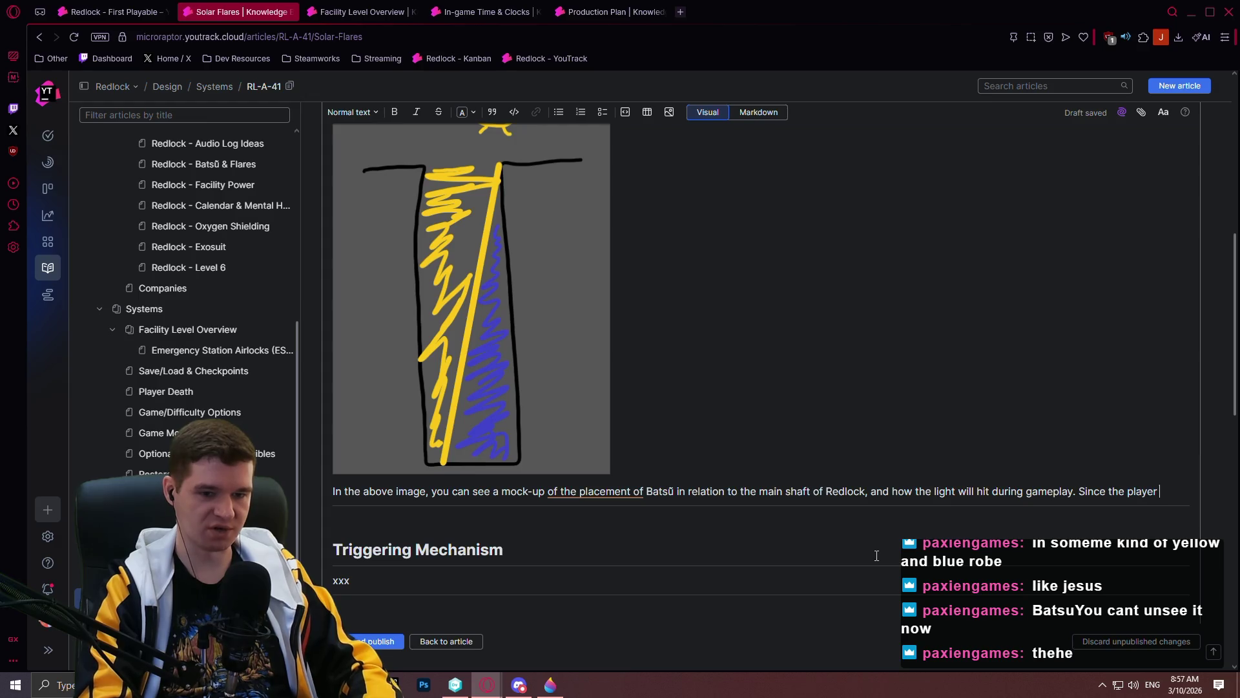
pyautogui.write('starts at the ')
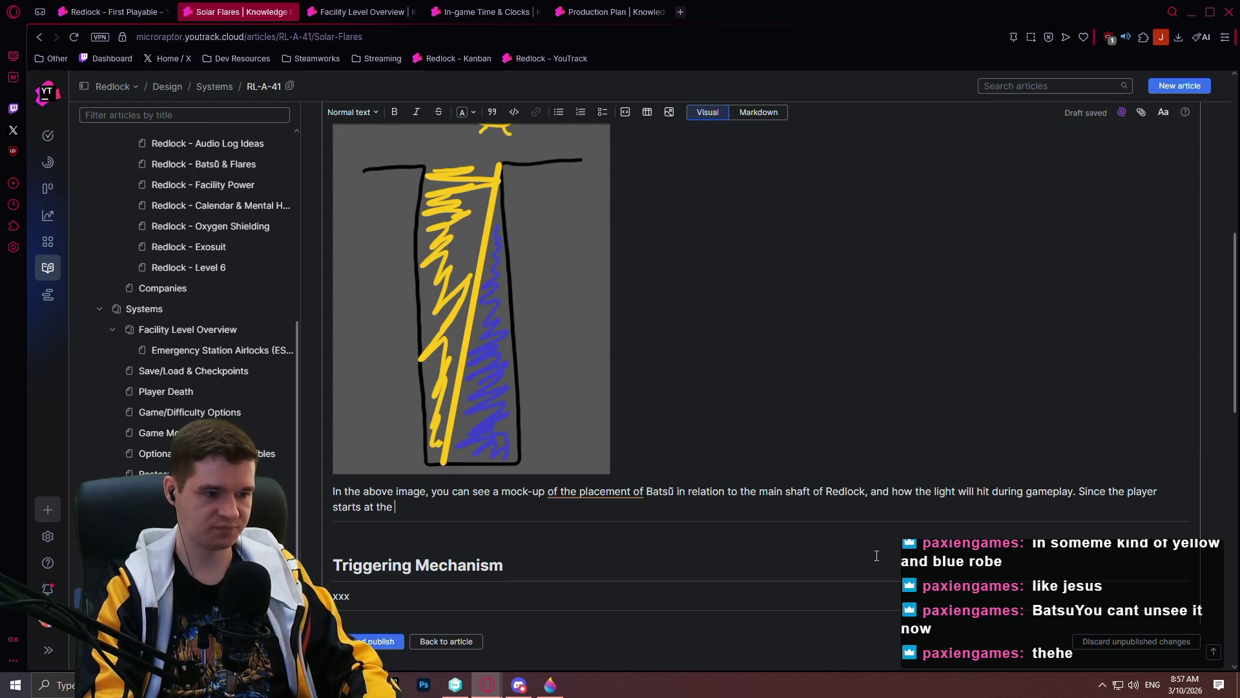
pyautogui.write('bottom of the sha')
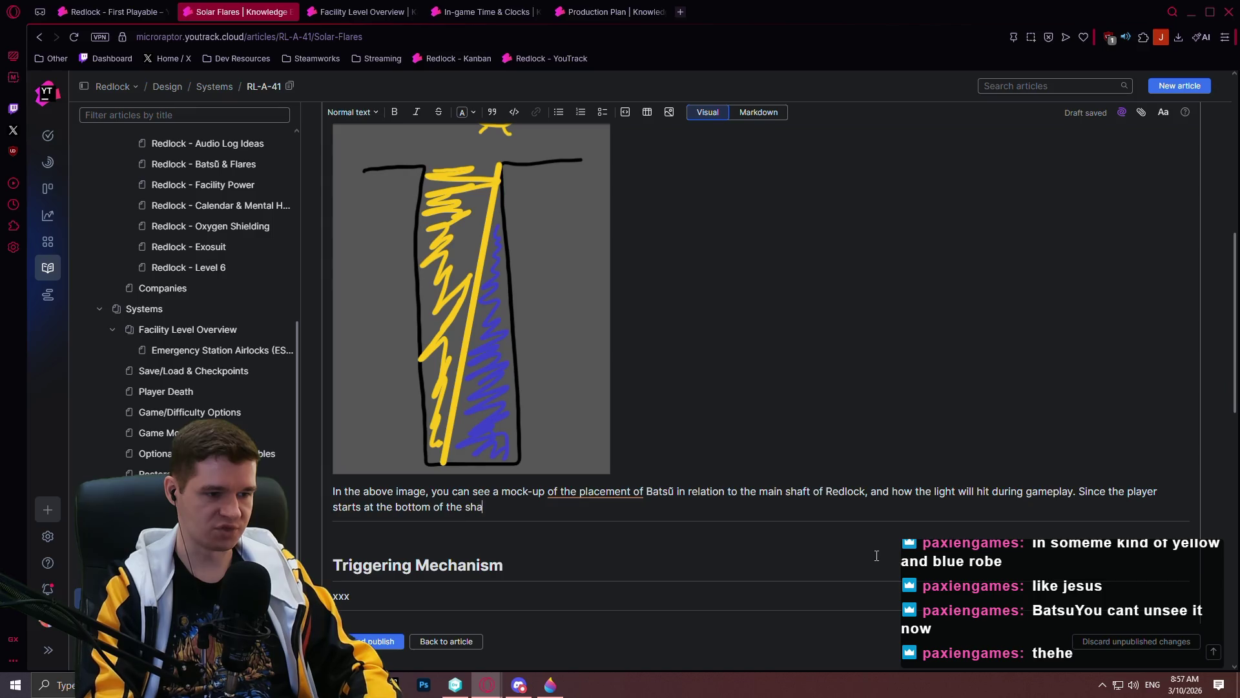
pyautogui.write('ft, most of this danger iw')
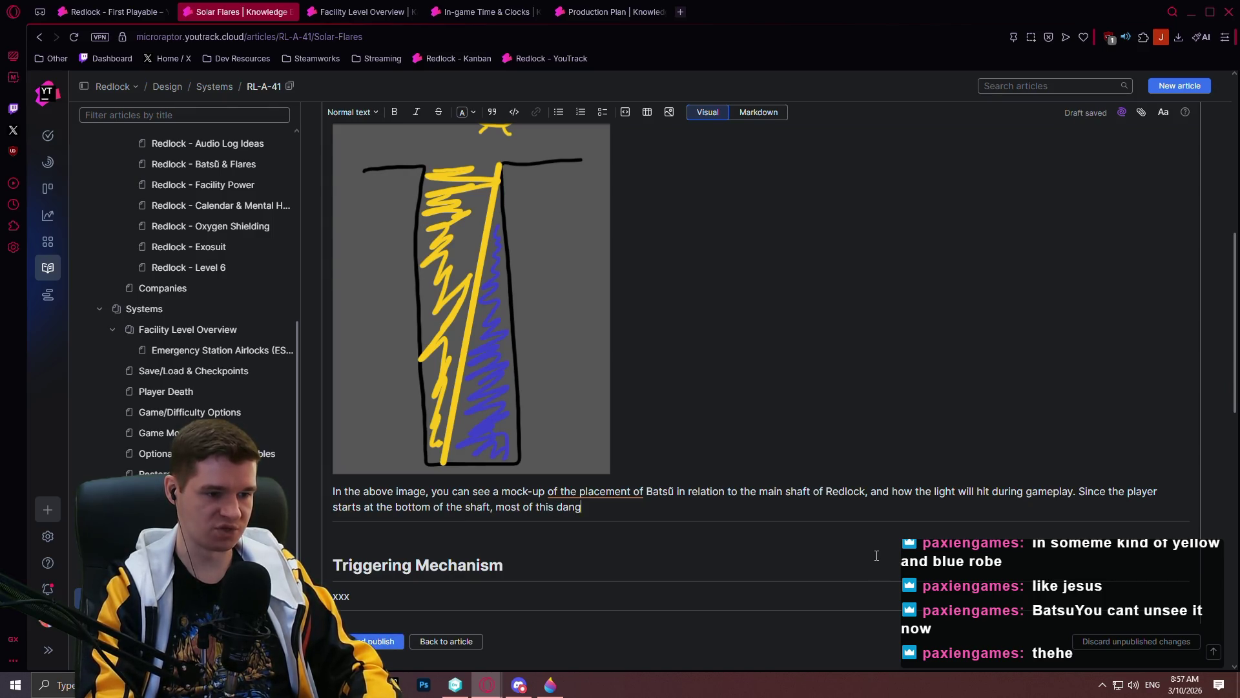
pyautogui.press('BackSpace')
pyautogui.press('BackSpace')
pyautogui.press('BackSpace')
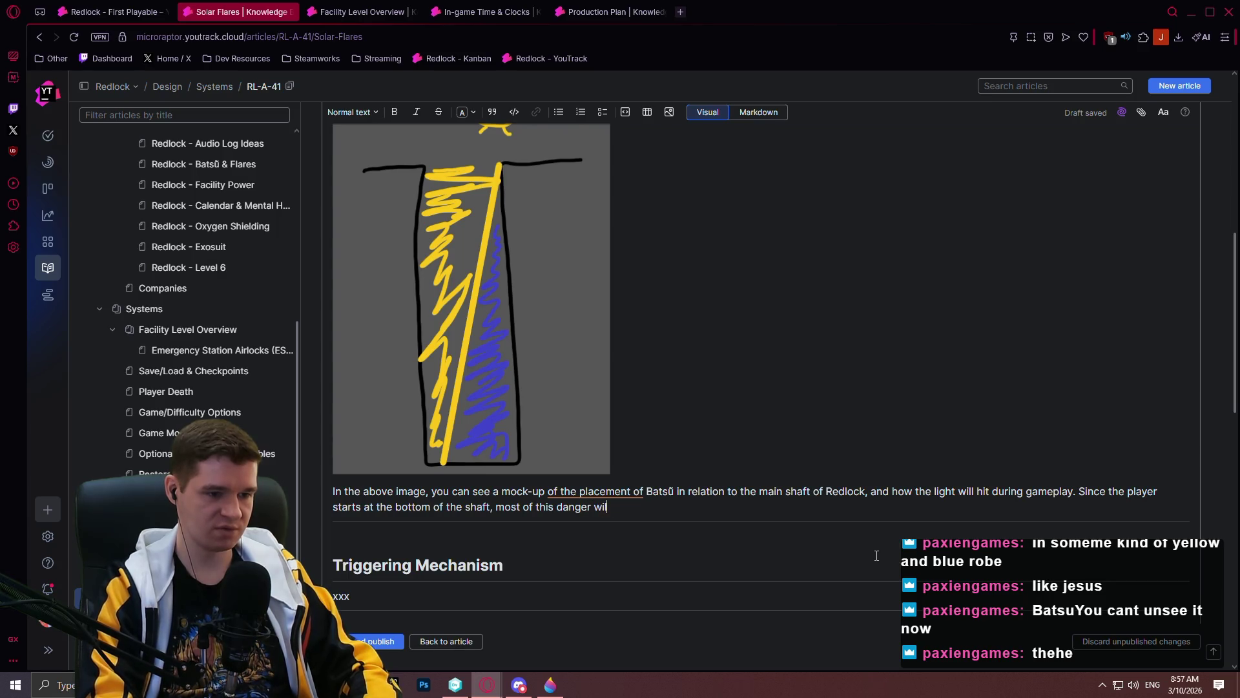
pyautogui.write('sent')
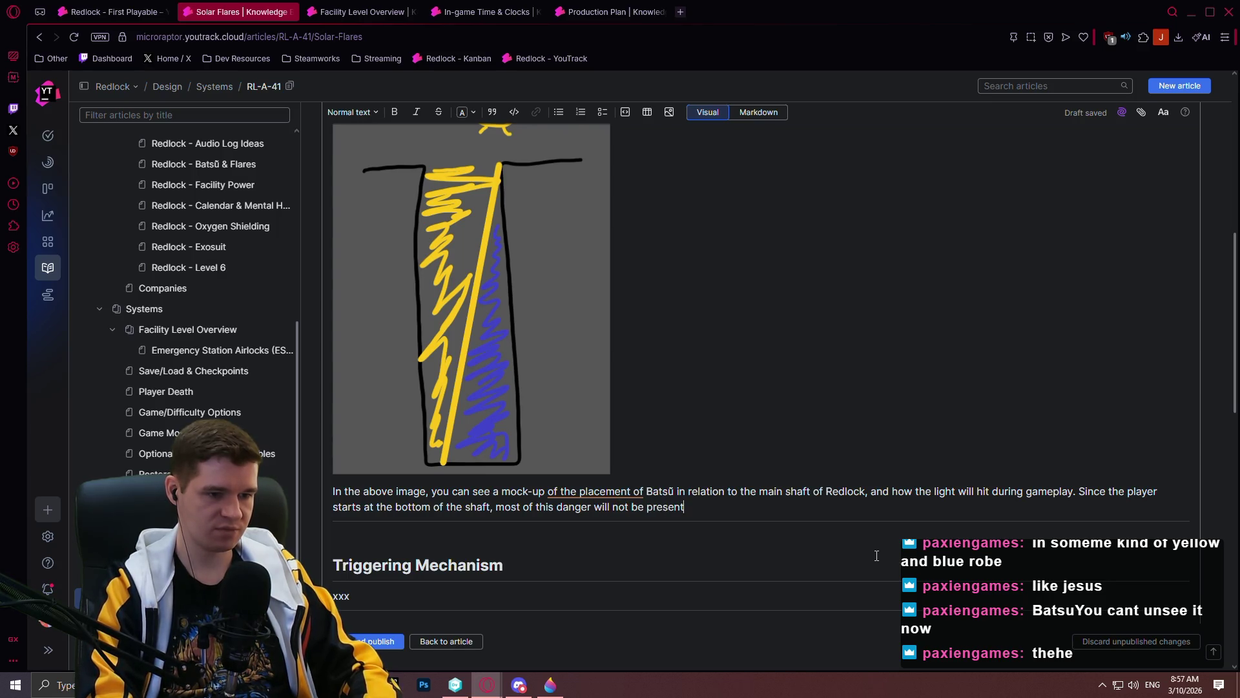
pyautogui.write(', but will b')
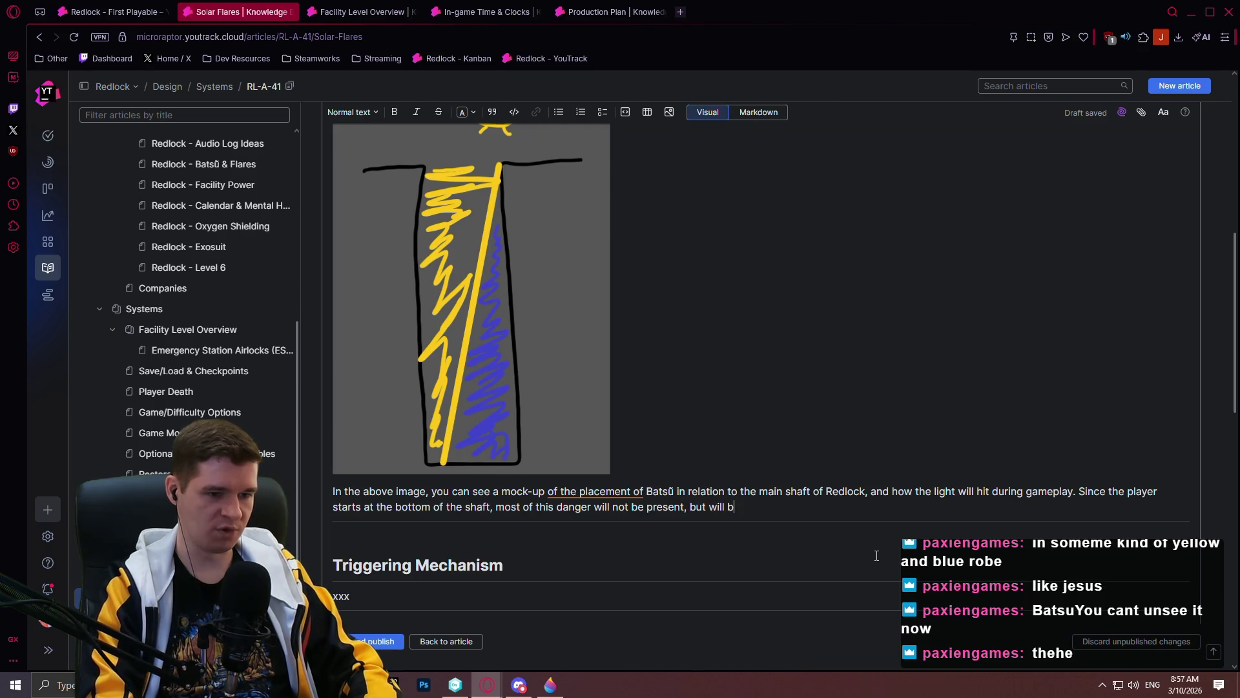
pyautogui.write('ecome more of a da')
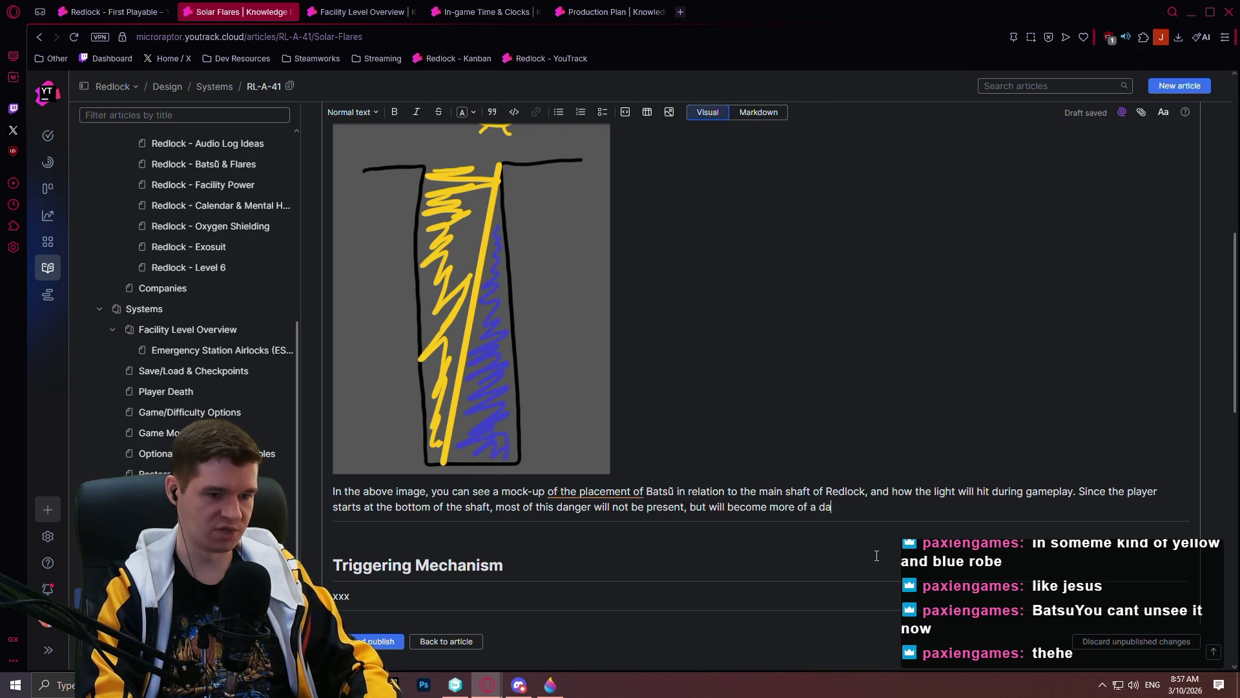
pyautogui.write('nger and hindrance as the  pl')
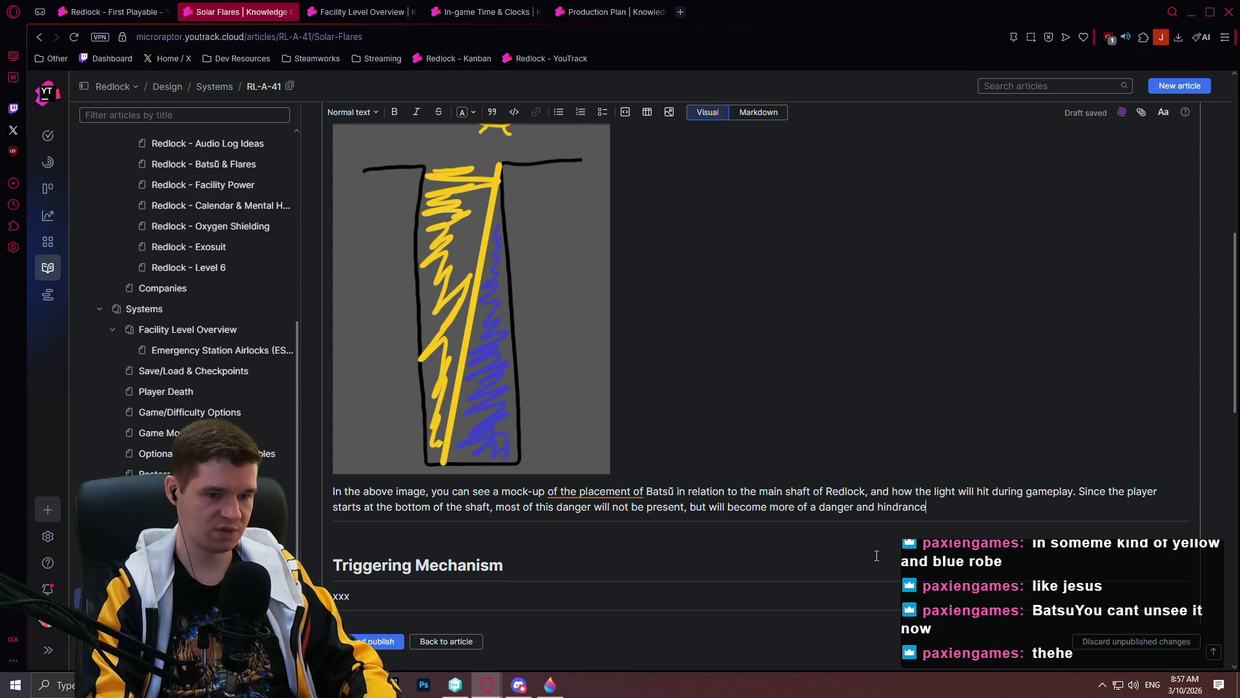
pyautogui.press('BackSpace')
pyautogui.press('BackSpace')
pyautogui.press('BackSpace')
pyautogui.write('player ascends.')
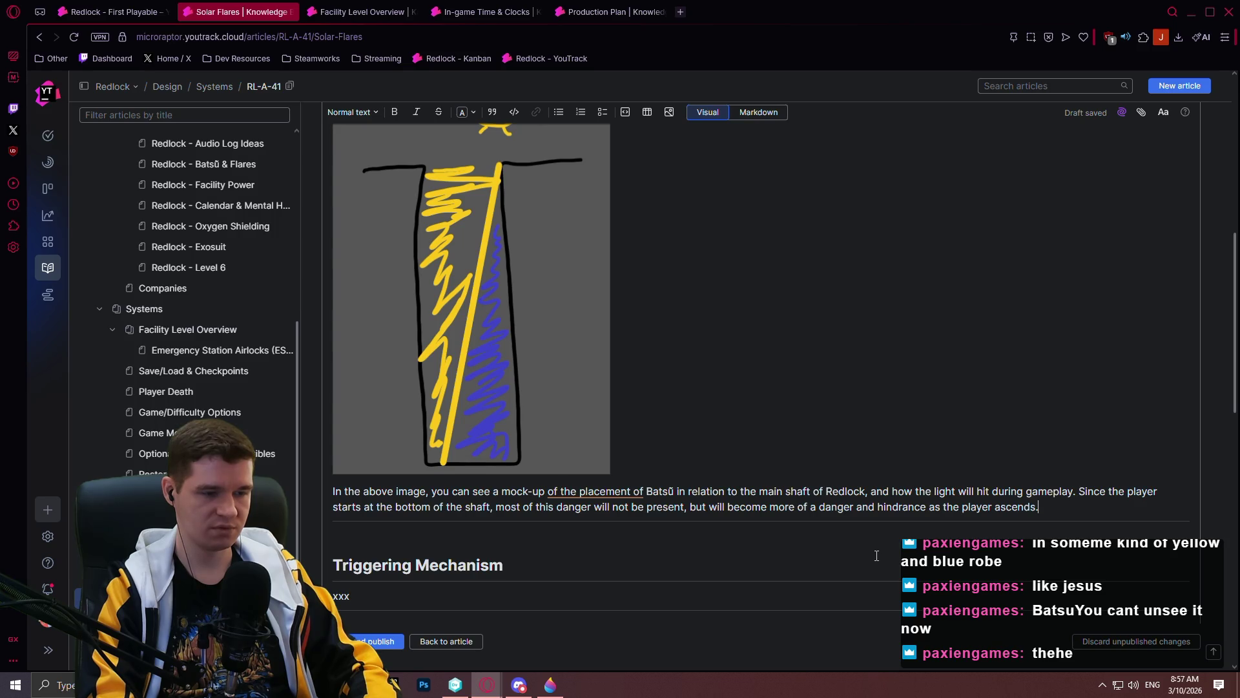
# - Switch to the Facility Level Overview article
pyautogui.scroll(5, 833, 349)
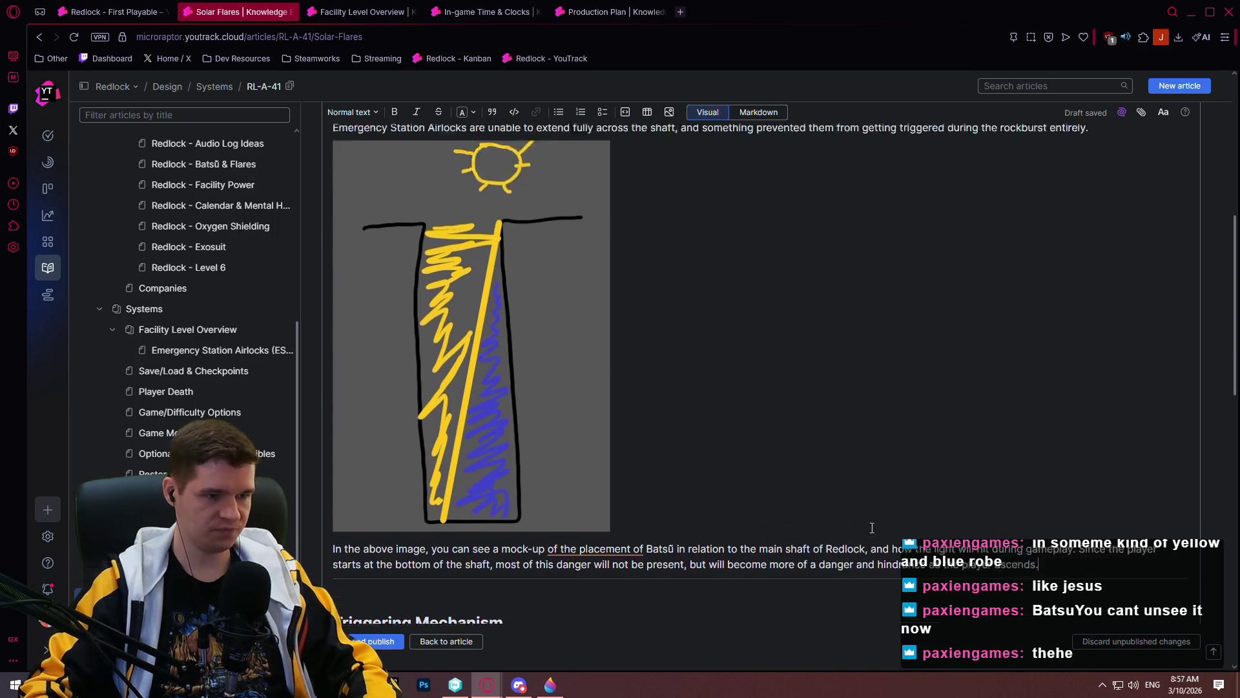
pyautogui.scroll(-5, 833, 348)
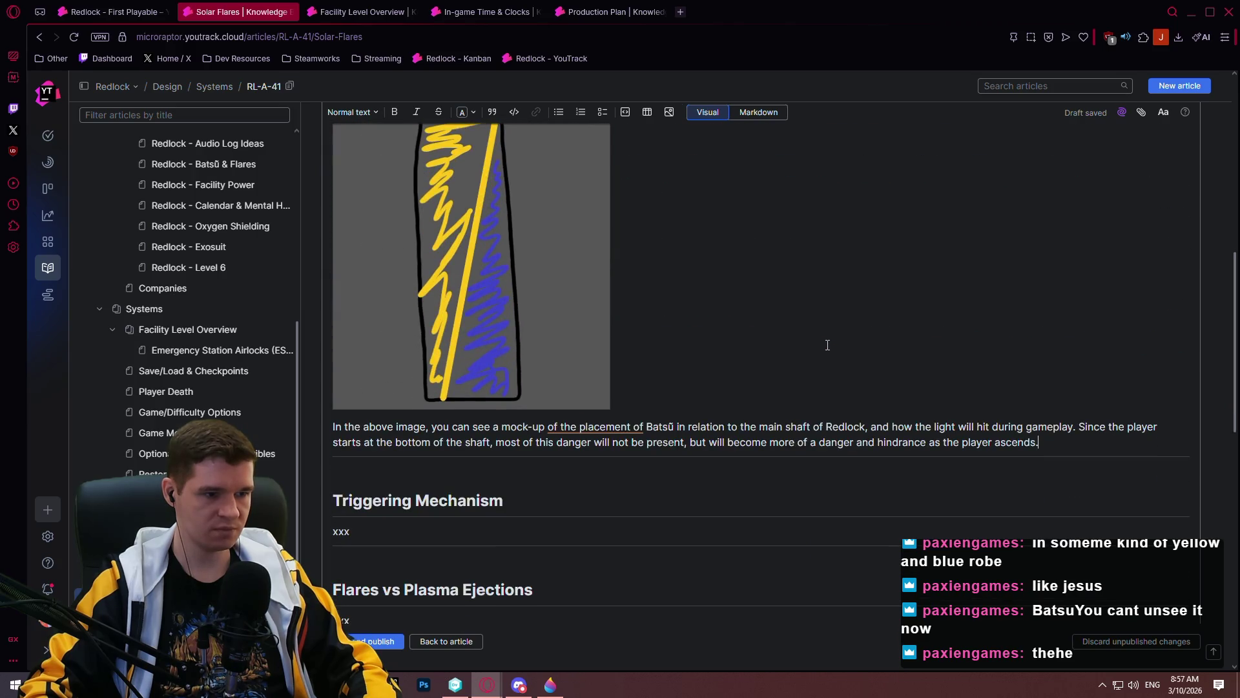
pyautogui.scroll(2, 825, 346)
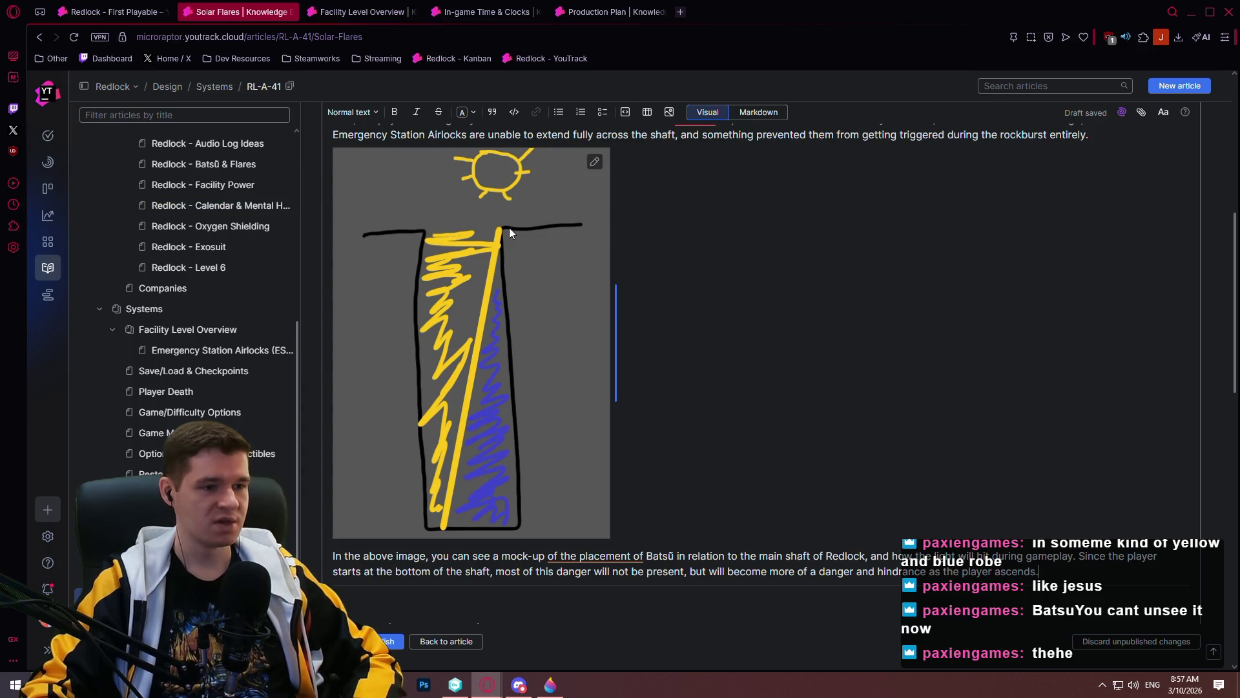
pyautogui.click(362, 12)
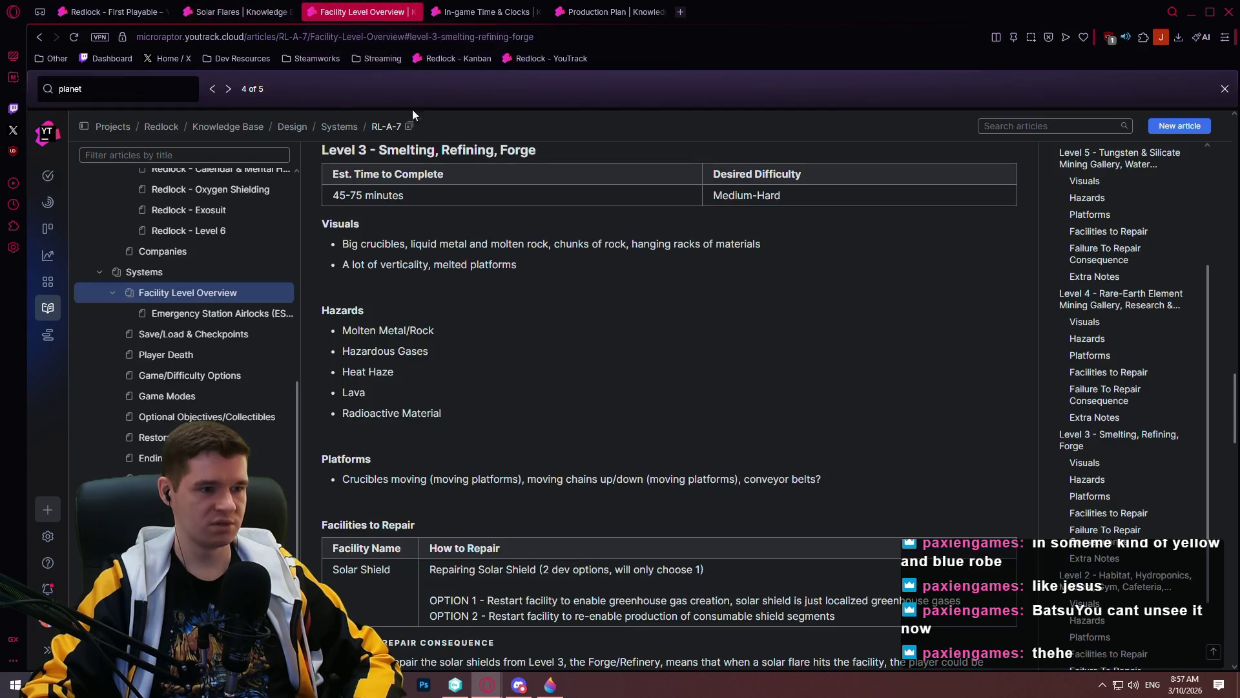
pyautogui.scroll(-3, 461, 305)
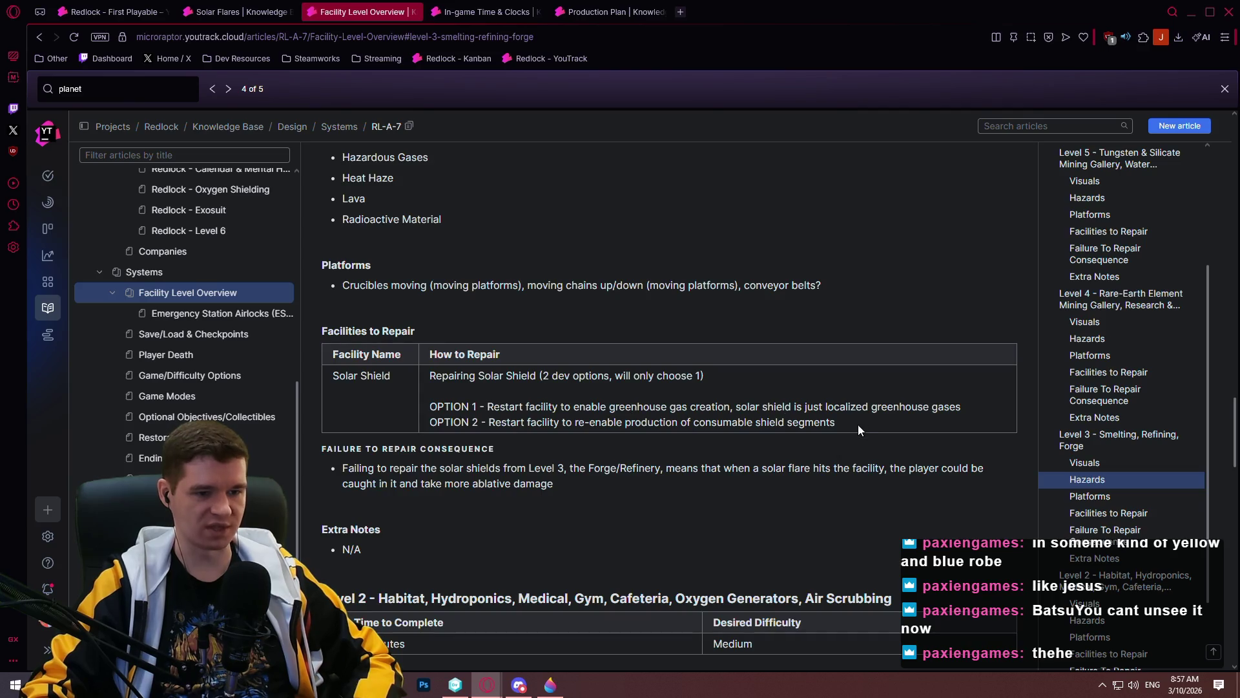
pyautogui.tripleClick(582, 407)
pyautogui.click(514, 419)
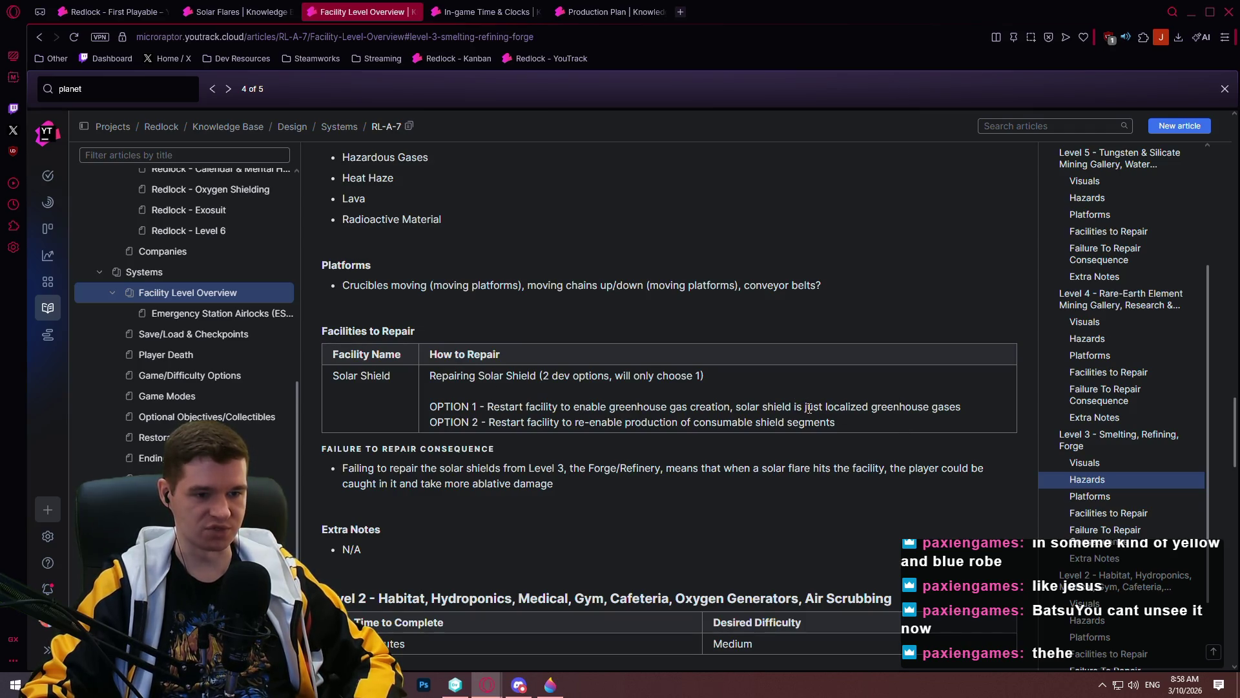
pyautogui.moveTo(855, 421)
pyautogui.mouseDown()
pyautogui.moveTo(481, 407)
pyautogui.moveTo(491, 386)
pyautogui.mouseUp()
pyautogui.click(258, 14)
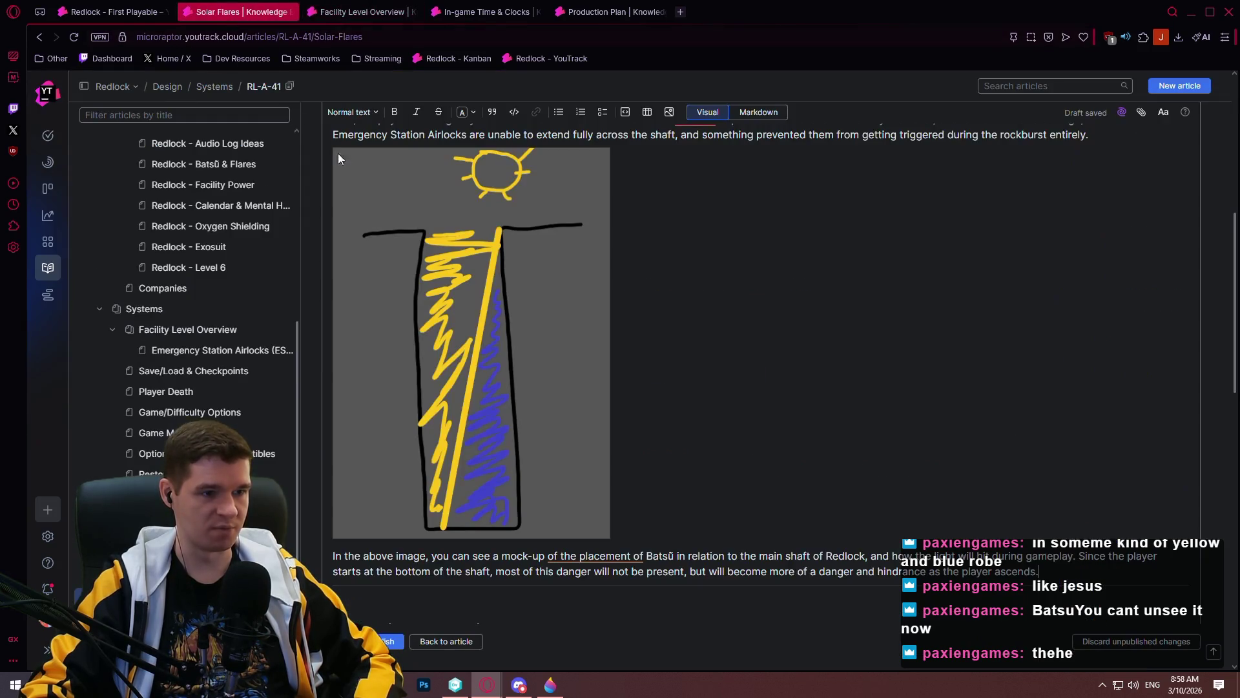
pyautogui.scroll(-1, 460, 244)
pyautogui.scroll(1, 435, 302)
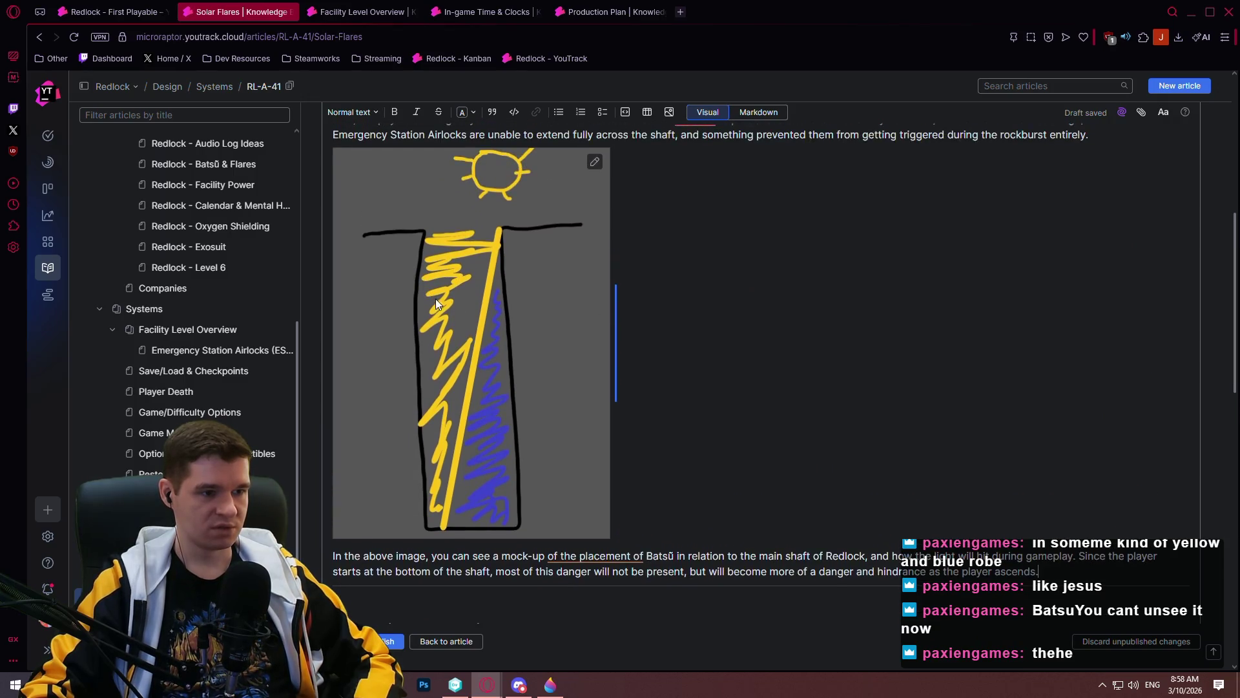
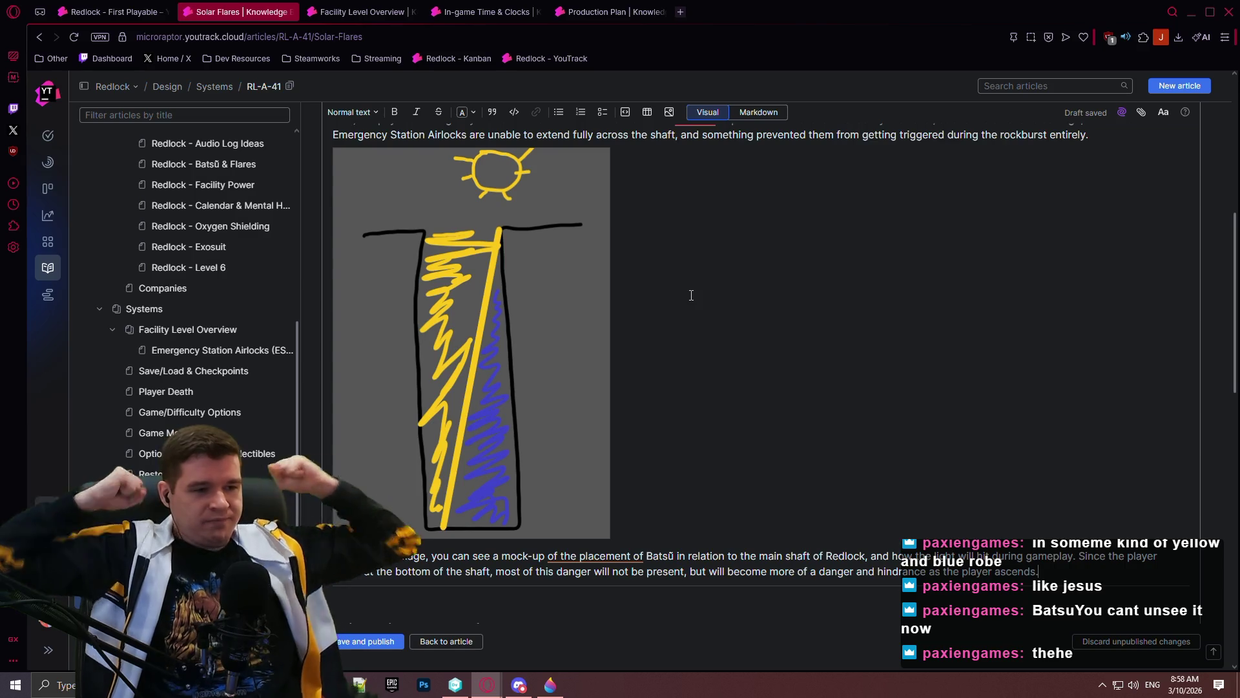
# - Start a new paragraph after the first Overview & Purpose paragraph, which ends at 'altitude.'
pyautogui.scroll(-2, 687, 335)
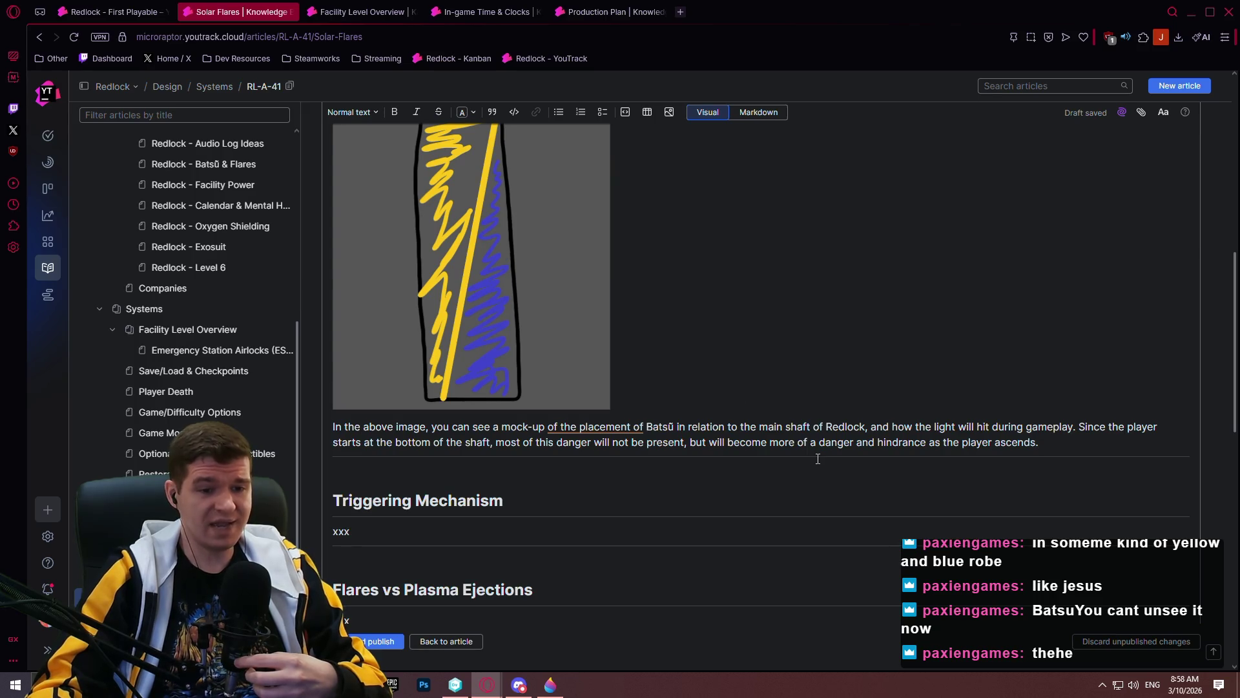
pyautogui.scroll(2, 707, 436)
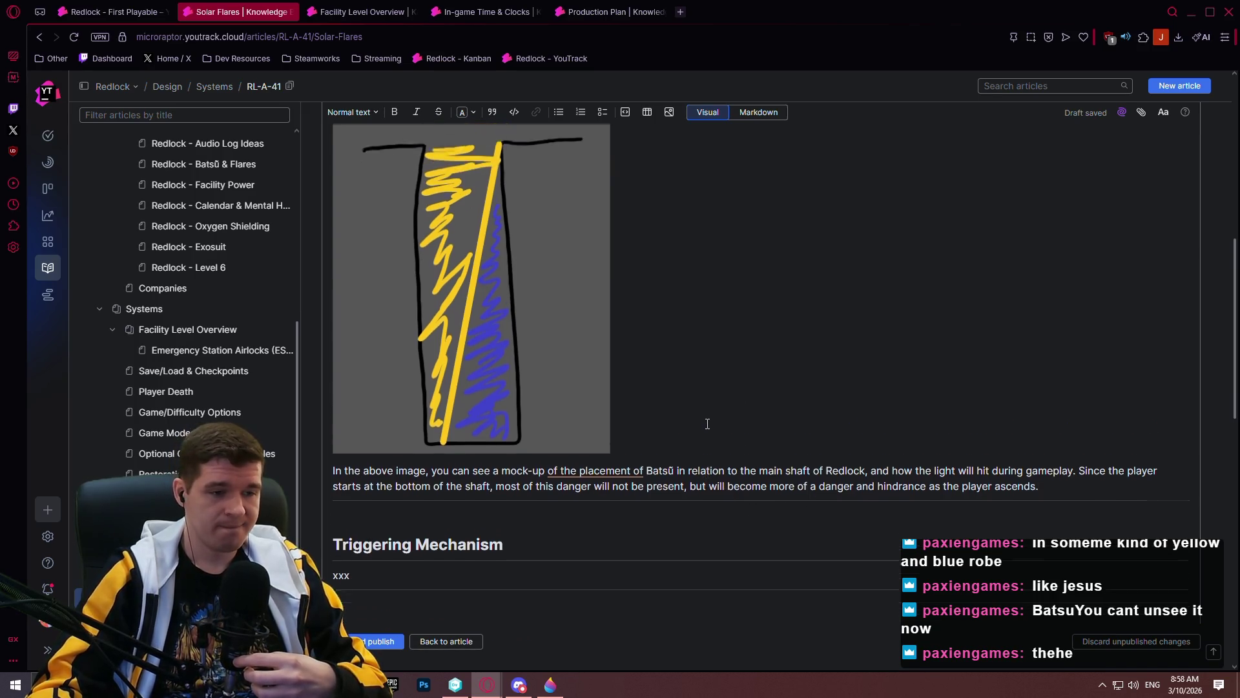
pyautogui.scroll(-2, 707, 424)
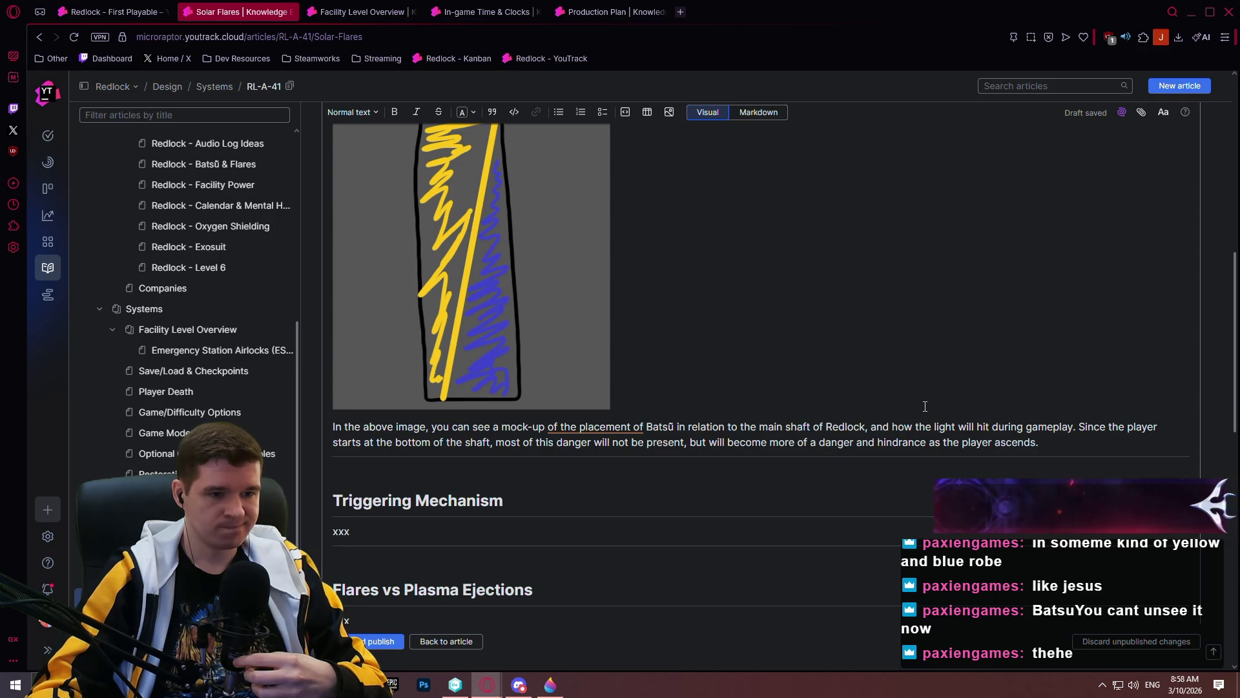
pyautogui.scroll(4, 904, 400)
pyautogui.scroll(-4, 840, 380)
pyautogui.scroll(2, 841, 381)
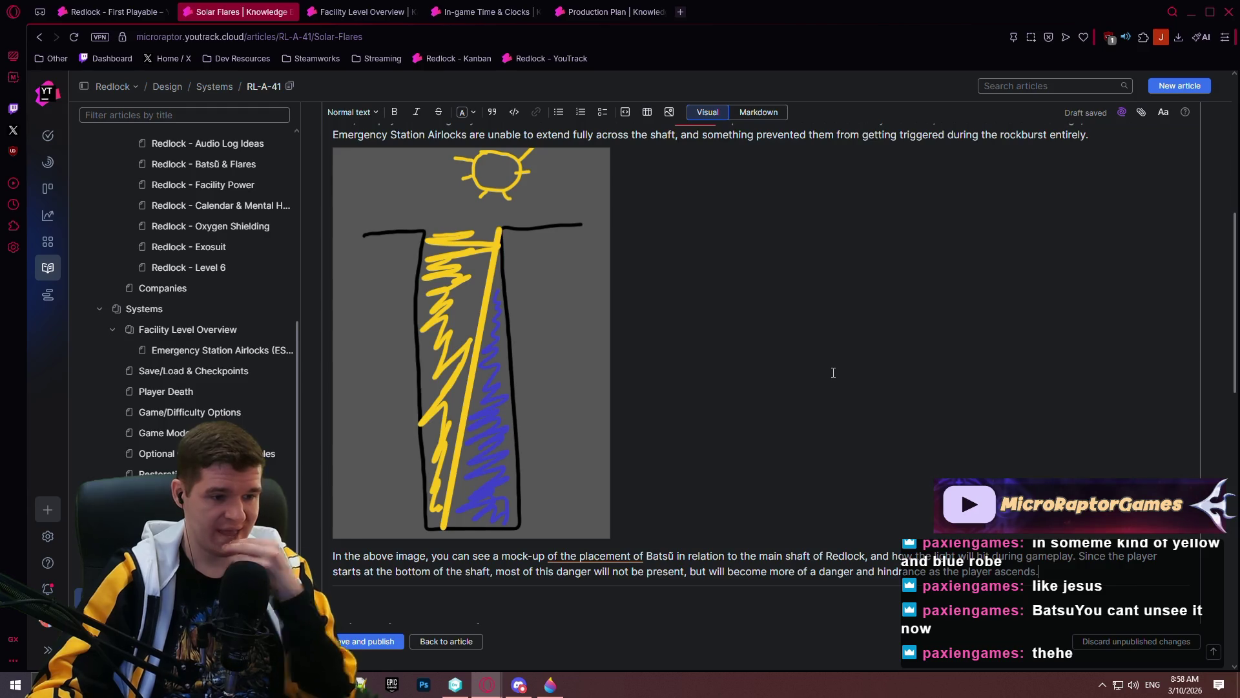
pyautogui.scroll(-5, 792, 382)
pyautogui.scroll(6, 792, 375)
pyautogui.scroll(-6, 775, 358)
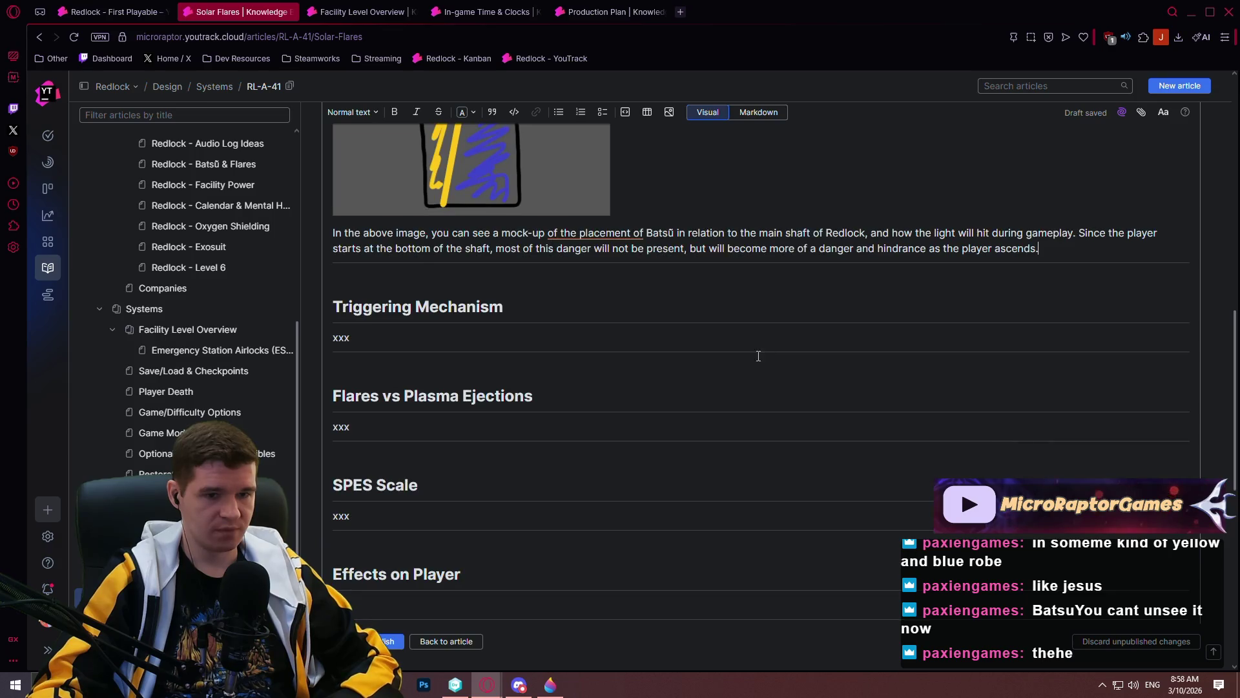
pyautogui.scroll(8, 670, 329)
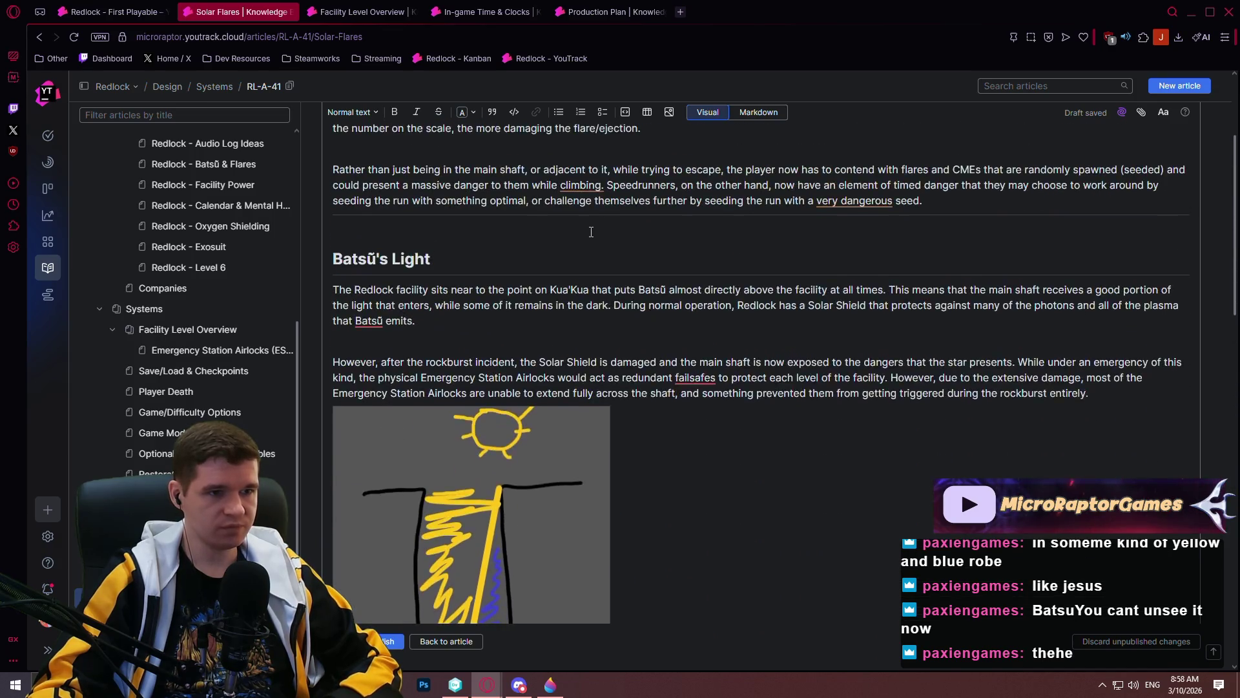
pyautogui.scroll(2, 591, 232)
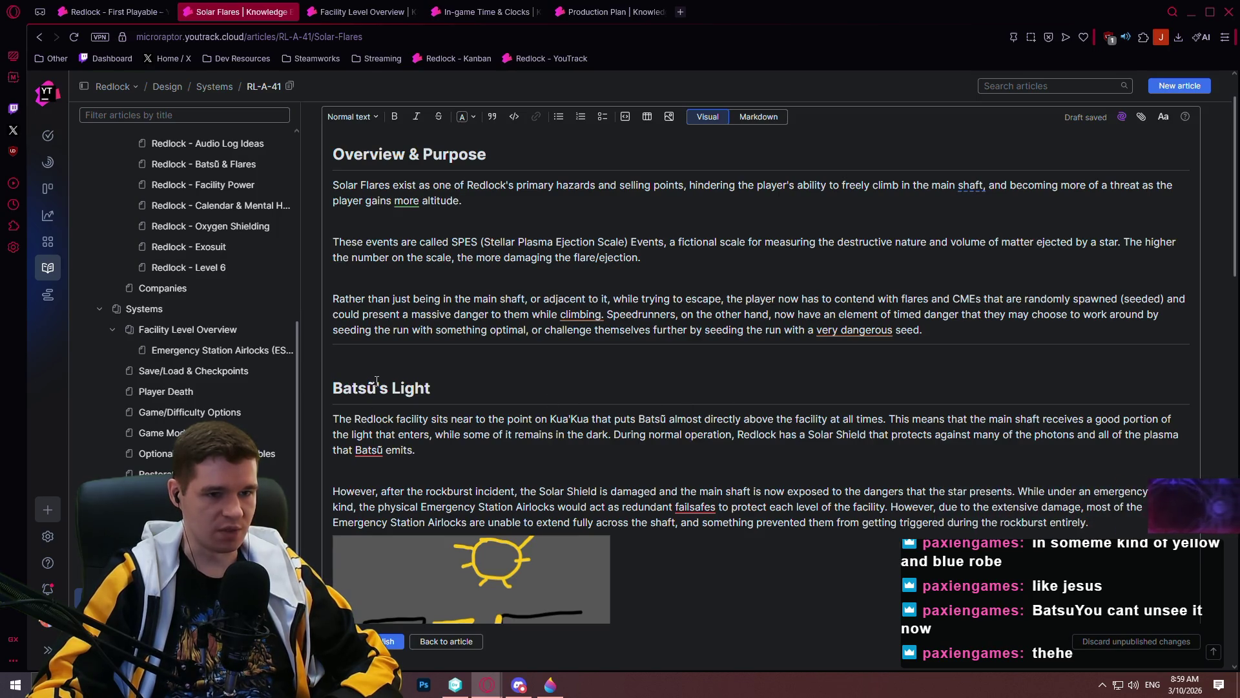
pyautogui.moveTo(376, 386); pyautogui.dragTo(336, 385)
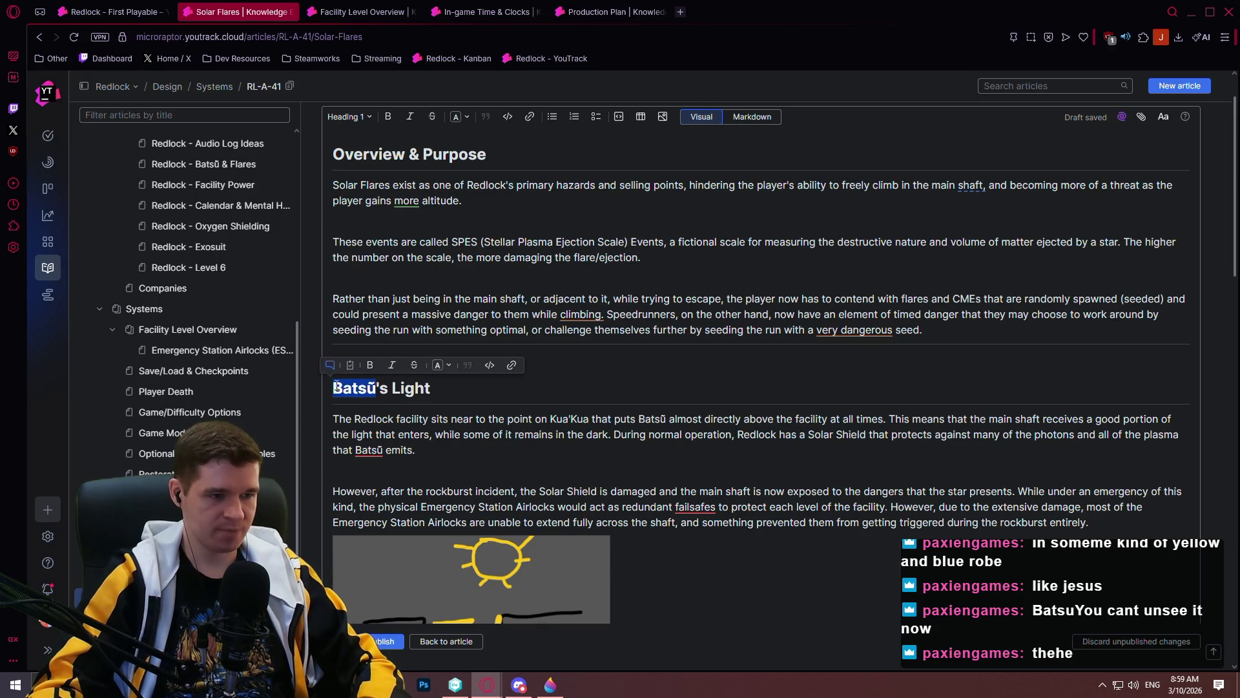
pyautogui.click(469, 257)
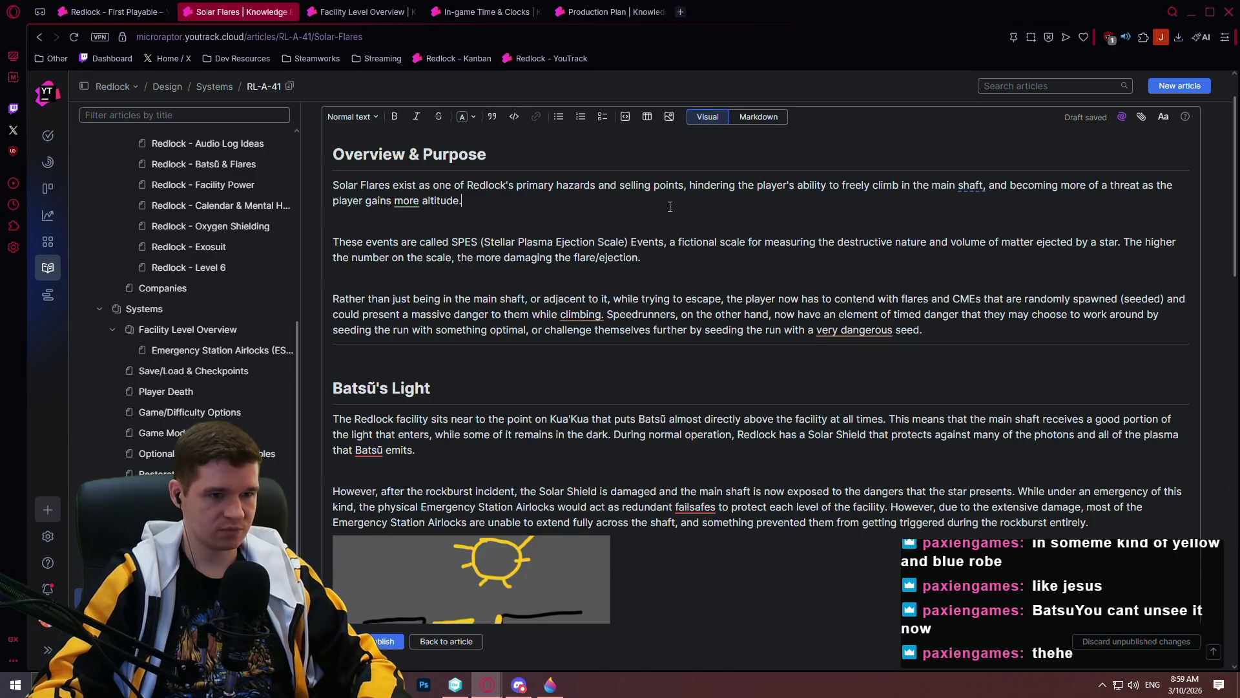
pyautogui.press('Up')
pyautogui.press('Up')
pyautogui.press('Up')
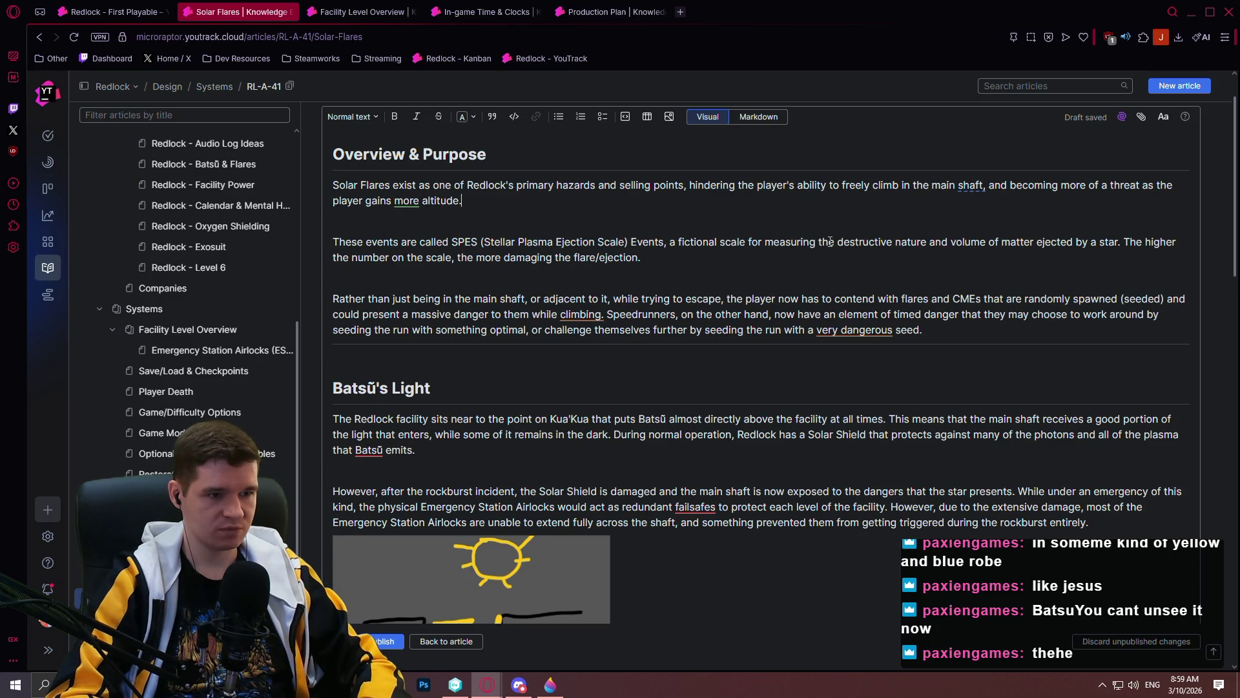
pyautogui.press('Return')
# - Write that while in Batsū's direct light, the player takes Ablative damage, correcting typos along the way
pyautogui.write('While in t')
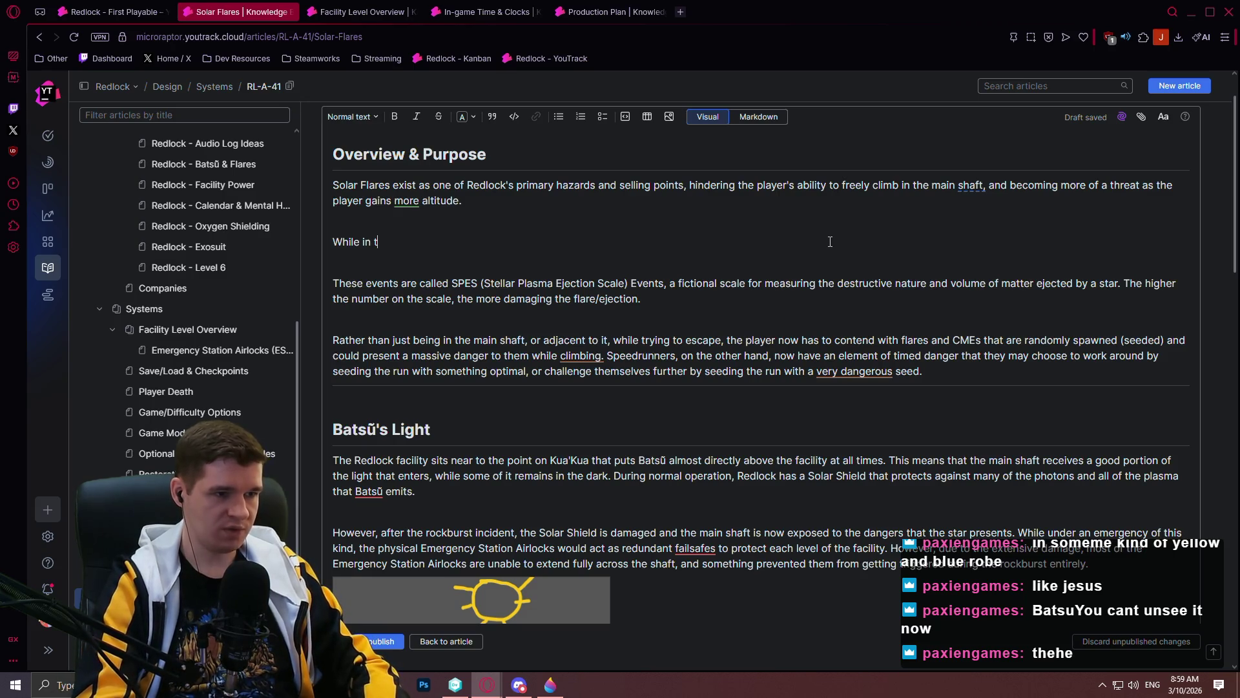
pyautogui.press('BackSpace')
pyautogui.write('Batsũ')
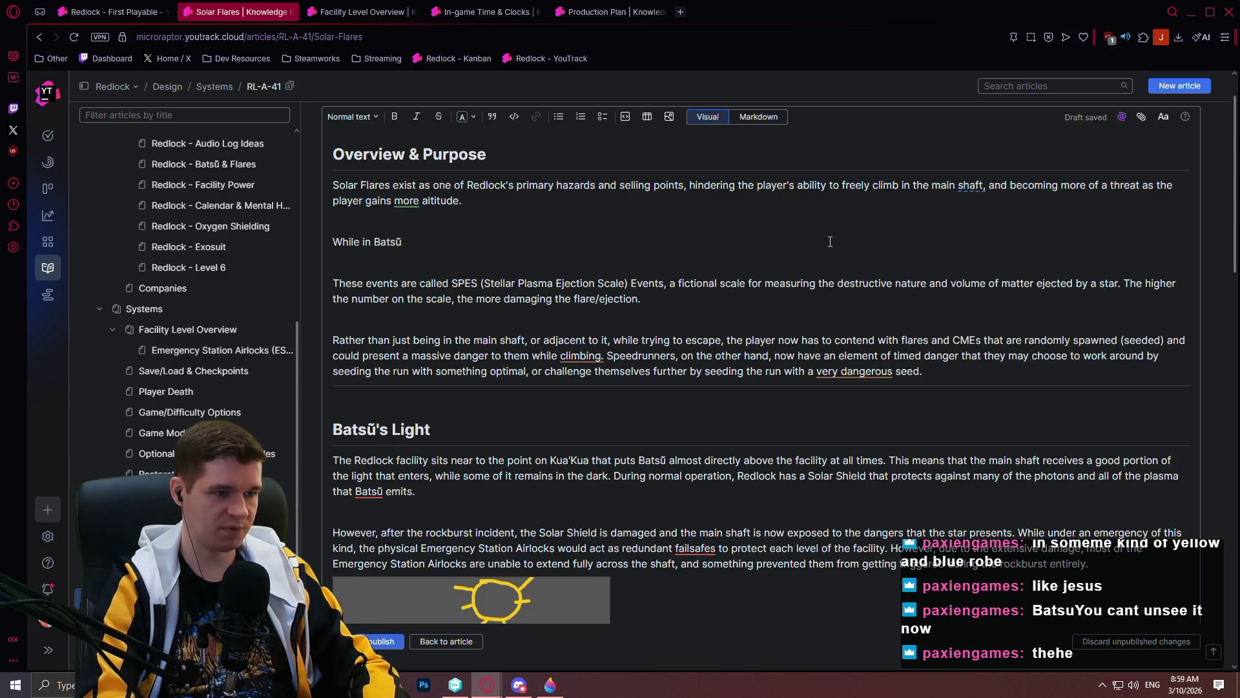
pyautogui.write("'s diorec")
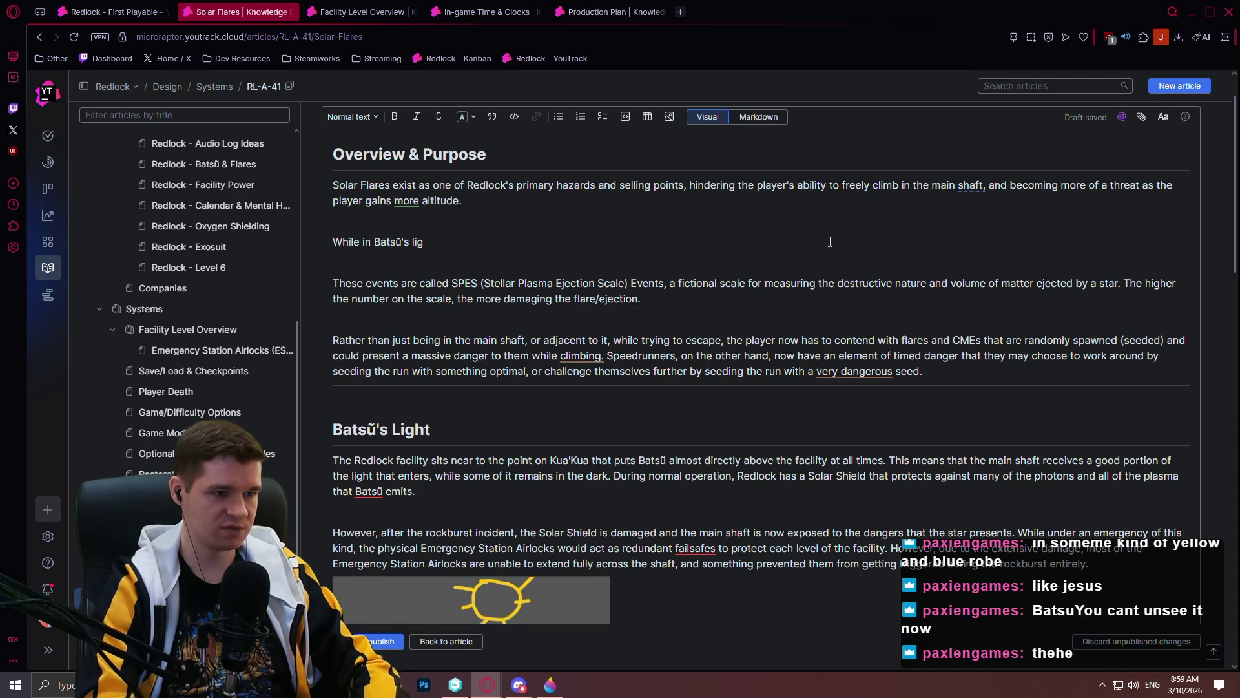
pyautogui.press('BackSpace')
pyautogui.press('BackSpace')
pyautogui.press('BackSpace')
pyautogui.write('r')
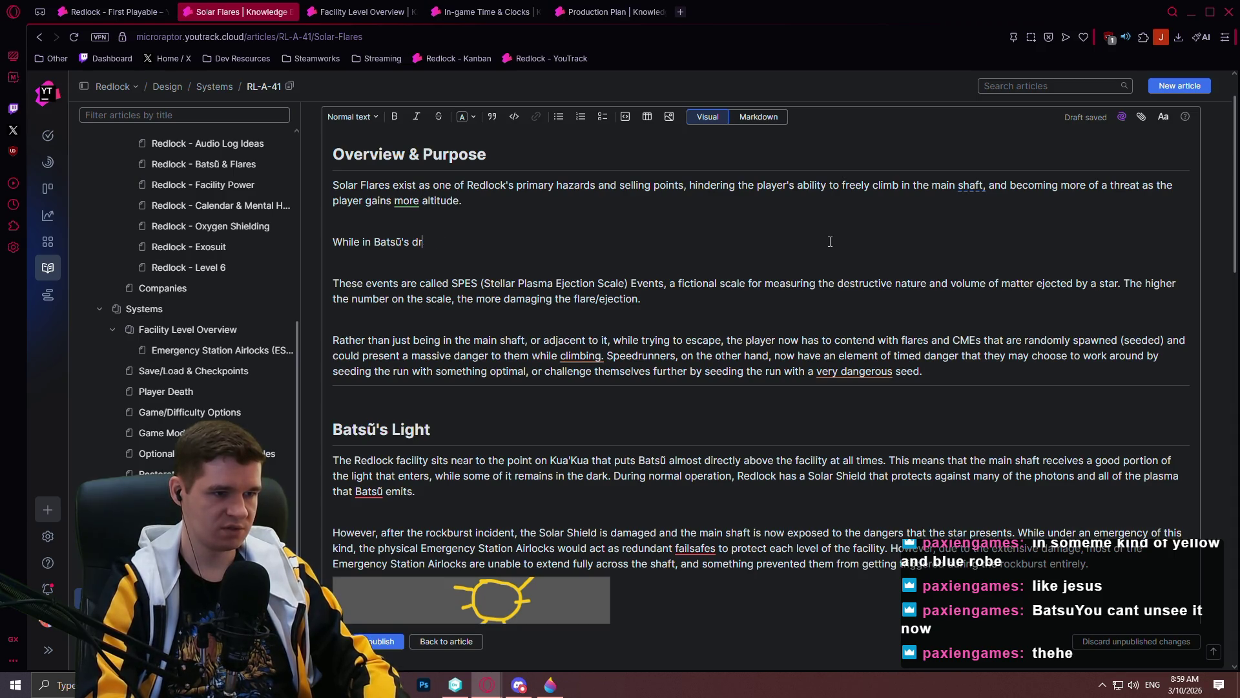
pyautogui.press('BackSpace')
pyautogui.write('irect light, or')
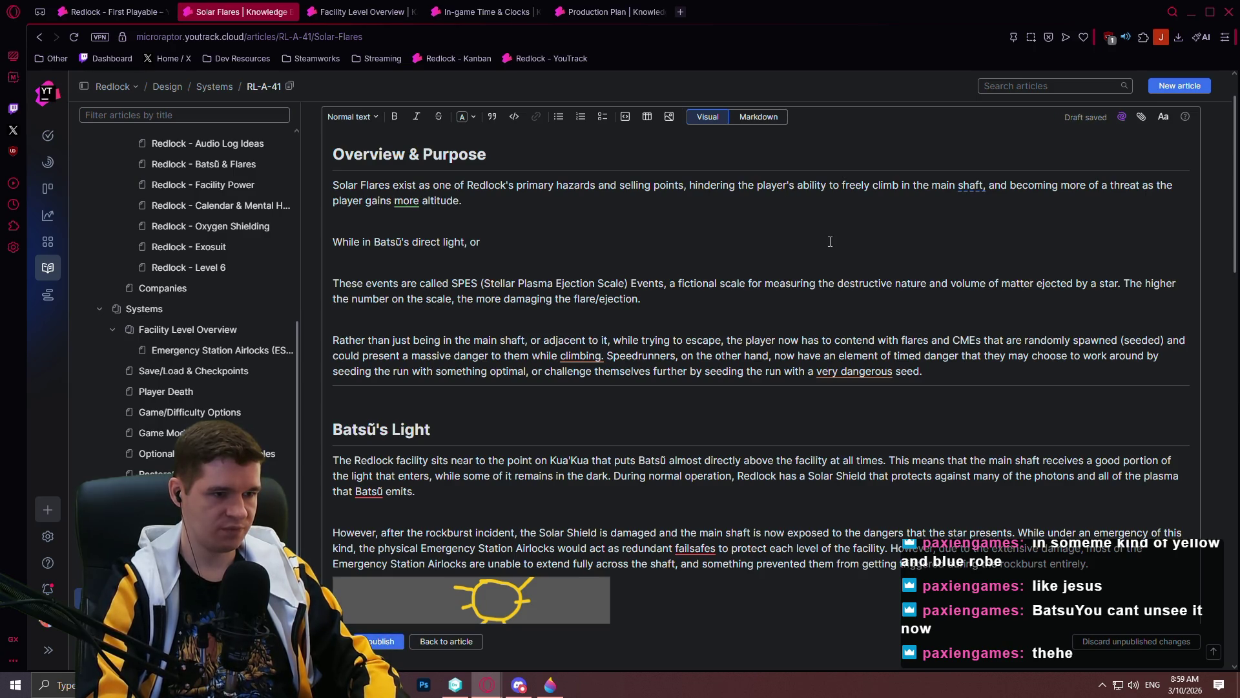
pyautogui.write(' when ')
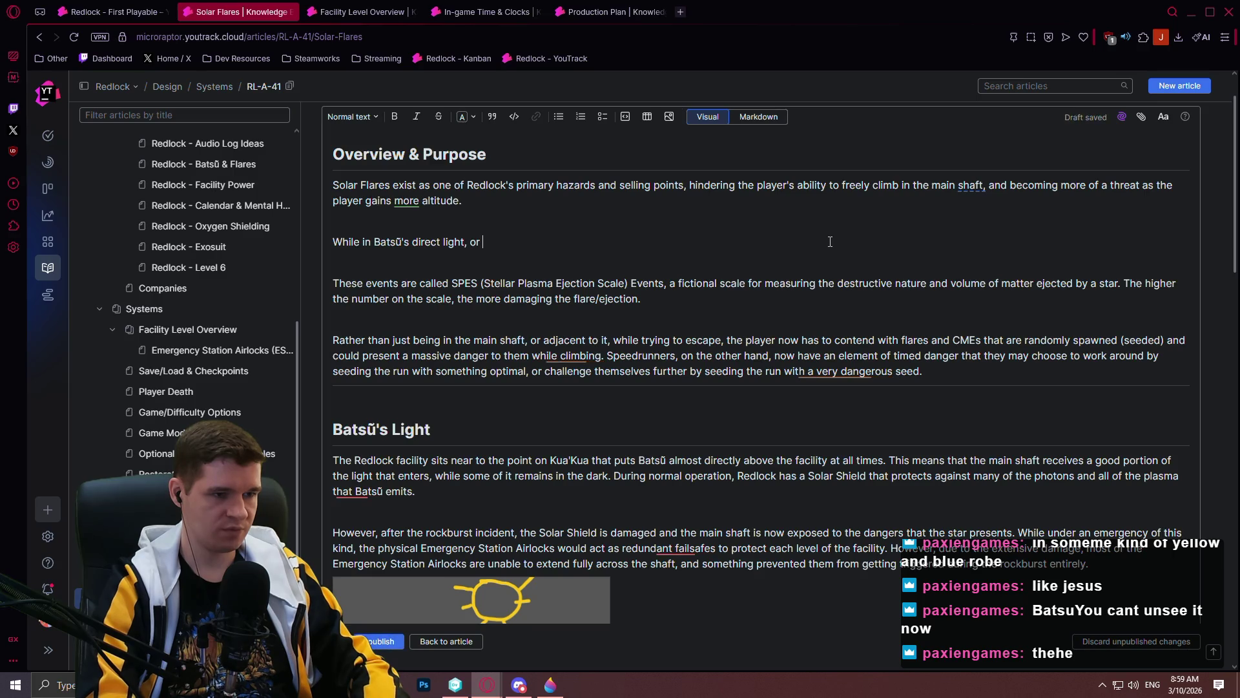
pyautogui.write('stand')
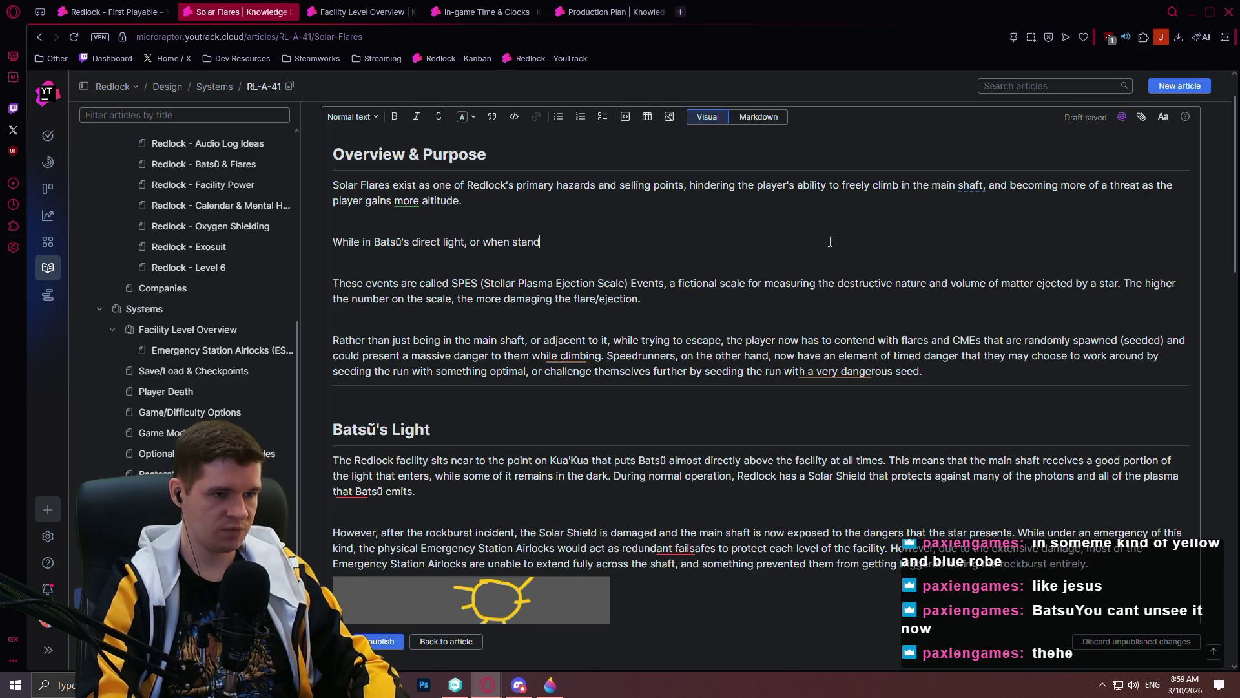
pyautogui.write('ing inside of')
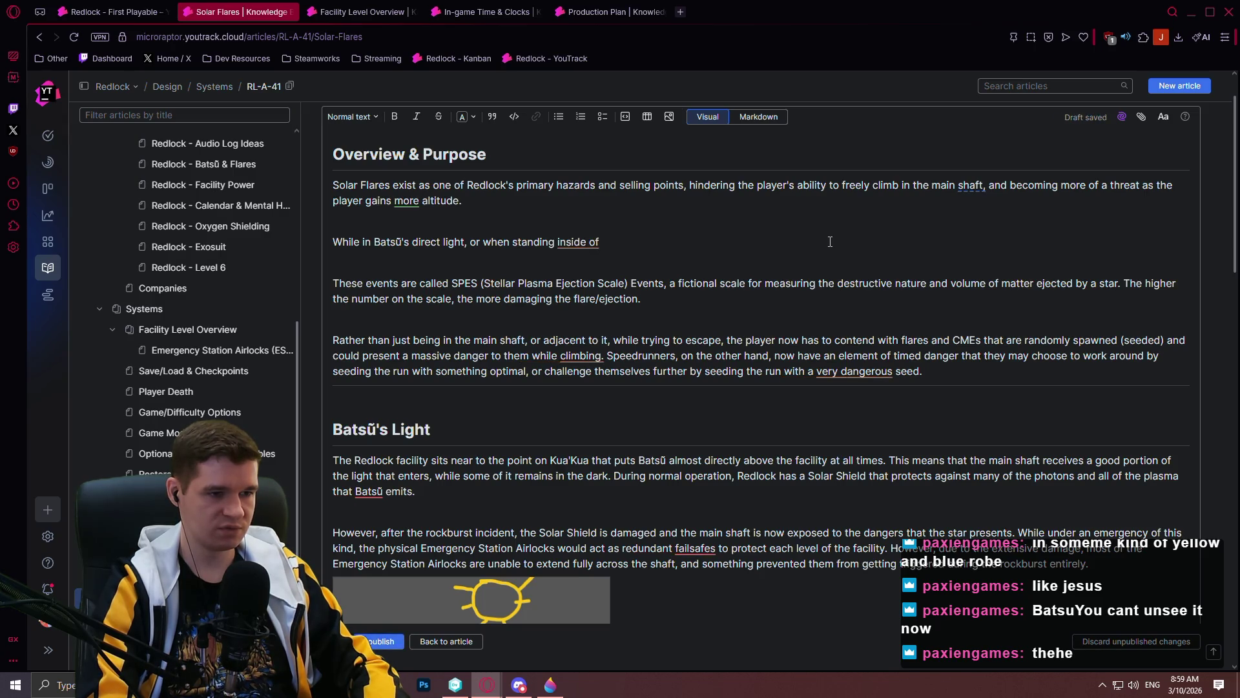
pyautogui.press('BackSpace')
pyautogui.press('BackSpace')
pyautogui.press('BackSpace')
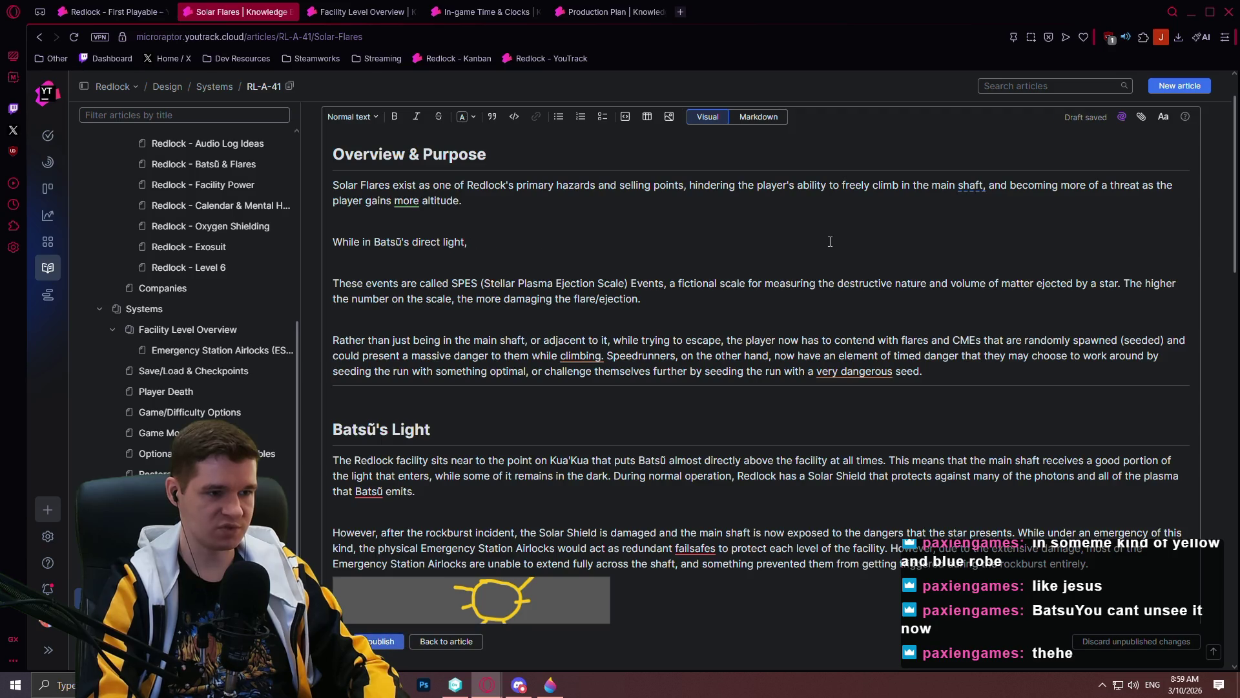
pyautogui.write(' the play')
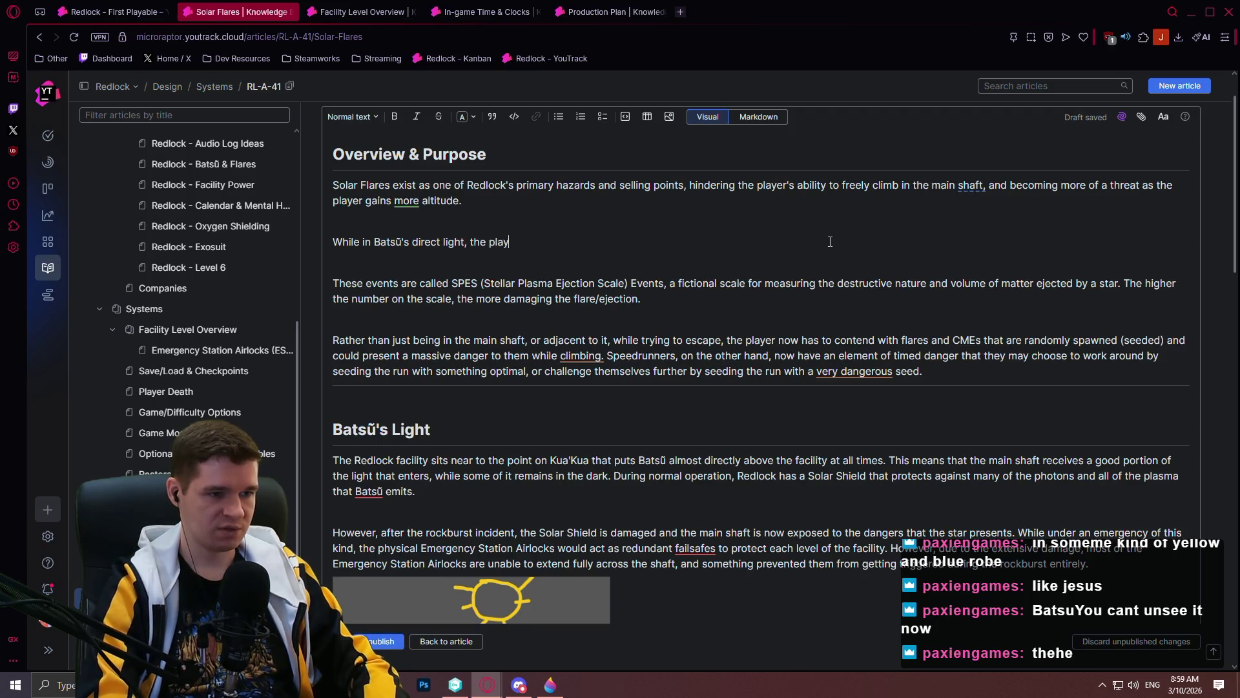
pyautogui.write('er will take')
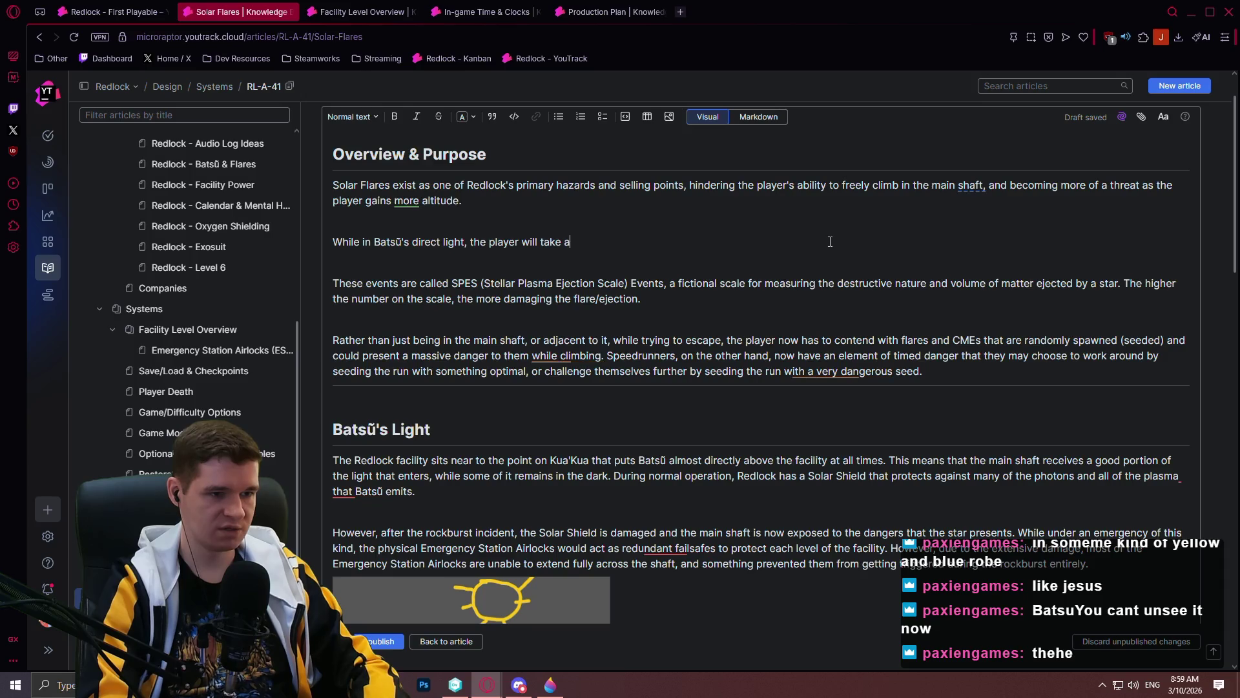
pyautogui.write(' Ablative damage, and if no Ablative is ')
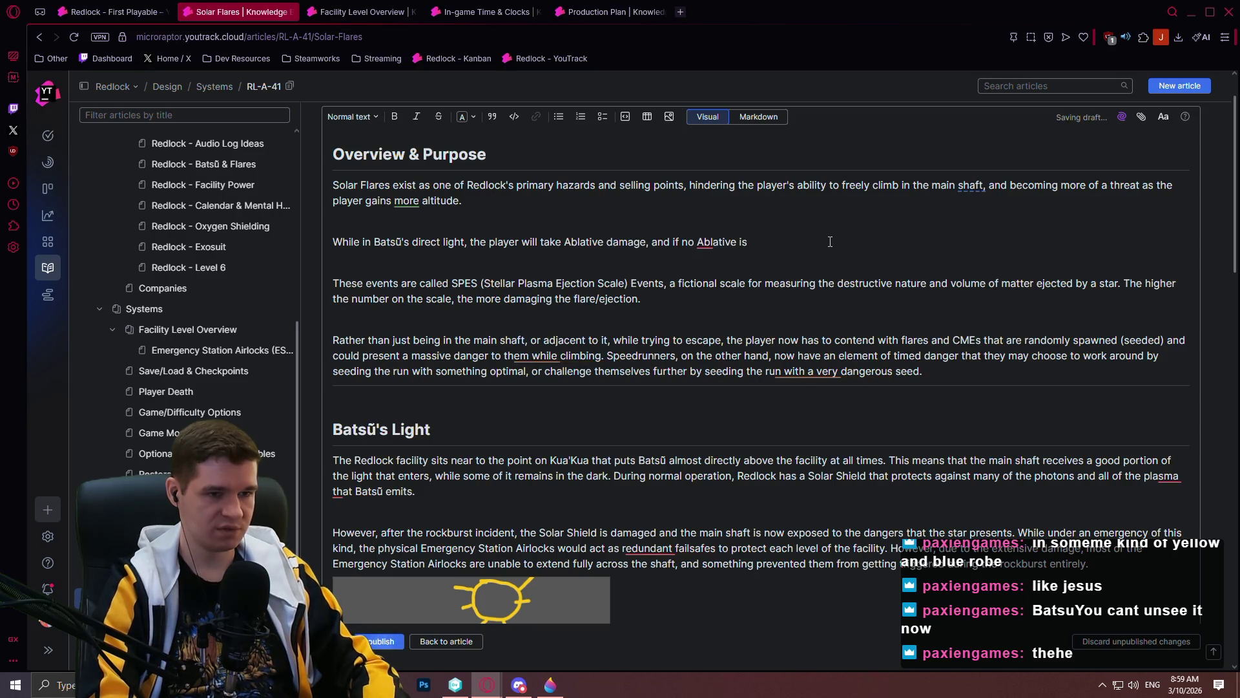
pyautogui.write('present, health damage.')
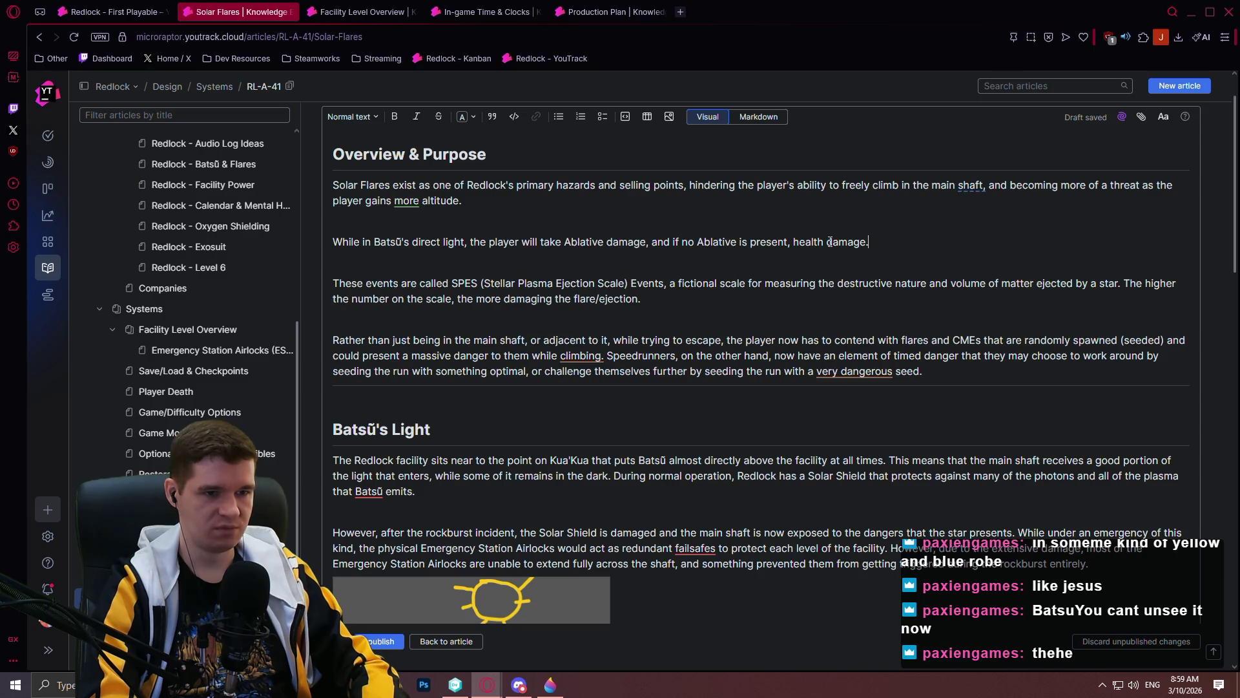
pyautogui.press('BackSpace')
pyautogui.press('BackSpace')
pyautogui.press('BackSpace')
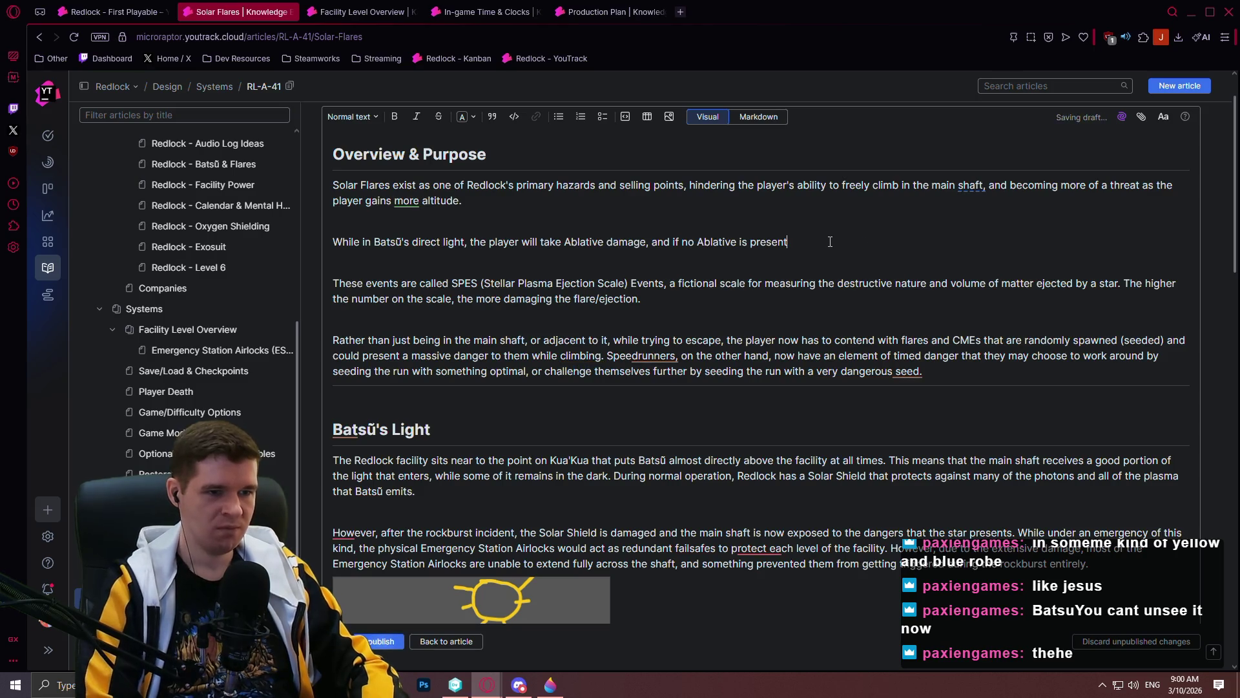
# - Add the sentence 'If no Ablative is present, health damage is taken instead,' and note that damage increases during a flare
pyautogui.moveTo(671, 242); pyautogui.dragTo(648, 240)
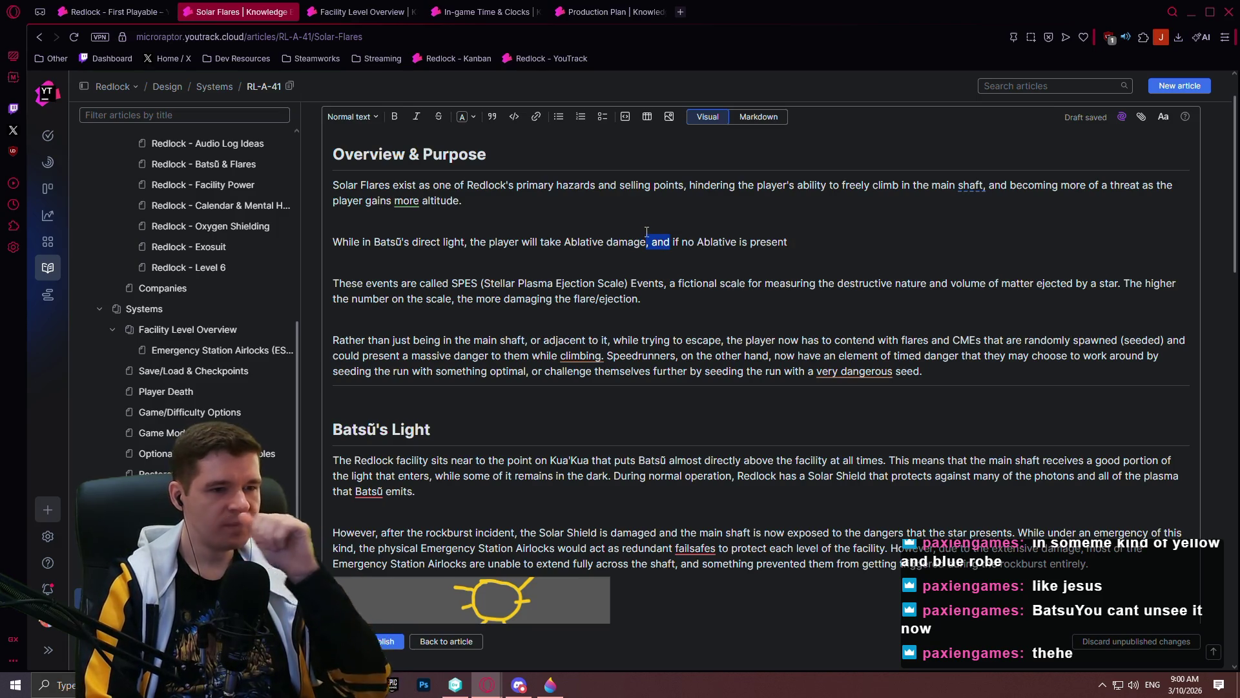
pyautogui.write('.')
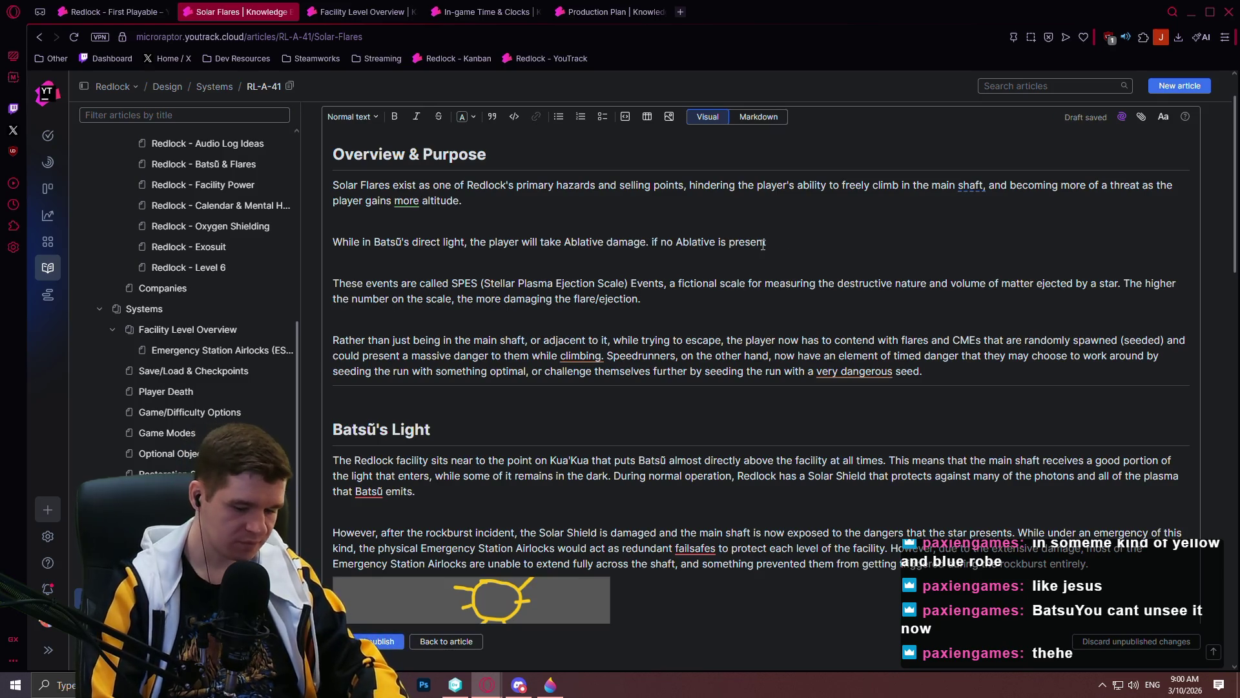
pyautogui.press('Delete')
pyautogui.write('If no Ablative is present')
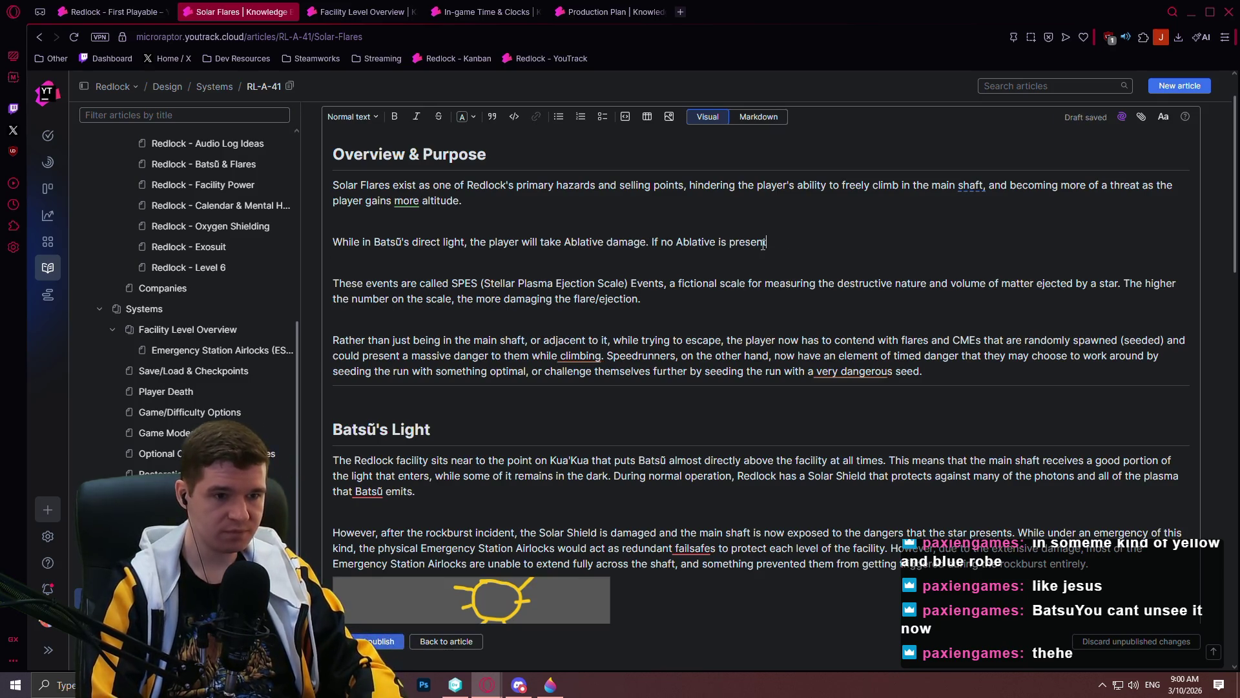
pyautogui.write(', health damage')
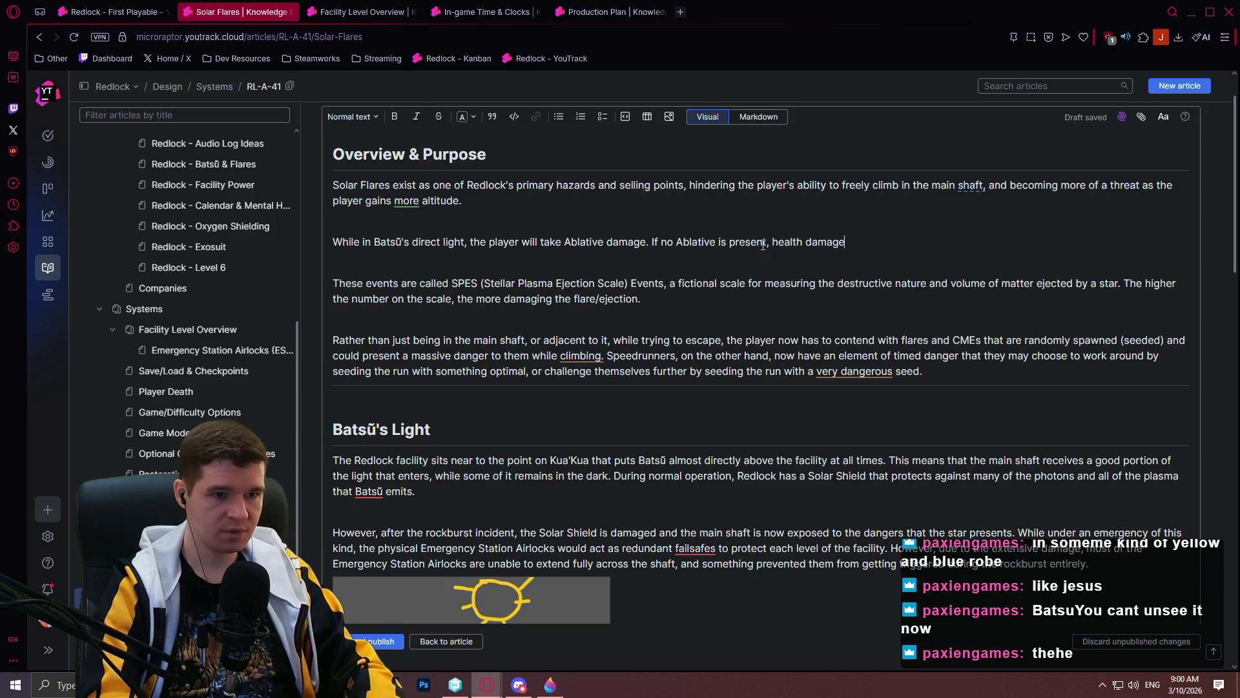
pyautogui.write(' is taken instead. During')
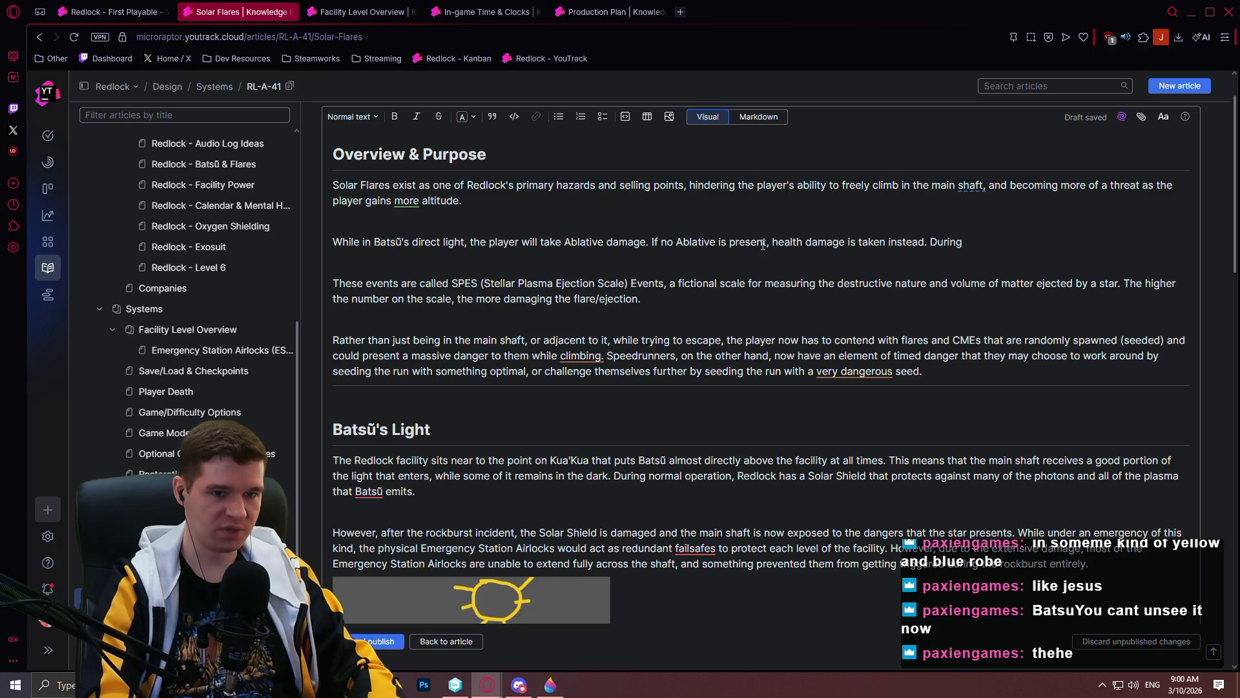
pyautogui.write(' a flare, the damage is c')
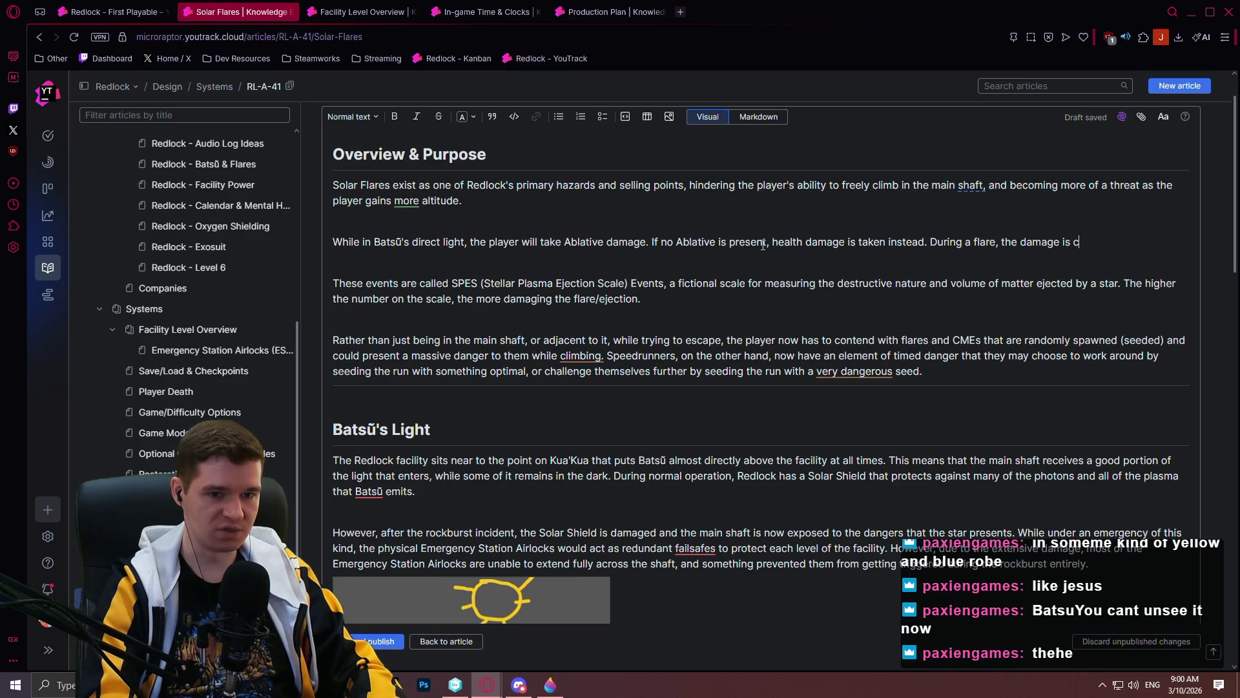
pyautogui.press('BackSpace')
pyautogui.write('increased, while the')
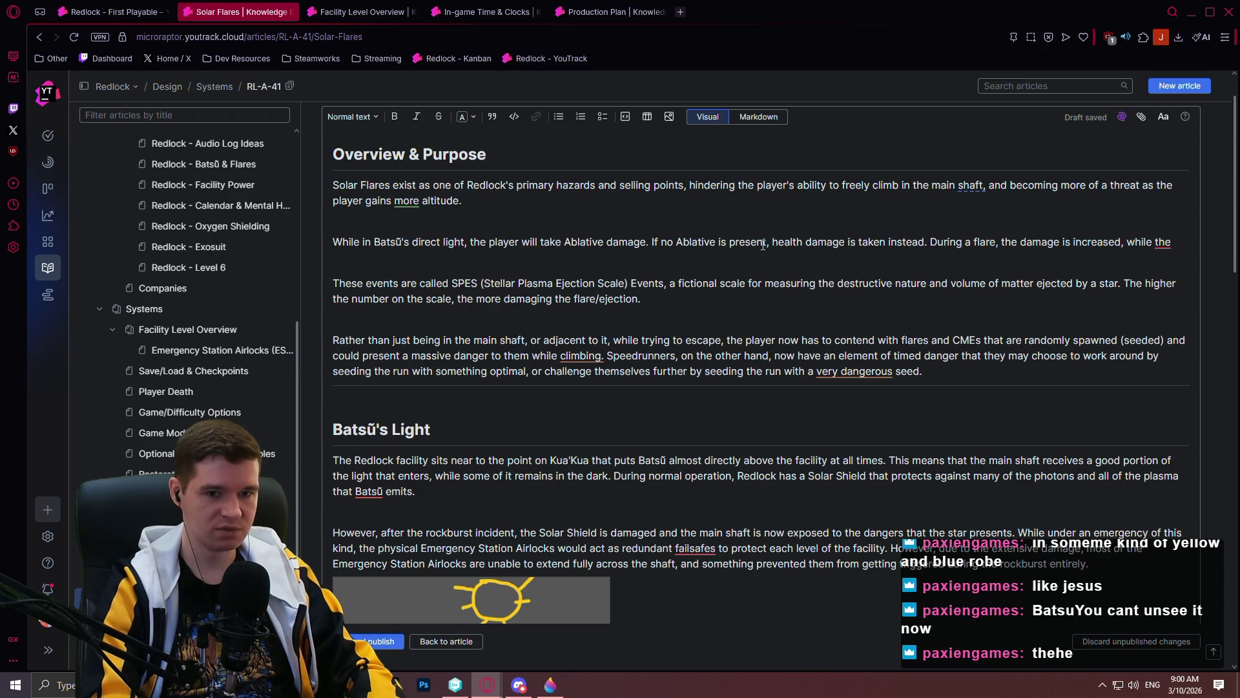
pyautogui.write(' plasma ejectio')
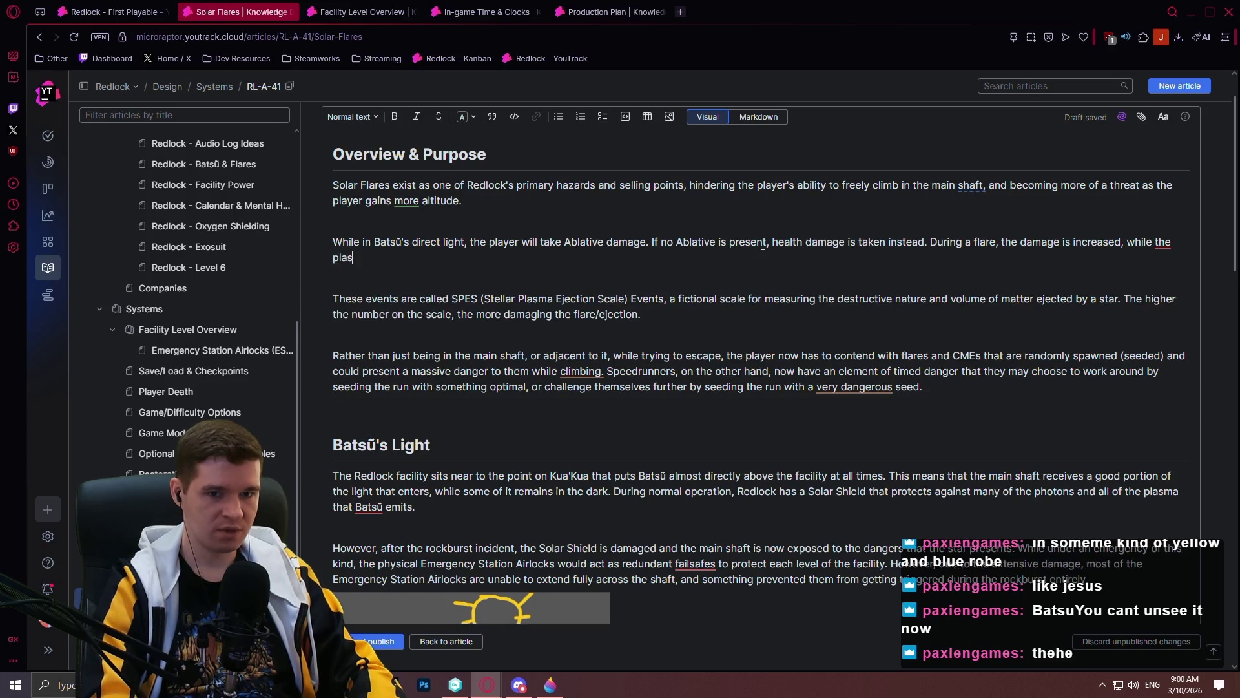
pyautogui.write('n that followed')
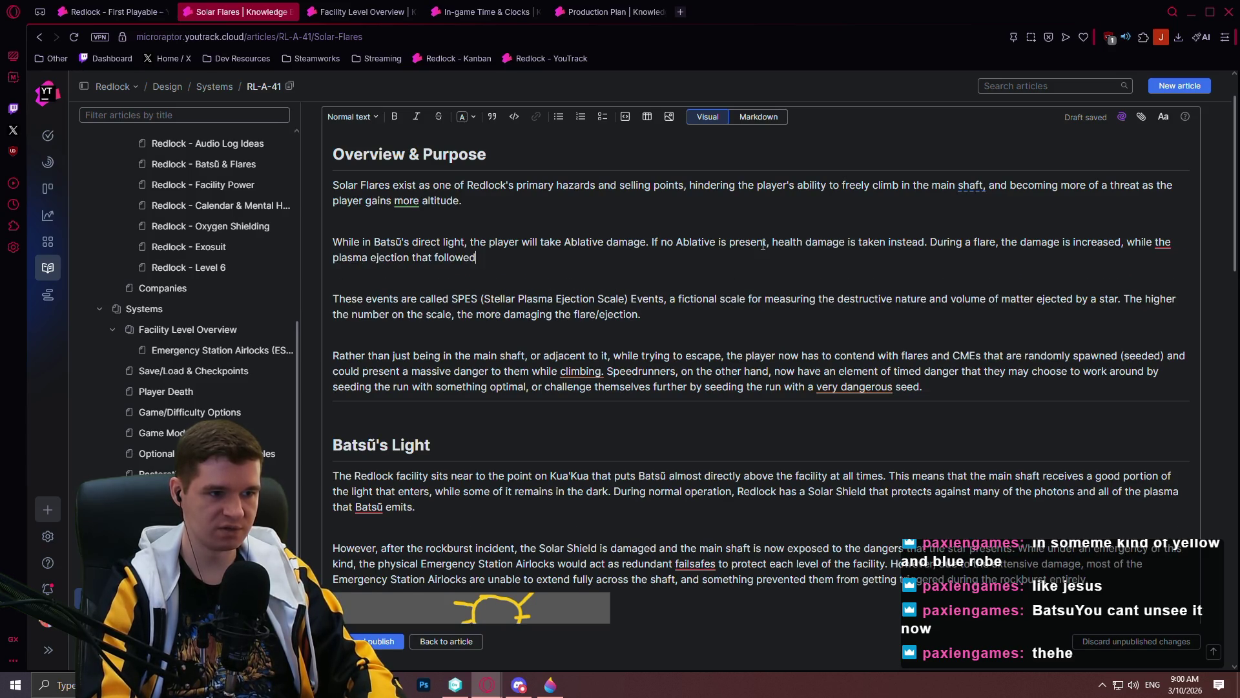
# - Add that the plasma ejection following a flare sees an even larger increase
pyautogui.press('BackSpace')
pyautogui.write('s a flare will see an even larger inc')
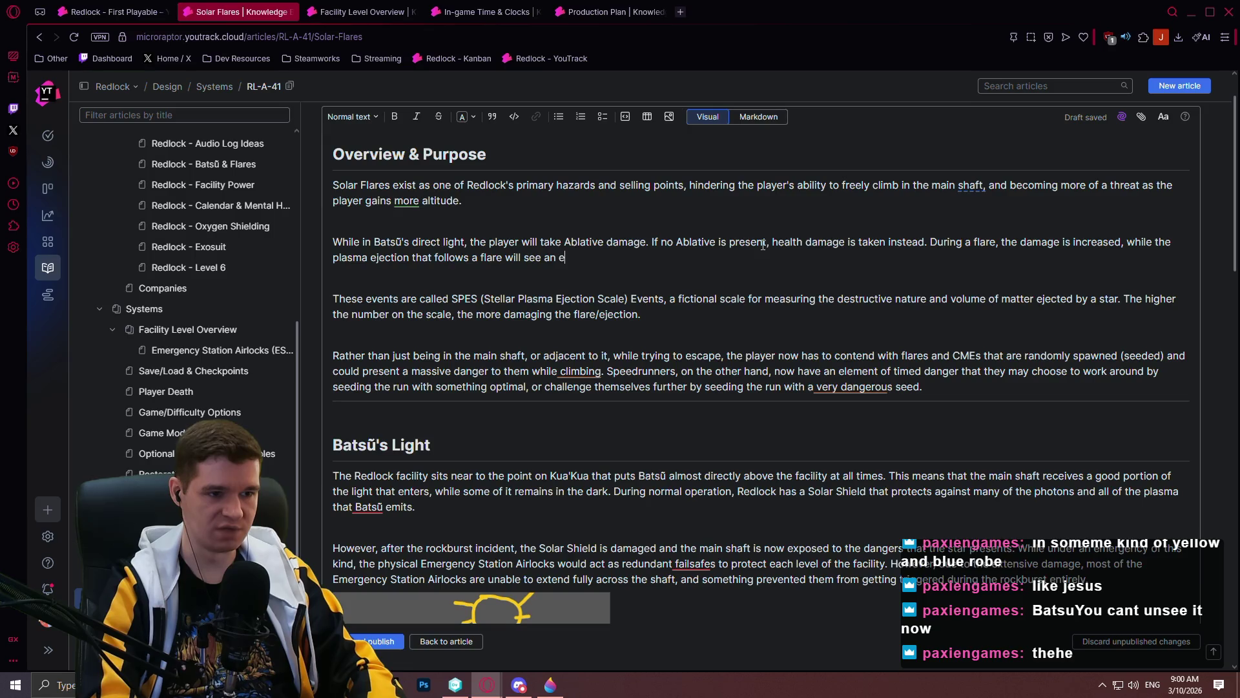
pyautogui.write('rease.')
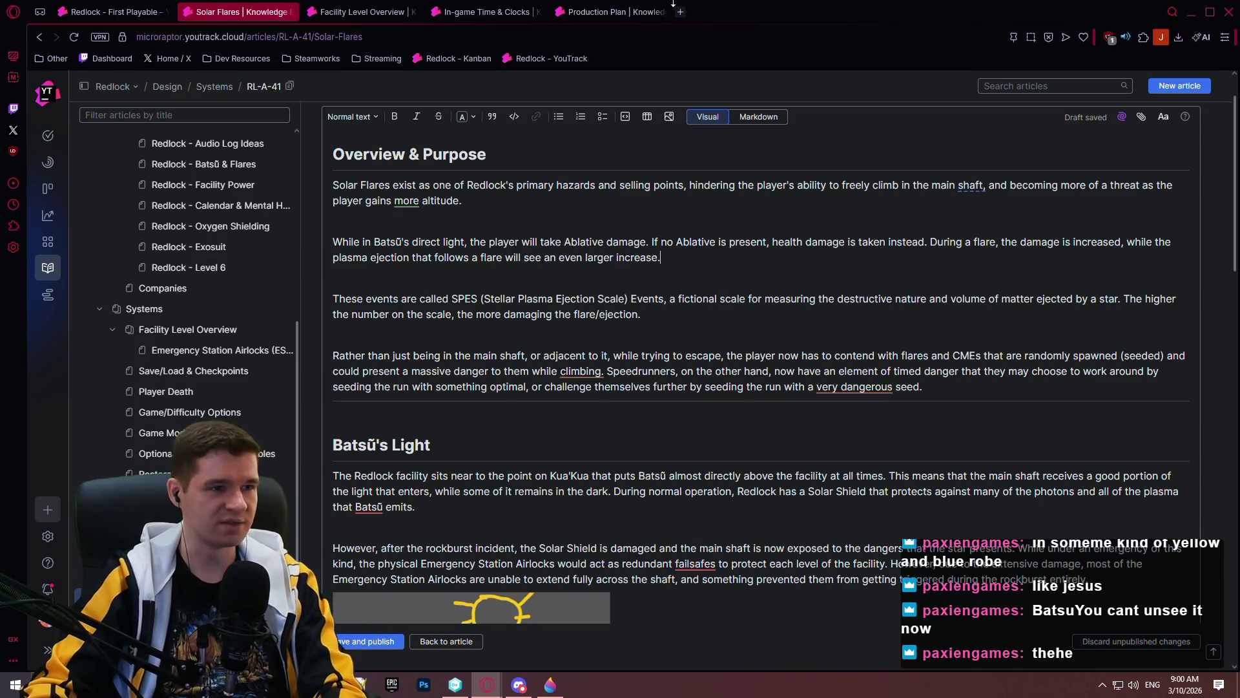
pyautogui.click(378, 12)
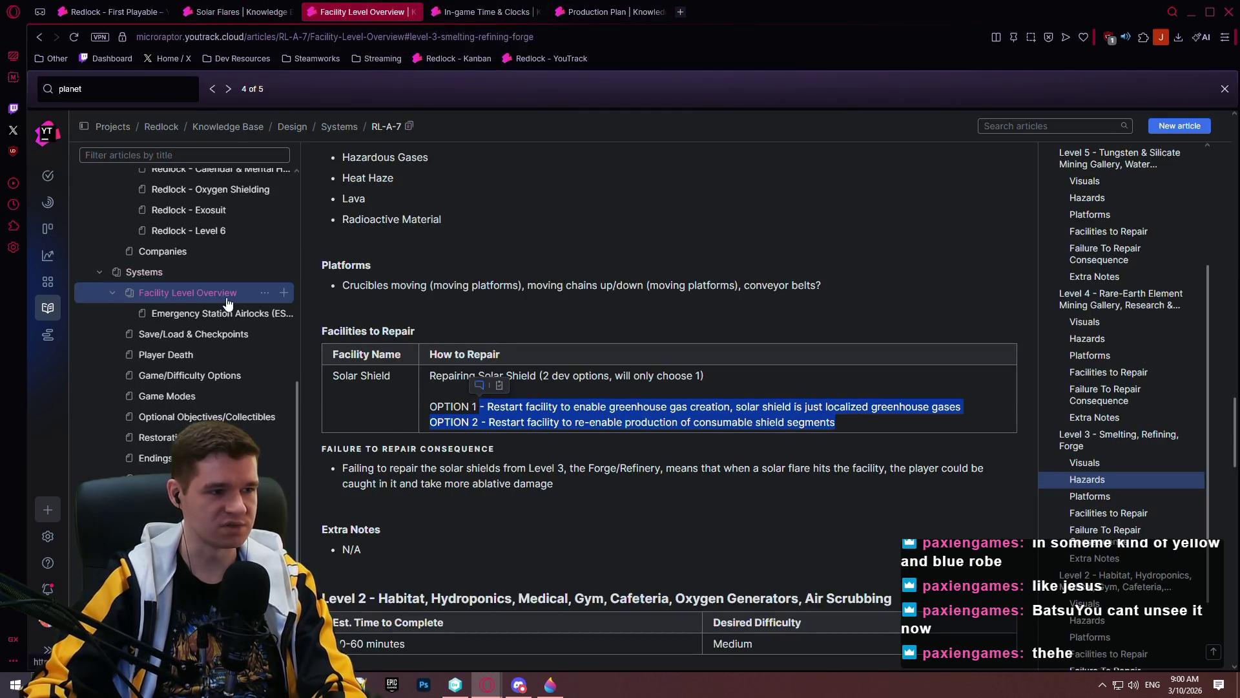
# - Read the flare section of the Redlock - Batsū & Flares article, then return to the Solar Flares editor
pyautogui.scroll(10, 172, 397)
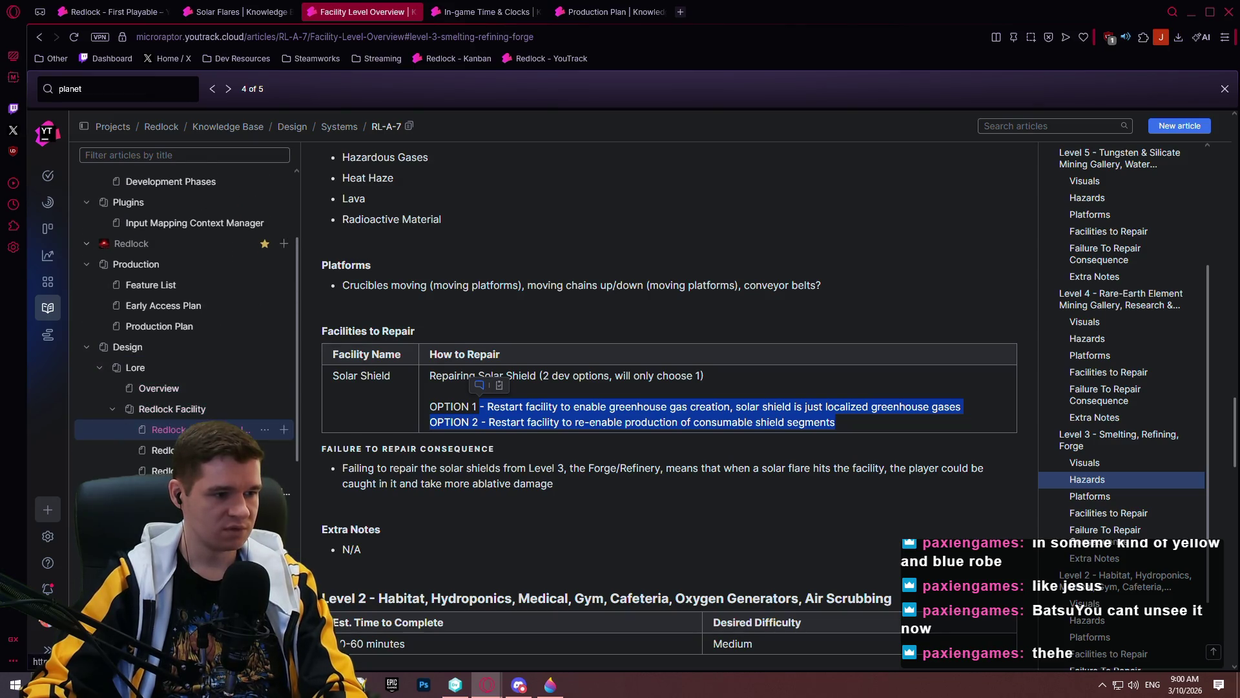
pyautogui.click(165, 450)
pyautogui.scroll(-5, 579, 410)
pyautogui.scroll(2, 587, 362)
pyautogui.scroll(15, 588, 365)
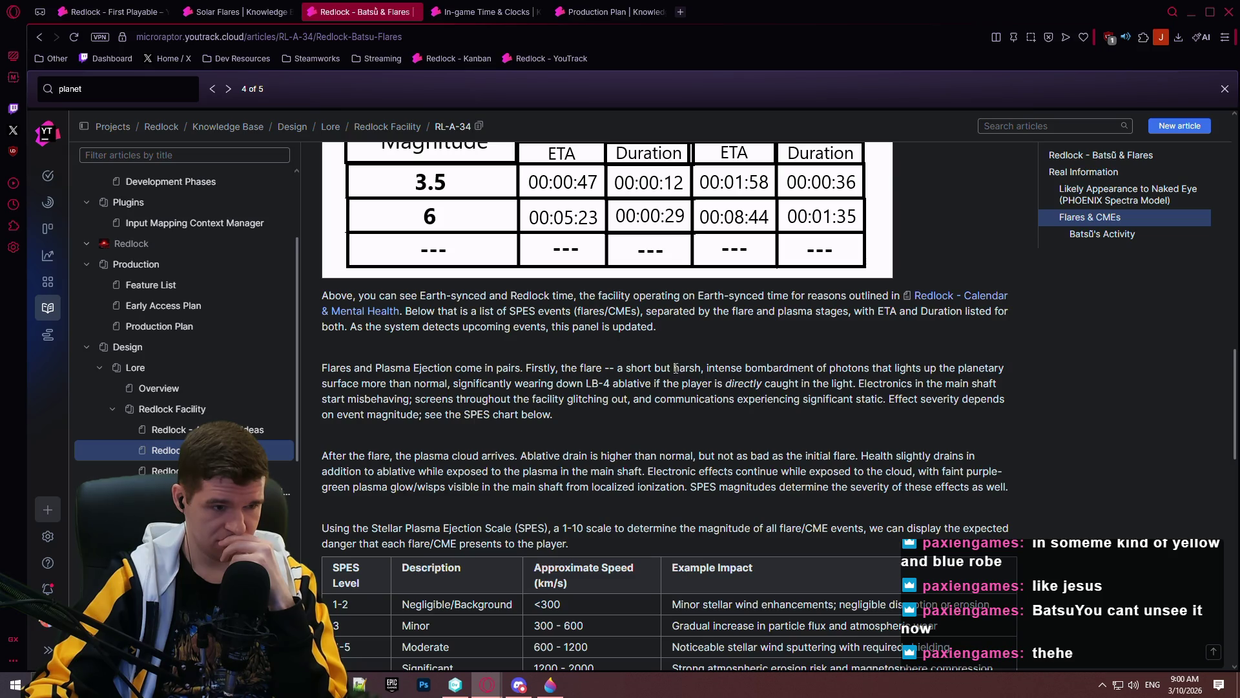
pyautogui.scroll(-1, 660, 369)
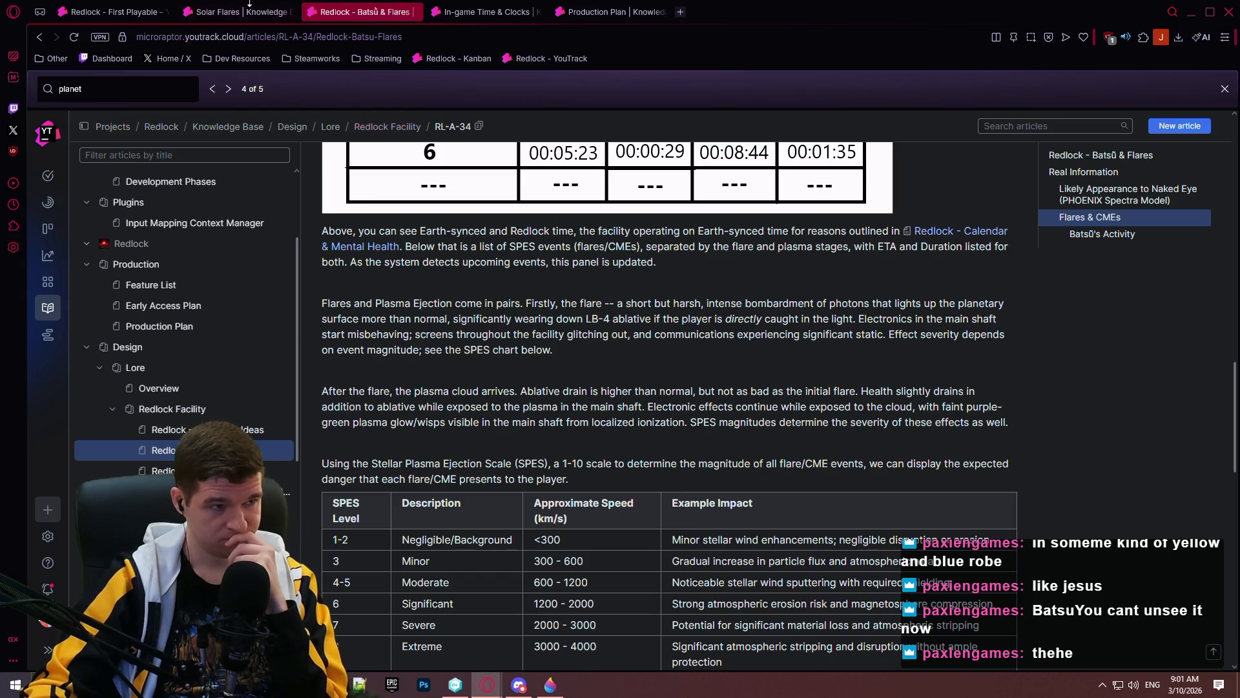
pyautogui.hotkey('ctrl', 'Tab')
pyautogui.scroll(1, 633, 373)
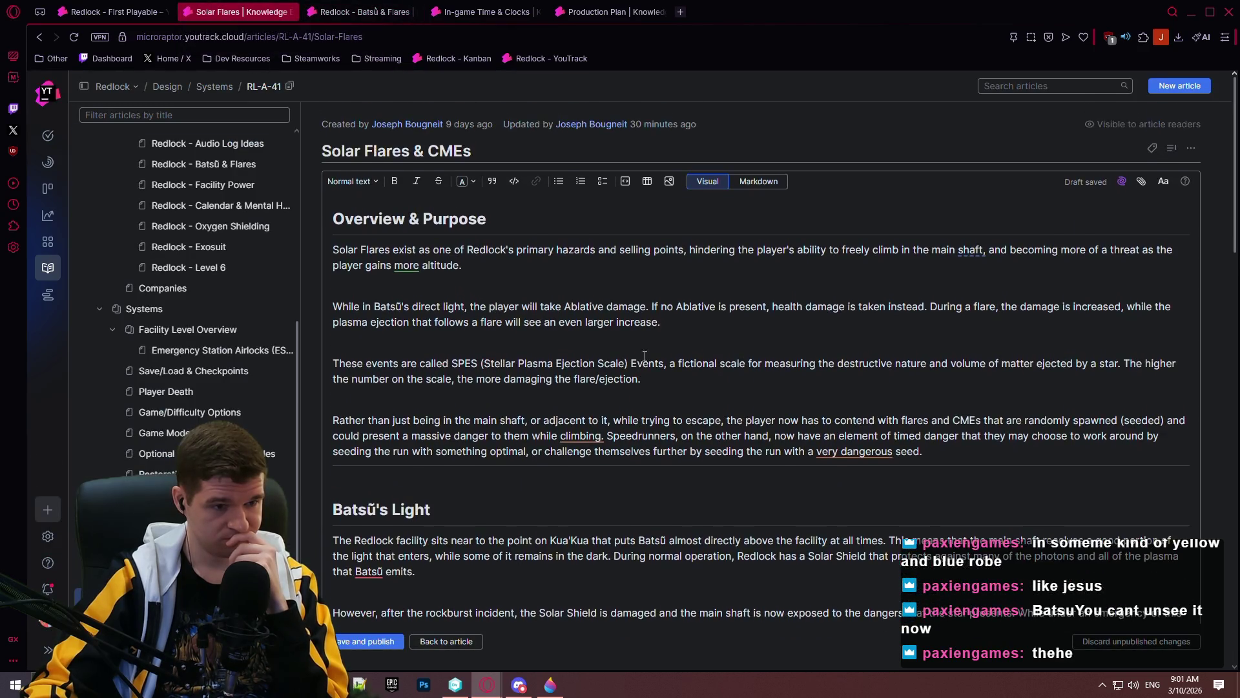
pyautogui.click(709, 363)
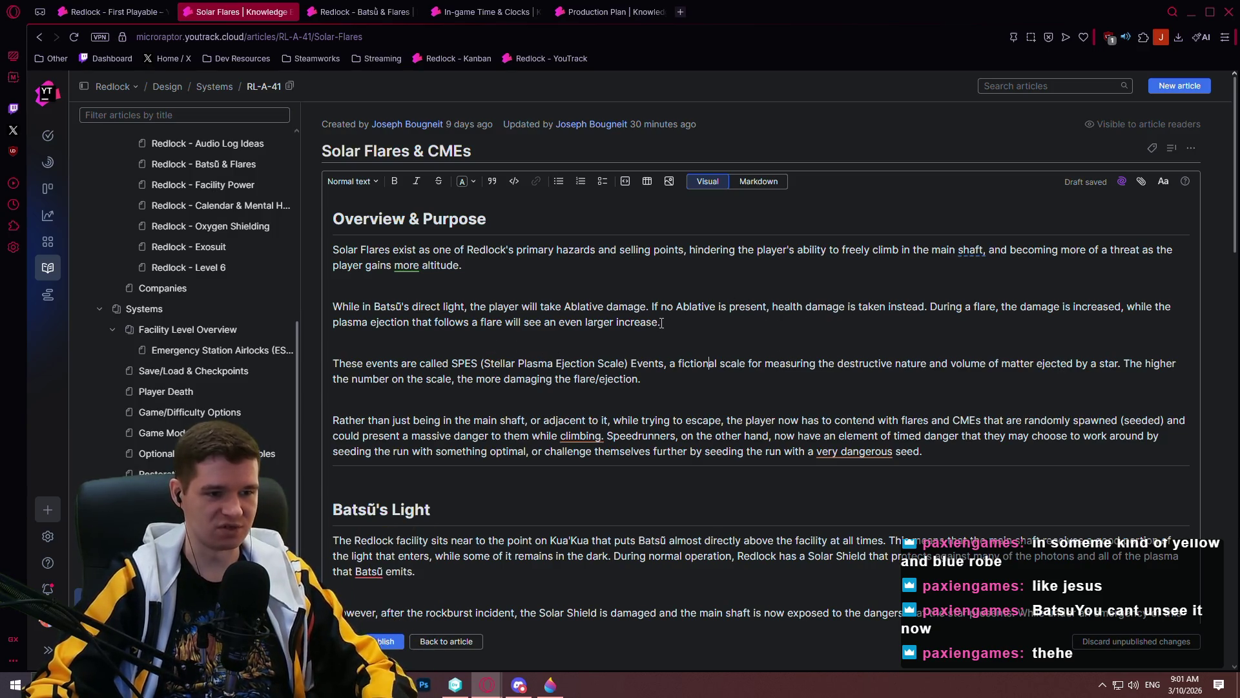
pyautogui.press('Up')
pyautogui.hotkey('ctrl', 'Left')
pyautogui.hotkey('ctrl', 'Left')
pyautogui.hotkey('ctrl', 'Left')
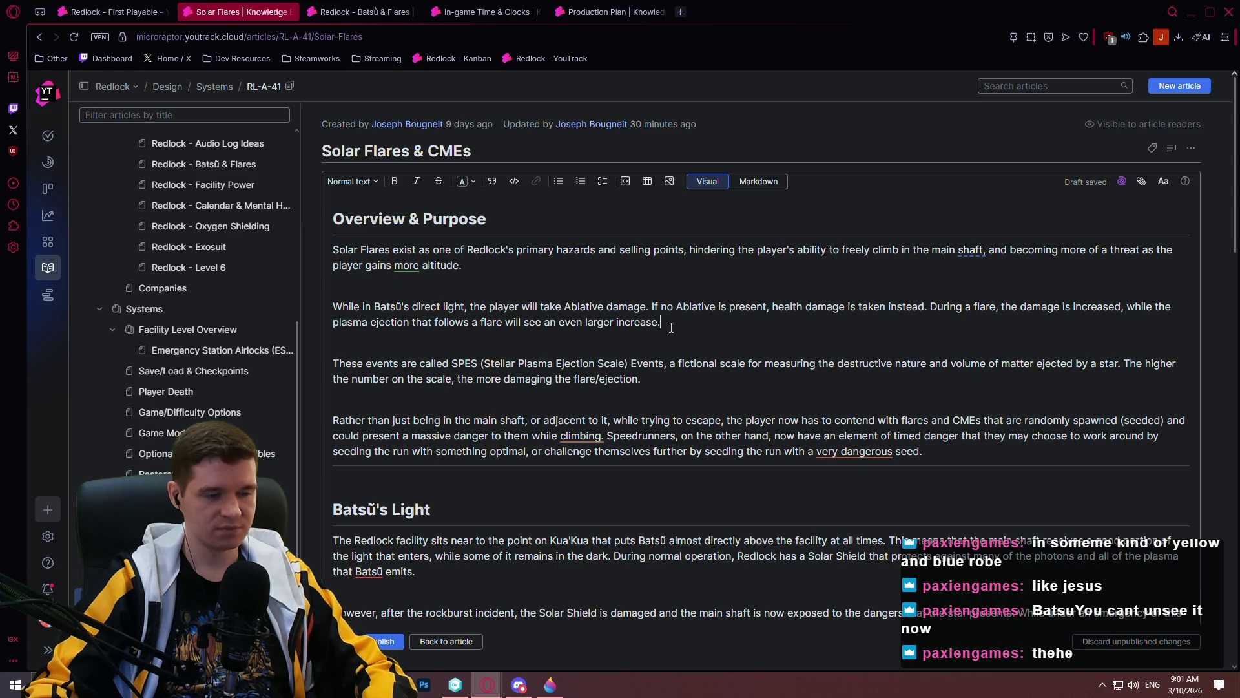
# - Reword the plasma ejection clause: milder than flare Ablative damage but above normal, plus Health damage in plasma
pyautogui.moveTo(826, 320); pyautogui.dragTo(1124, 307)
pyautogui.write('. For t')
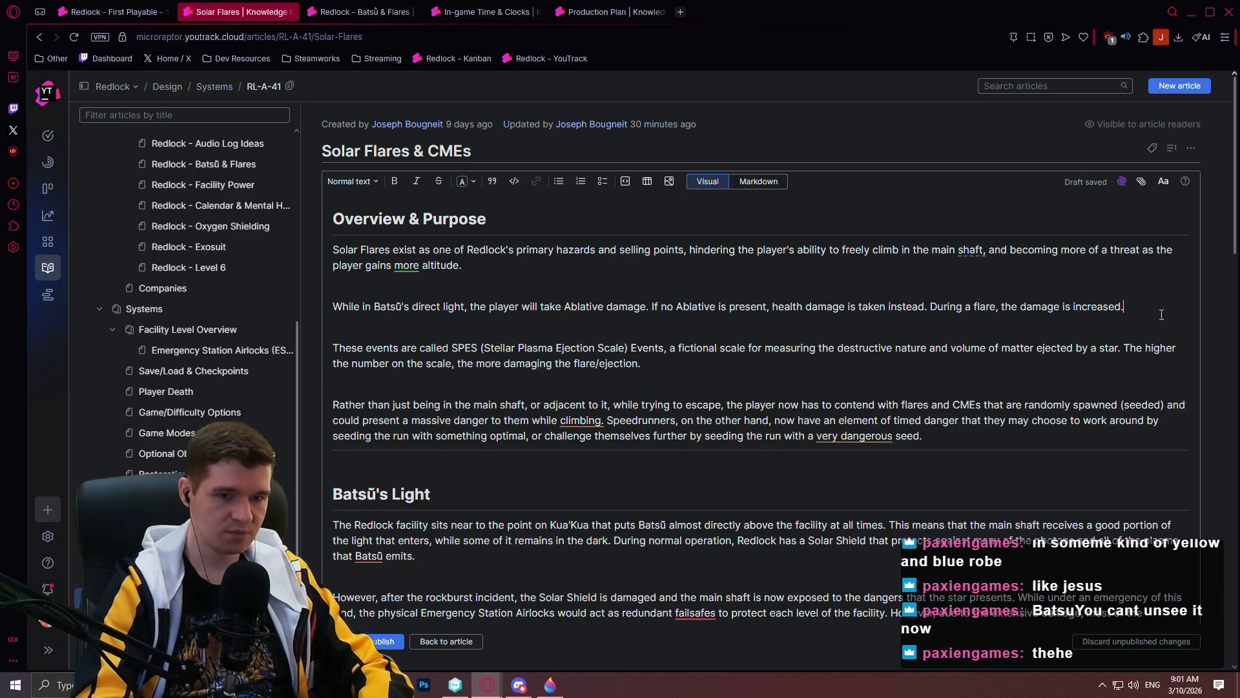
pyautogui.write('he.')
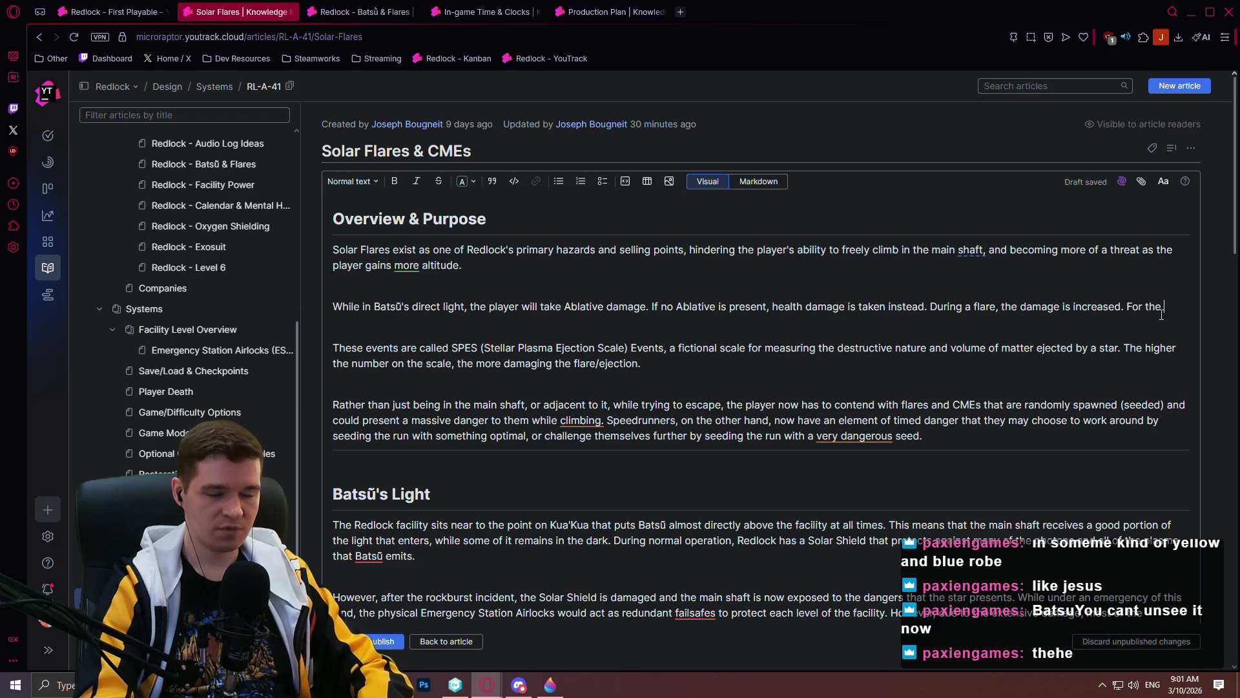
pyautogui.write(' plasma ejec')
pyautogui.write('tion that fol')
pyautogui.write('low')
pyautogui.write('Ablative ')
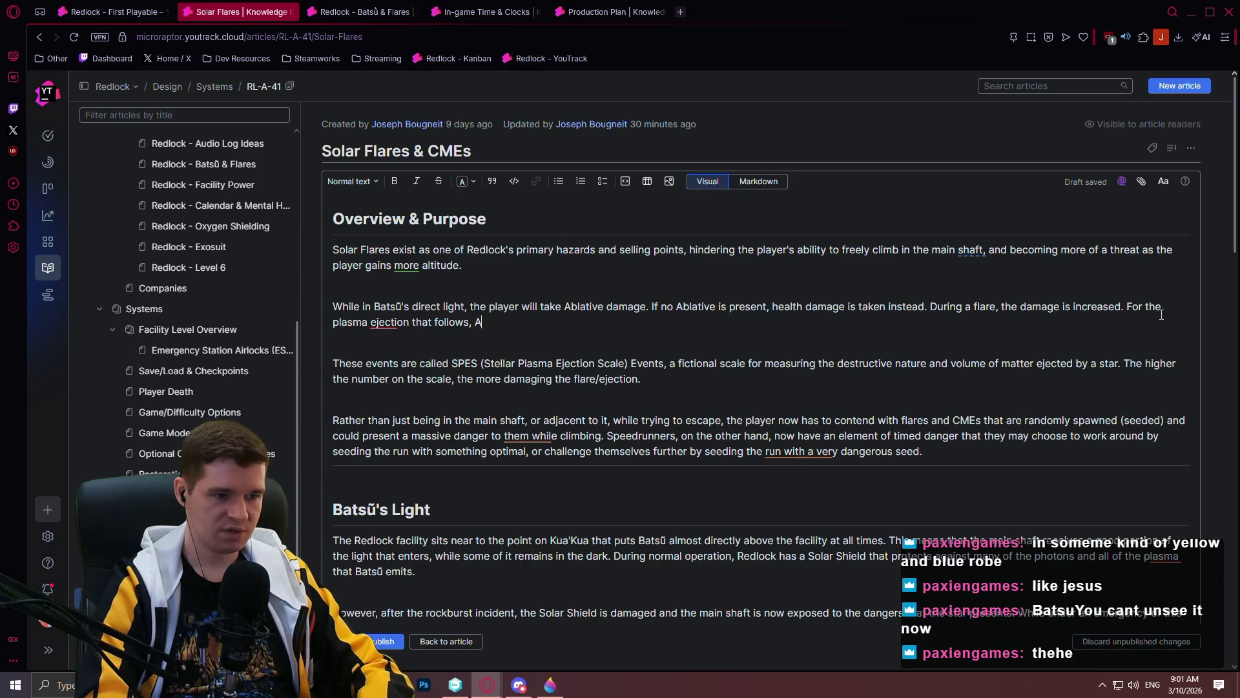
pyautogui.write('da')
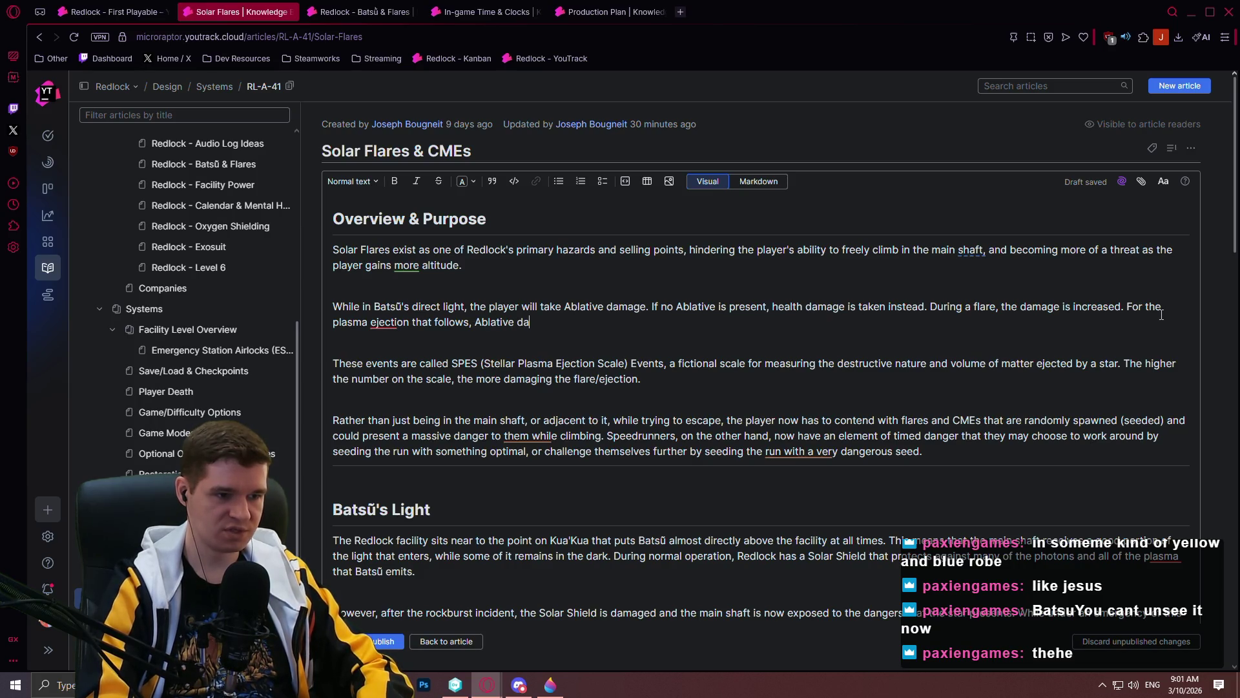
pyautogui.write('mage is not as harsh as a flare')
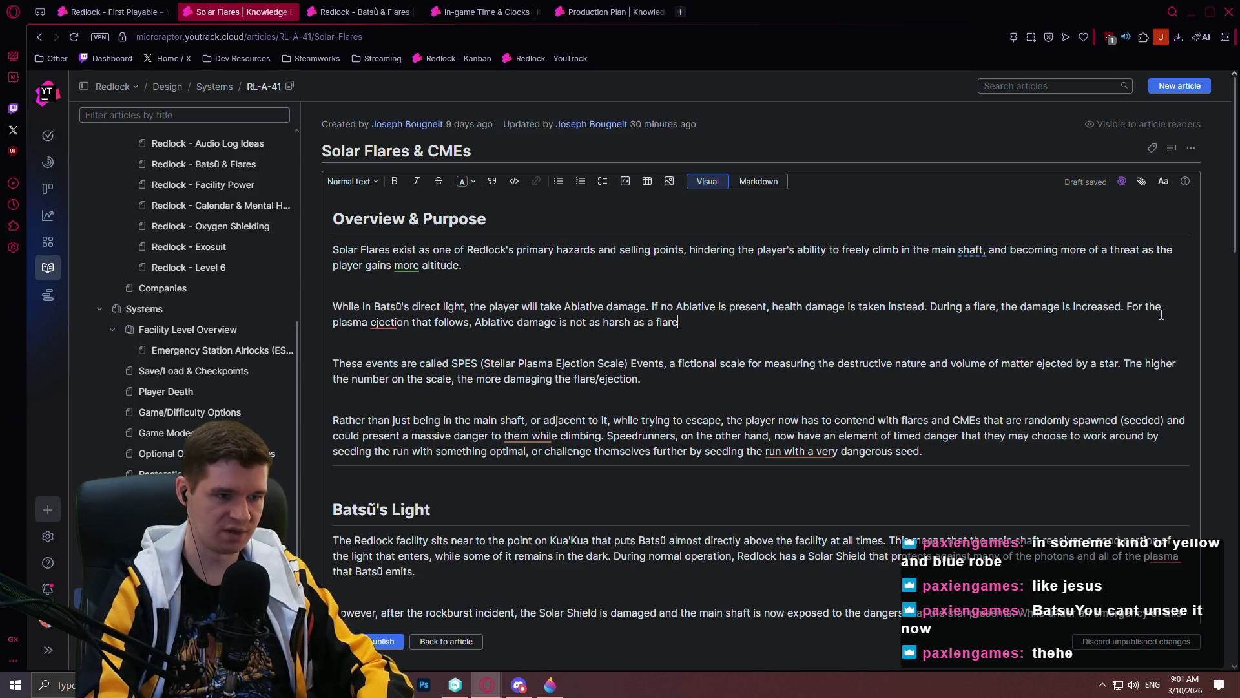
pyautogui.write(', but')
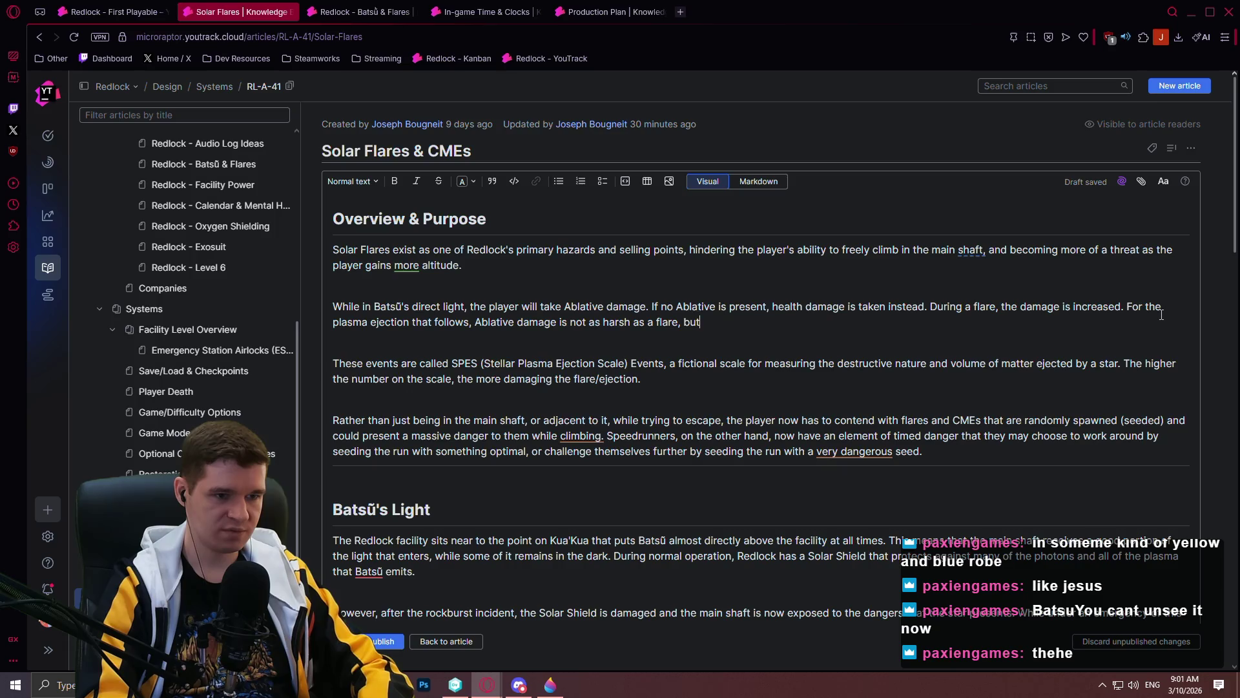
pyautogui.write(' is more nast')
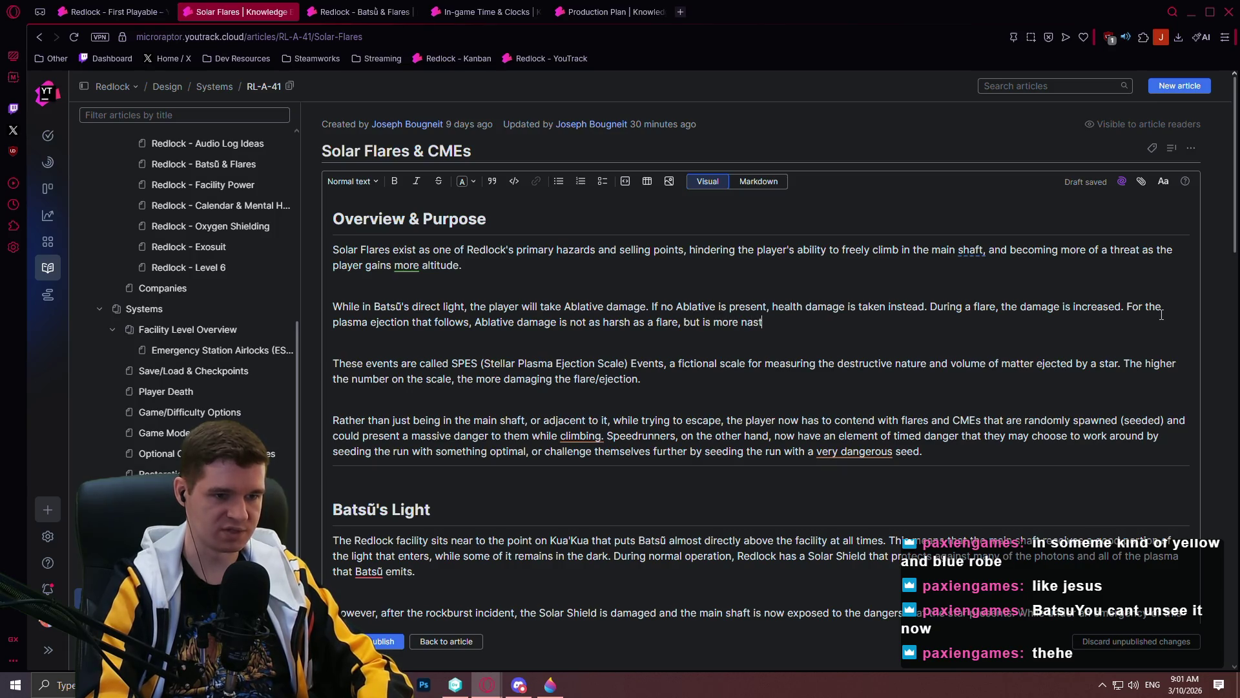
pyautogui.write('y than normal')
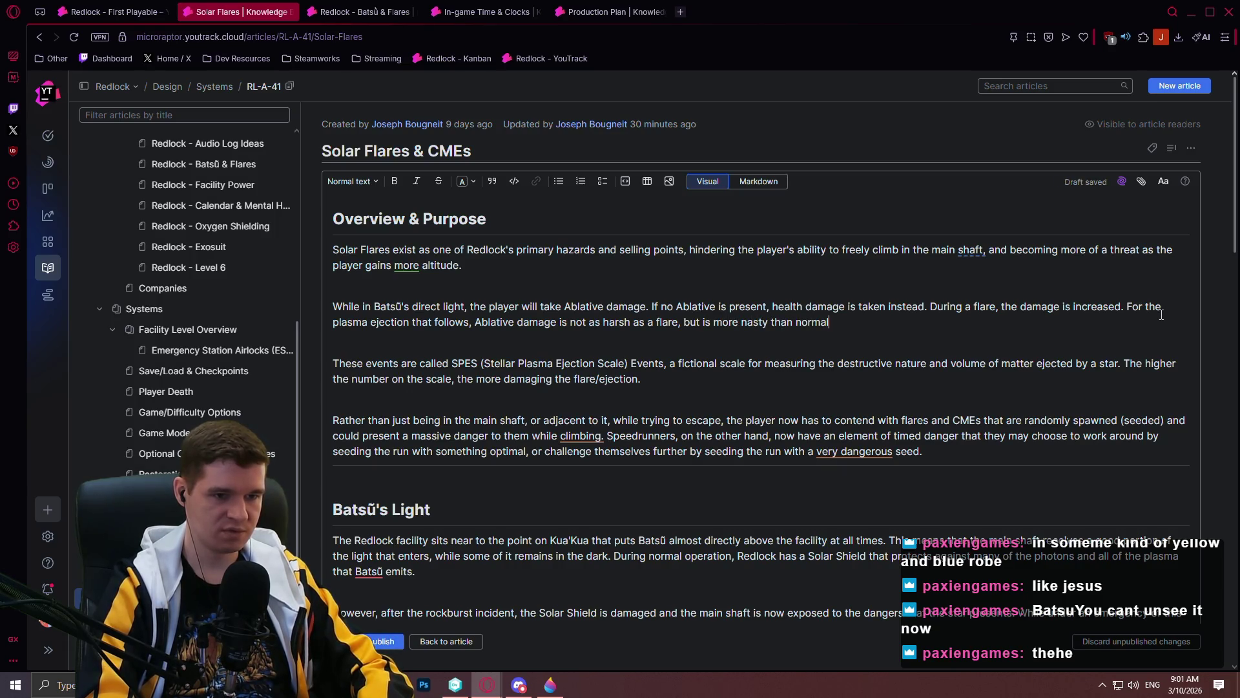
pyautogui.write(', and the p')
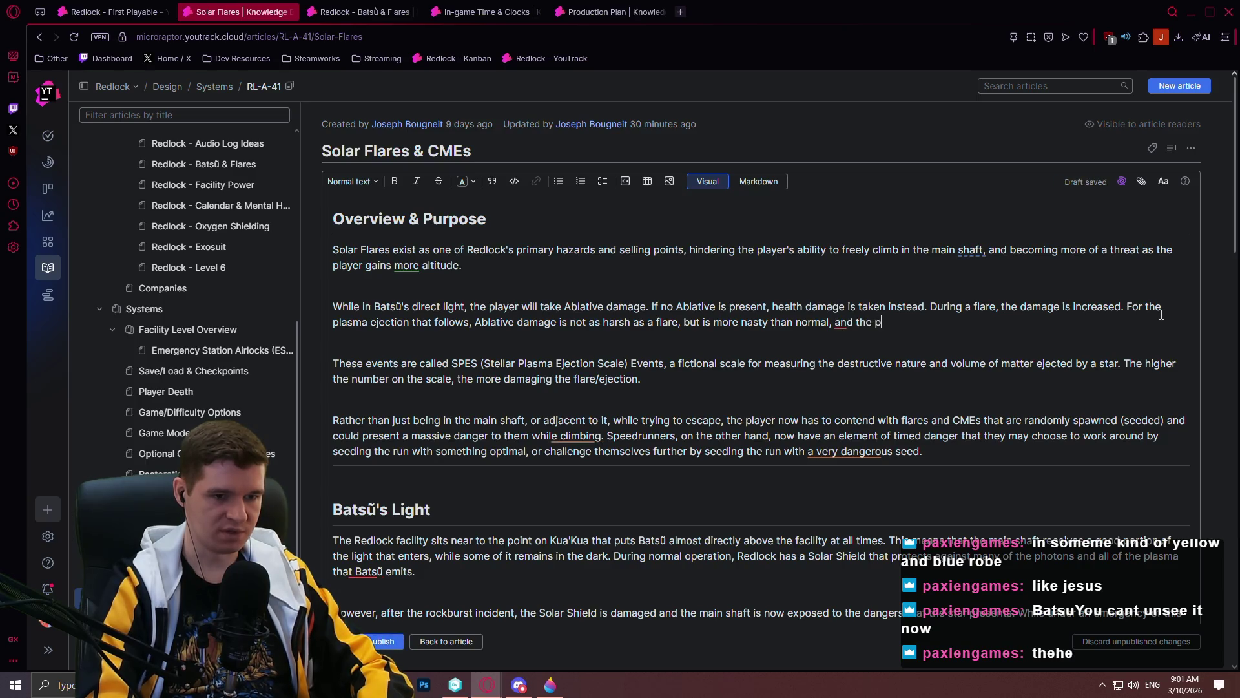
pyautogui.write('layer addition')
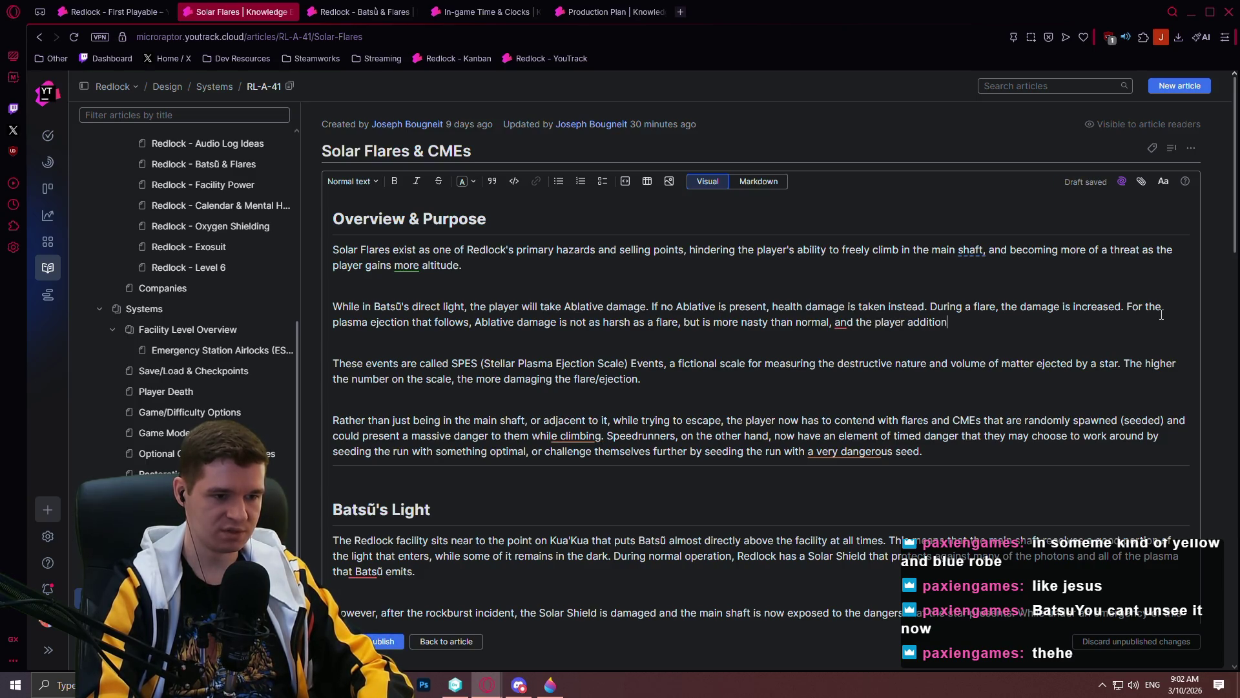
pyautogui.write('ally tkes Heal')
pyautogui.write('th Damage')
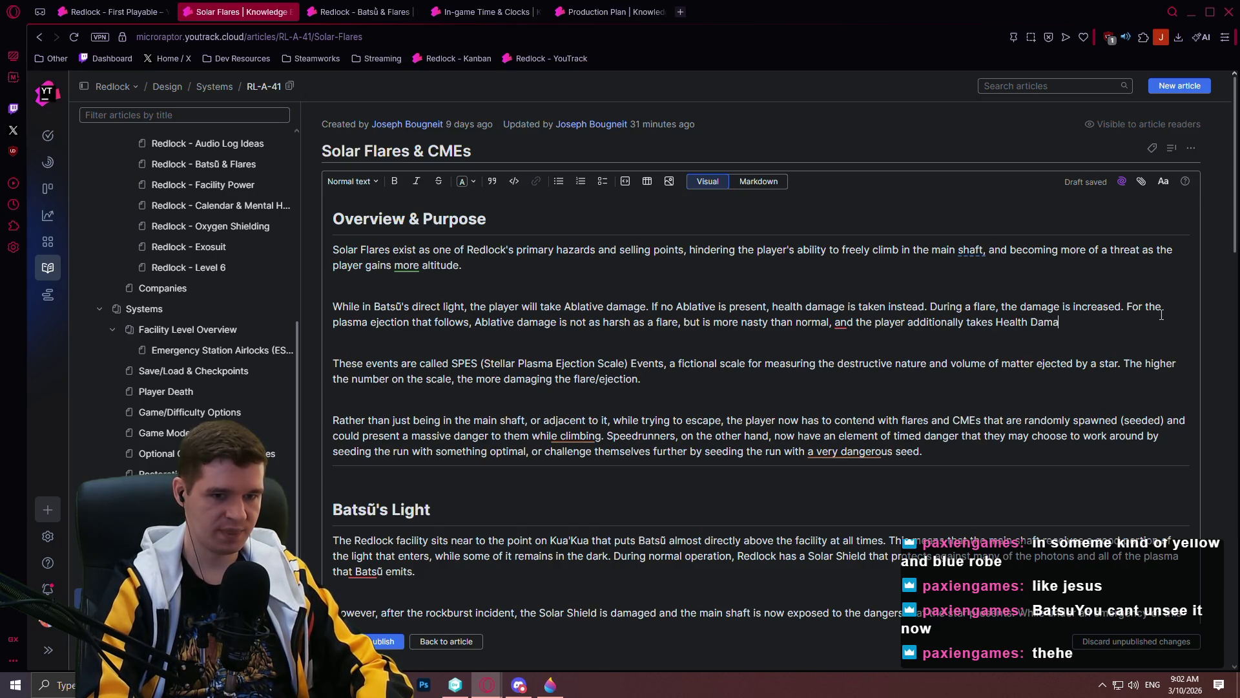
pyautogui.press('BackSpace')
pyautogui.press('BackSpace')
pyautogui.press('BackSpace')
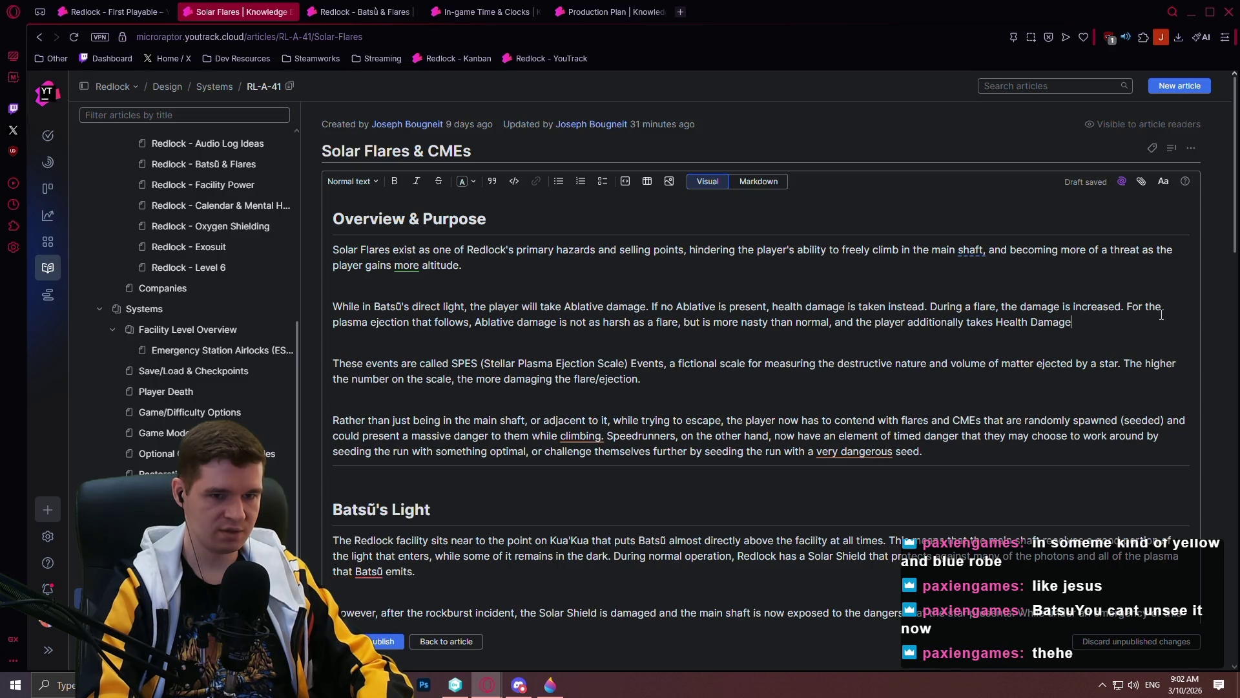
pyautogui.write('damage')
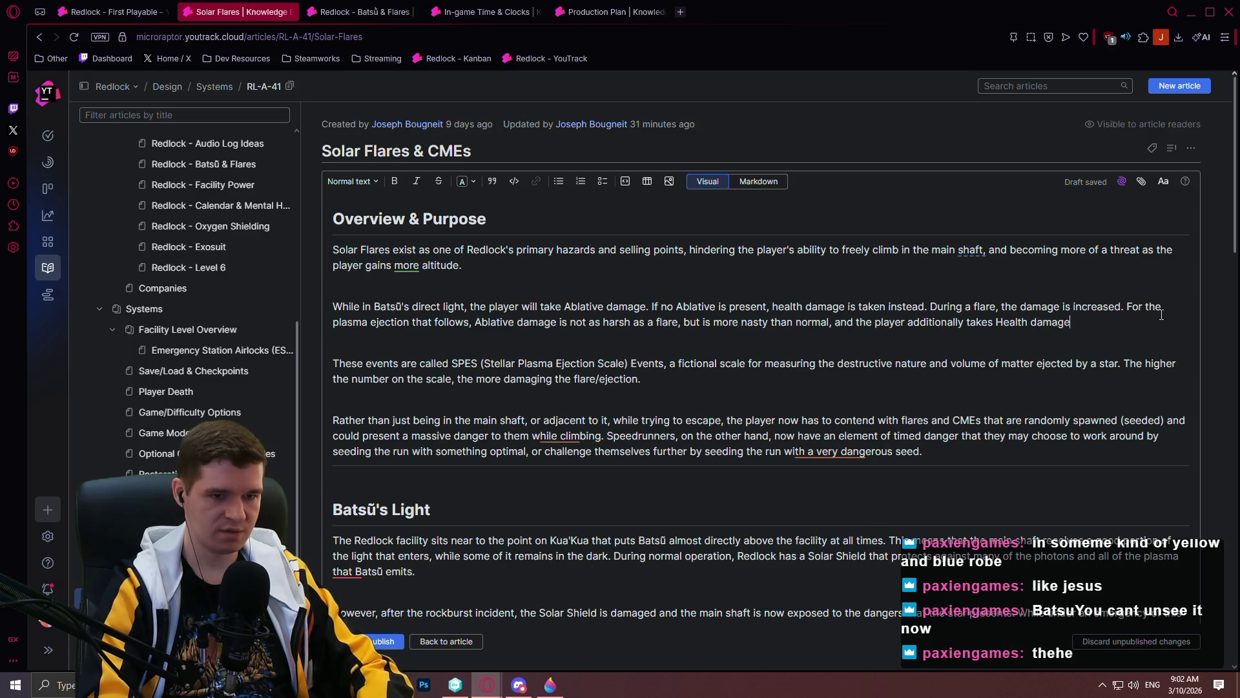
pyautogui.write(' whe')
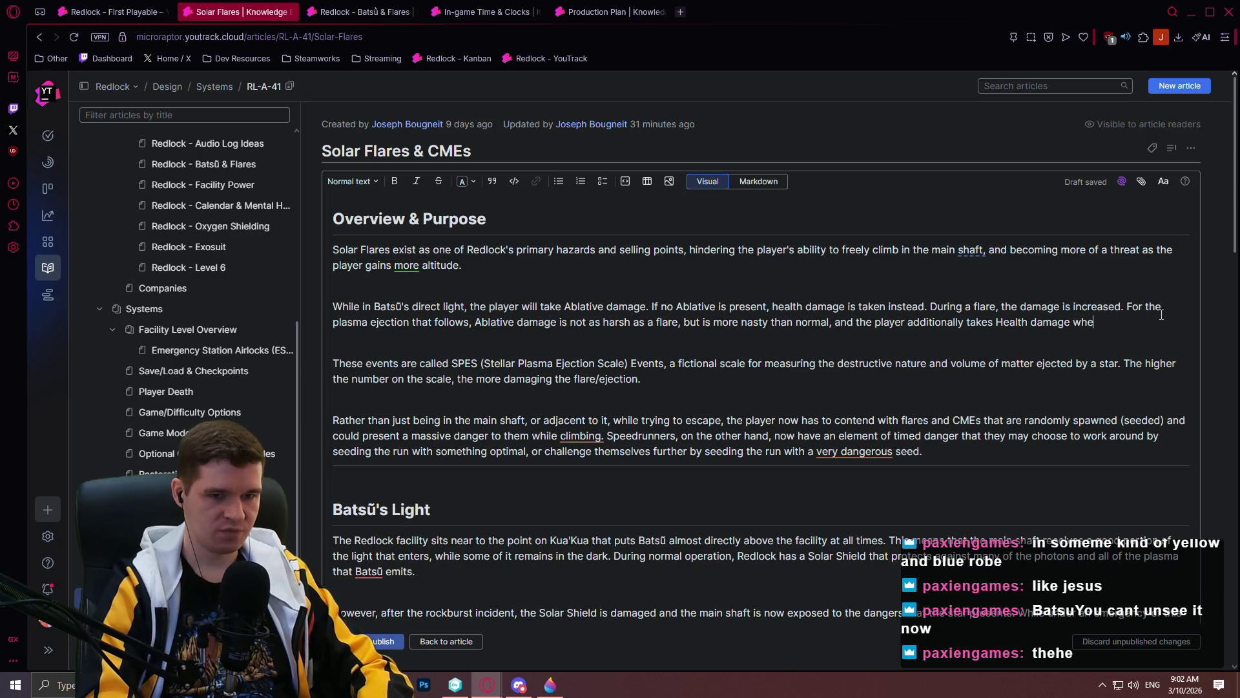
pyautogui.write('n caught in the plasma.')
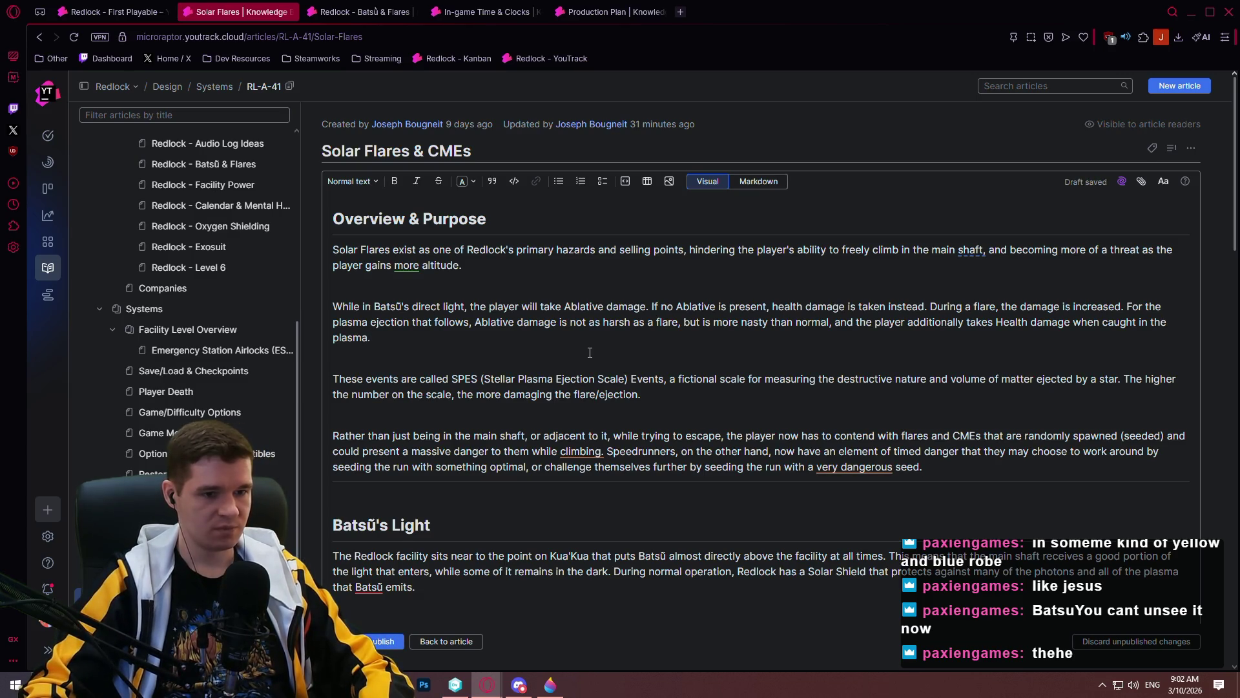
# - Publish the draft as the Solar Flares & CMEs article
pyautogui.scroll(-3, 594, 347)
pyautogui.scroll(-10, 593, 347)
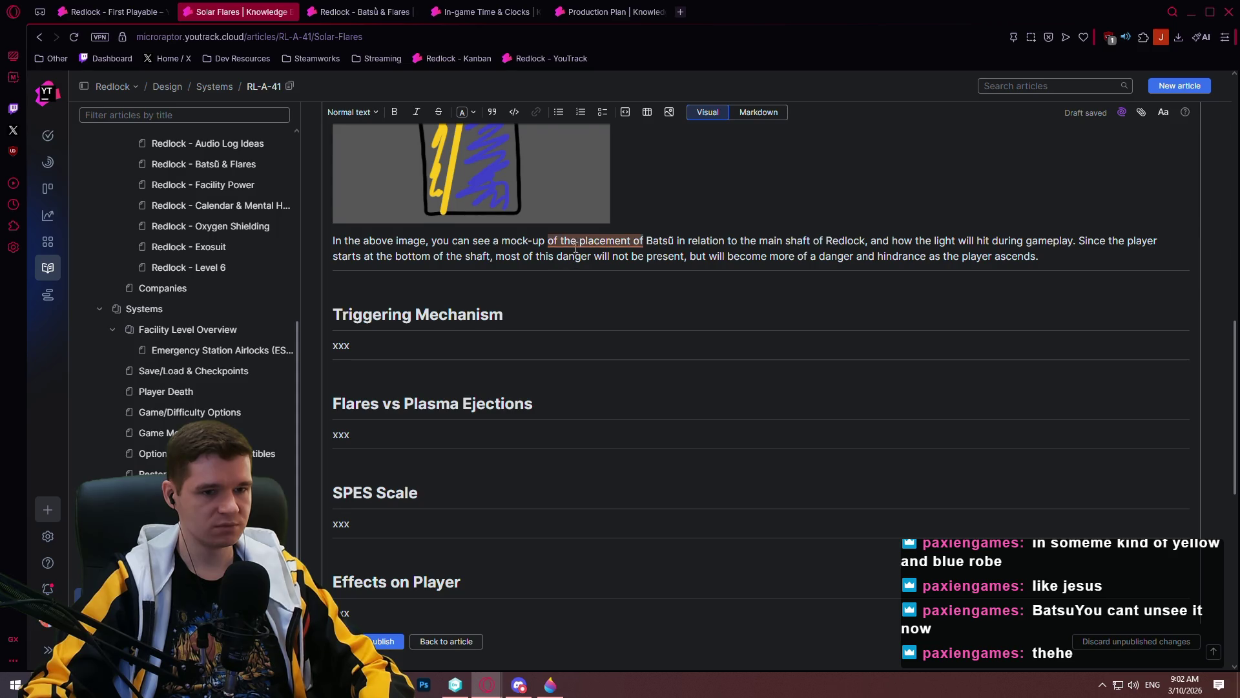
pyautogui.scroll(4, 568, 245)
pyautogui.scroll(-3, 568, 241)
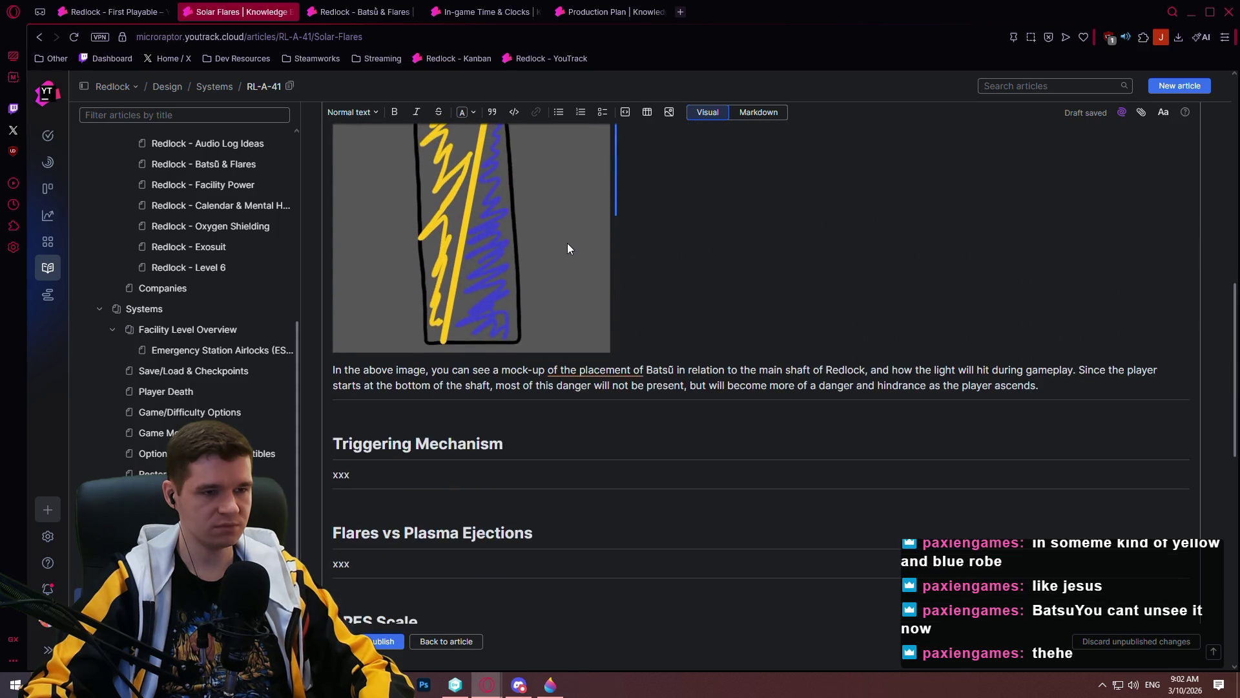
pyautogui.scroll(-5, 565, 239)
pyautogui.scroll(3, 560, 239)
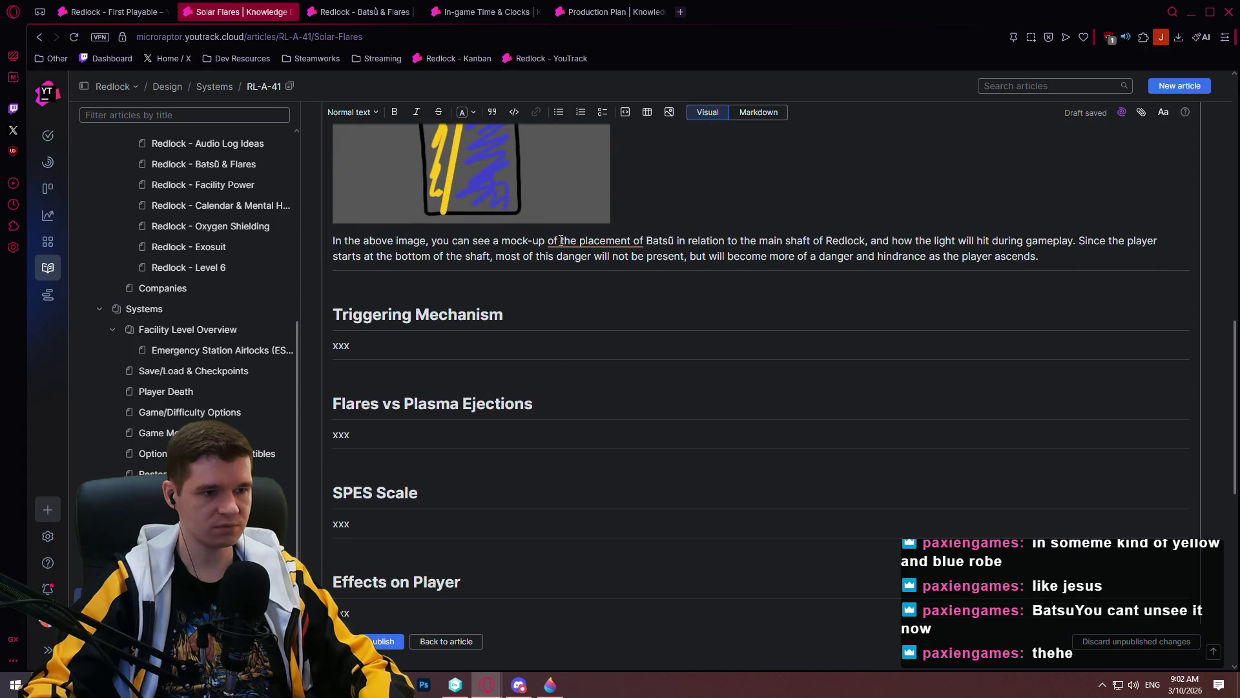
pyautogui.scroll(1, 559, 240)
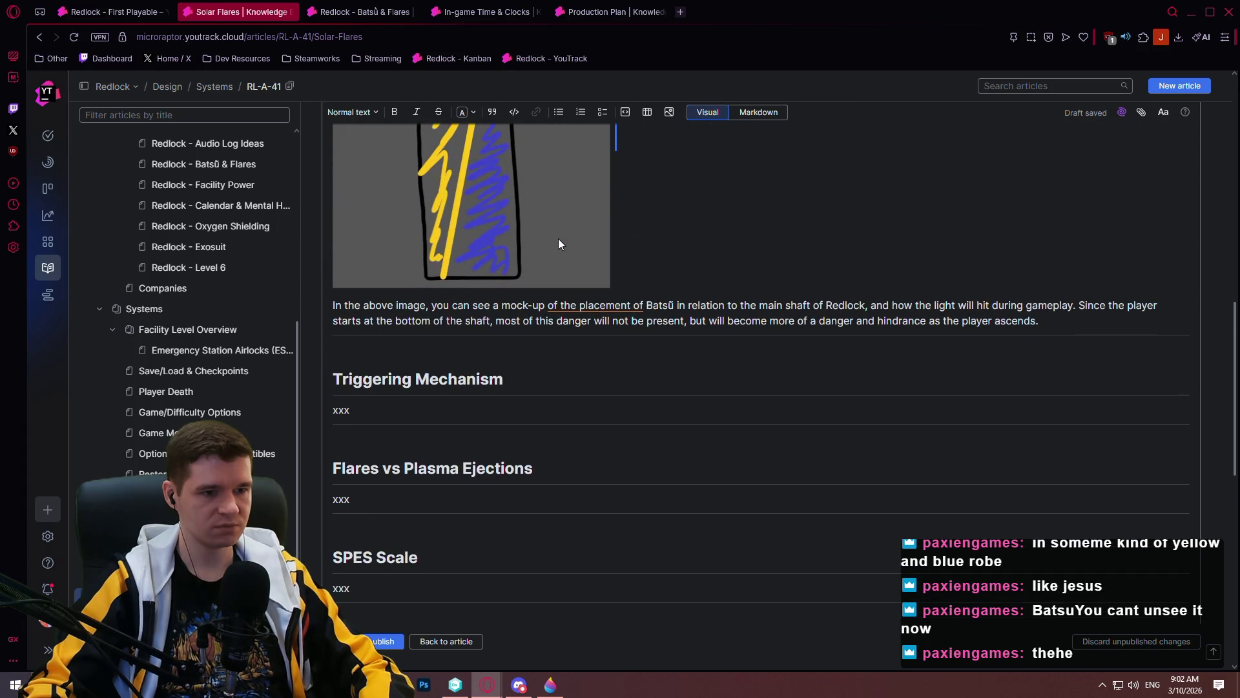
pyautogui.click(518, 308)
pyautogui.hotkey('ctrl', 'Return')
# - Reopen the article for editing and clear the 'xxx' placeholder under Triggering Mechanism
pyautogui.scroll(12, 510, 219)
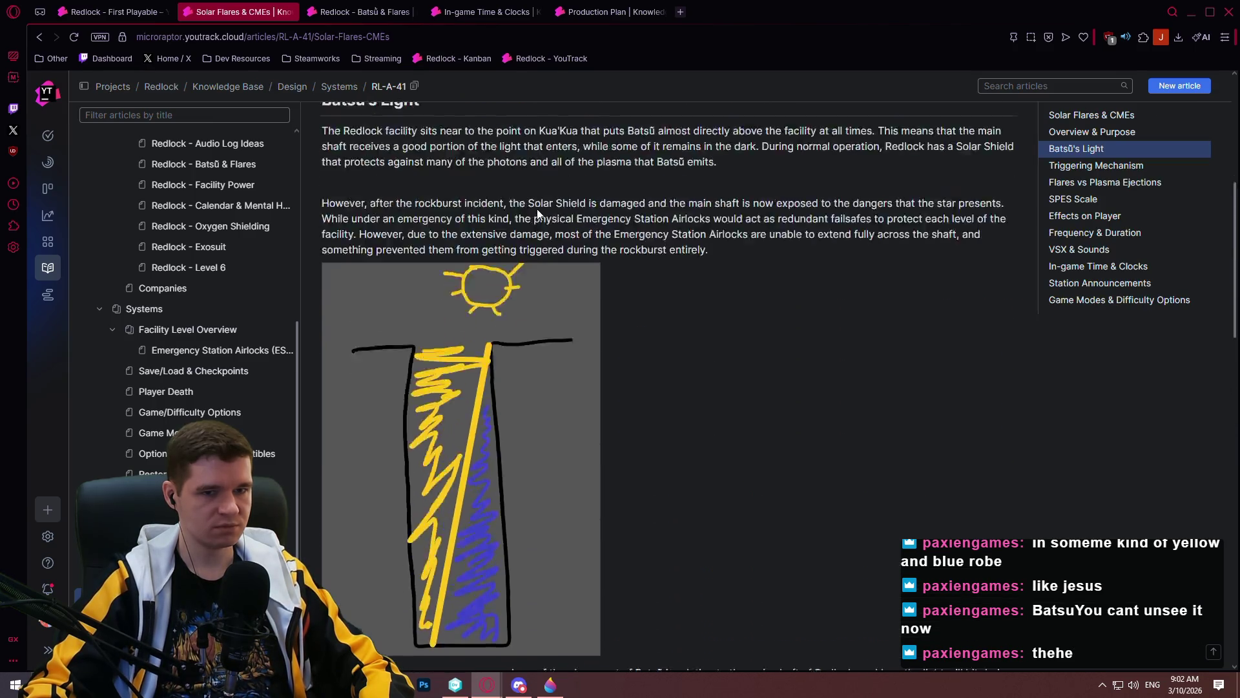
pyautogui.click(486, 151)
pyautogui.scroll(-5, 588, 320)
pyautogui.scroll(-5, 591, 351)
pyautogui.scroll(1, 366, 298)
pyautogui.click(407, 278)
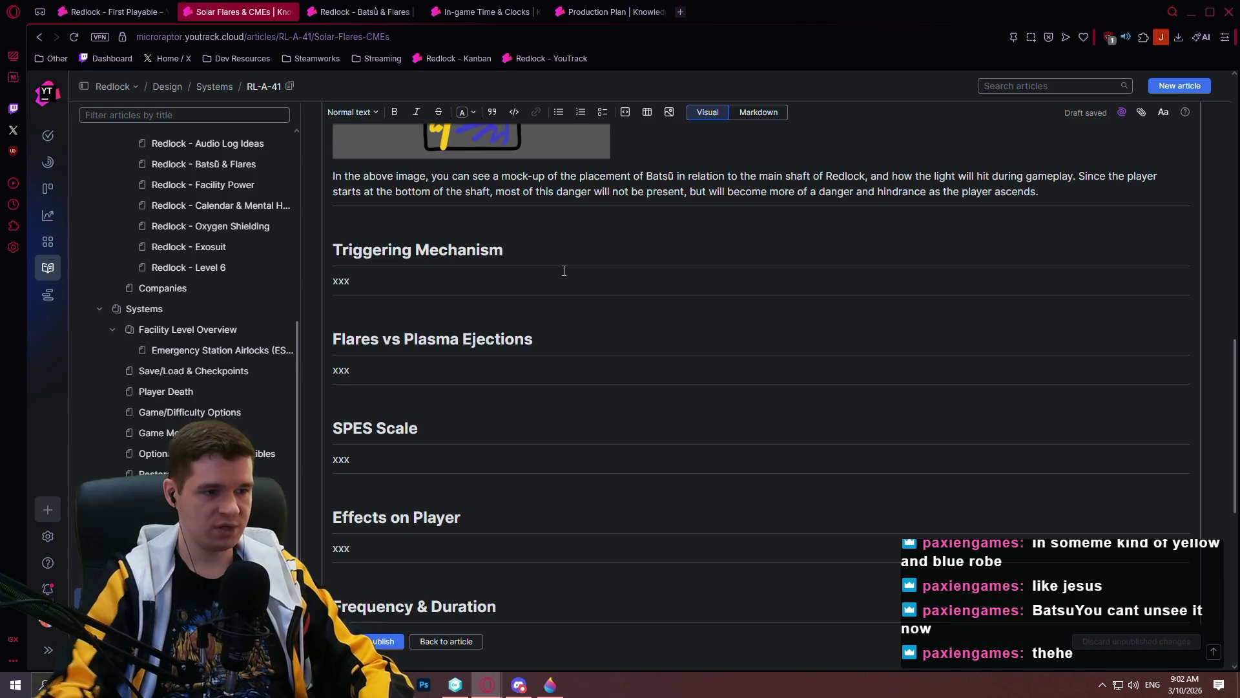
pyautogui.hotkey('ctrl', 'BackSpace')
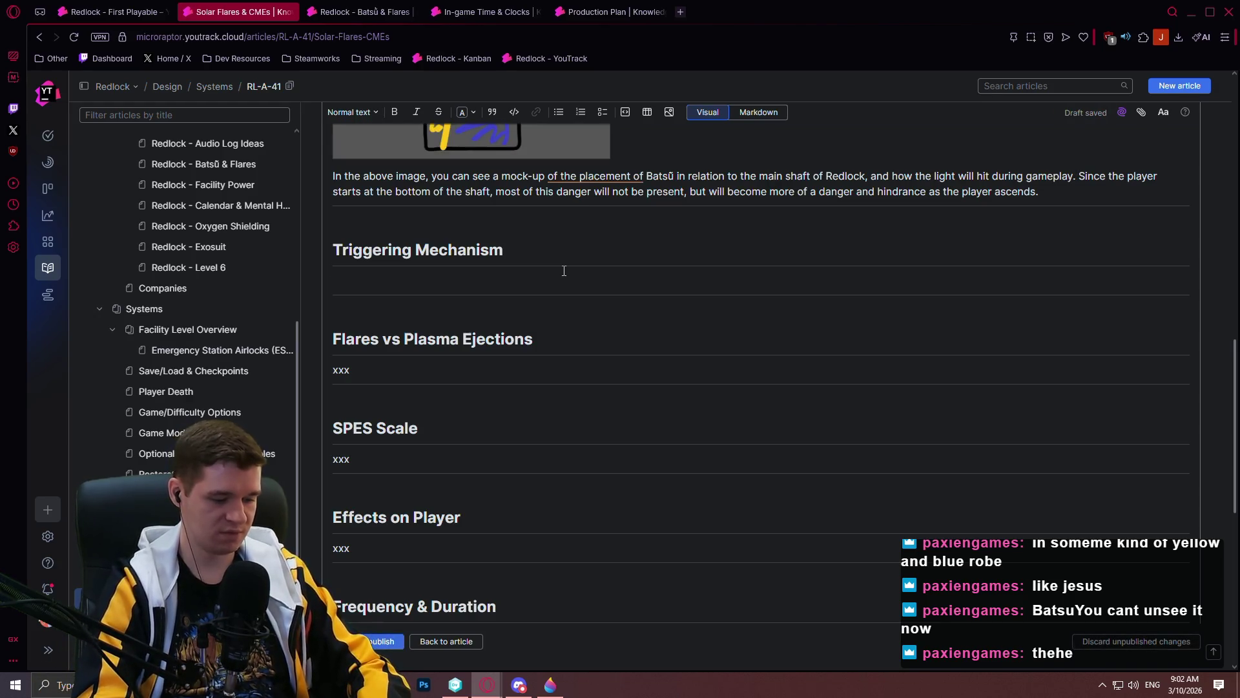
# - Under Triggering Mechanism, write that a random seed is generated behind the scenes whenever a new run starts
pyautogui.write('When a new run ')
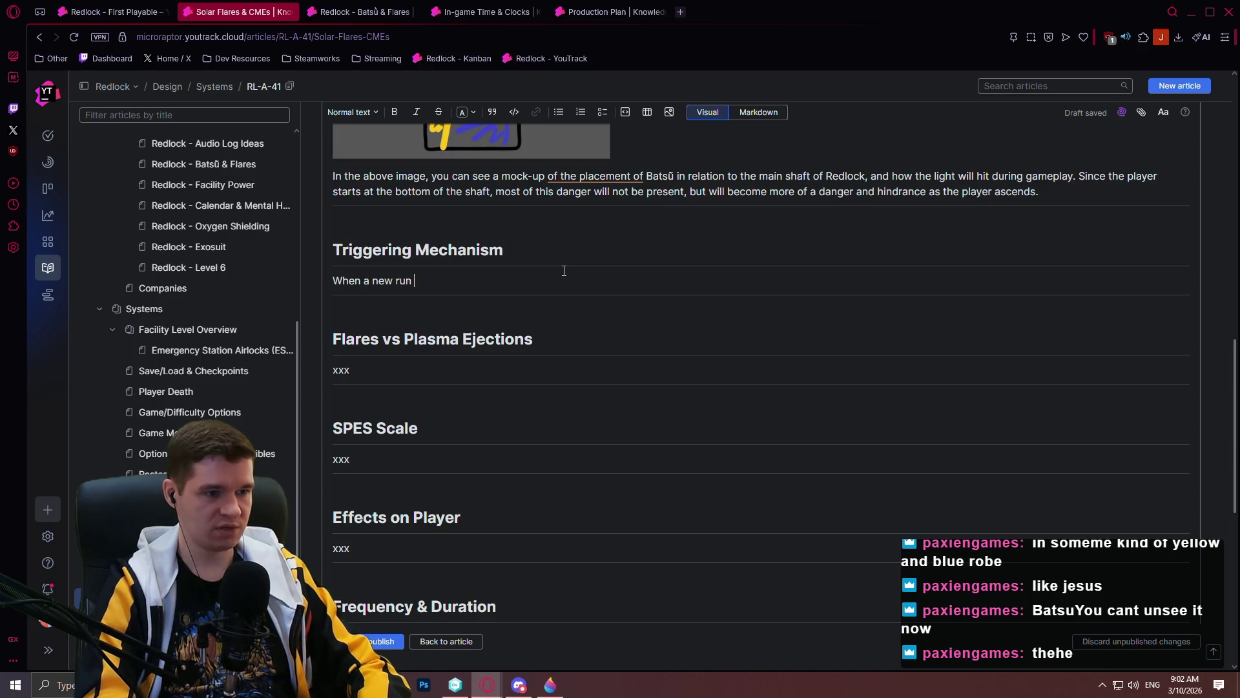
pyautogui.write('is started, w')
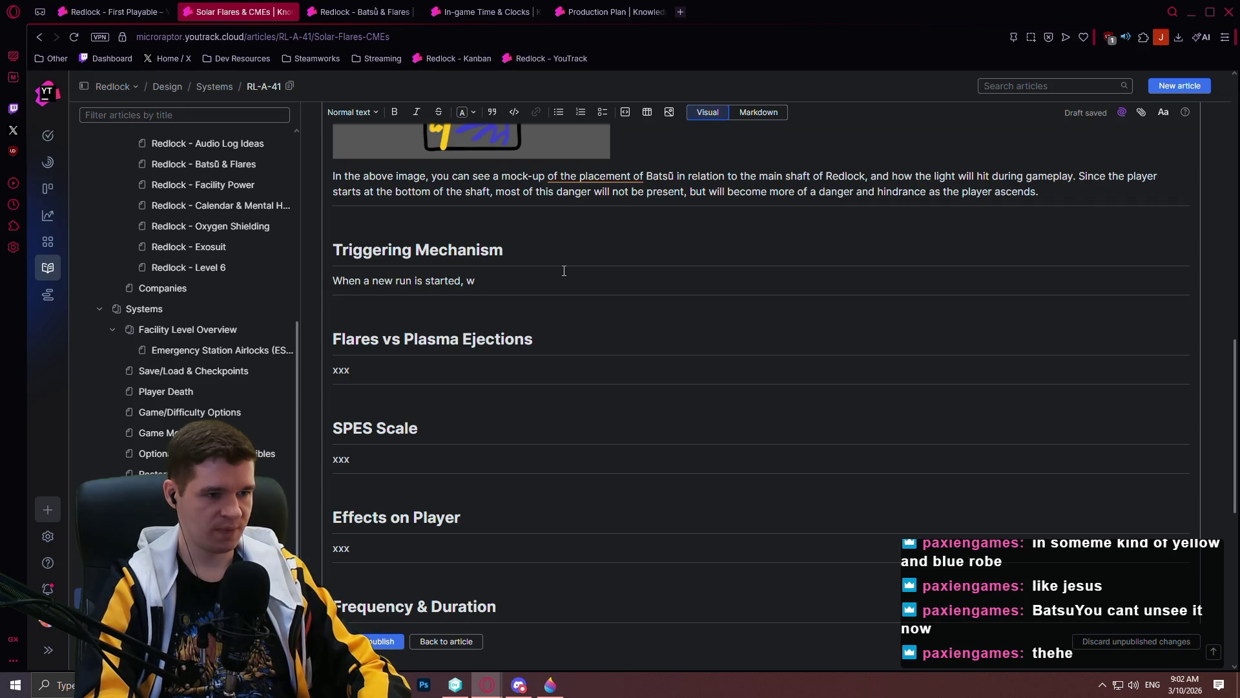
pyautogui.write('e')
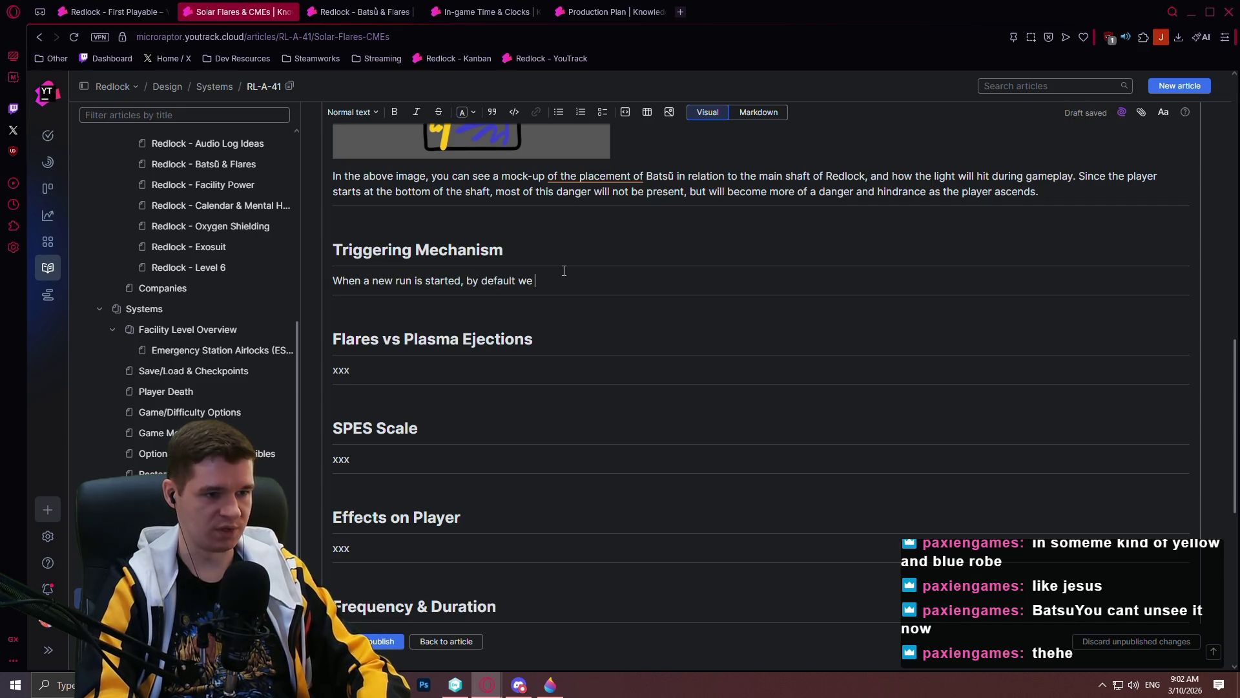
pyautogui.write('y default we randomgenerate')
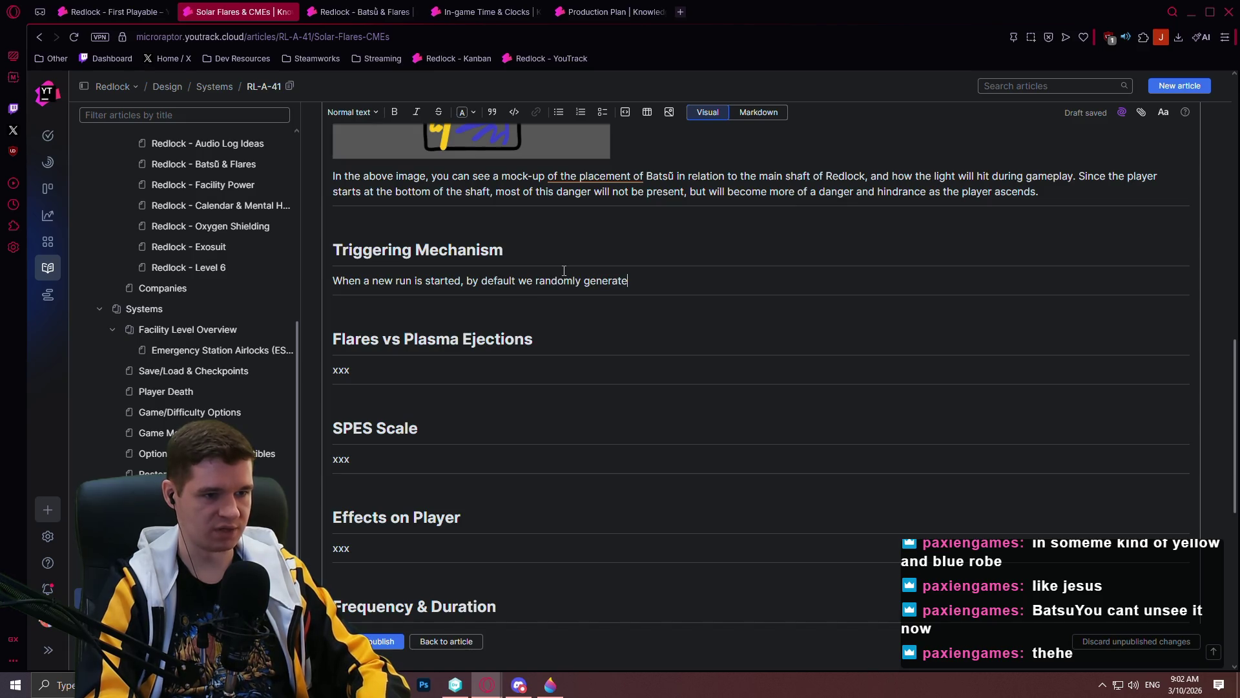
pyautogui.write(' a seed behind the')
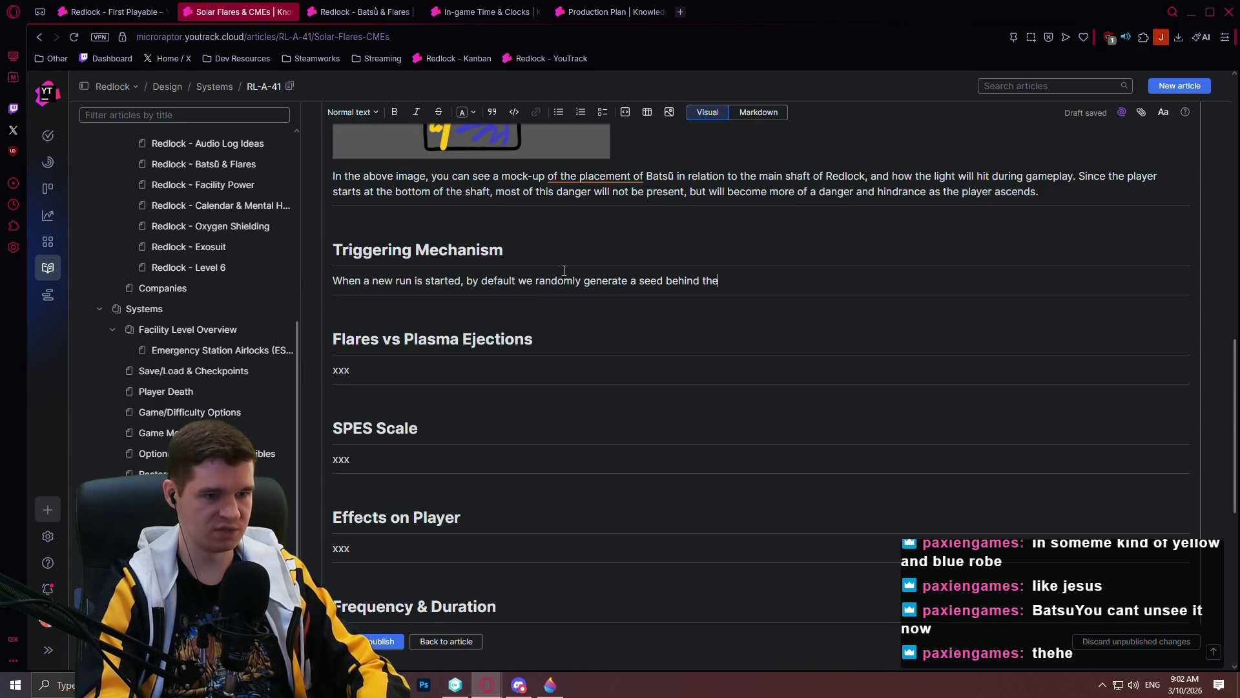
pyautogui.write(' scenes and use that')
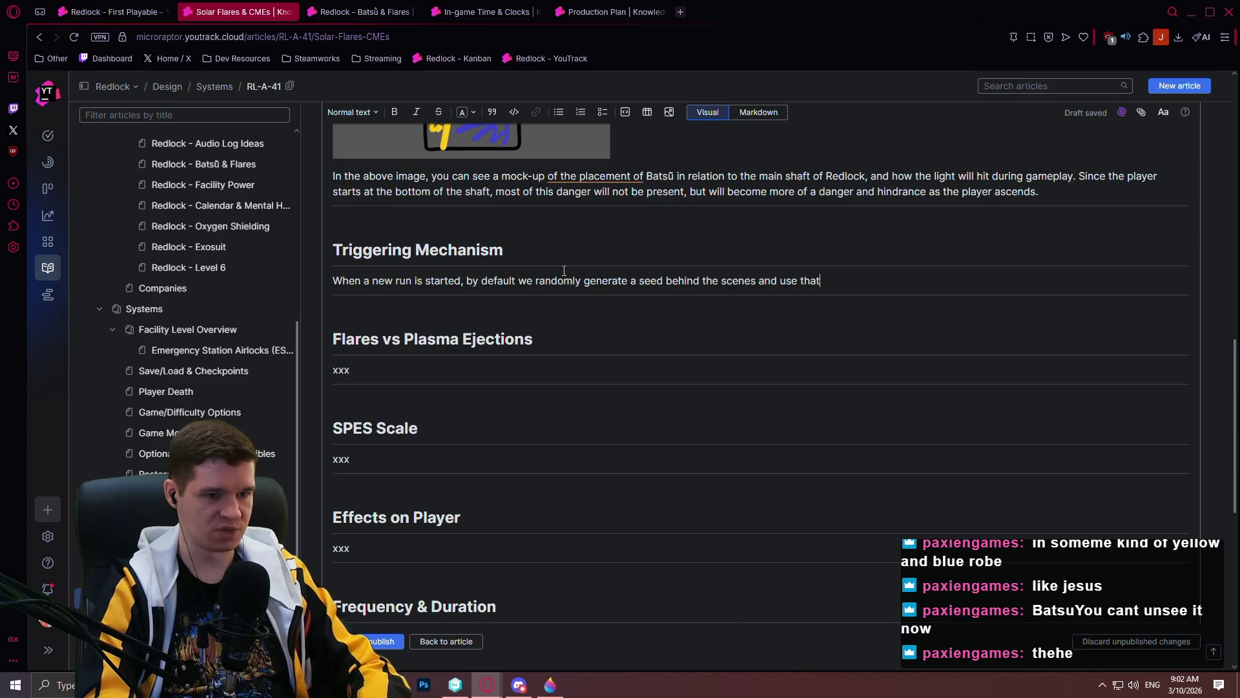
pyautogui.write(' during the run ')
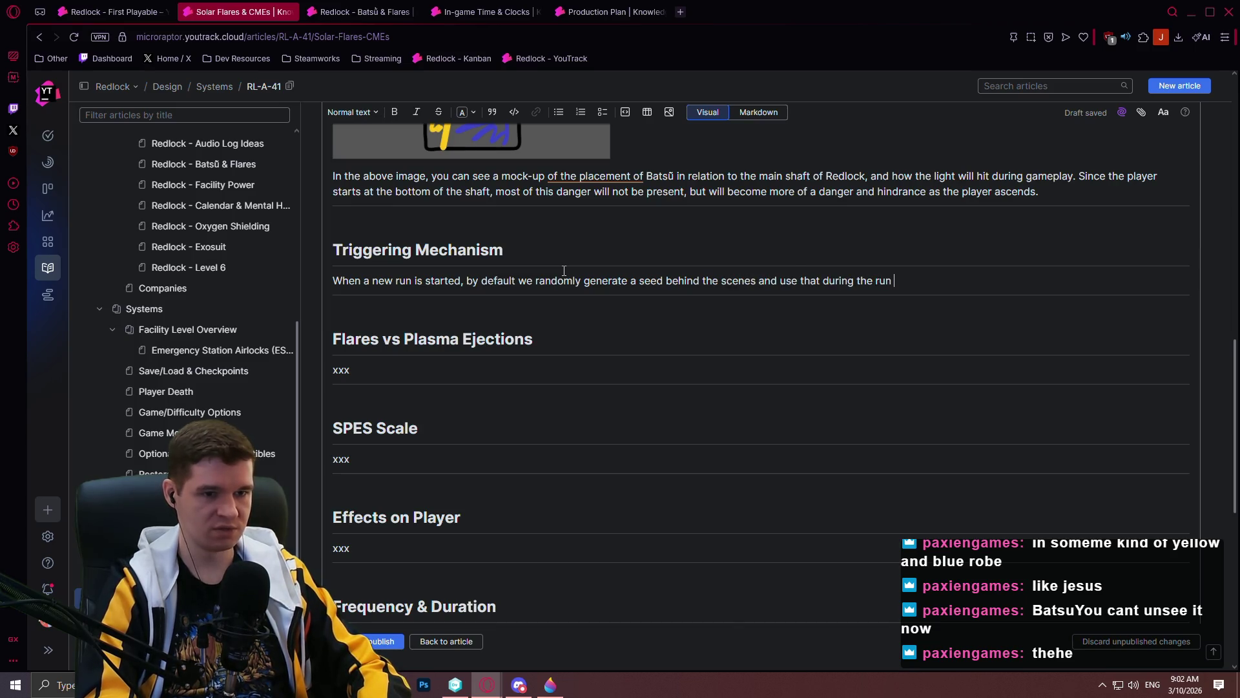
pyautogui.write('to dtermine when')
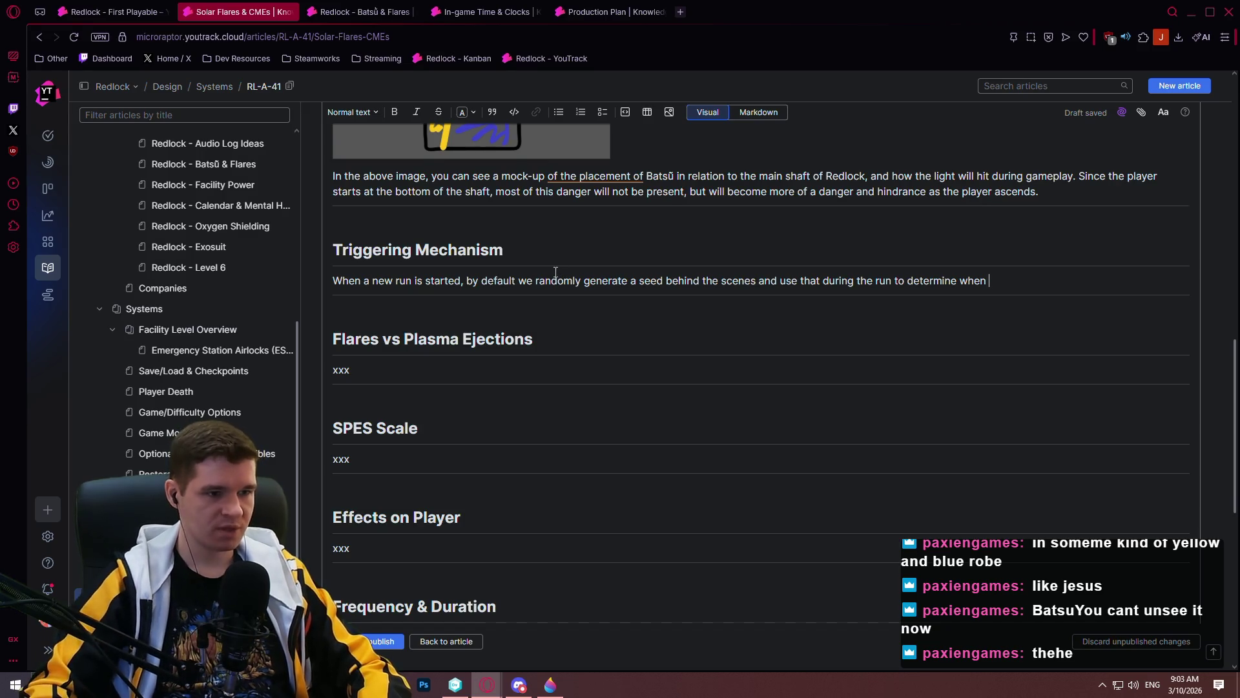
# - Bold the sentence 'These events are called SPES (Stellar Plasma Ejection Scale) Events'
pyautogui.scroll(3, 541, 271)
pyautogui.scroll(10, 532, 267)
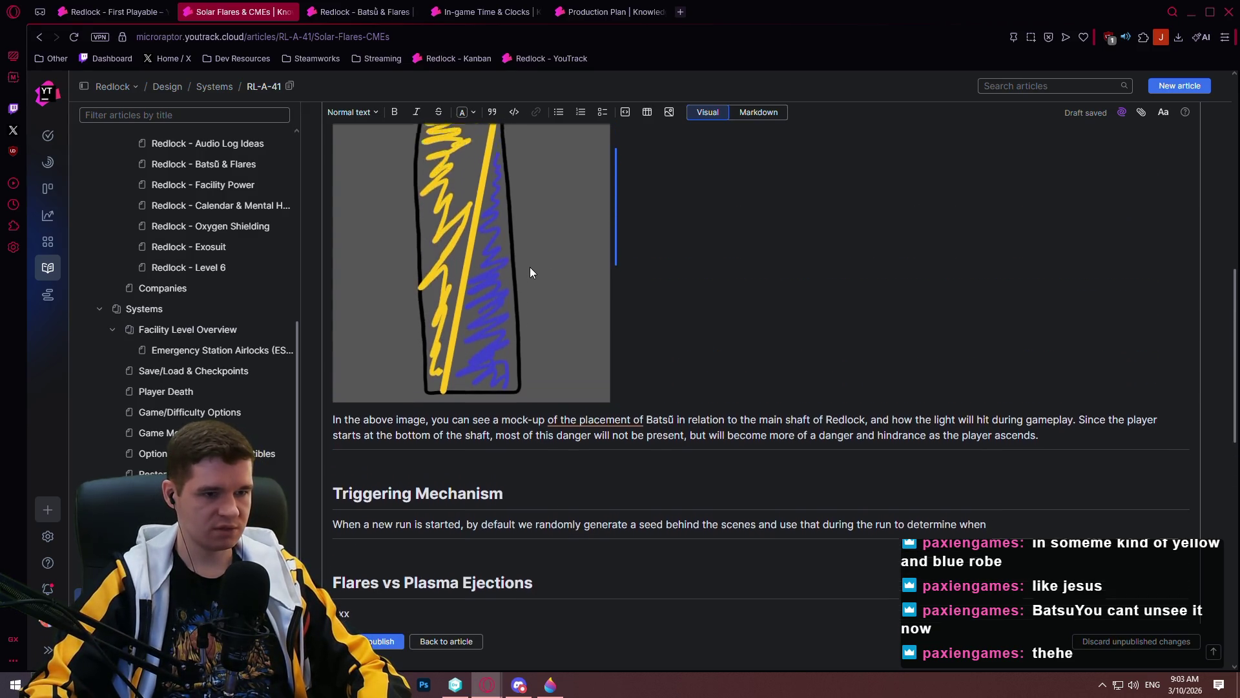
pyautogui.scroll(2, 615, 265)
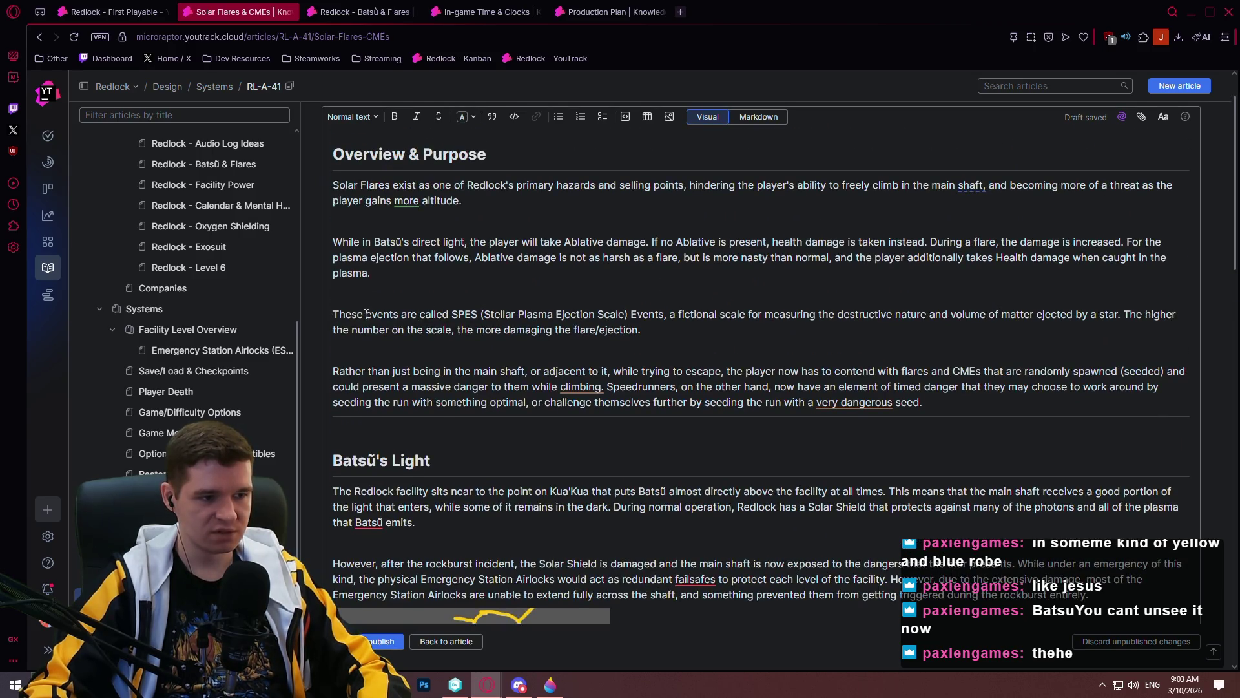
pyautogui.moveTo(669, 314); pyautogui.dragTo(332, 315)
pyautogui.click(573, 290)
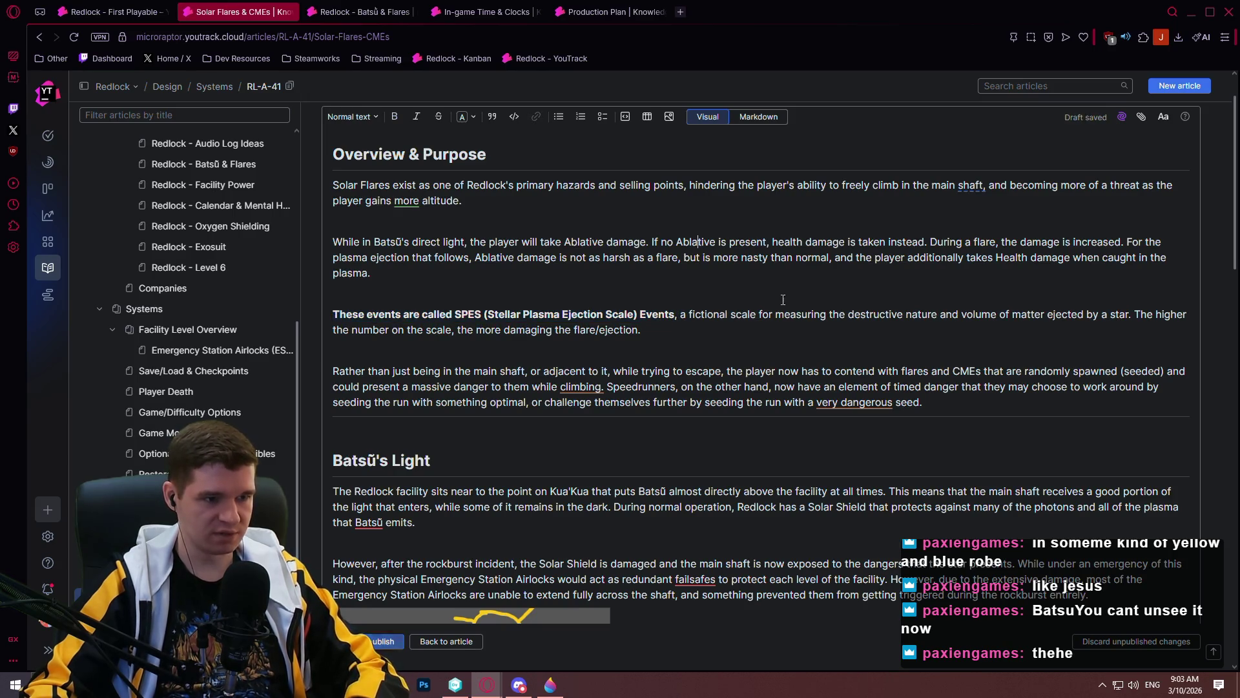
pyautogui.scroll(-7, 541, 339)
pyautogui.scroll(-4, 540, 339)
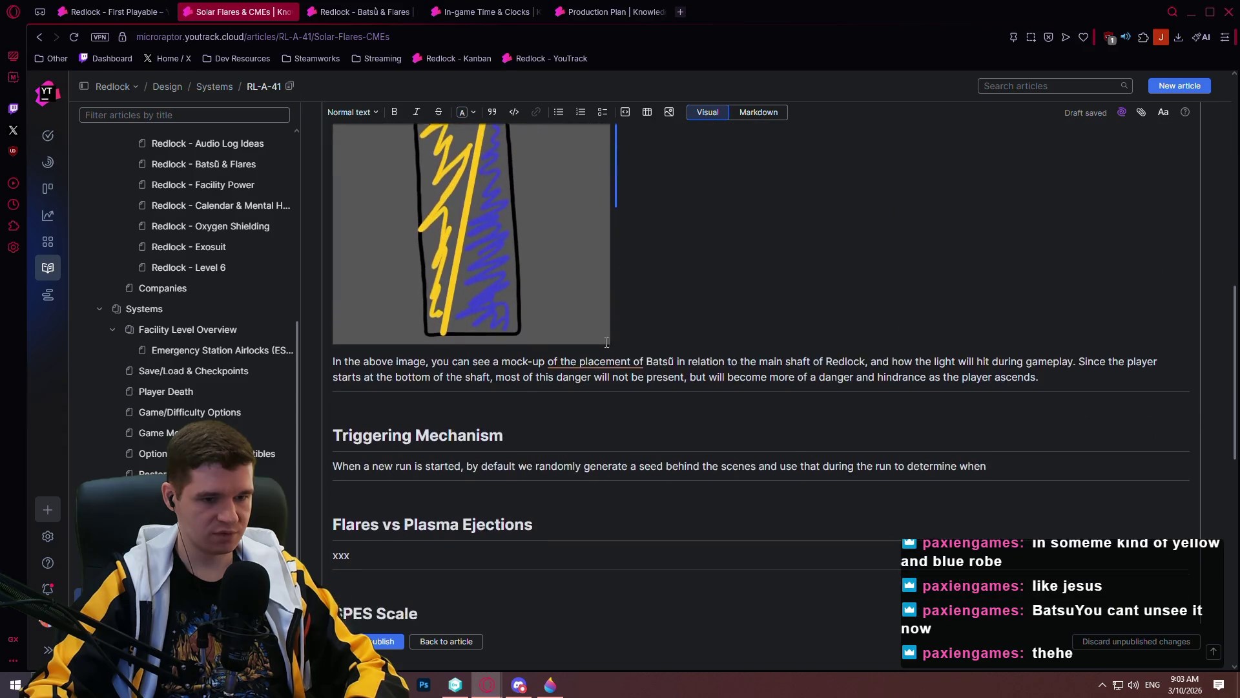
pyautogui.click(1046, 354)
# - Continue Triggering Mechanism with 'SPES Events will occur during gameplay. Because the game's in-game', and retry the login
pyautogui.write('SPE')
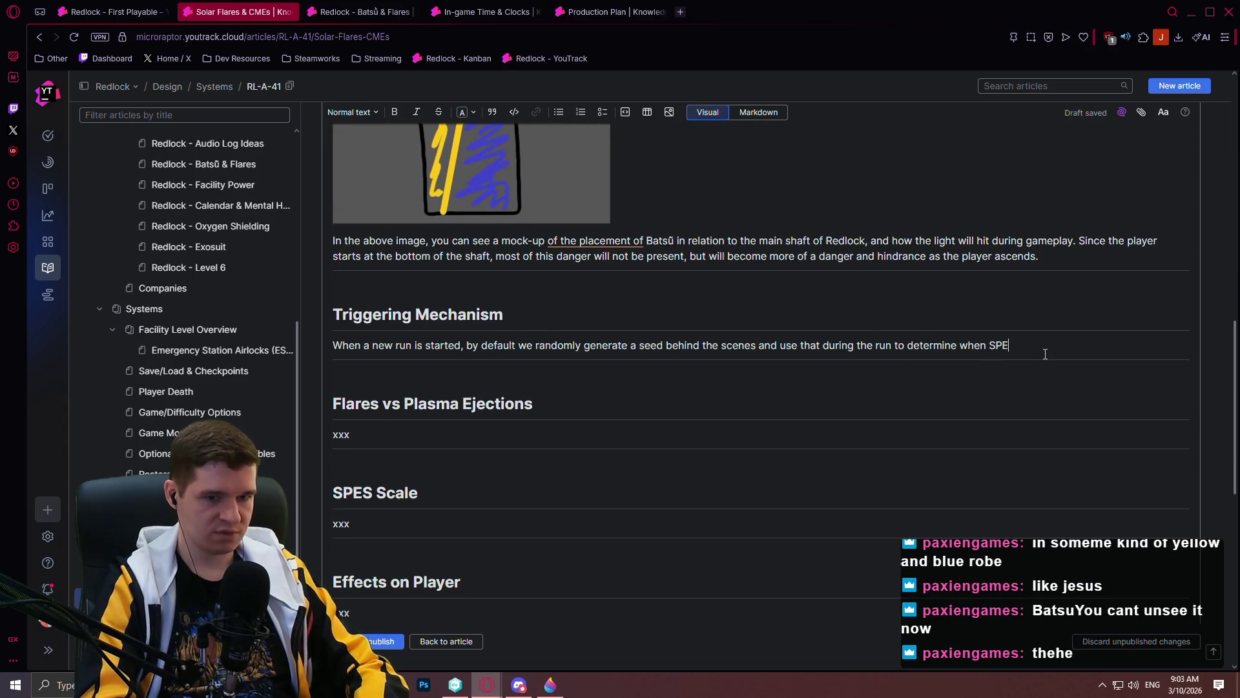
pyautogui.write('S Events ')
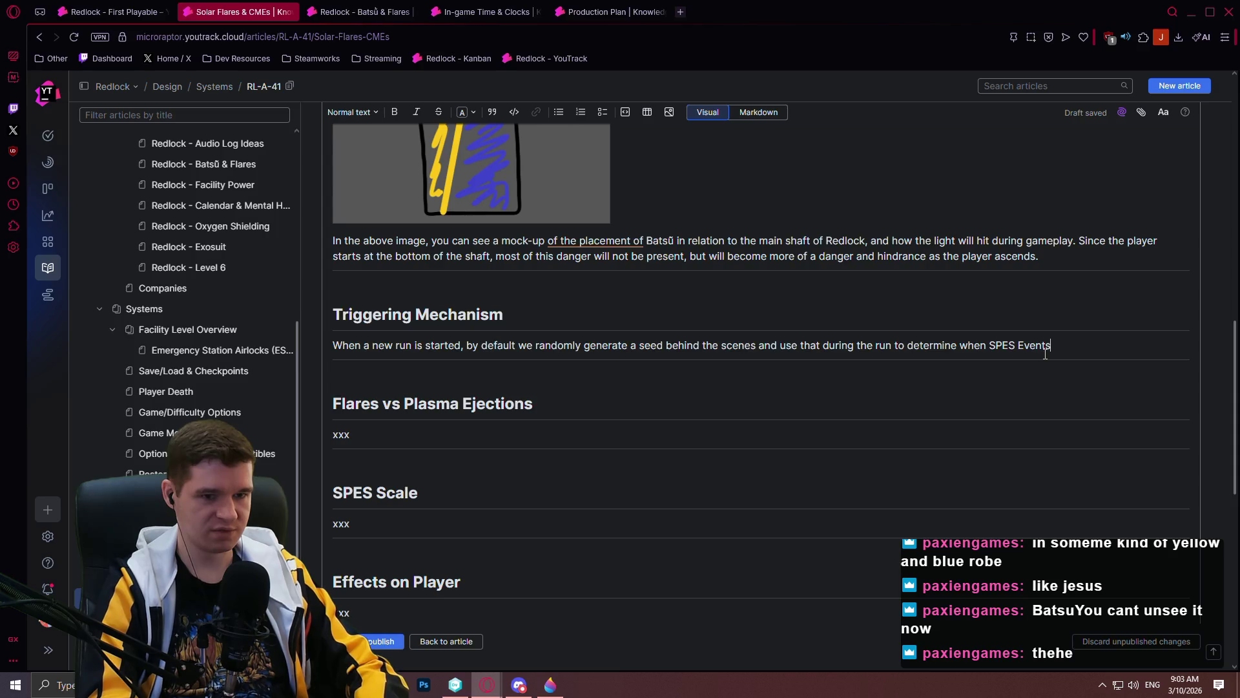
pyautogui.write('wil')
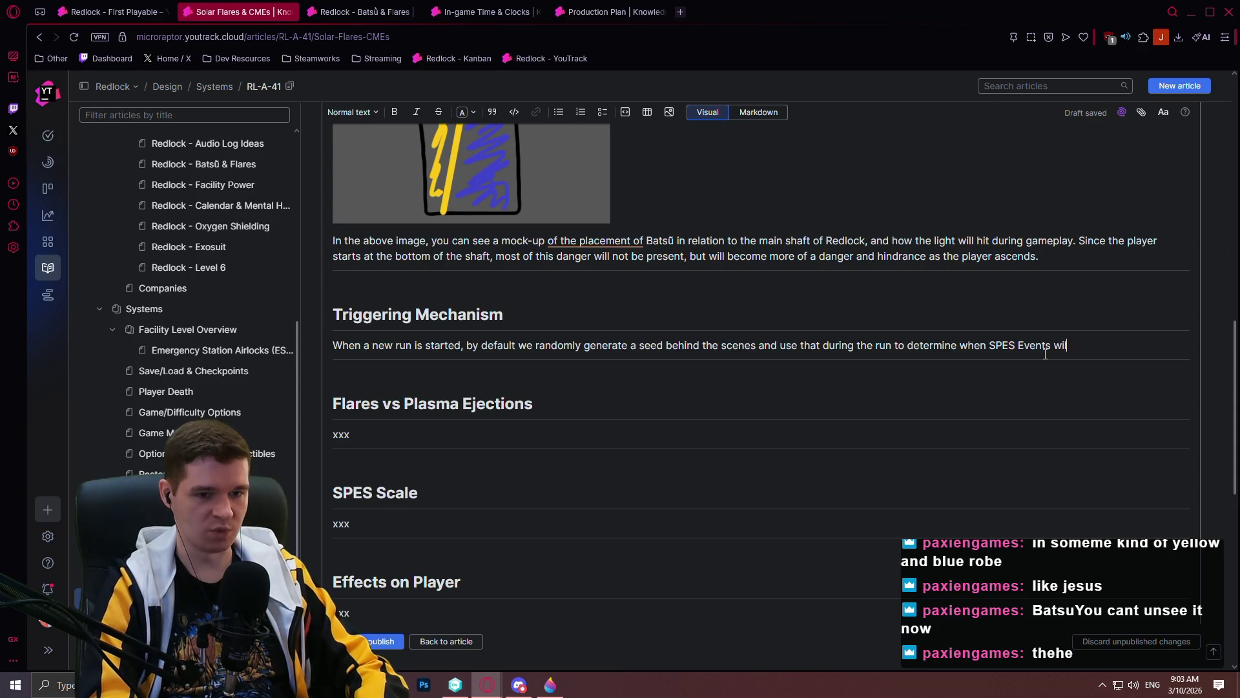
pyautogui.write('l occur during ga')
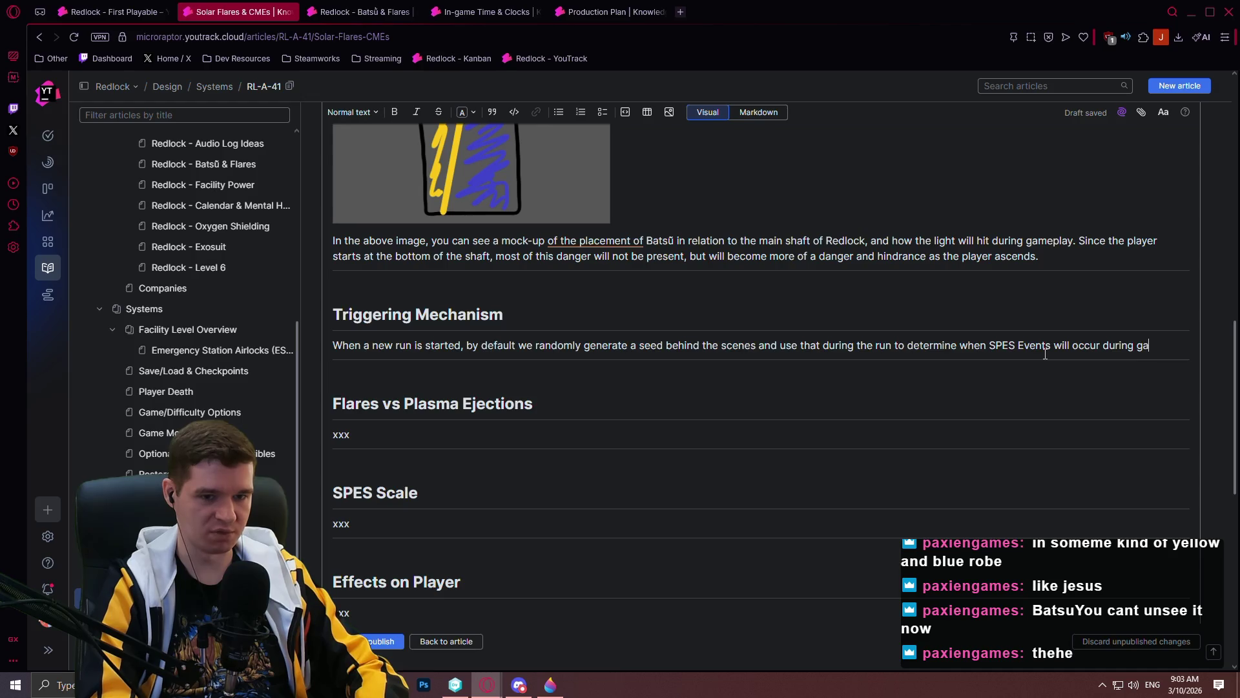
pyautogui.write('meplay. B')
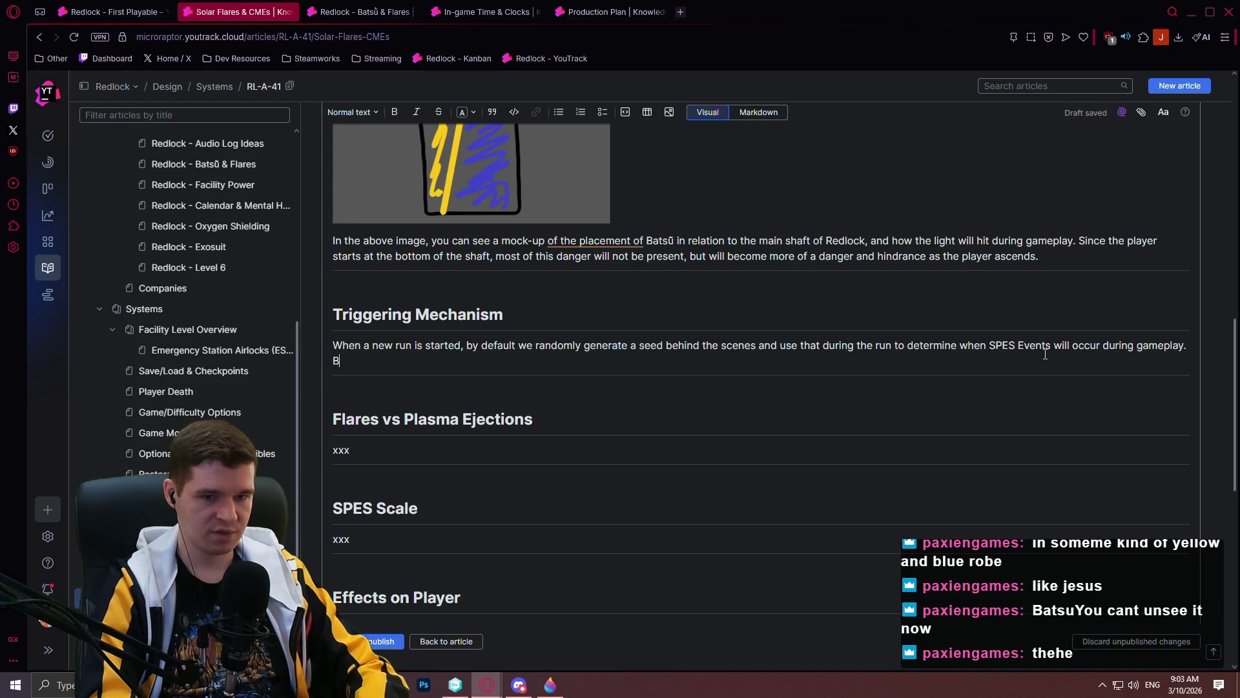
pyautogui.write("ecause the game's")
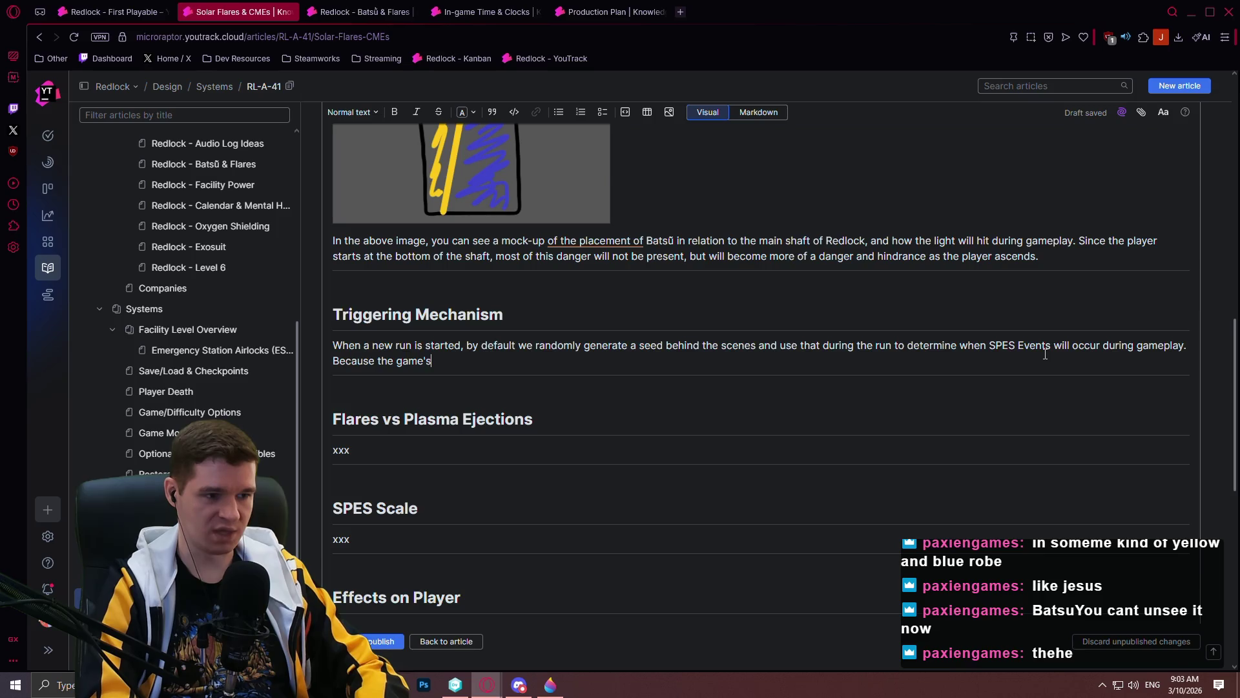
pyautogui.write(' in-game')
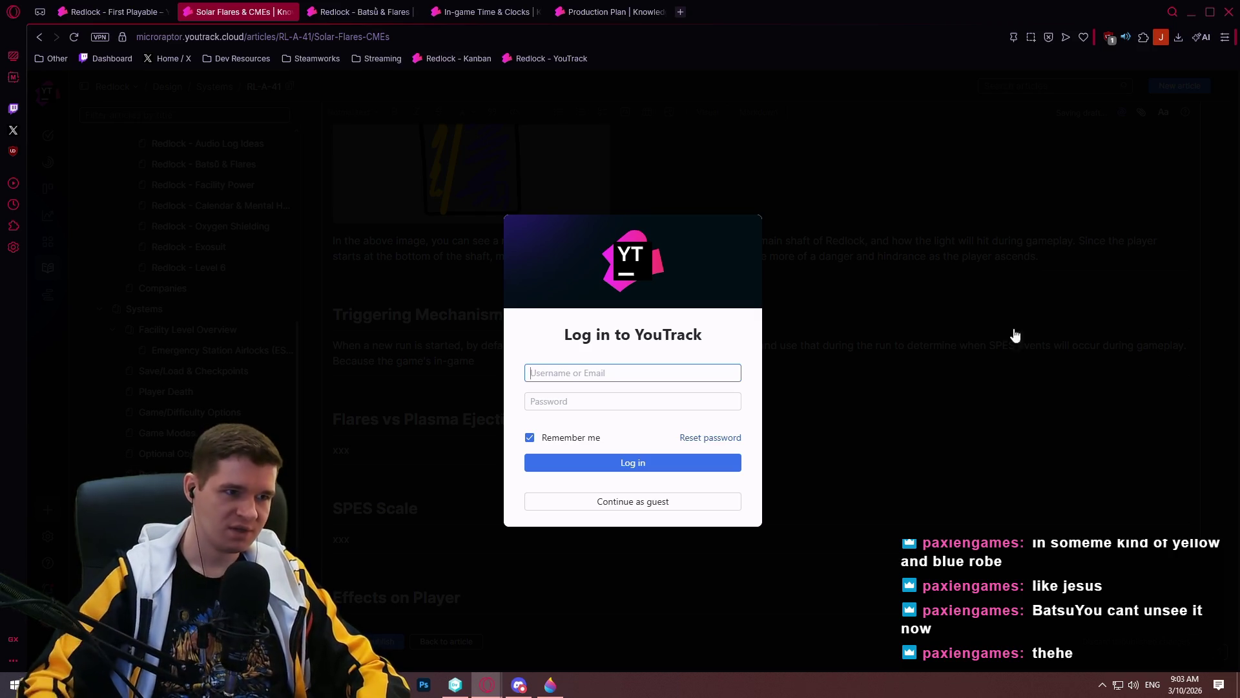
pyautogui.click(645, 399)
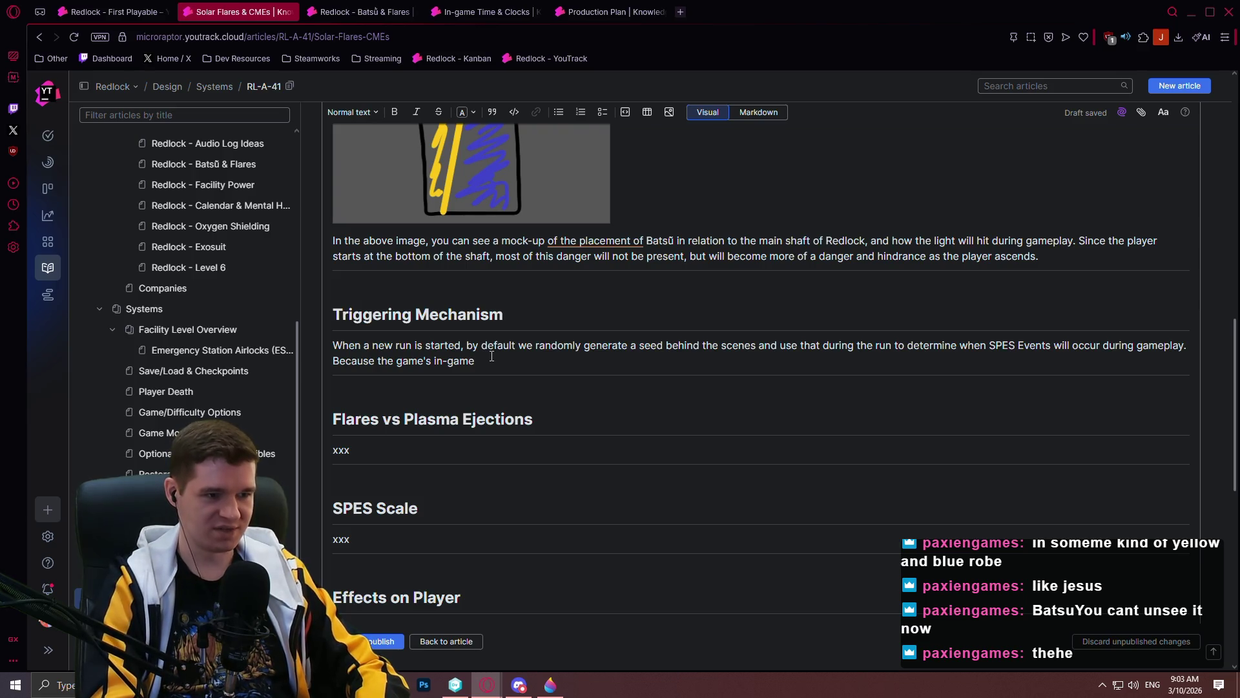
# - Explain that in-game time runs at 1:1 scale, so announced SPES event timeframes can be treated as real time
pyautogui.write(' time is')
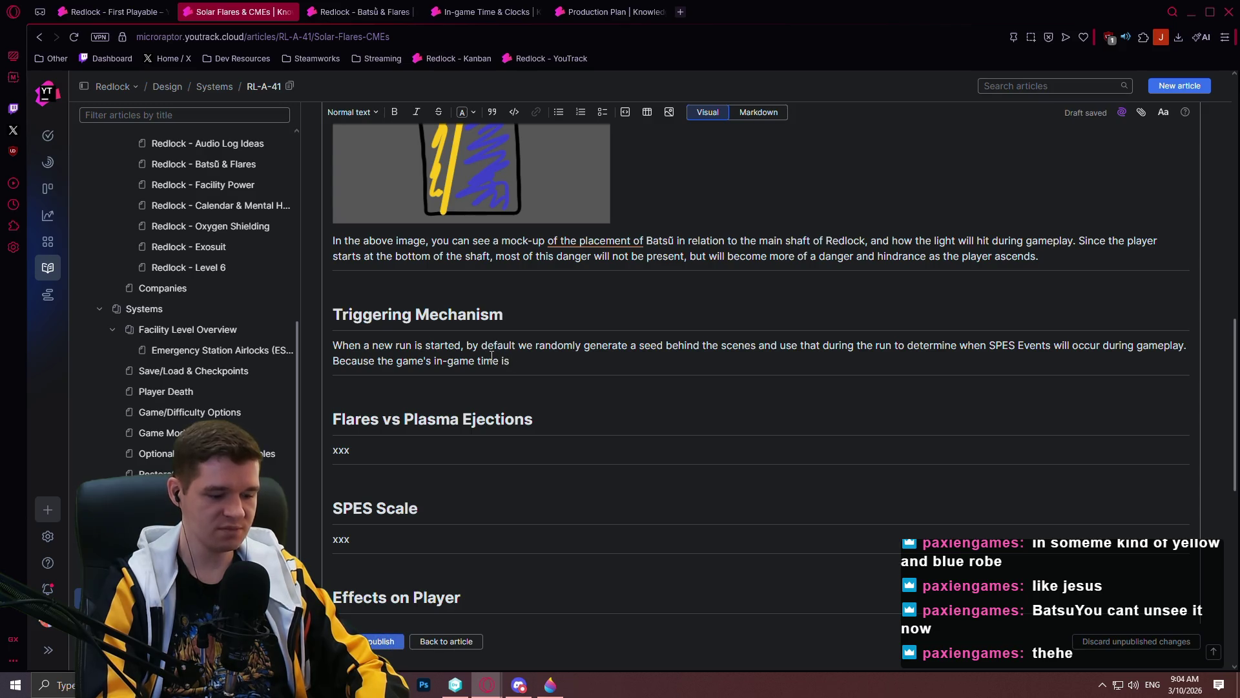
pyautogui.write(' at a 1:1 scale with')
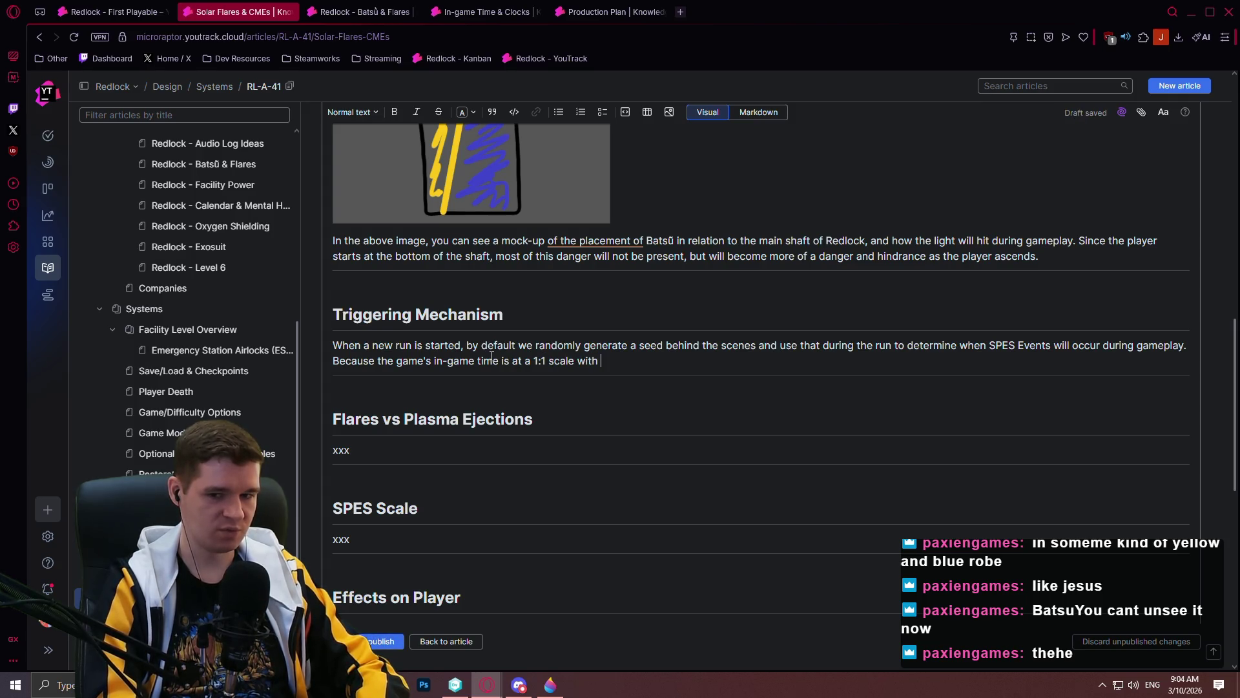
pyautogui.press('BackSpace')
pyautogui.write('real')
pyautogui.write('ork')
pyautogui.write('d time,')
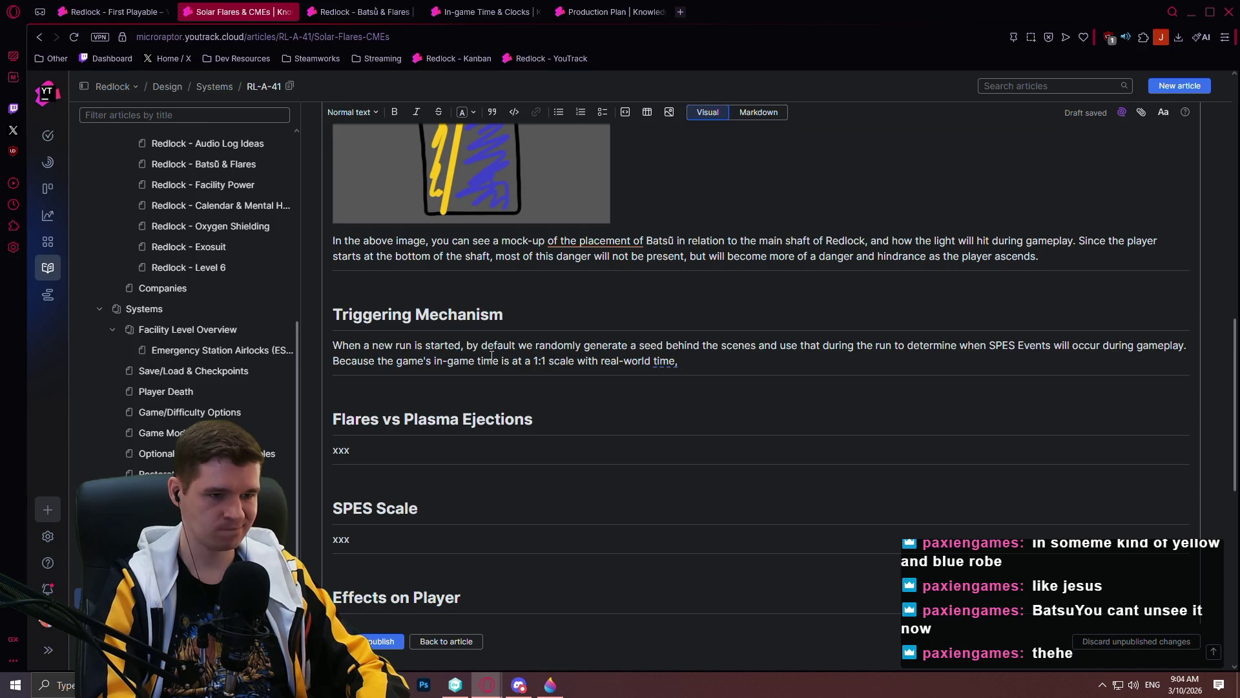
pyautogui.write('when')
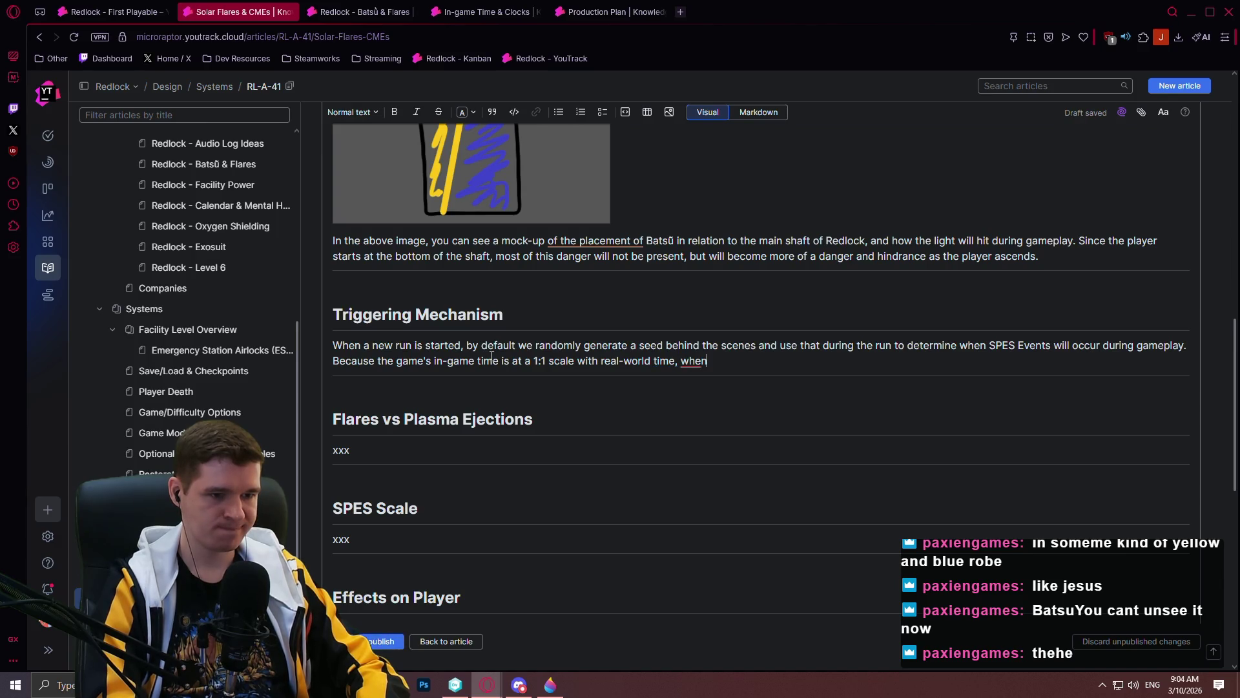
pyautogui.write('even')
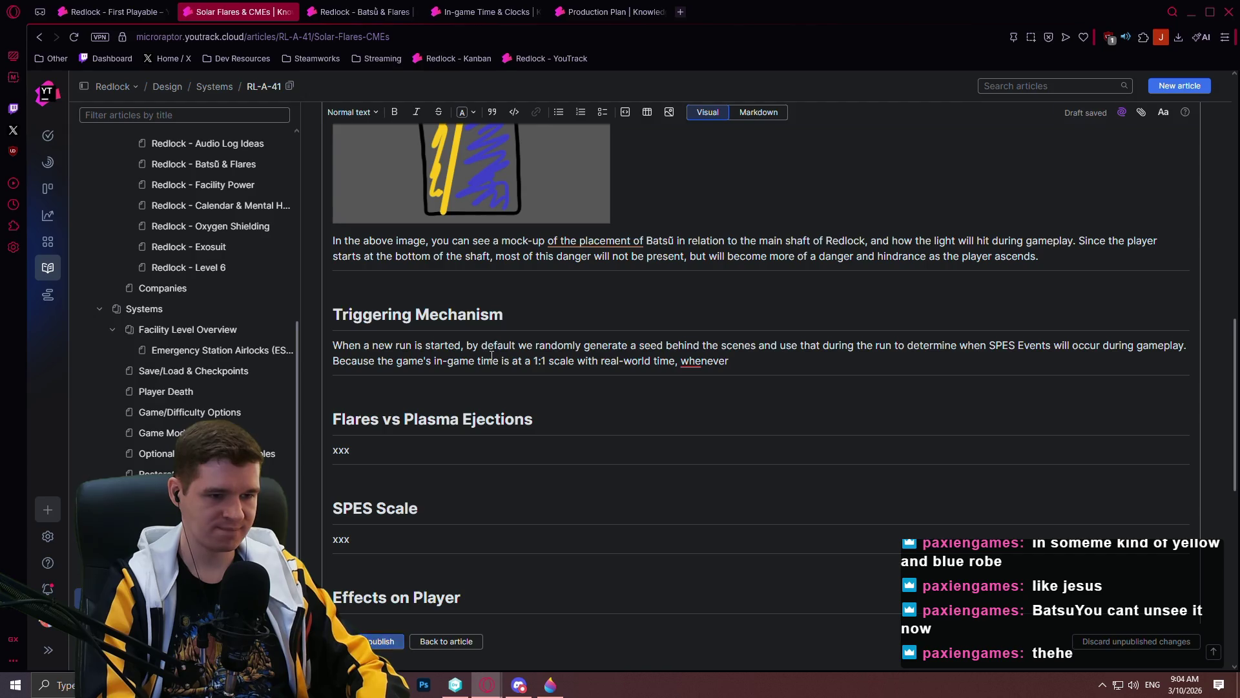
pyautogui.write(' a SPES event is ac')
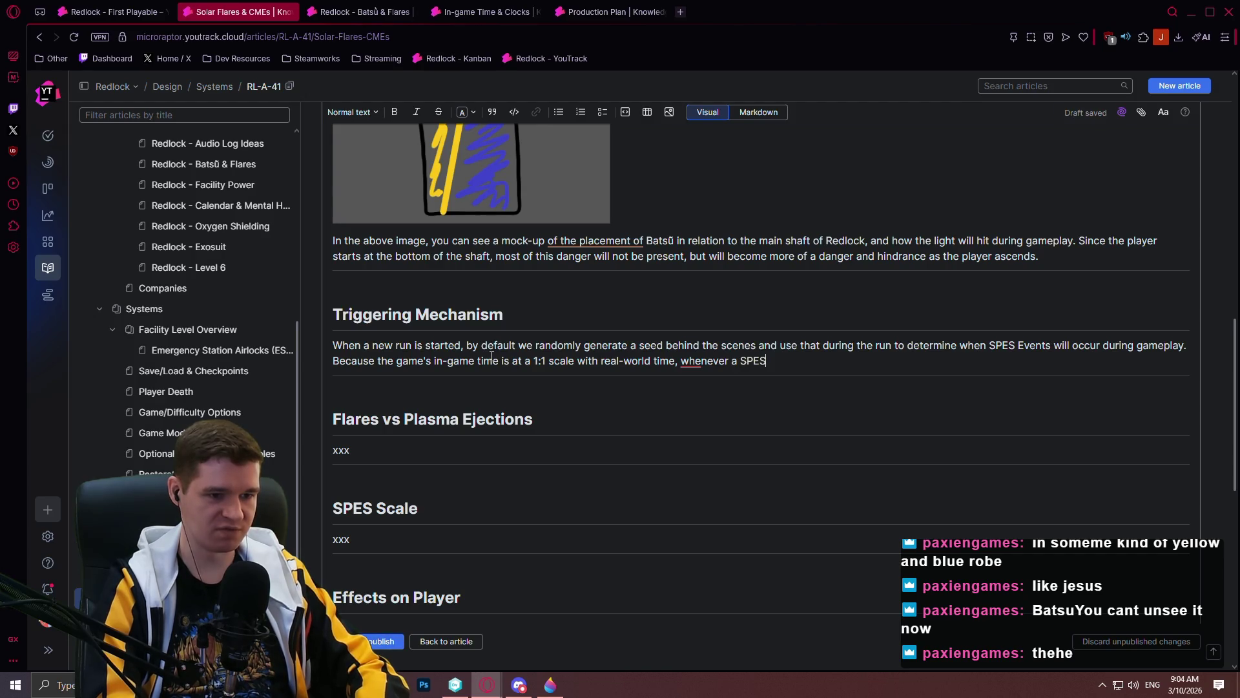
pyautogui.press('BackSpace')
pyautogui.write('n')
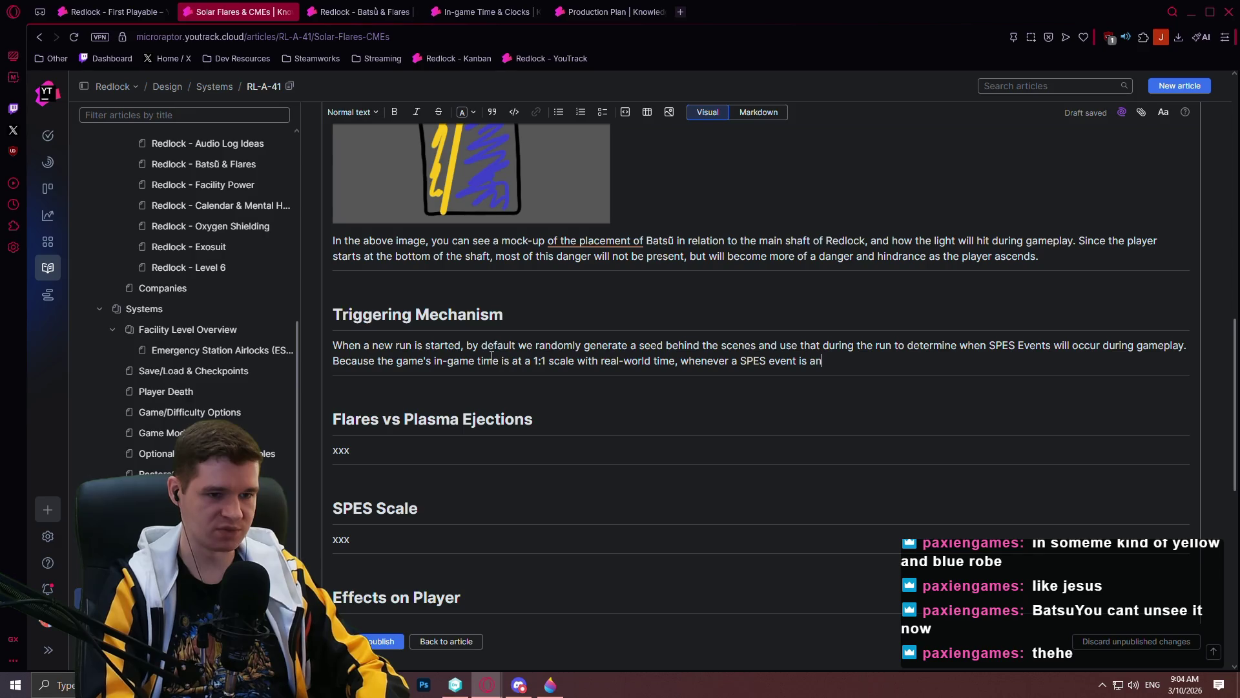
pyautogui.write('nounced to the p')
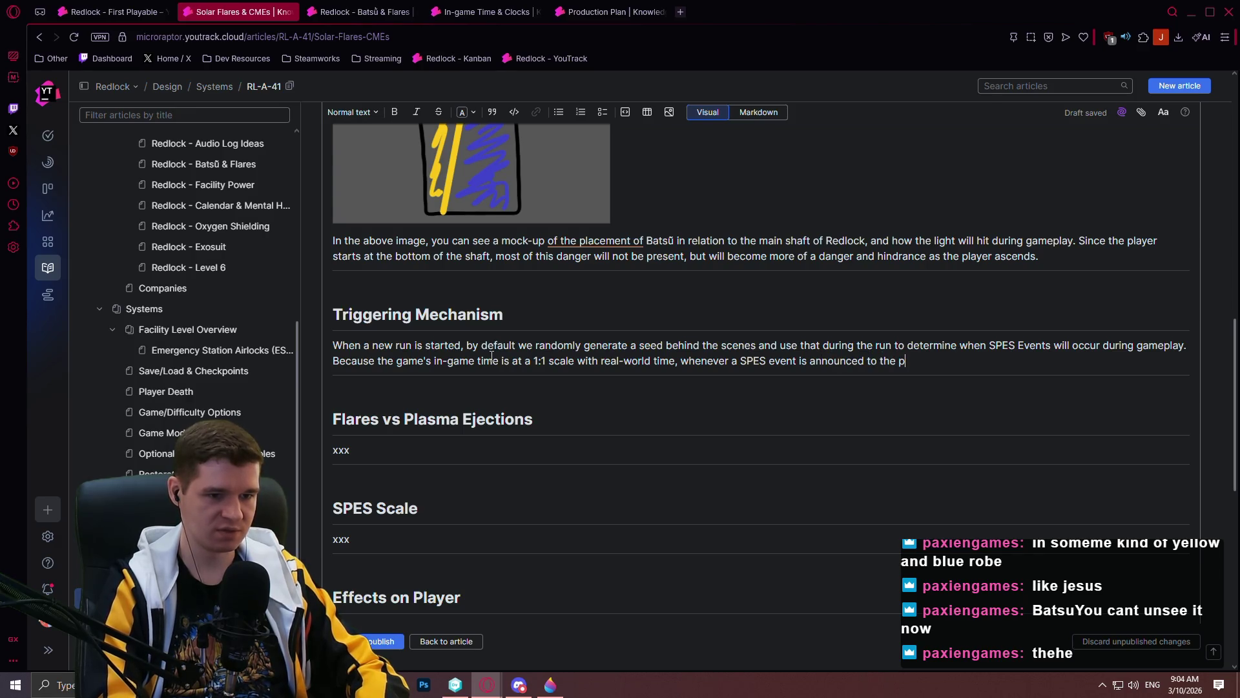
pyautogui.write('layer, with a given timeframe until ')
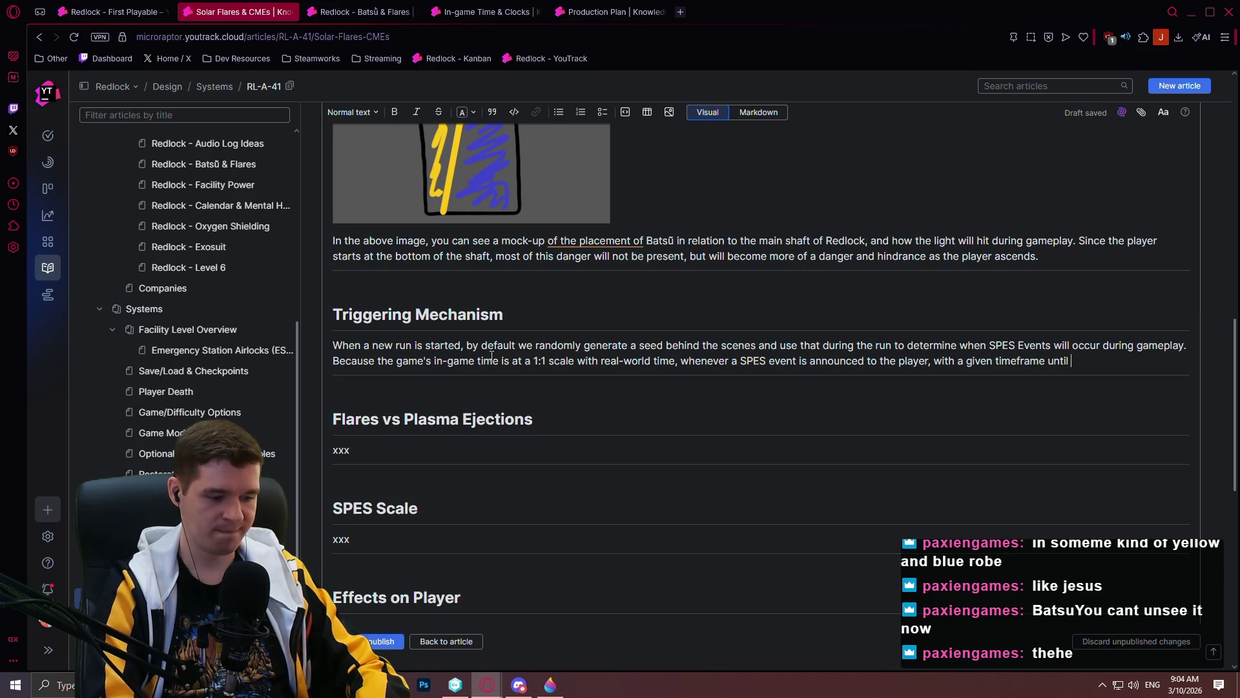
pyautogui.write('its occurance, t')
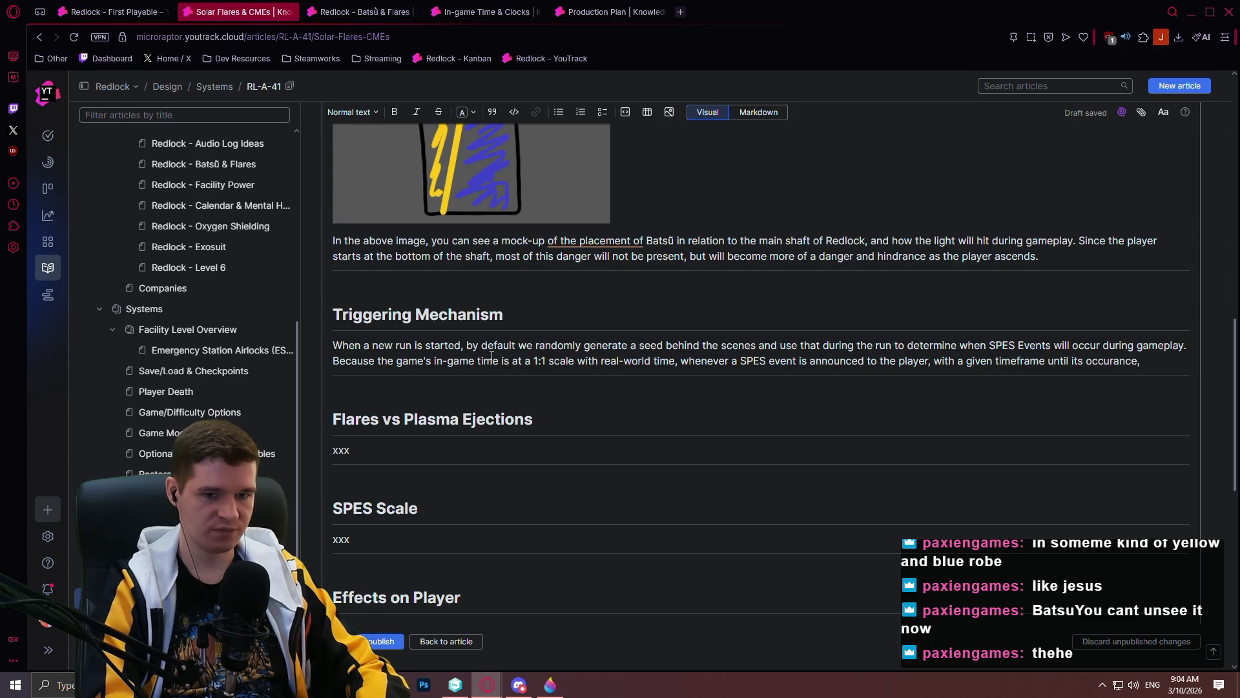
pyautogui.write('h')
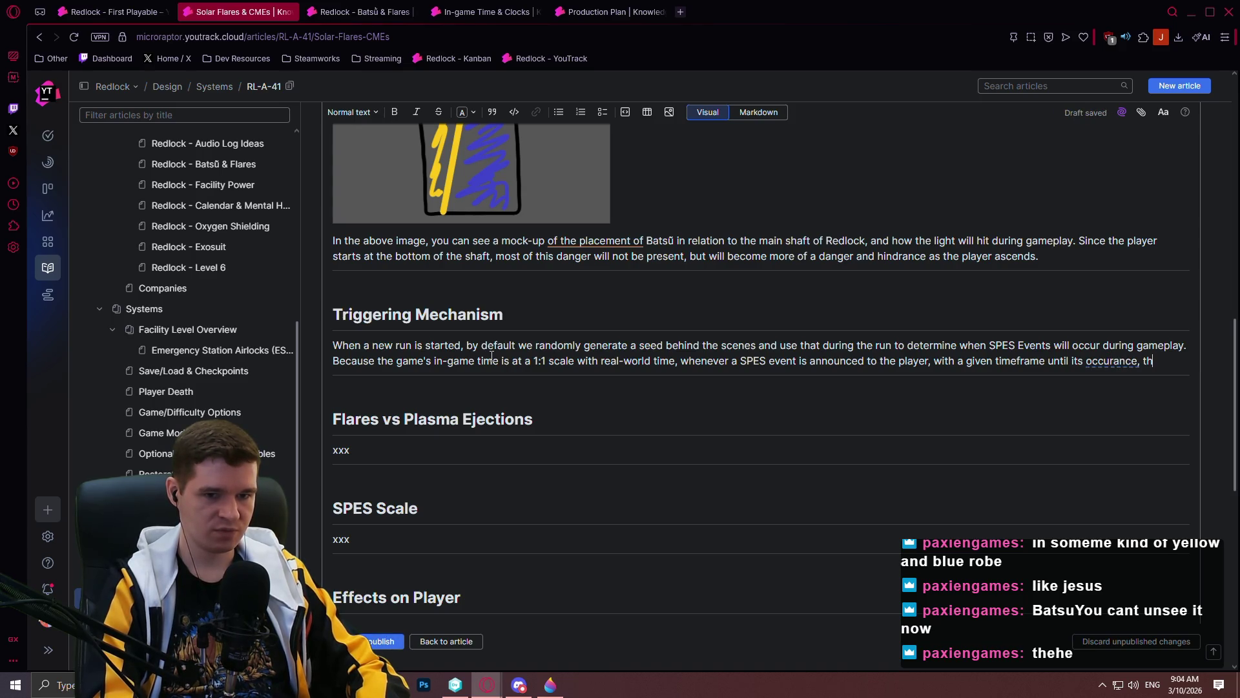
pyautogui.write('e player can treat ')
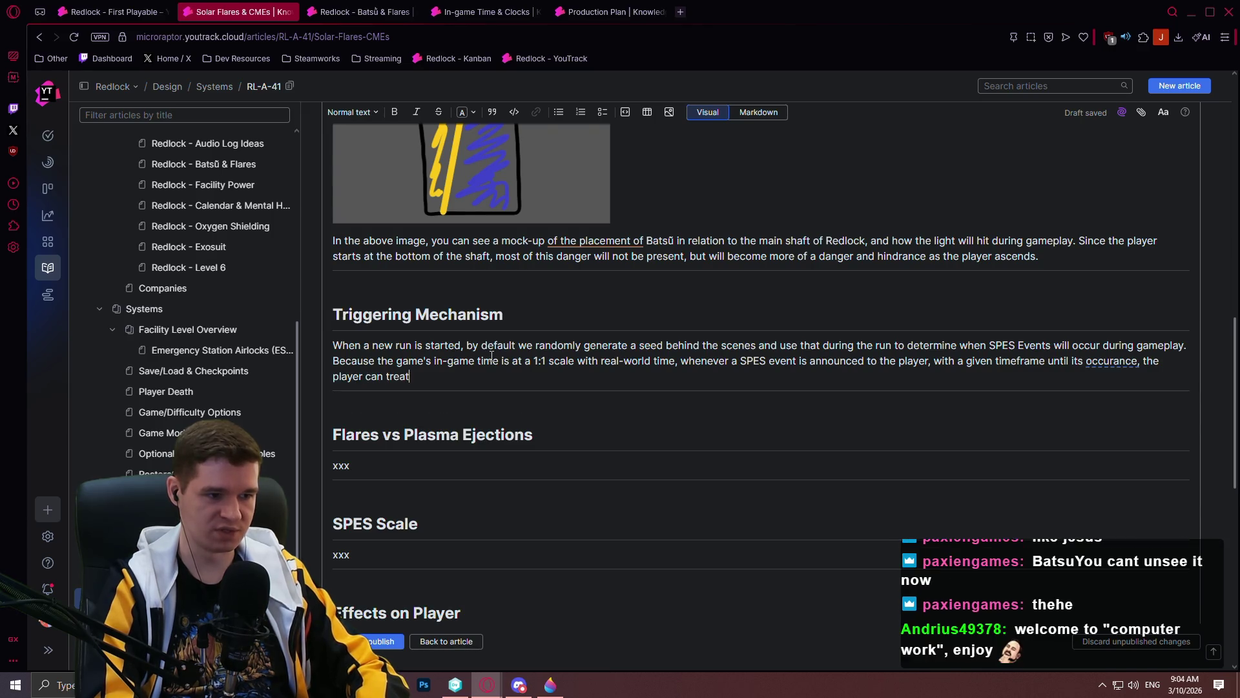
pyautogui.write('this as rea')
pyautogui.write('l time.')
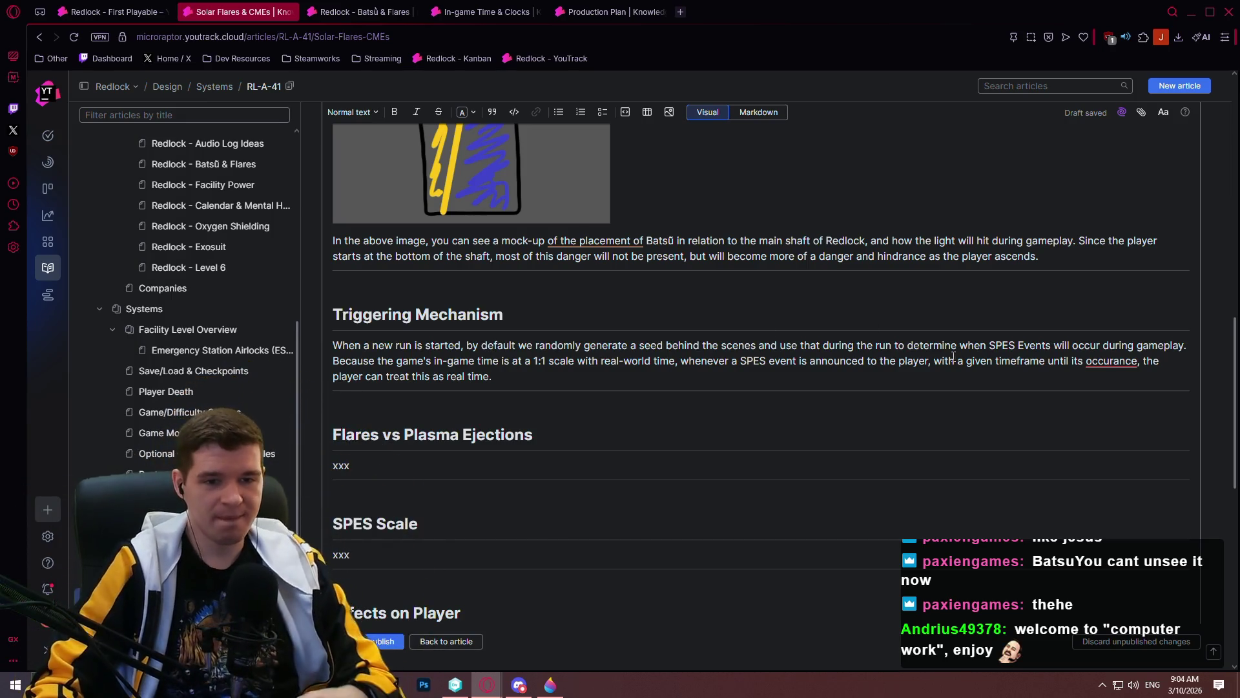
# - Correct 'occurance' to 'occurrence' using the spelling suggestion, and begin a new paragraph
pyautogui.rightClick(1098, 363)
pyautogui.click(1130, 402)
pyautogui.press('Down')
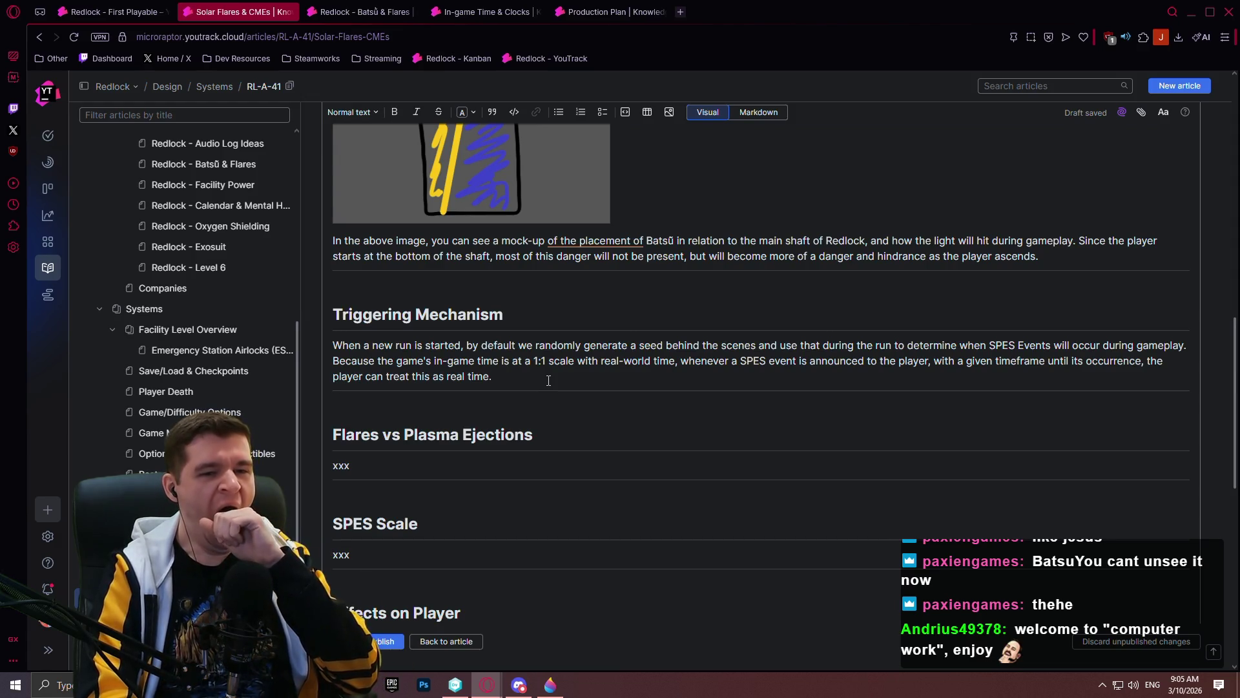
pyautogui.press('Return')
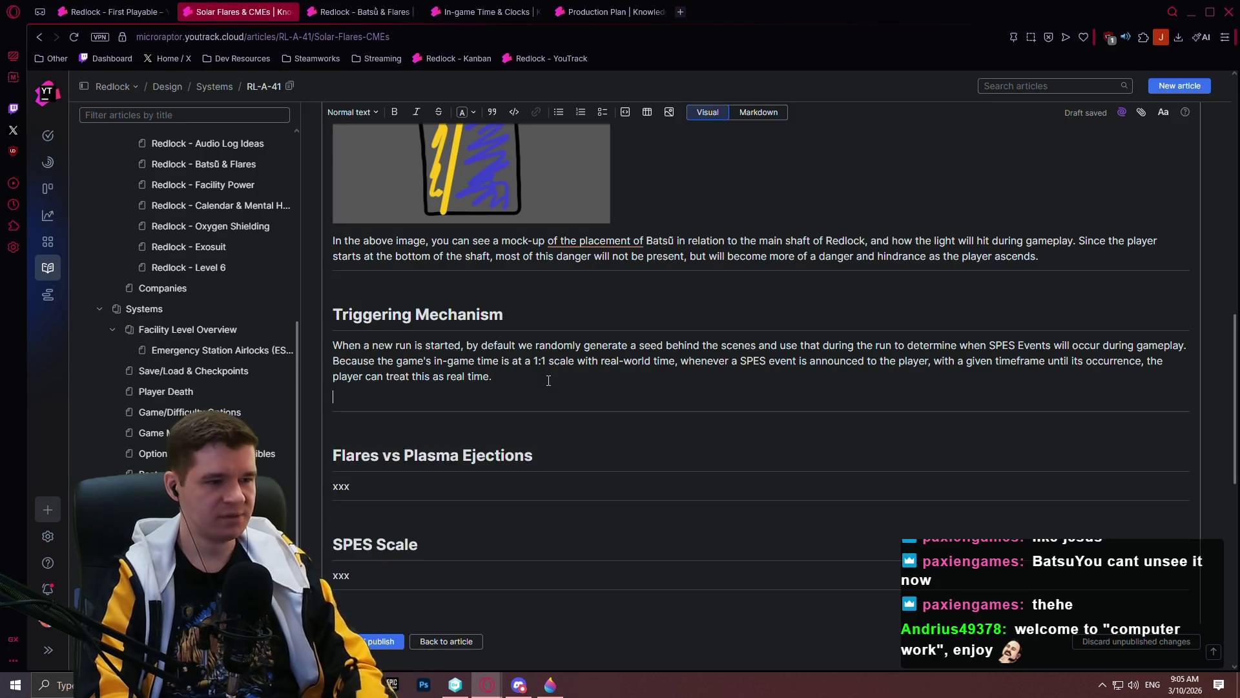
# - Write that SPES events spawn randomly, with their severity and length also determined by the seed
pyautogui.write('In al')
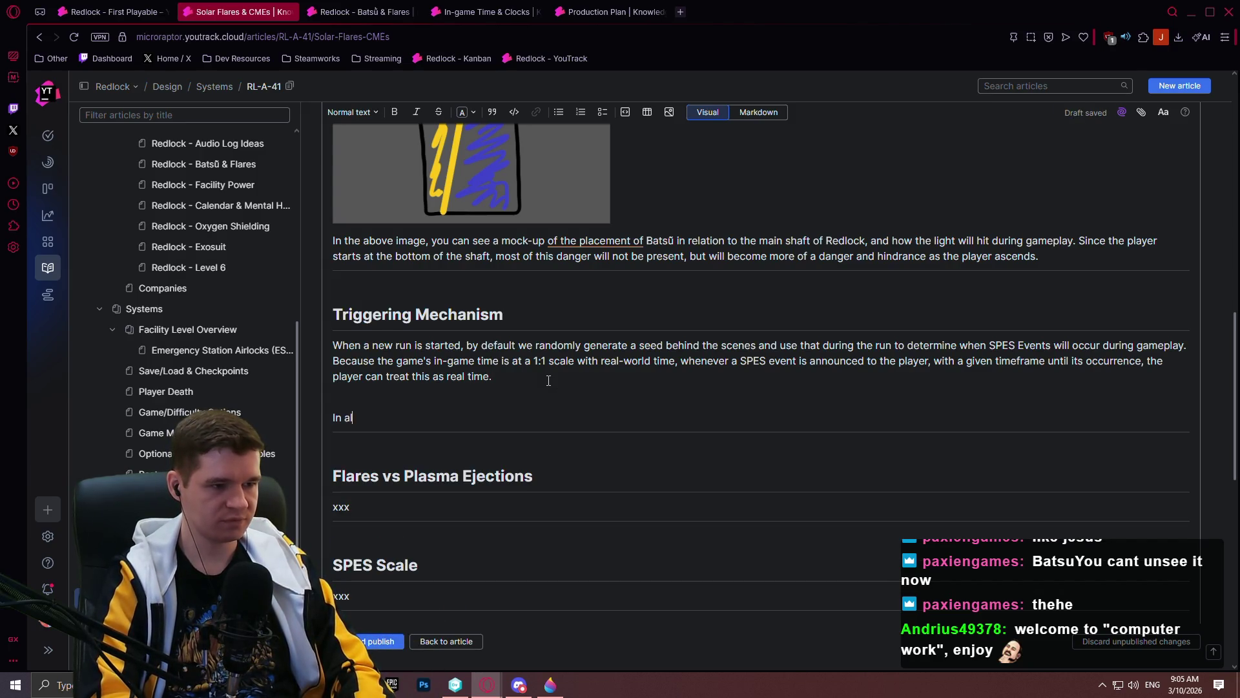
pyautogui.write('l, SPES events')
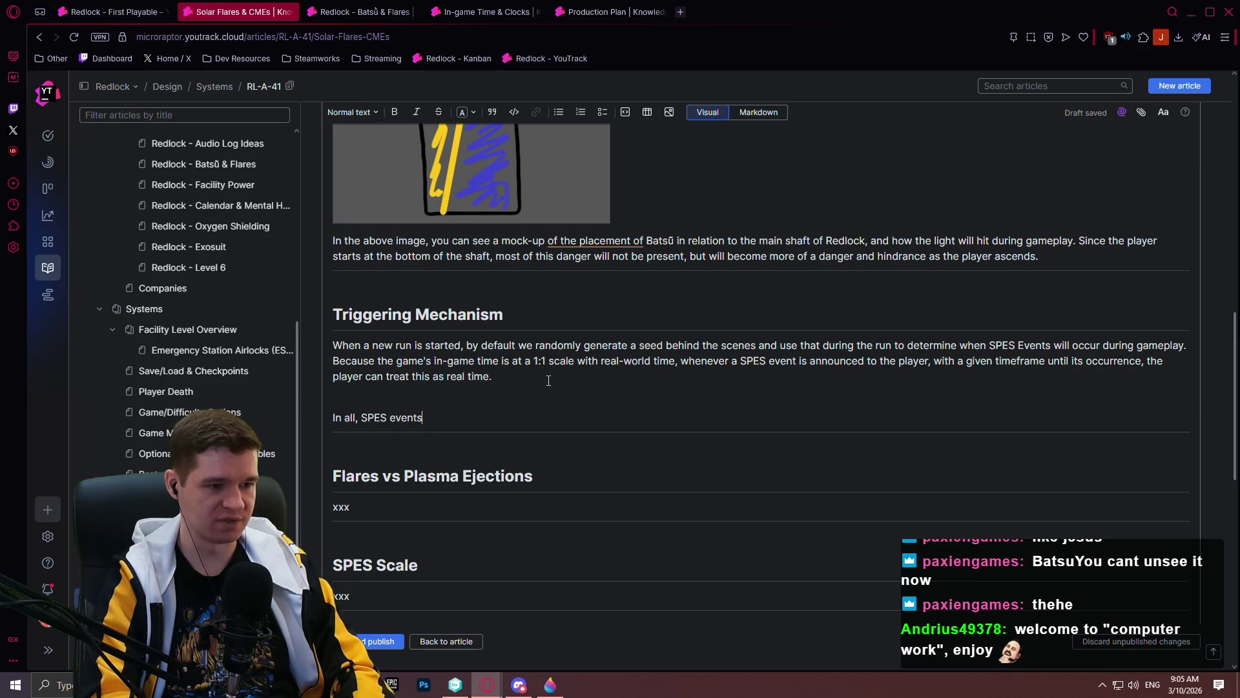
pyautogui.write(' are randomly')
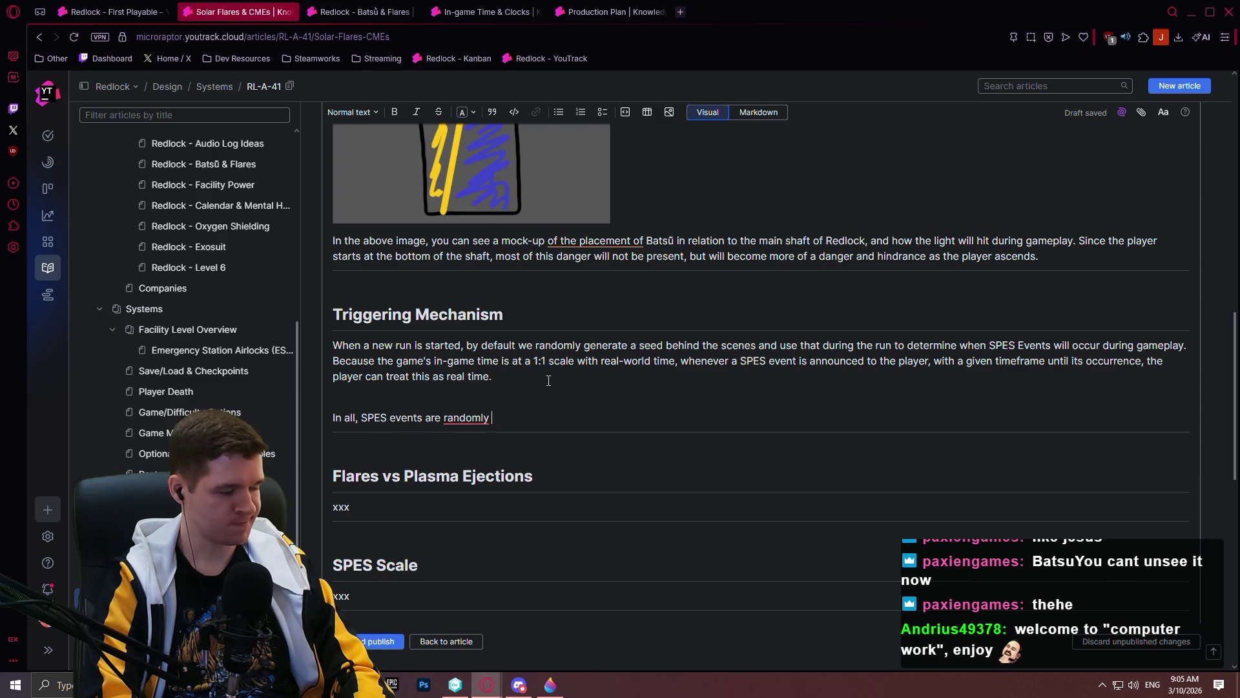
pyautogui.write('s')
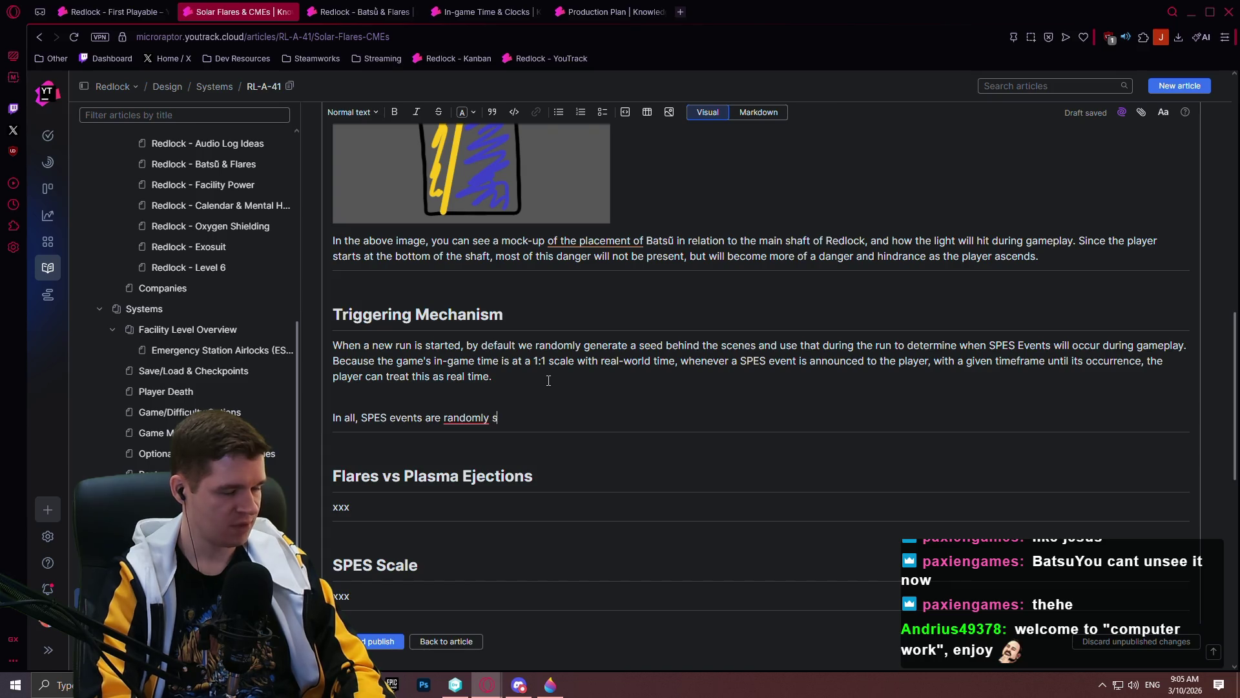
pyautogui.write('pawned ')
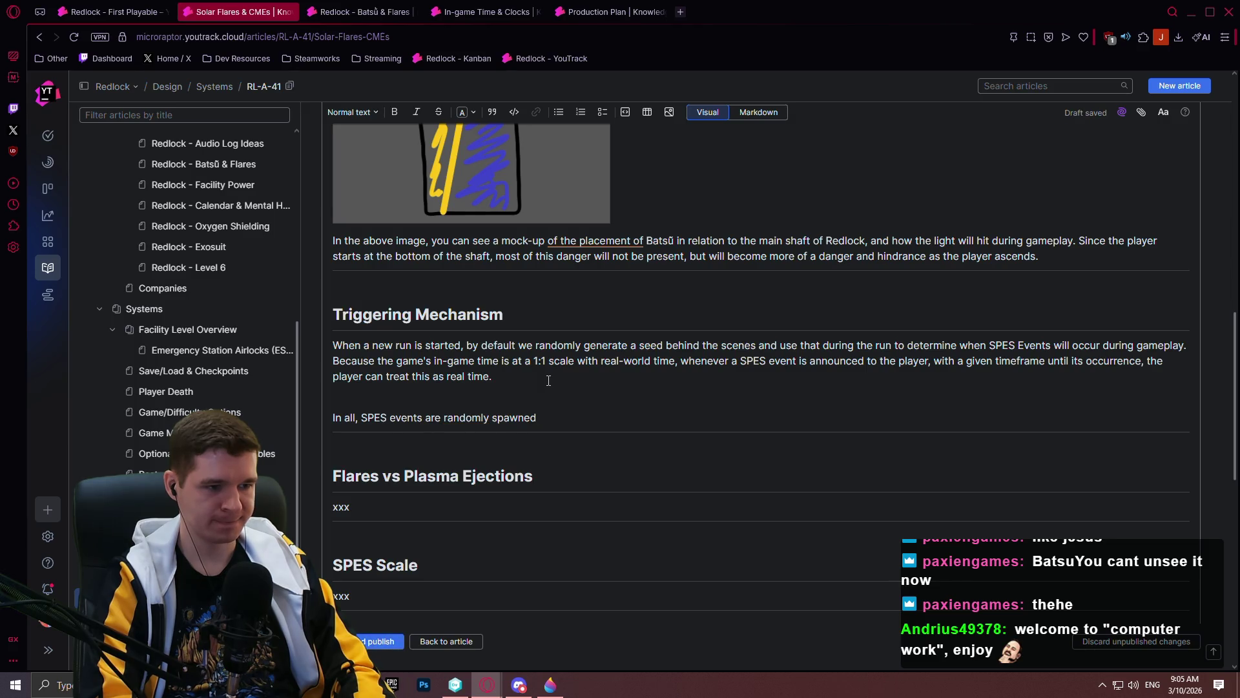
pyautogui.write('and the')
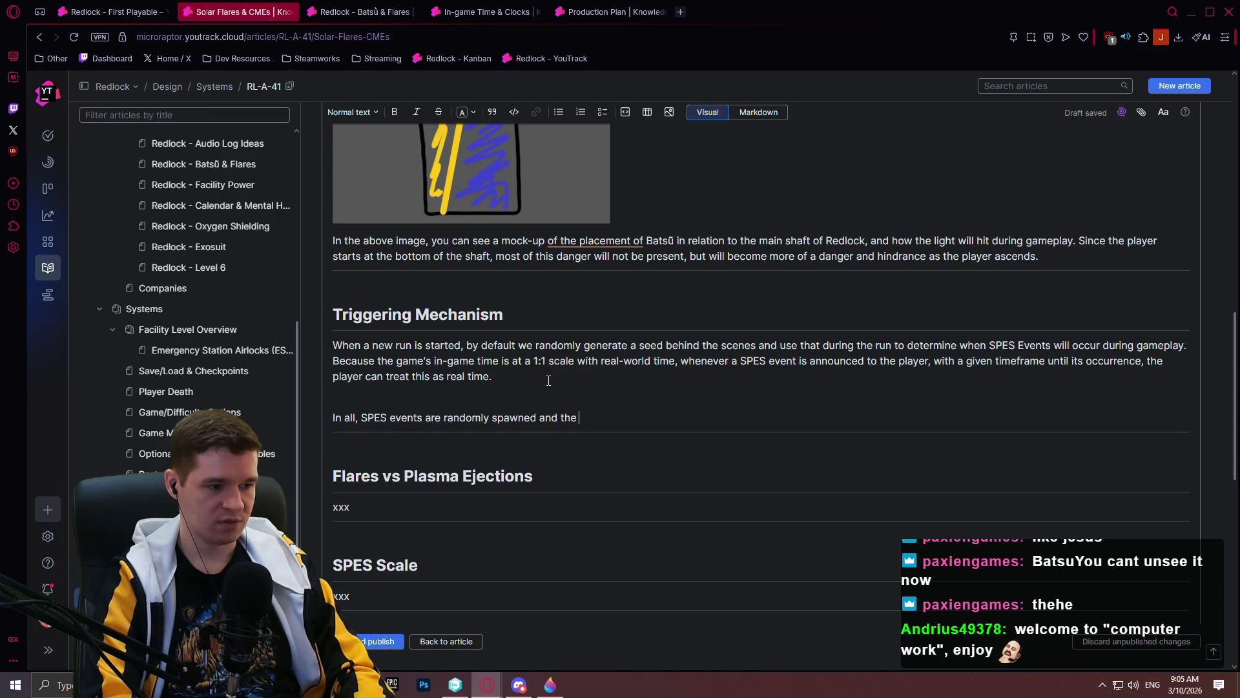
pyautogui.write(' severity')
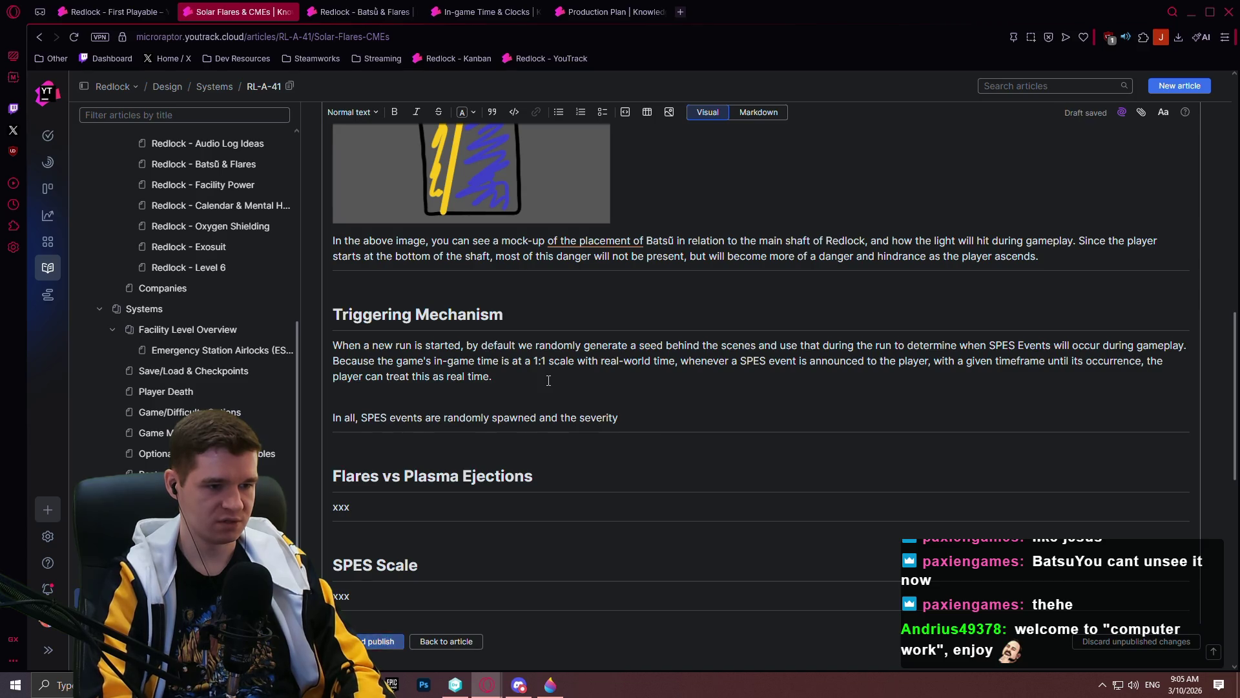
pyautogui.press('BackSpace')
pyautogui.press('BackSpace')
pyautogui.press('BackSpace')
pyautogui.press('BackSpace')
pyautogui.press('BackSpace')
pyautogui.press('BackSpace')
pyautogui.write(', the severity and')
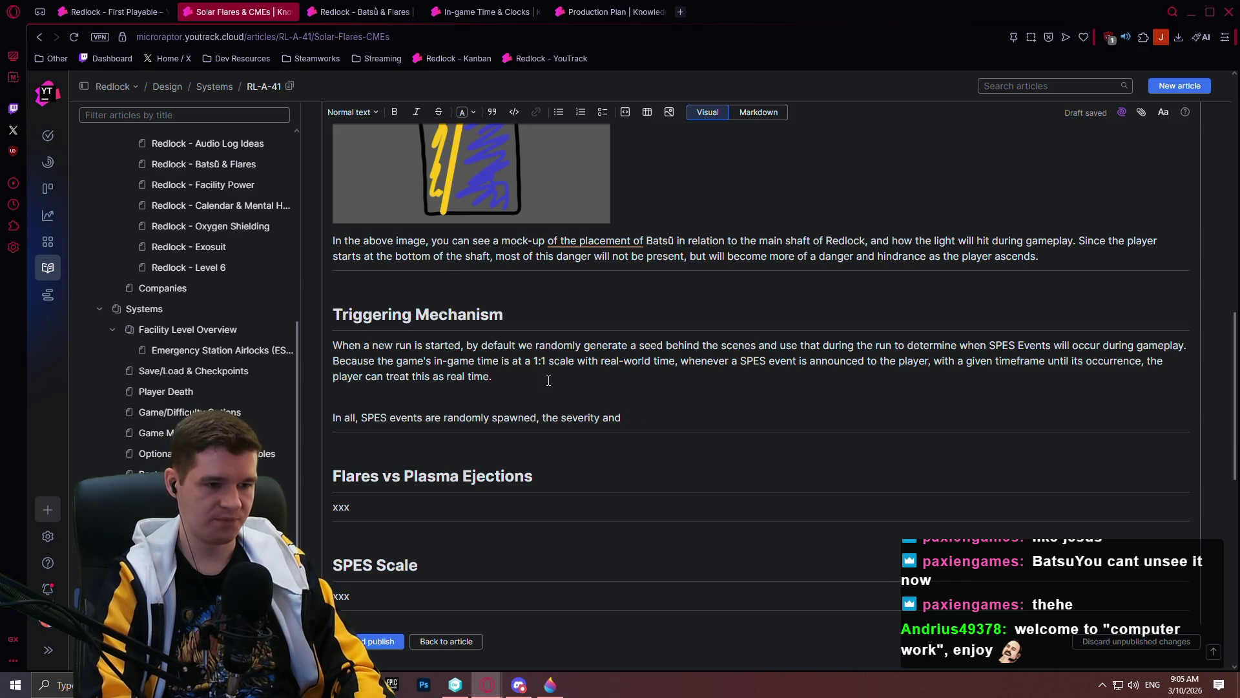
pyautogui.write(' length a')
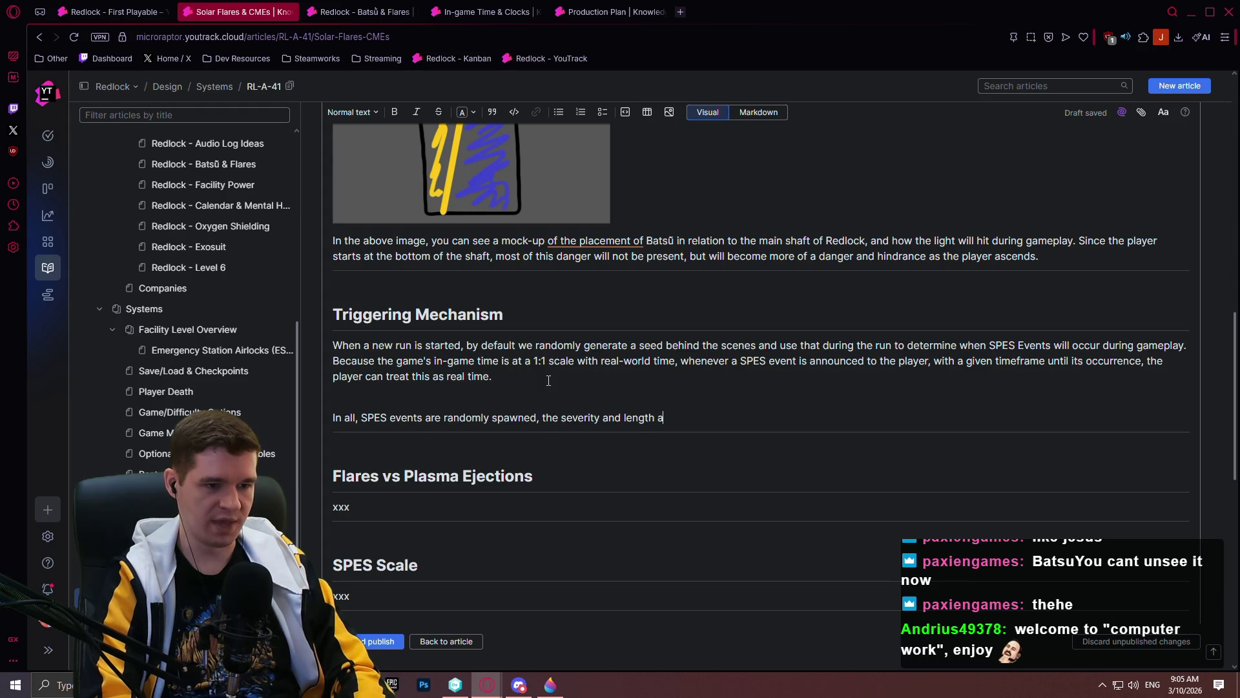
pyautogui.write('lso being deter')
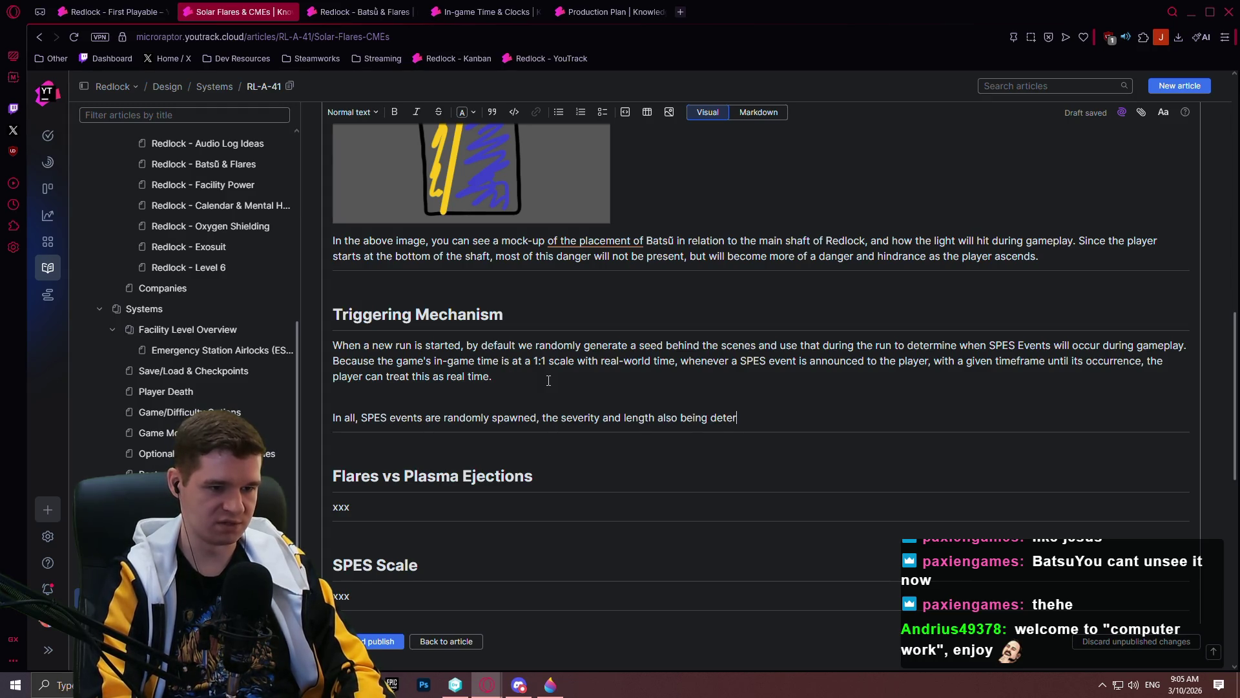
pyautogui.write('mined by the seed.')
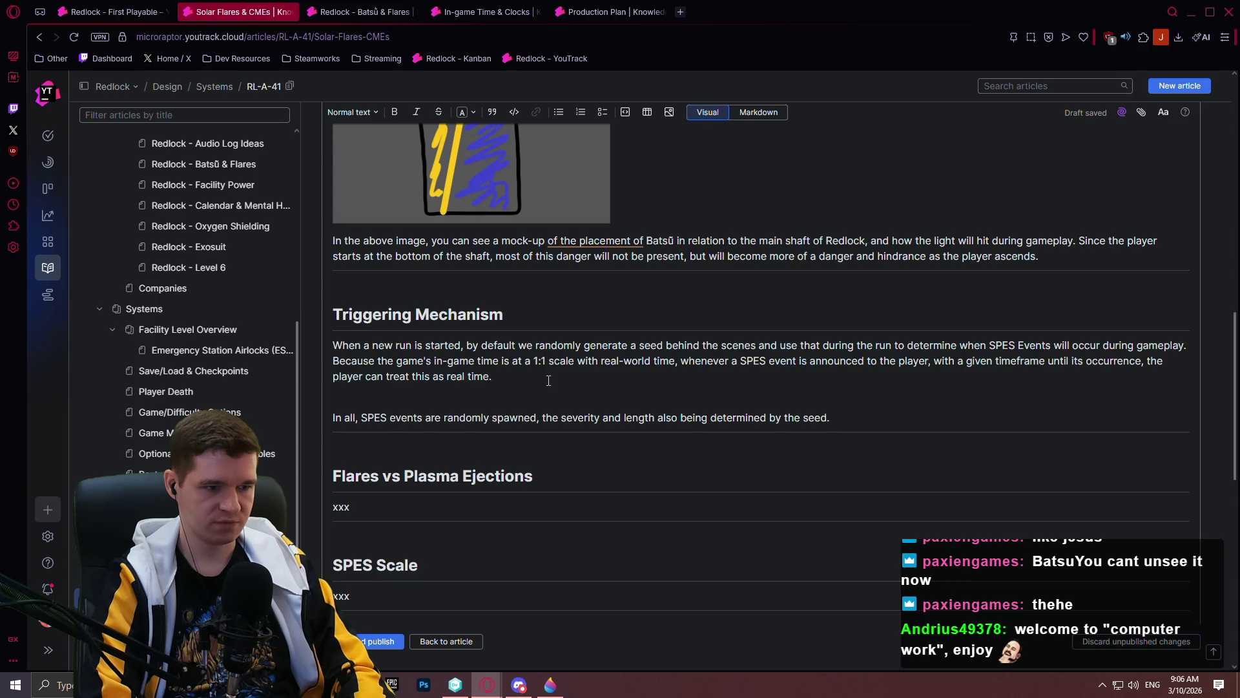
# - Add that players may choose to turn off Randomized Flares as part of their gameplay
pyautogui.write('Players may optionally o')
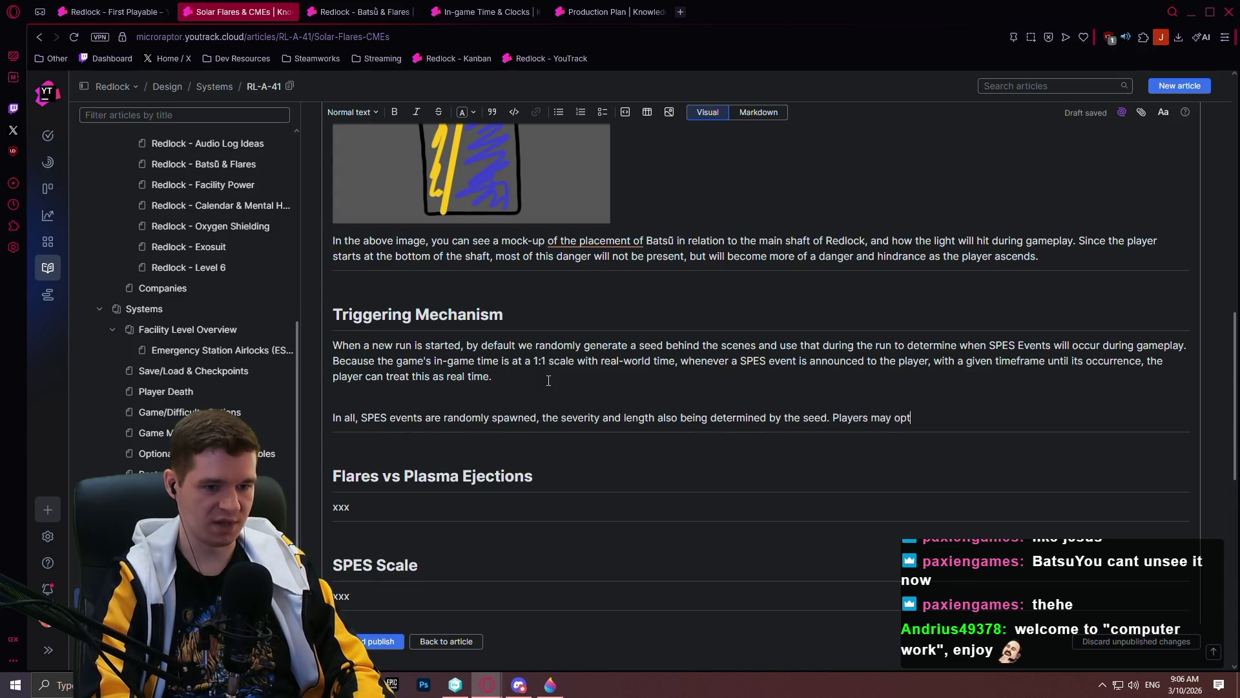
pyautogui.write('pt')
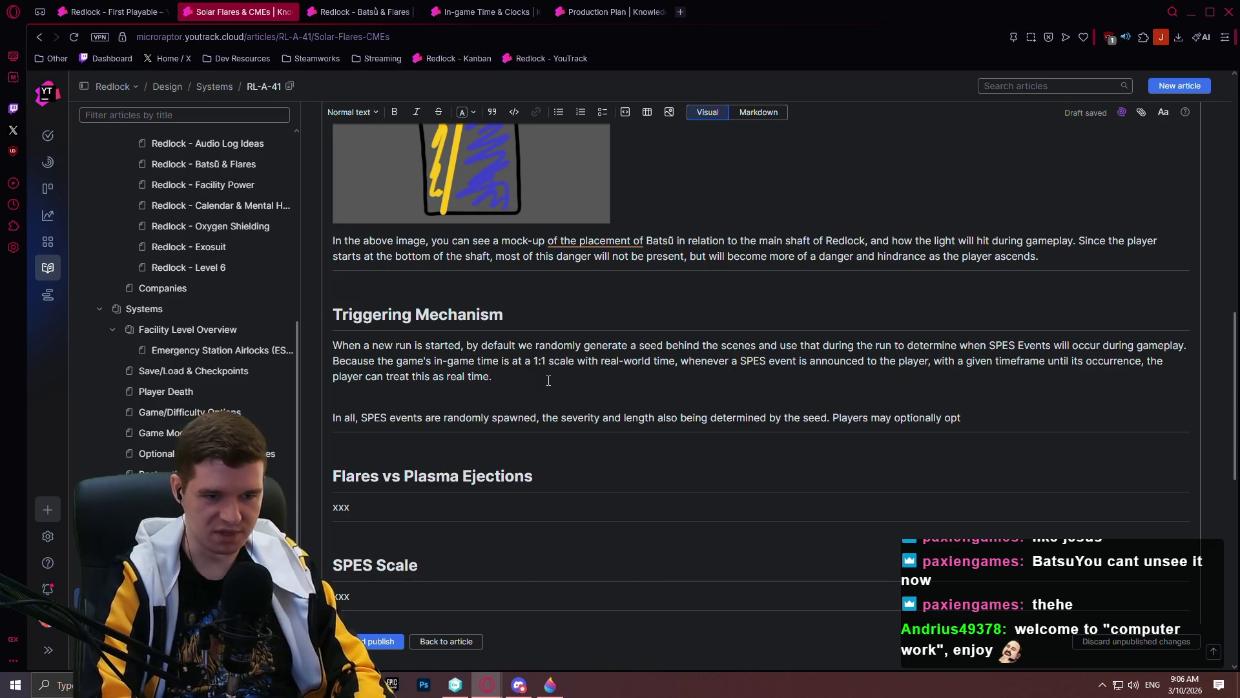
pyautogui.press('BackSpace')
pyautogui.press('BackSpace')
pyautogui.press('BackSpace')
pyautogui.write('choose')
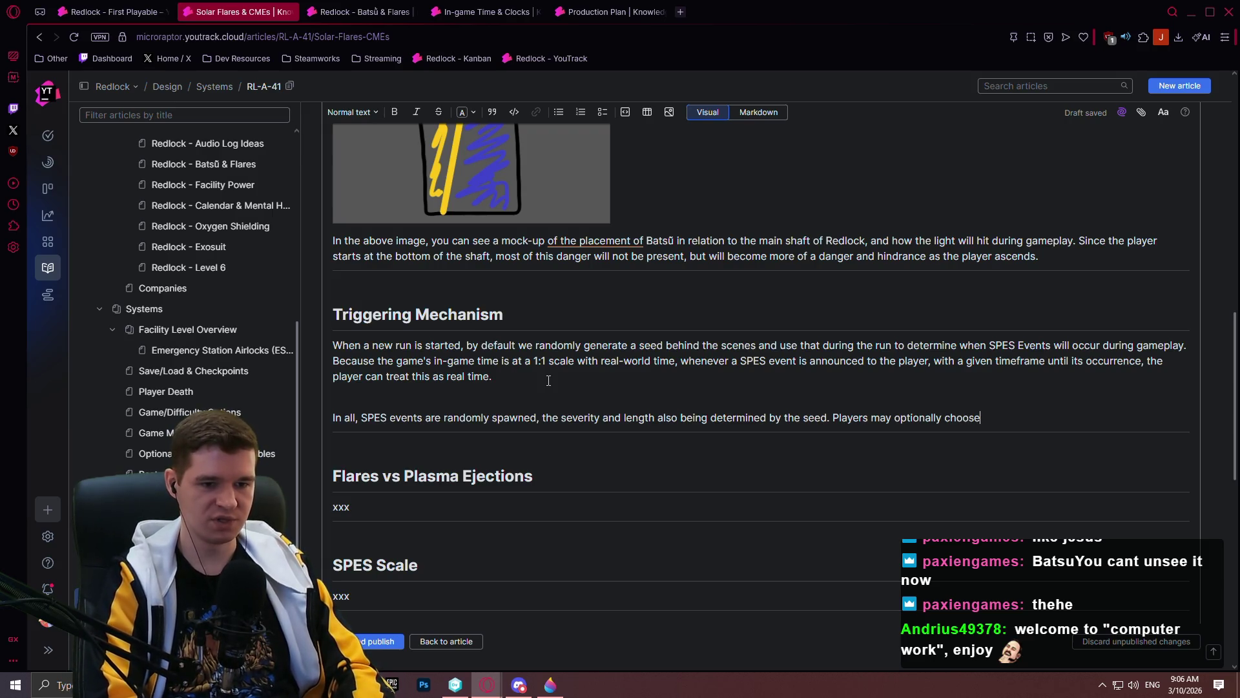
pyautogui.write(' to turn')
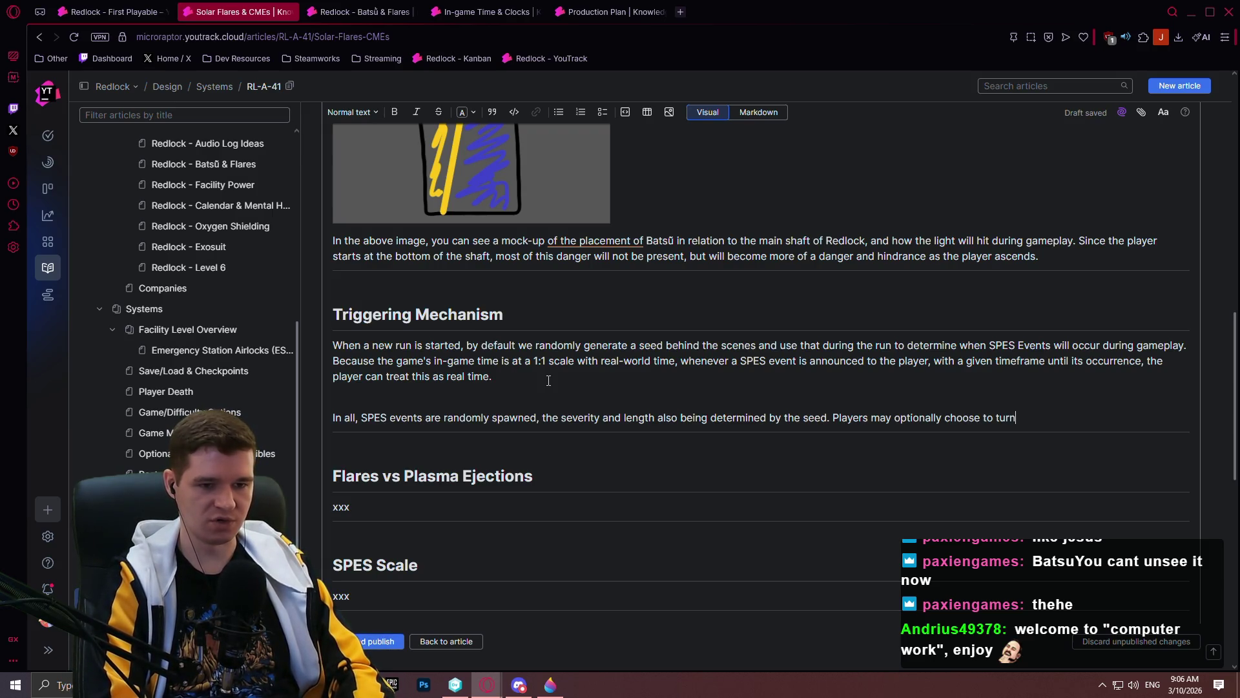
pyautogui.write(' off randomized flare')
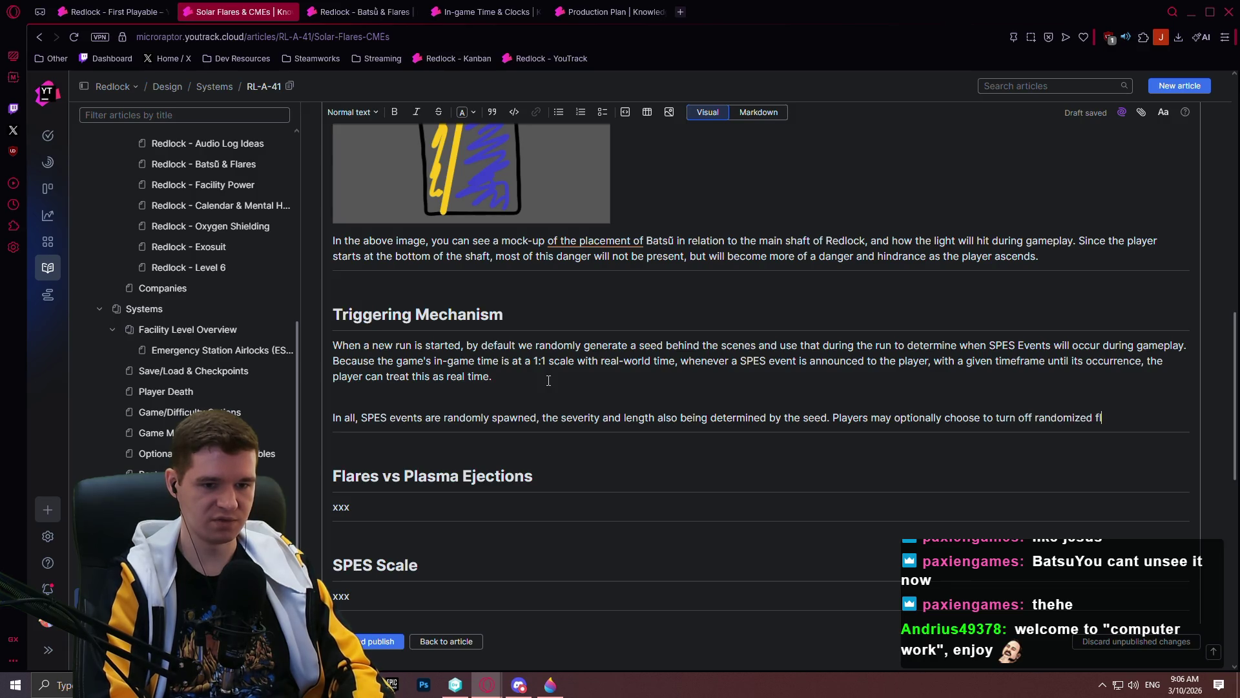
pyautogui.press('BackSpace')
pyautogui.press('BackSpace')
pyautogui.press('BackSpace')
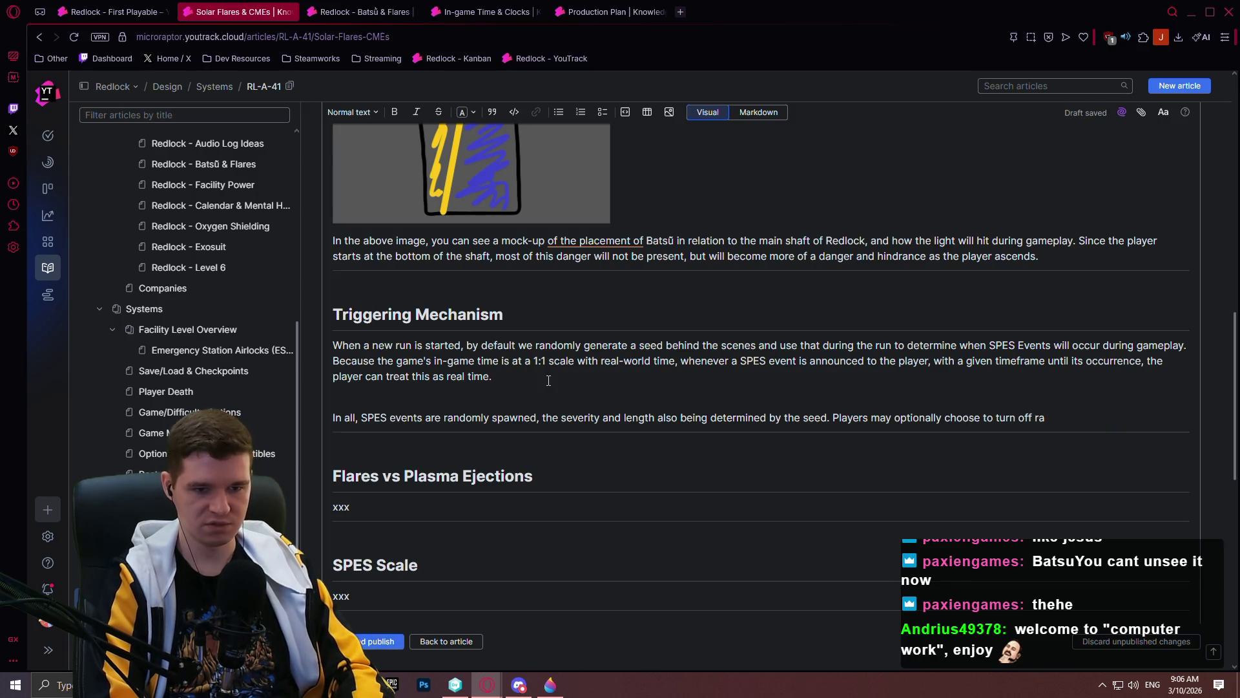
pyautogui.write('Randomized F')
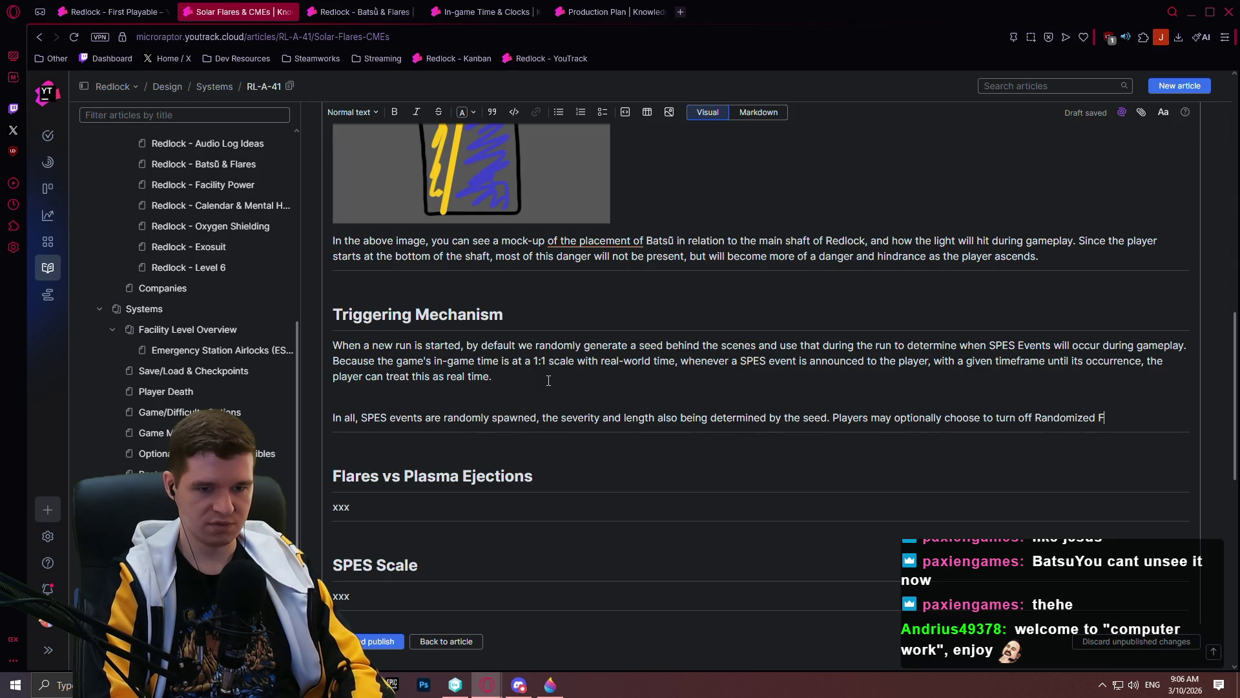
pyautogui.write('lares as part of a gm')
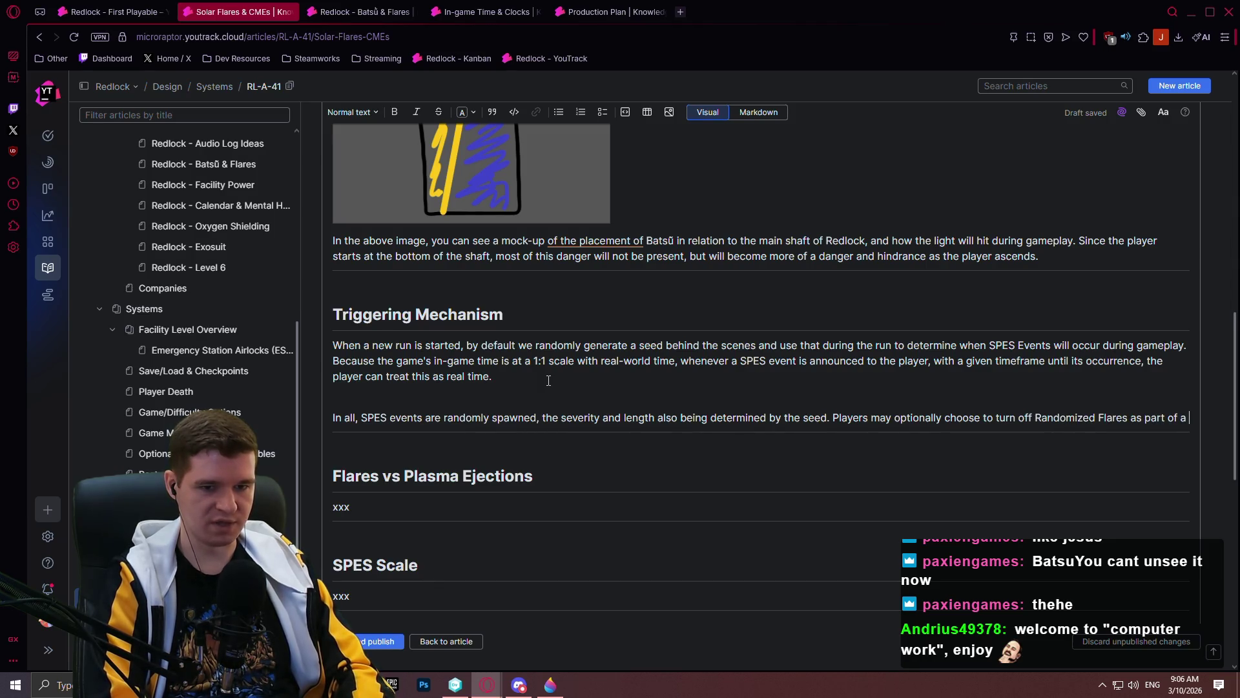
pyautogui.press('BackSpace')
pyautogui.write('amepl')
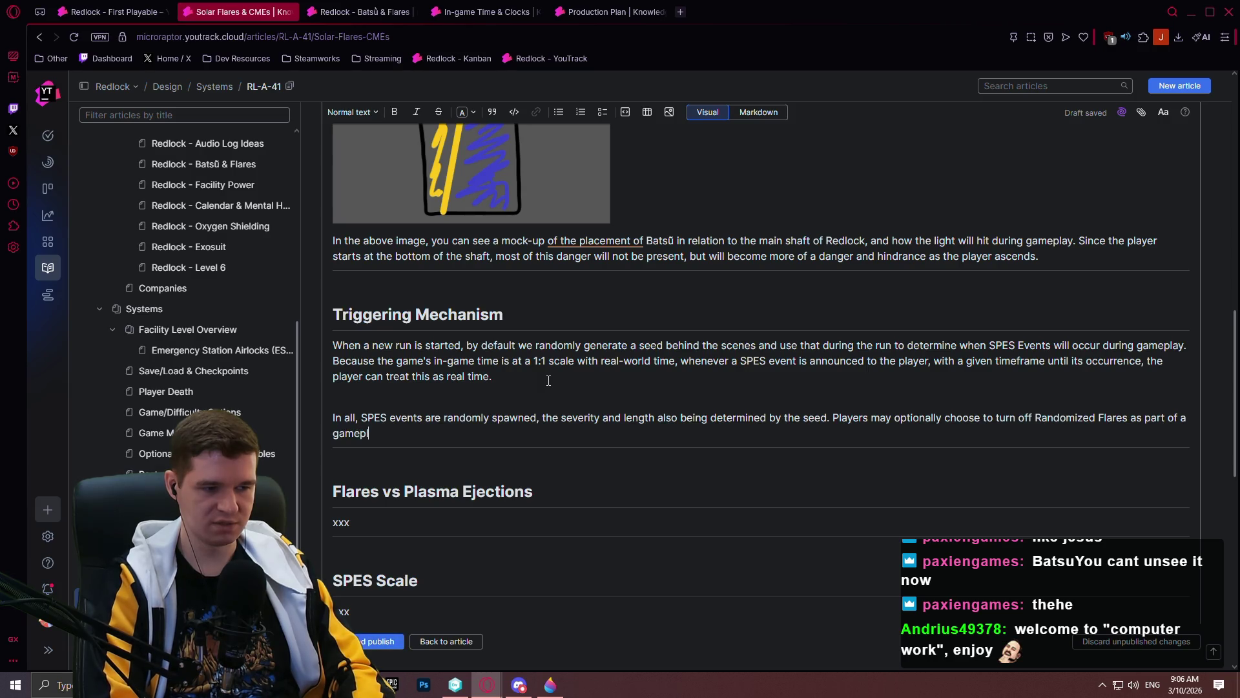
pyautogui.press('BackSpace')
pyautogui.press('BackSpace')
pyautogui.press('BackSpace')
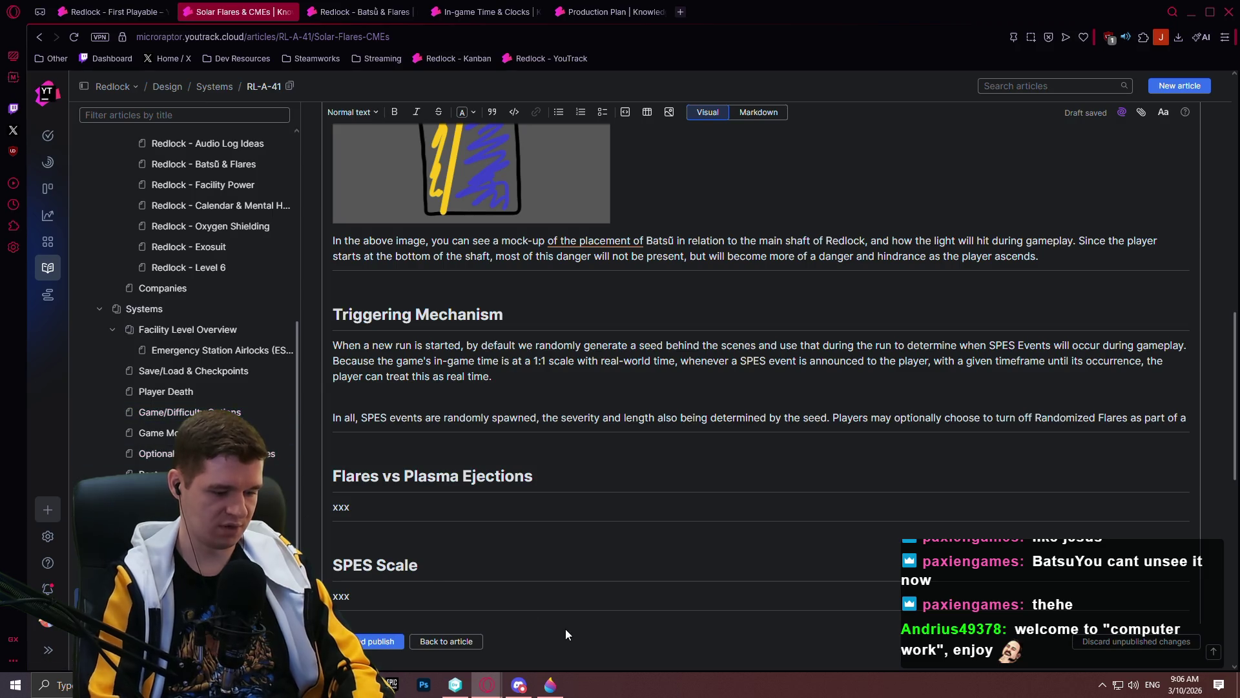
# - Change 'a' to 'our' before the Game/Difficulty Options link and write the specific-seed sentence about replicable SPES events
pyautogui.write('RL-A-14')
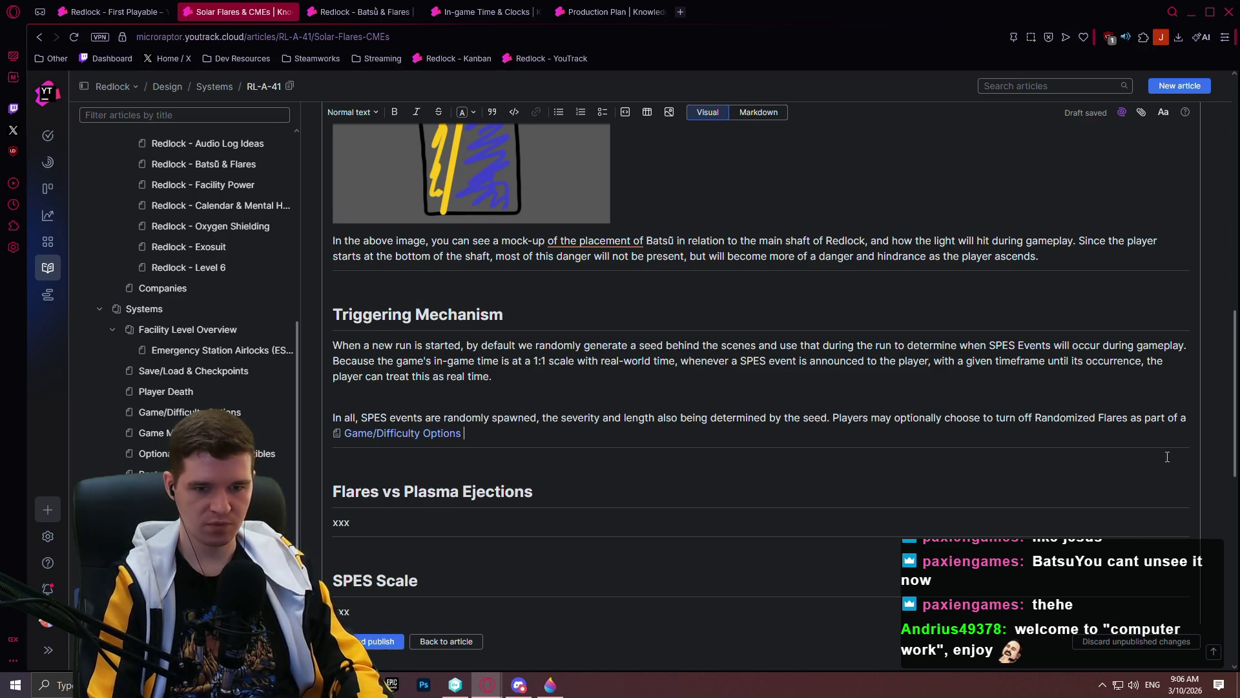
pyautogui.doubleClick(1186, 417)
pyautogui.write('our ')
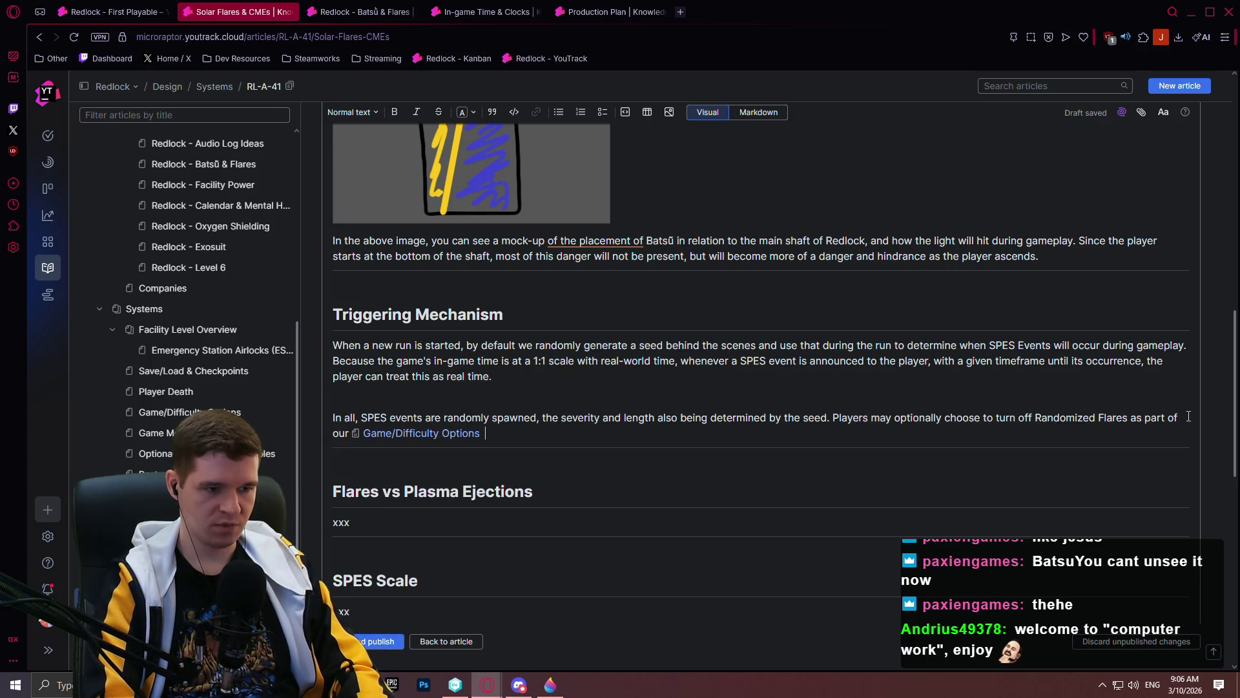
pyautogui.write('f want')
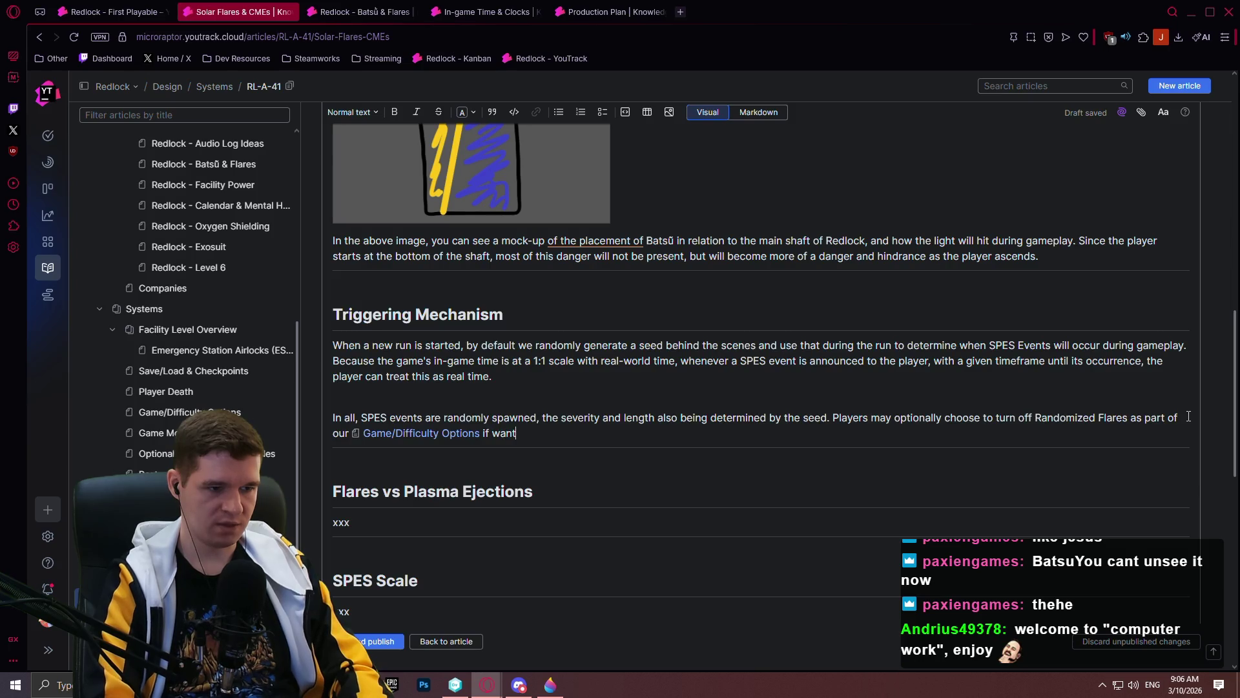
pyautogui.write('ing to run with a ')
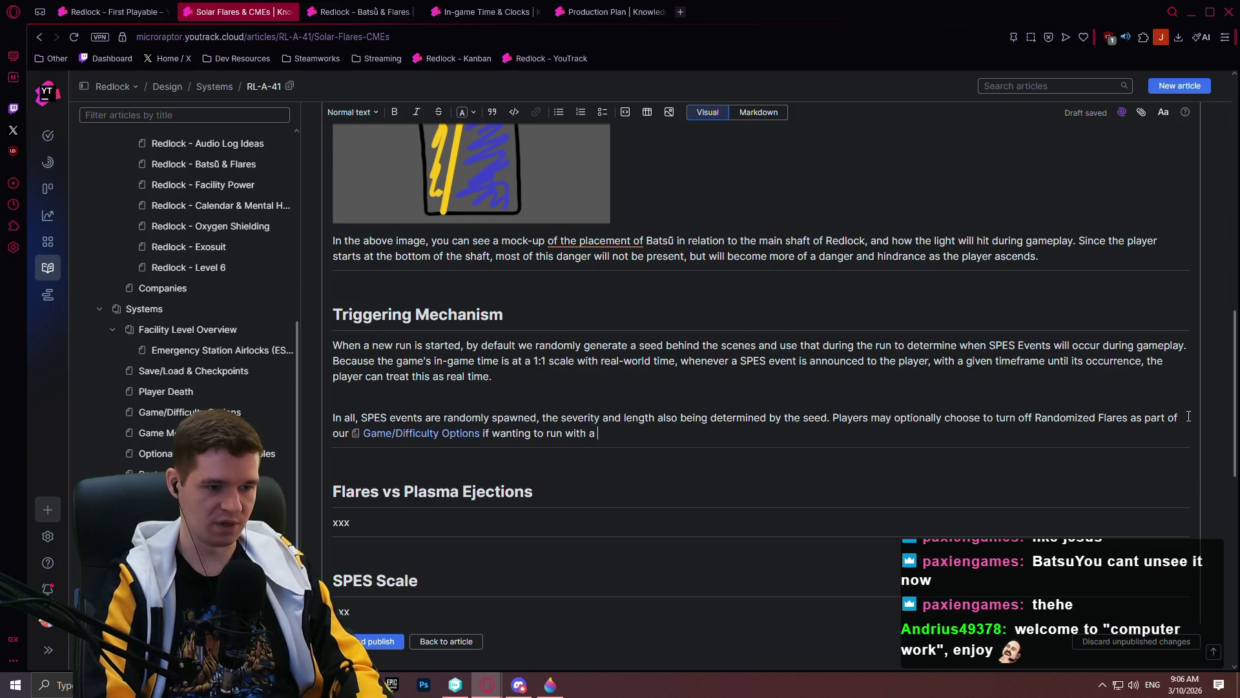
pyautogui.write('specific seed for ')
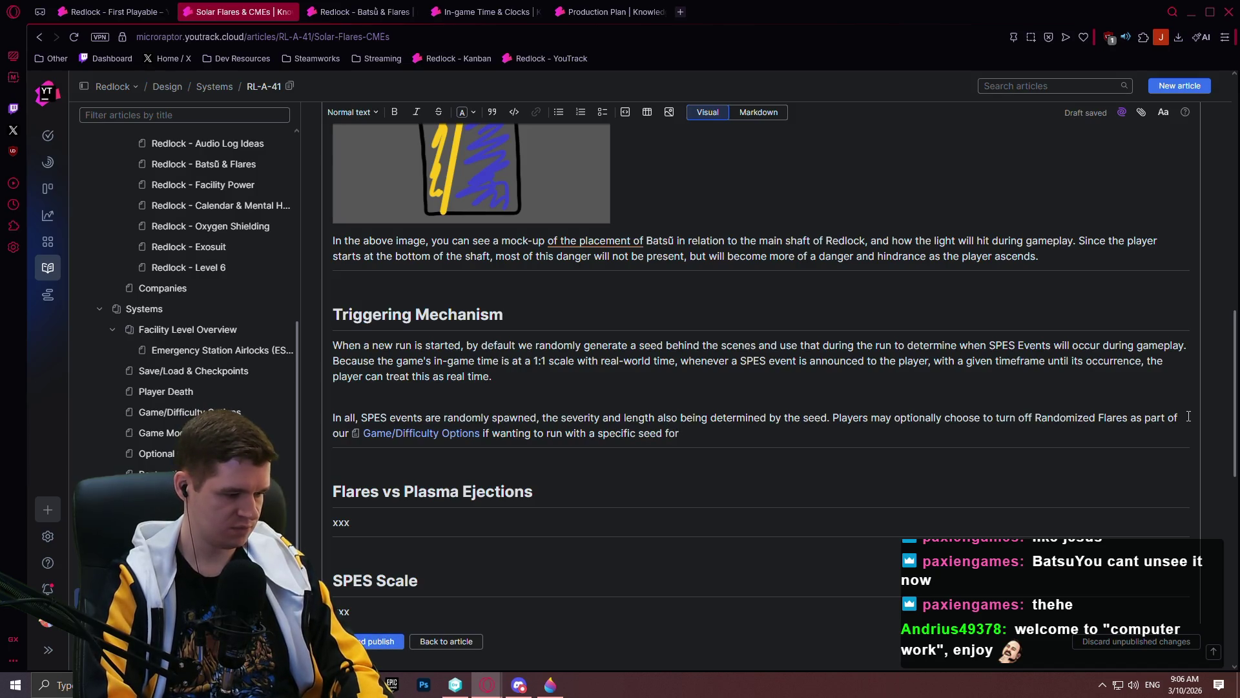
pyautogui.write('replica')
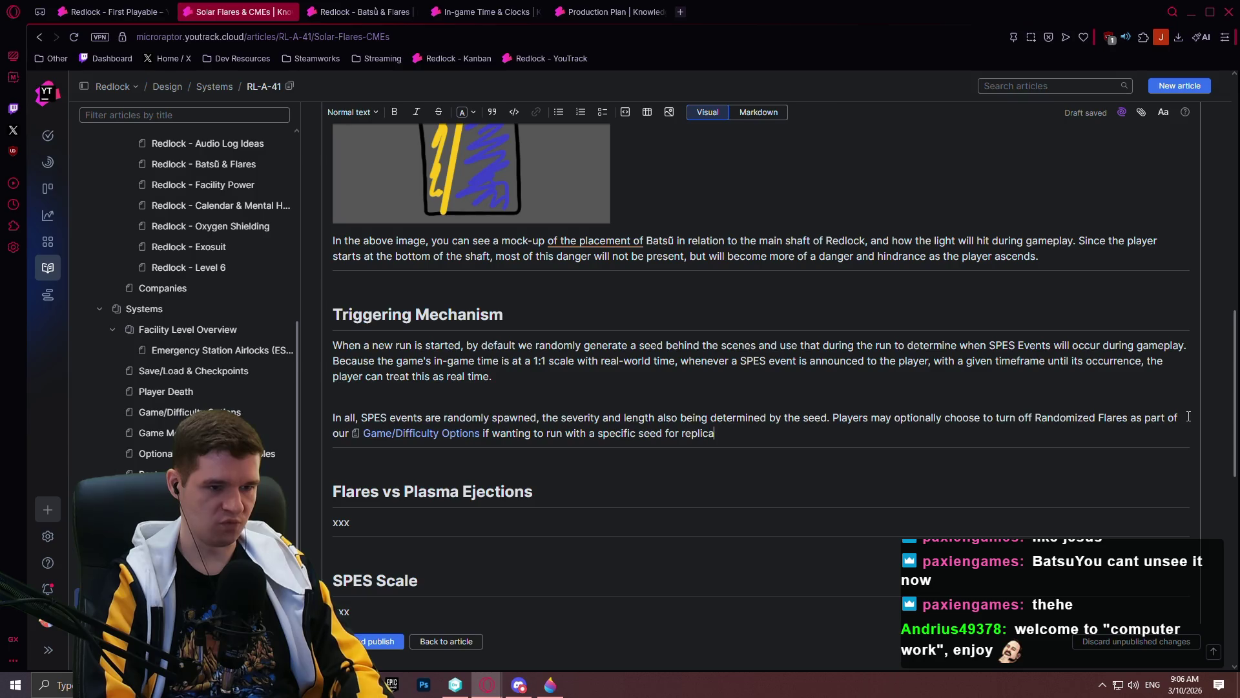
pyautogui.write('ble SPE')
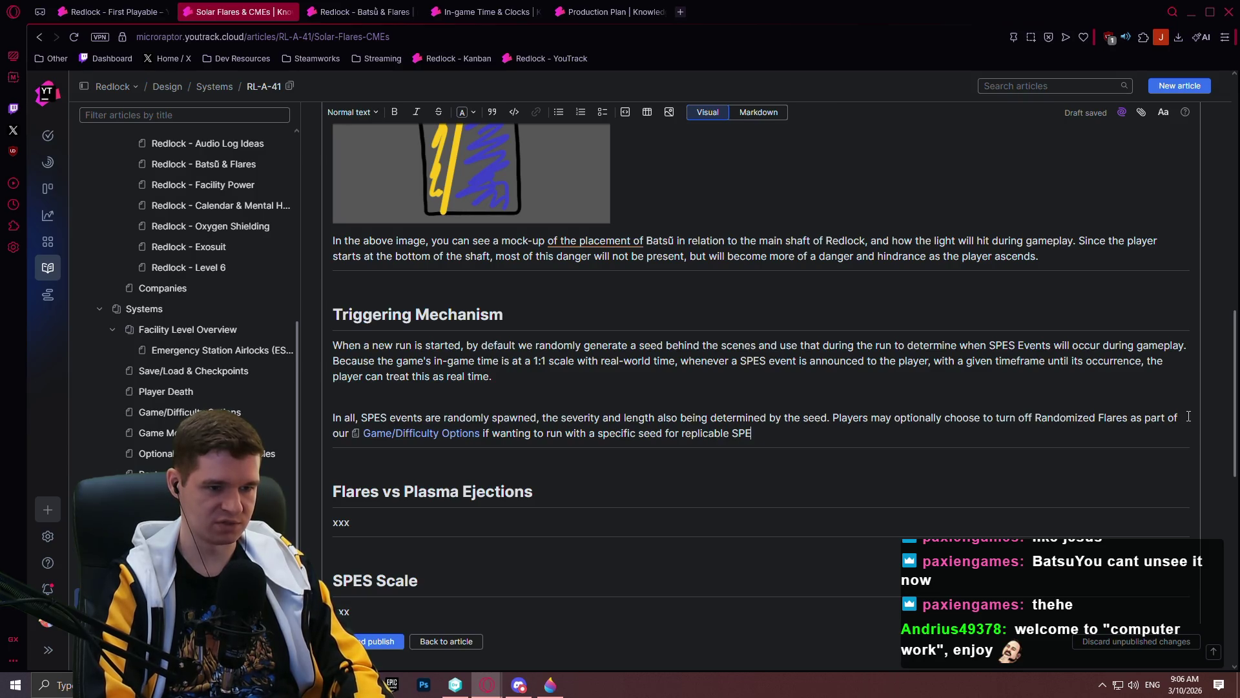
pyautogui.write('S events ')
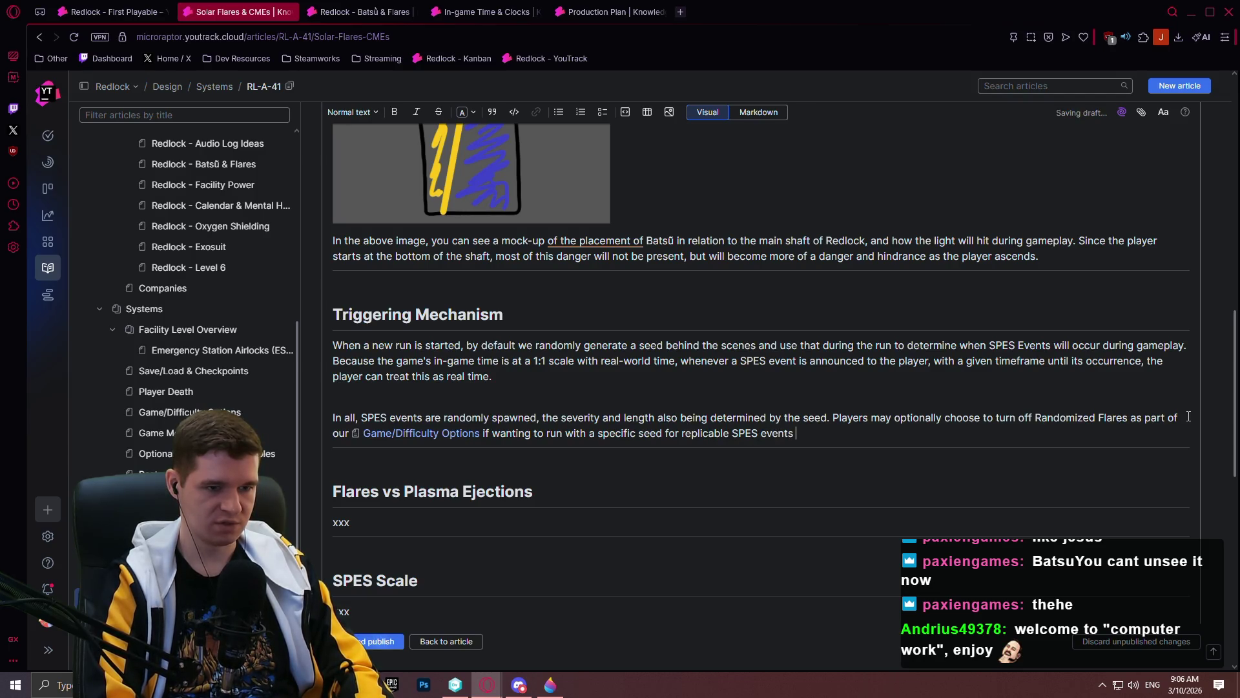
pyautogui.write('that match')
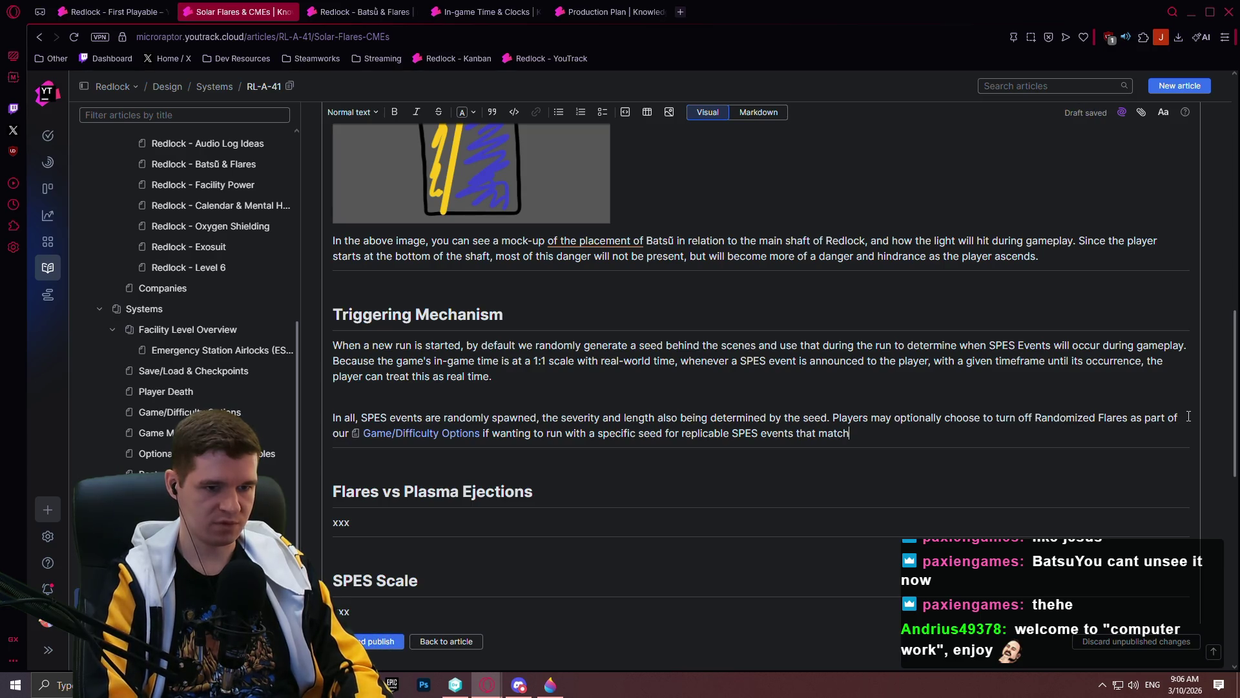
pyautogui.write(' other')
pyautogui.press('BackSpace')
pyautogui.press('BackSpace')
pyautogui.press('BackSpace')
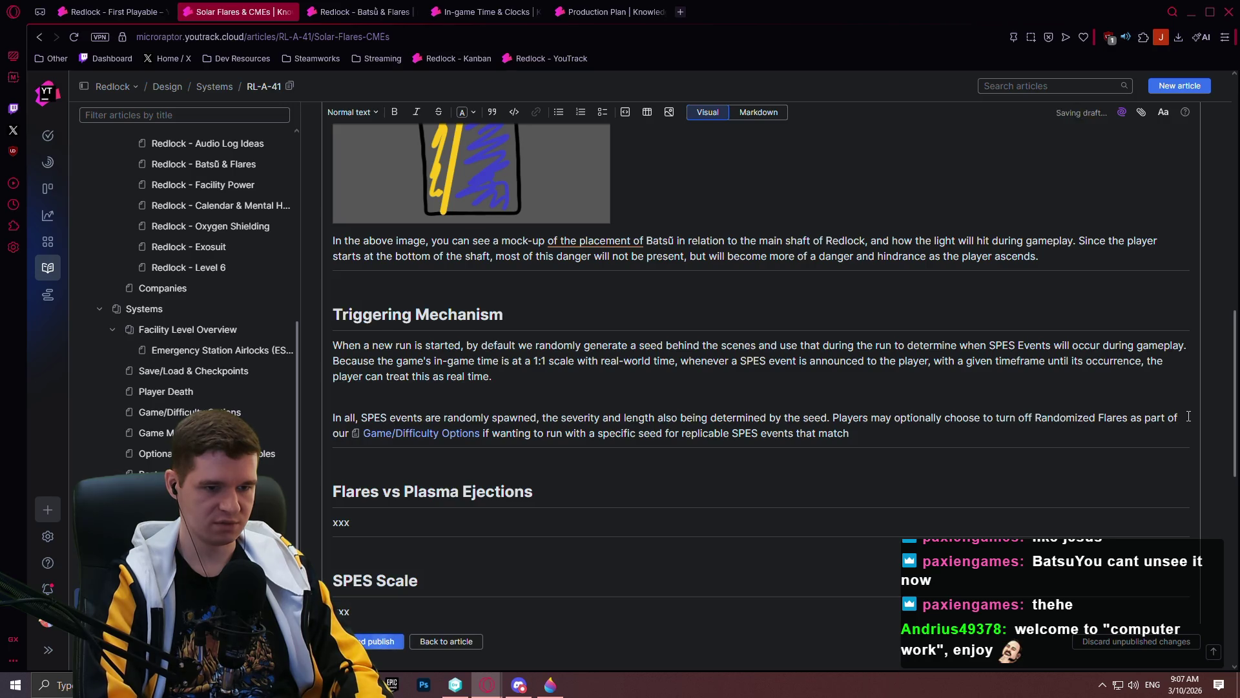
pyautogui.write('the runs')
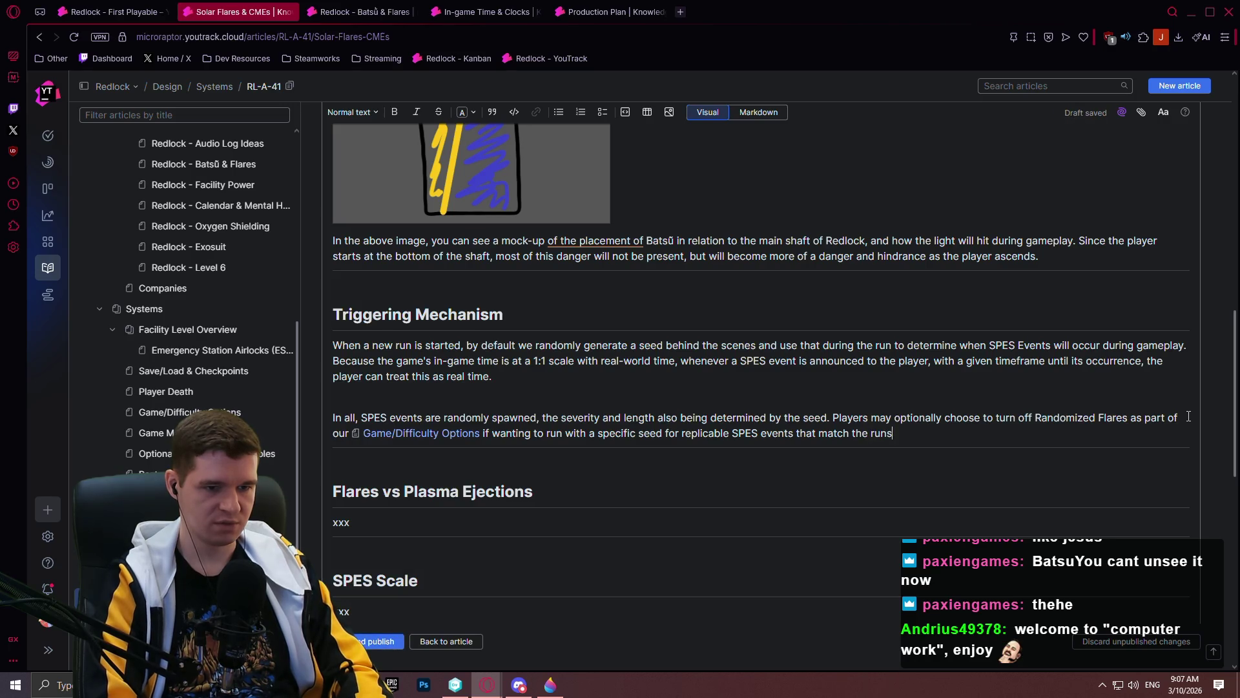
pyautogui.write(' of other players.')
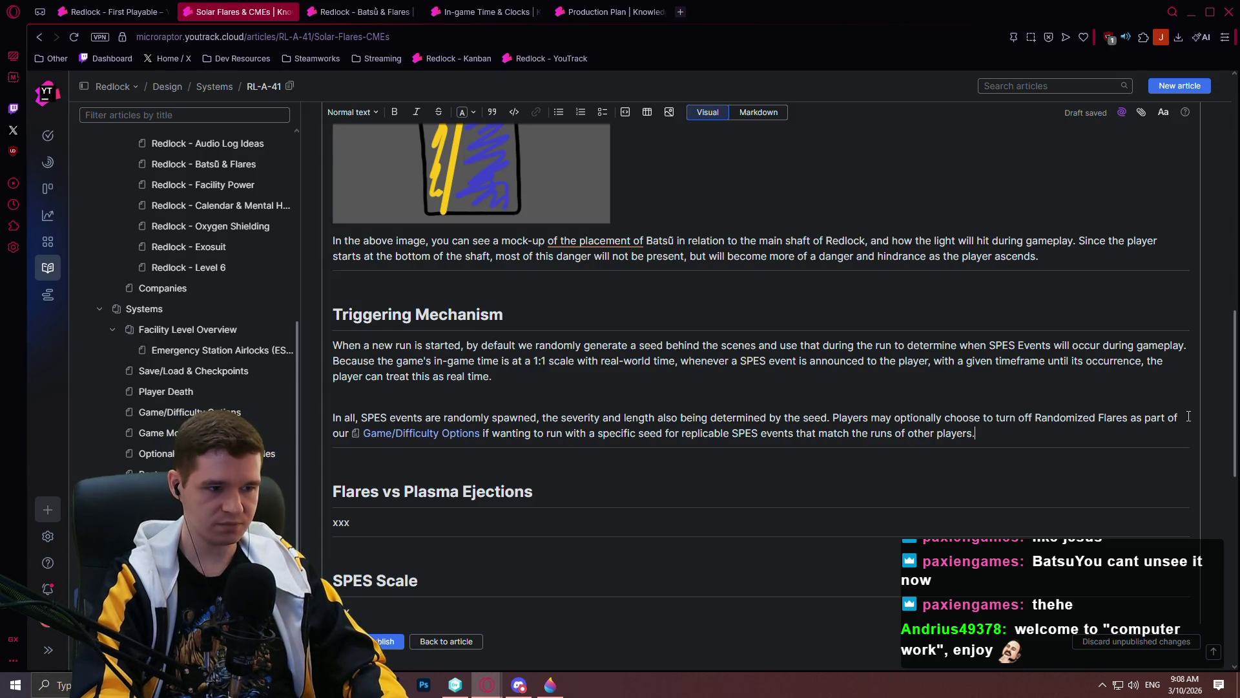
# - Start a new paragraph below the seed sentence
pyautogui.press('Return')
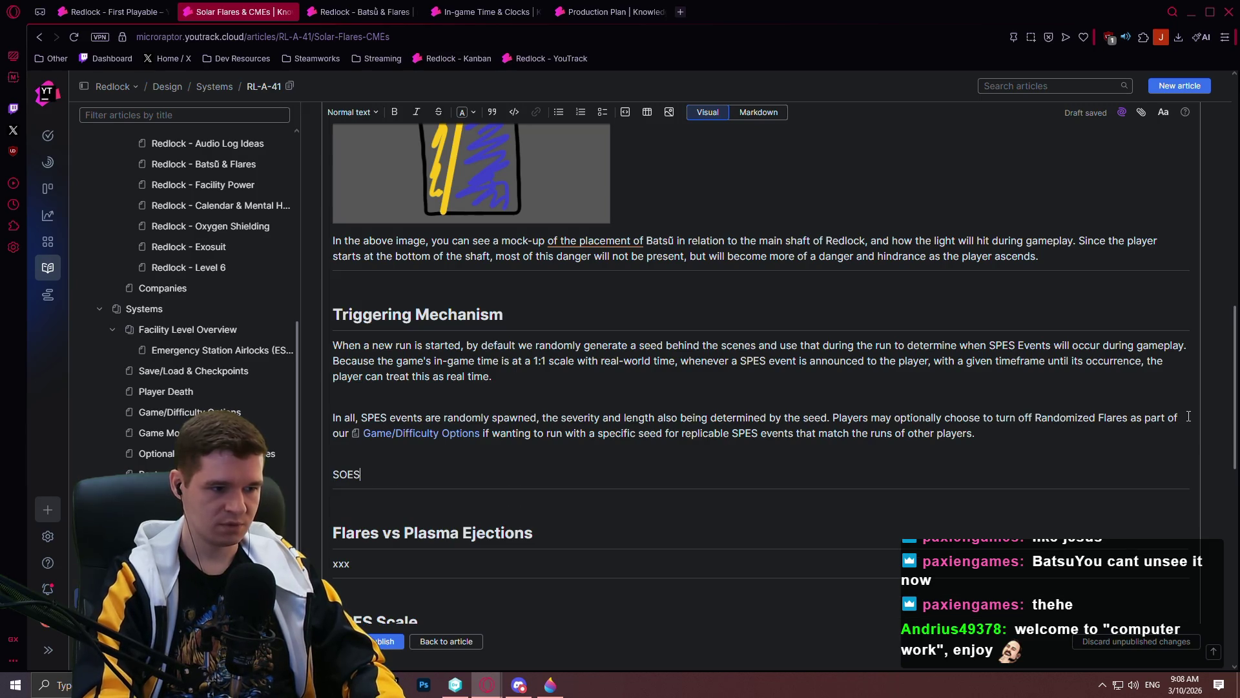
# - Write the paragraph saying SPES events are decoupled from the in-game clock, so syncing Redlock time doesn't affect triggering and management
pyautogui.write('events ar')
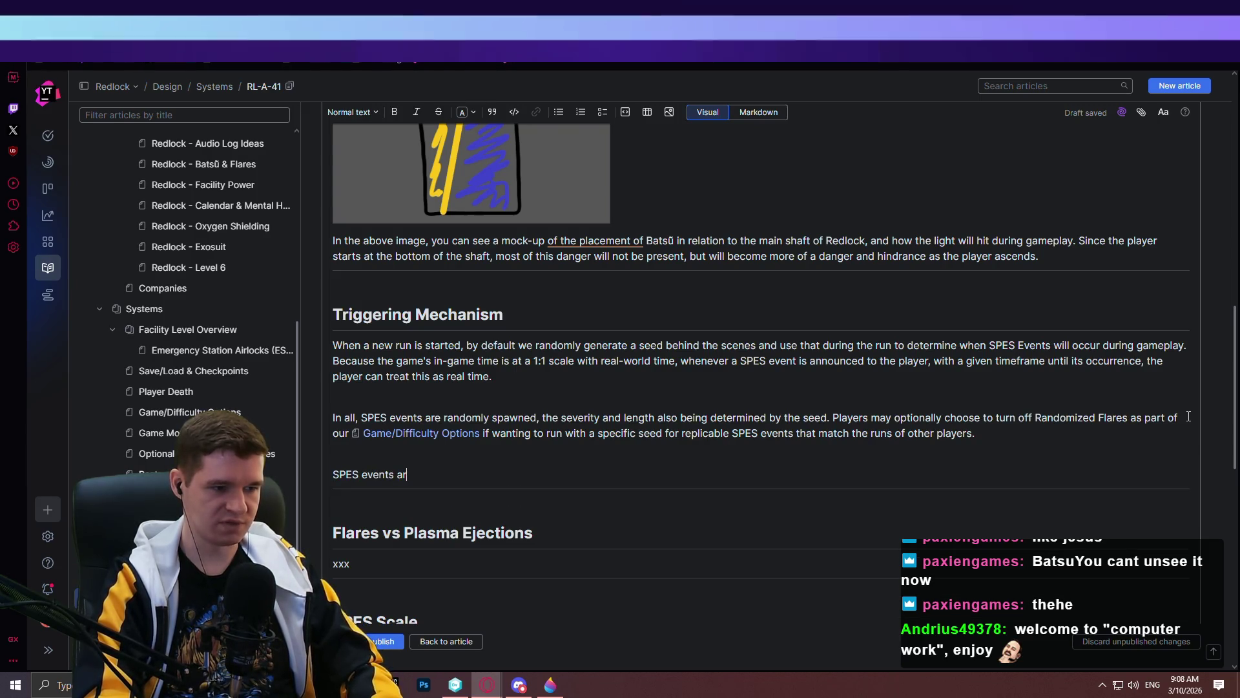
pyautogui.write('e decoupled form')
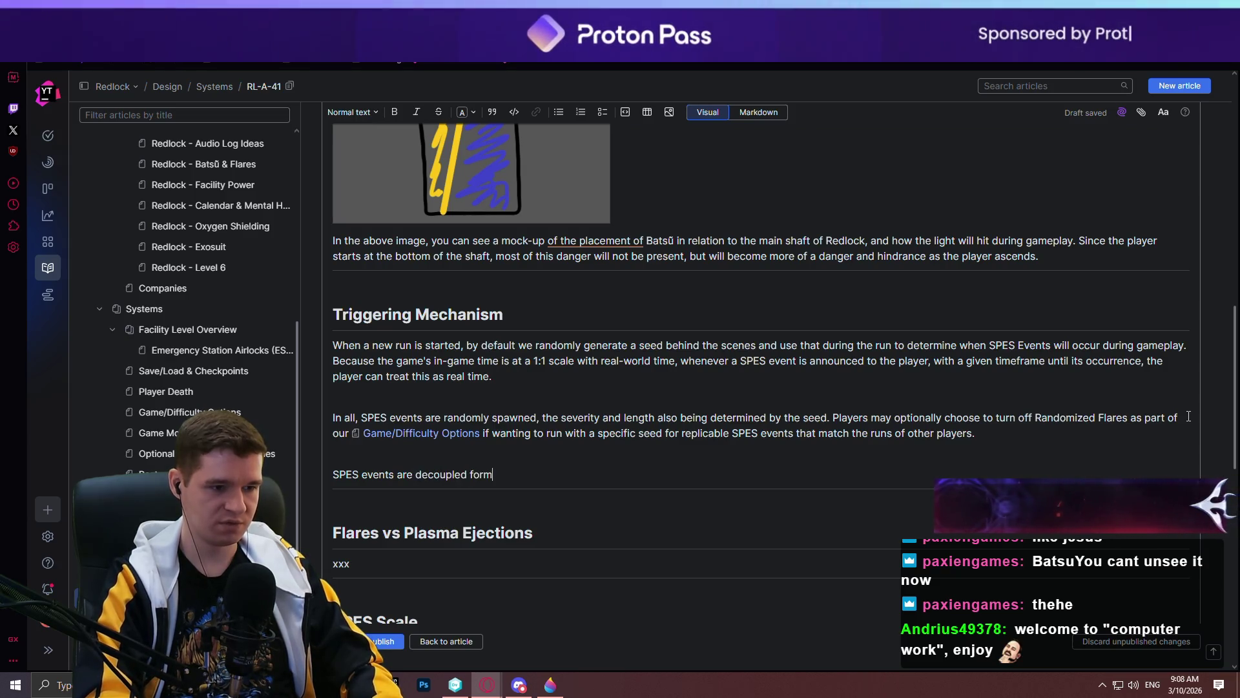
pyautogui.press('BackSpace')
pyautogui.press('BackSpace')
pyautogui.press('BackSpace')
pyautogui.write('rom the i')
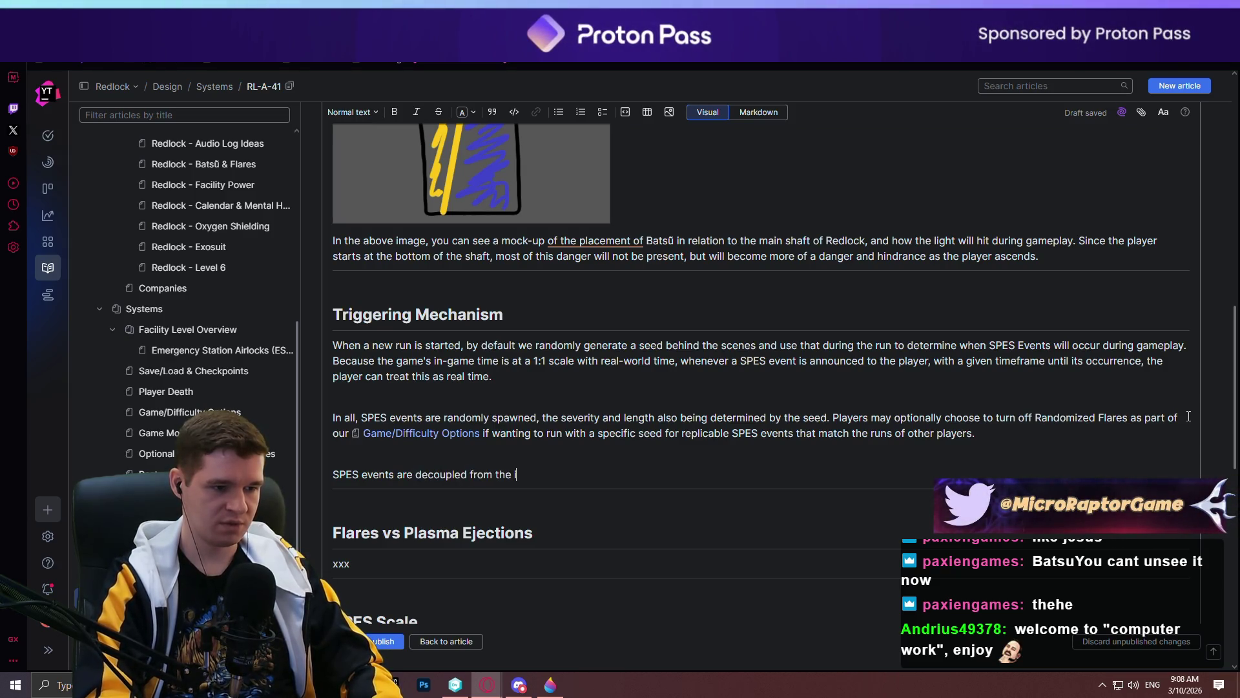
pyautogui.write('n-game clock in the sense th')
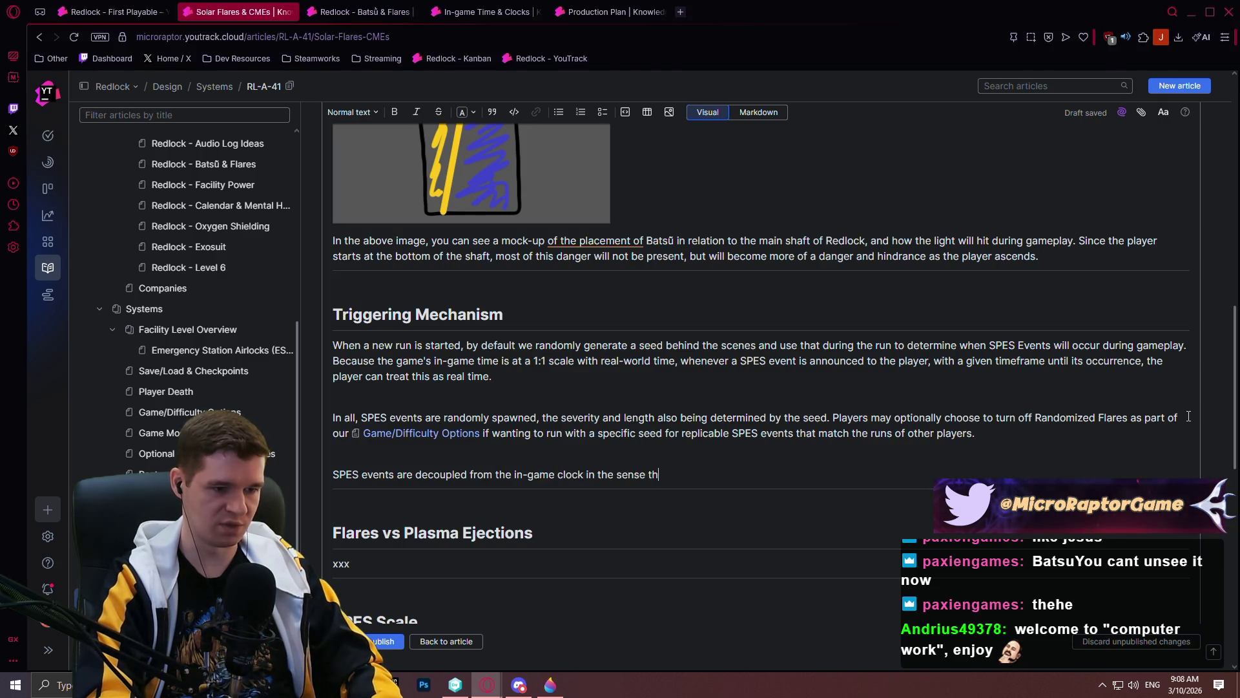
pyautogui.write('at the current Redl')
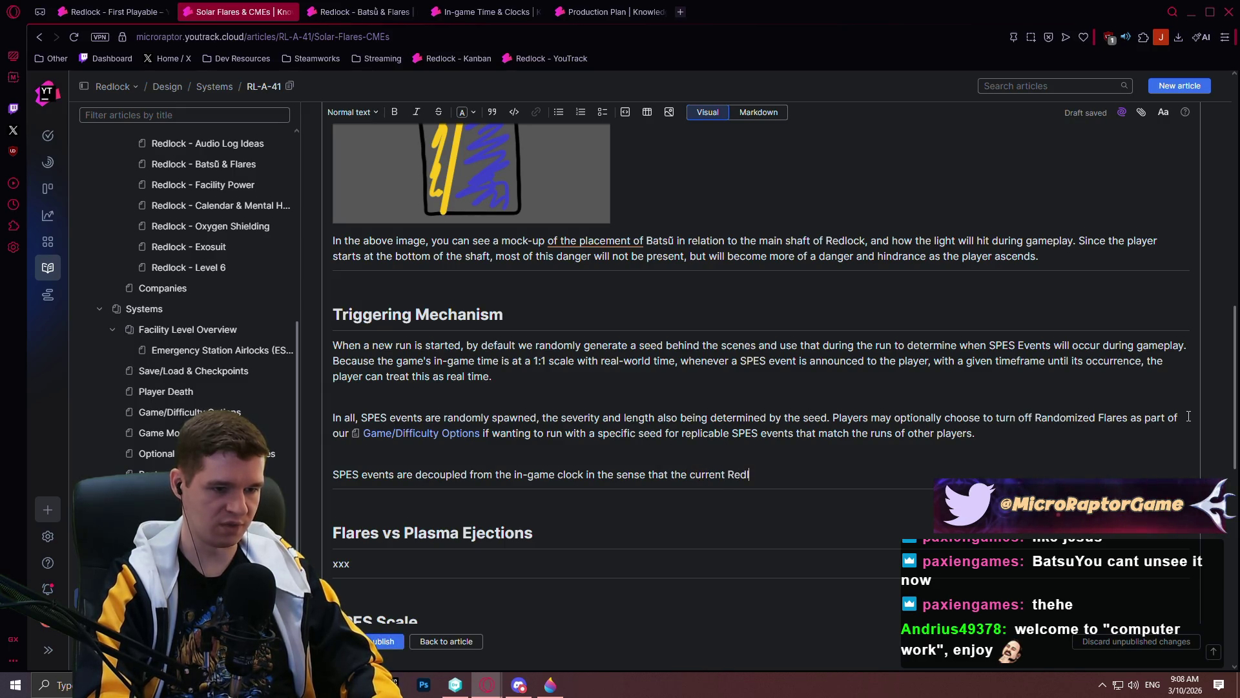
pyautogui.write('ock/Earth-synce')
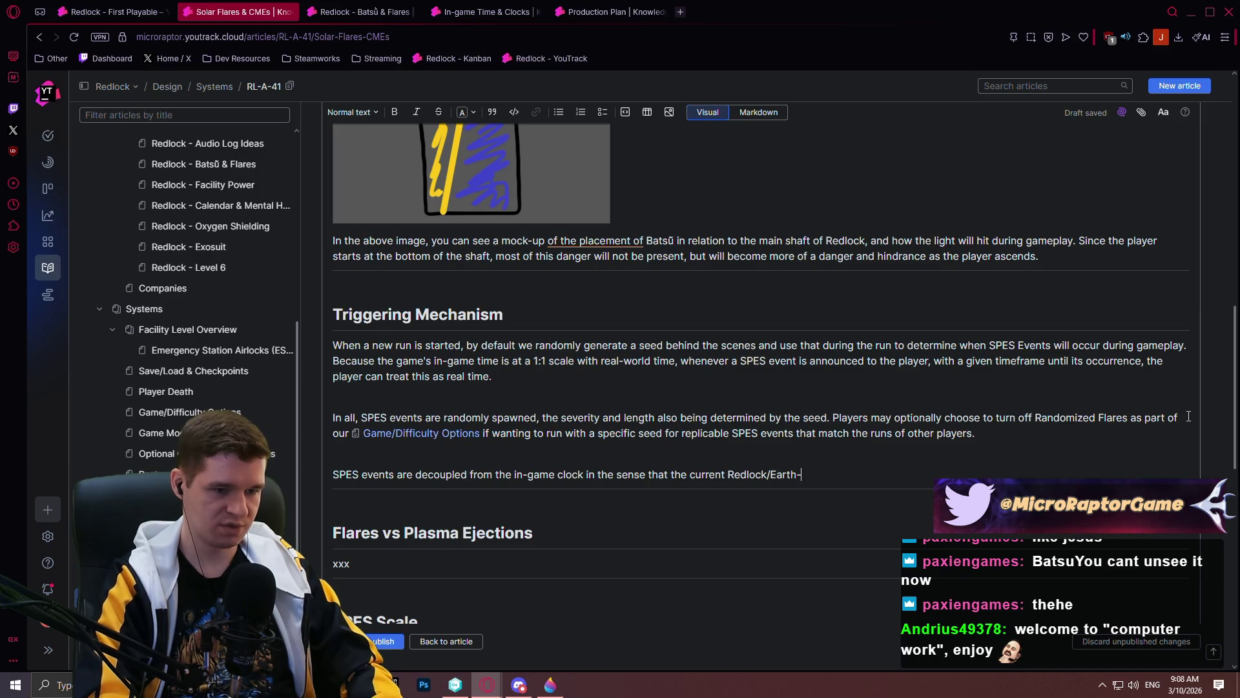
pyautogui.write('d time does')
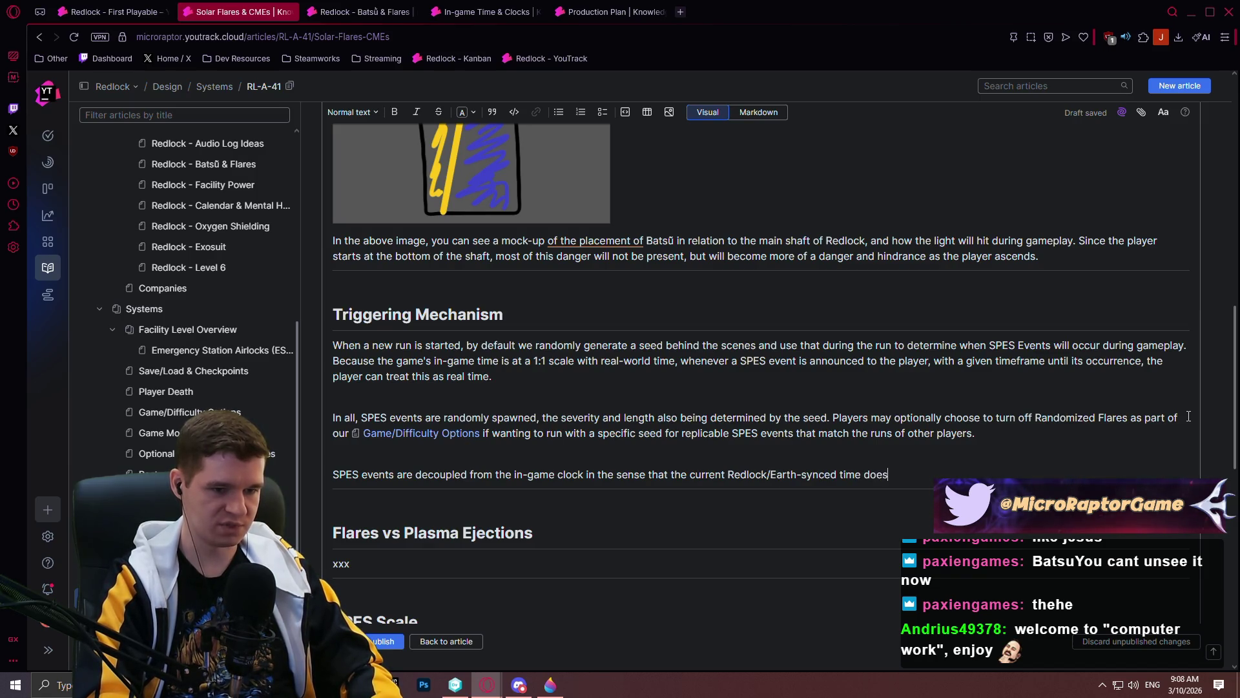
pyautogui.write(' not matter at all.')
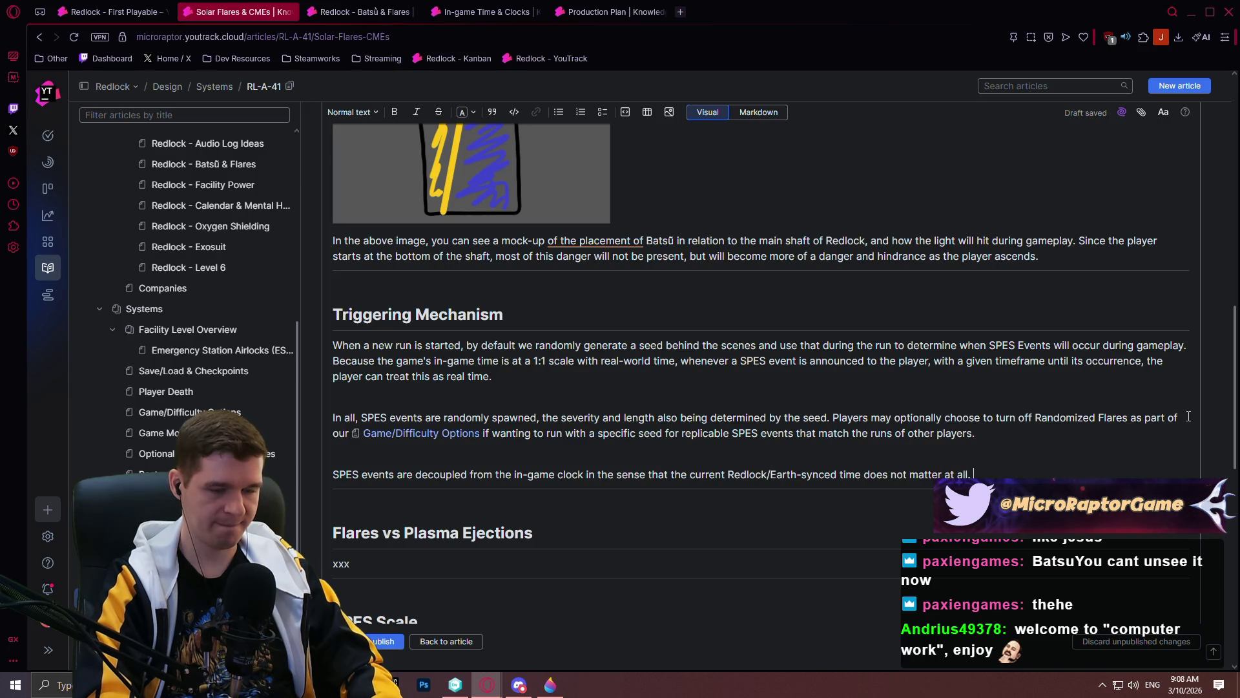
pyautogui.press('BackSpace')
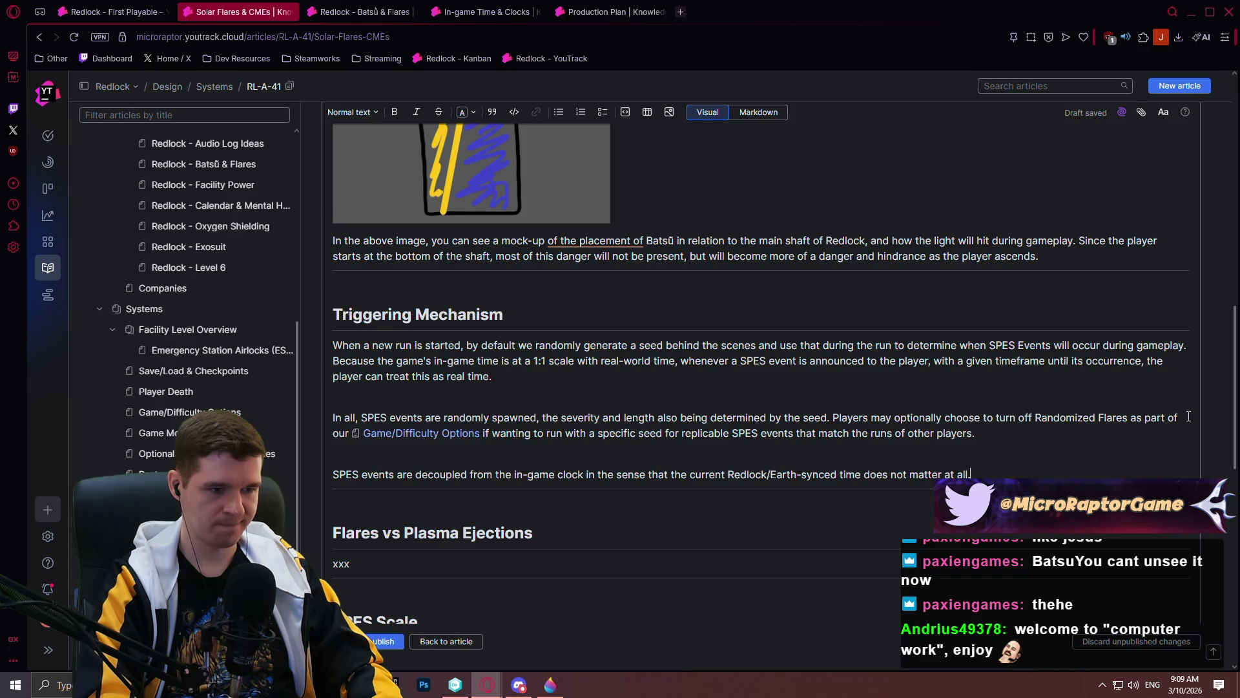
pyautogui.write(' This mea')
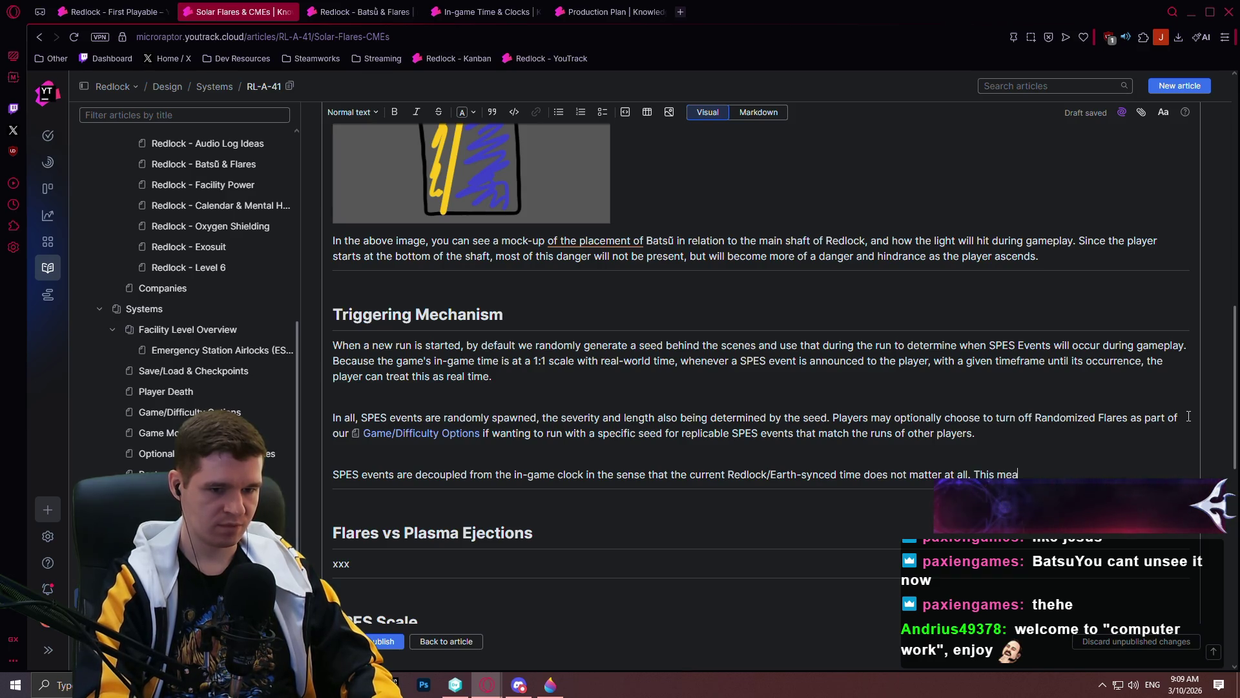
pyautogui.write('ns that one of the G')
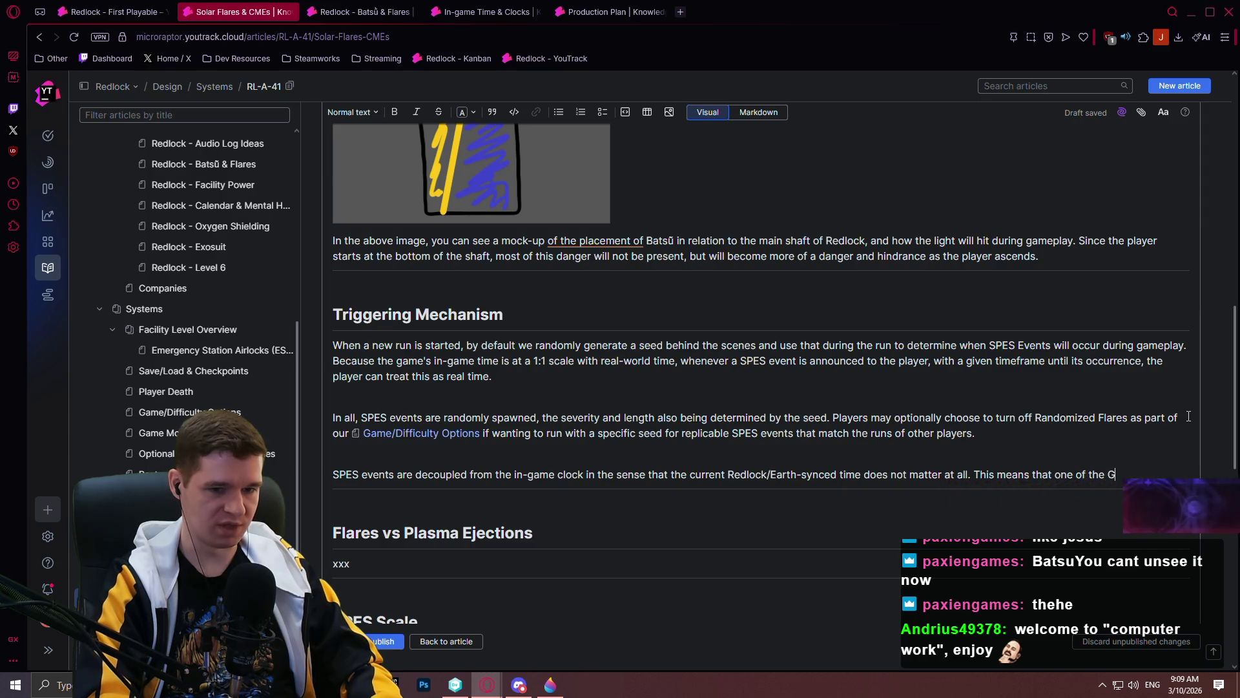
pyautogui.write('ame/Diffioc')
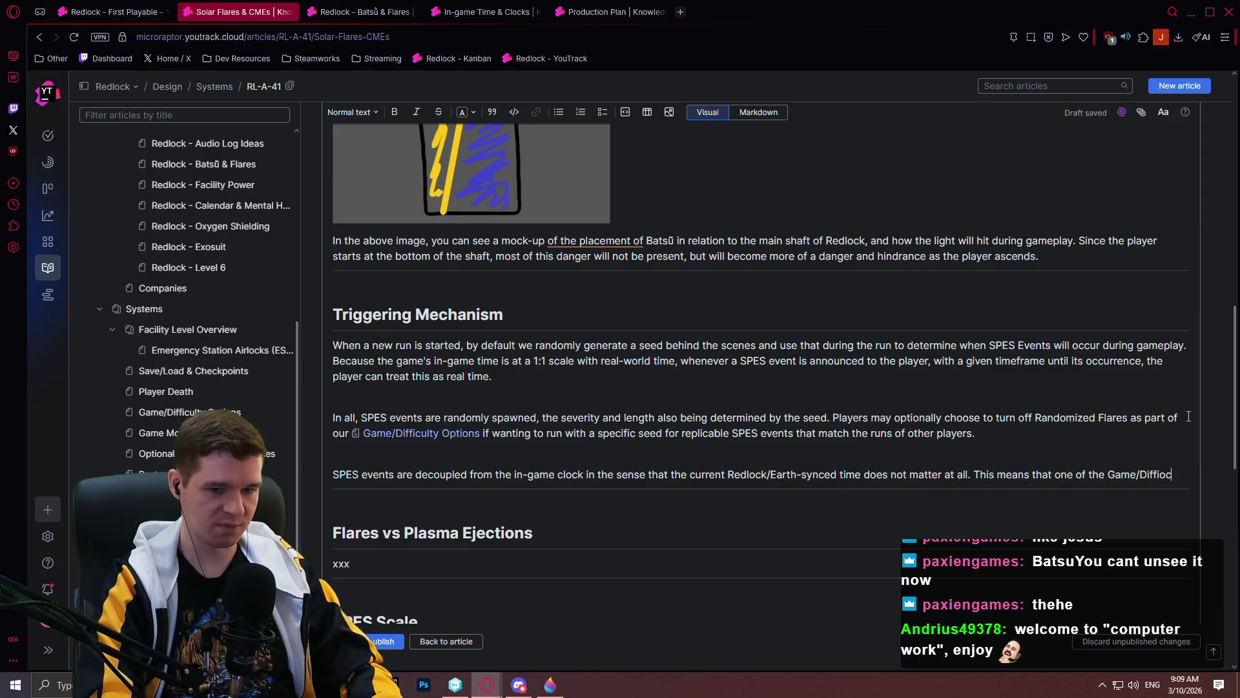
pyautogui.press('BackSpace')
pyautogui.press('BackSpace')
pyautogui.write('culty Options')
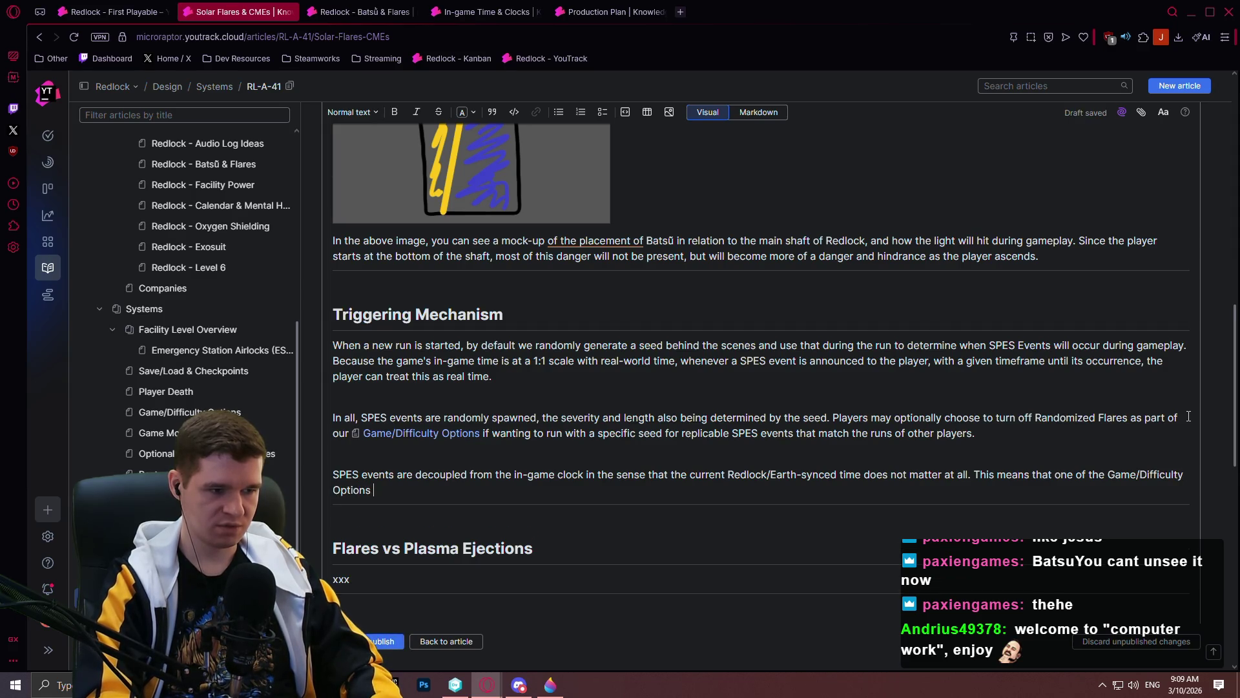
pyautogui.write(' to synchronize')
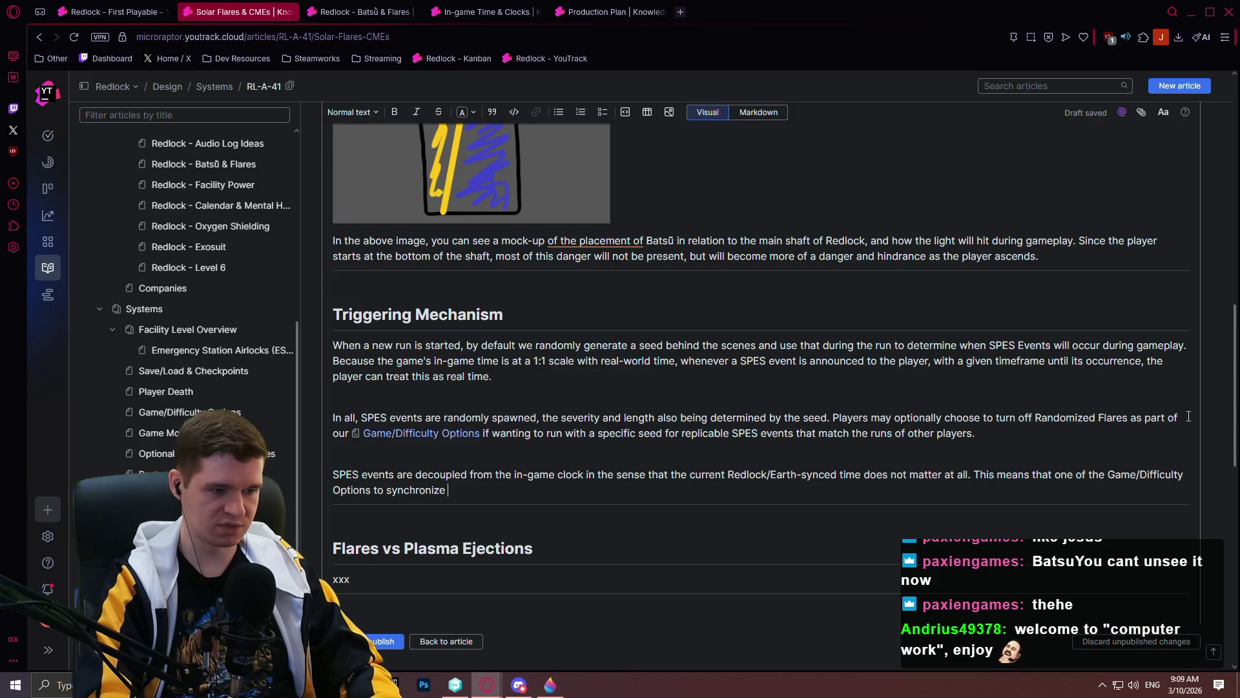
pyautogui.write(' R')
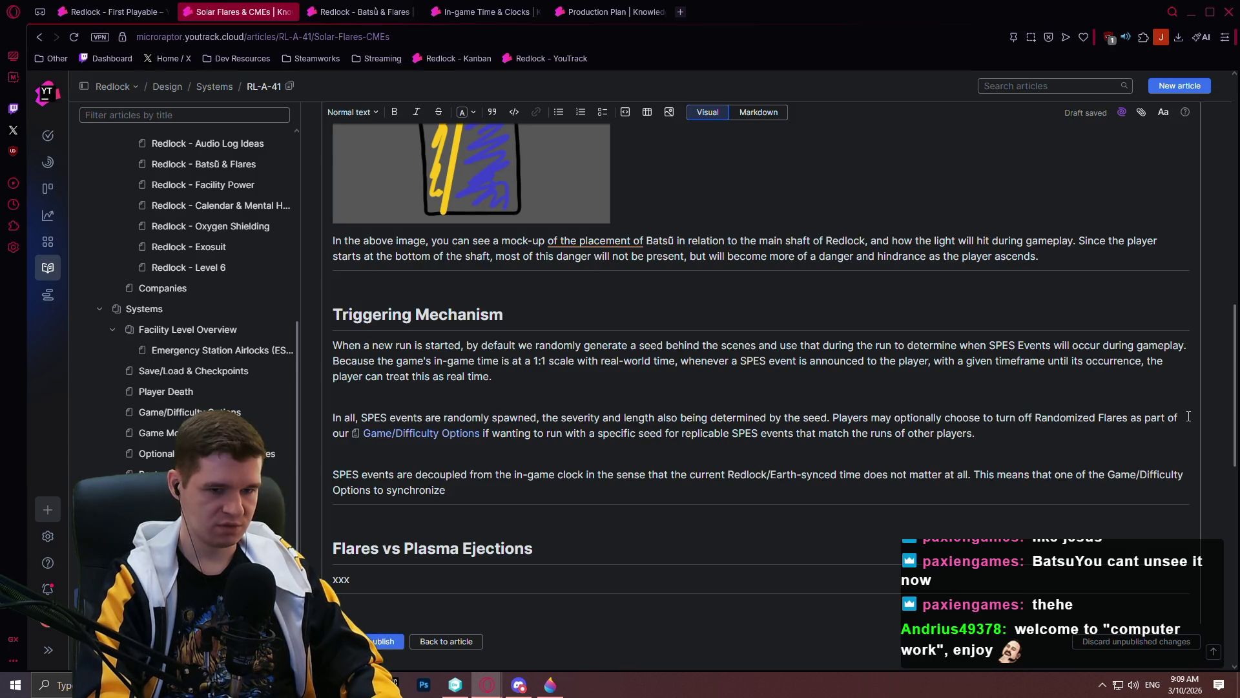
pyautogui.write('edlock time with your local s')
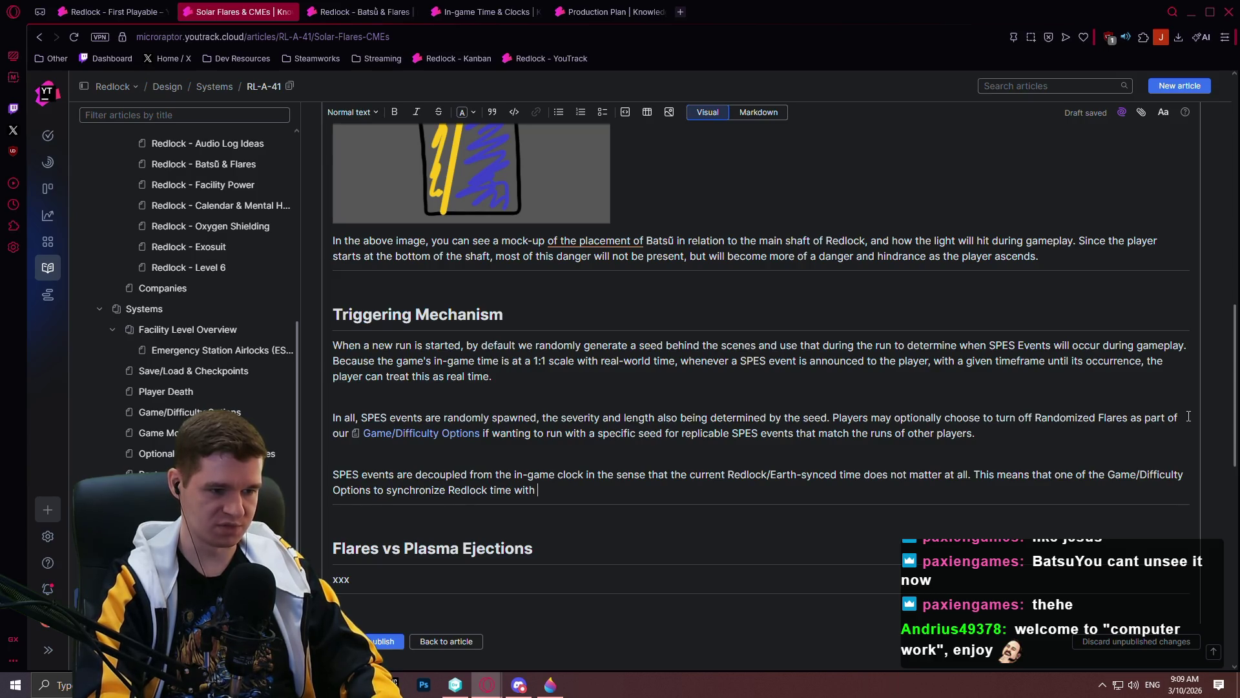
pyautogui.write('ystem')
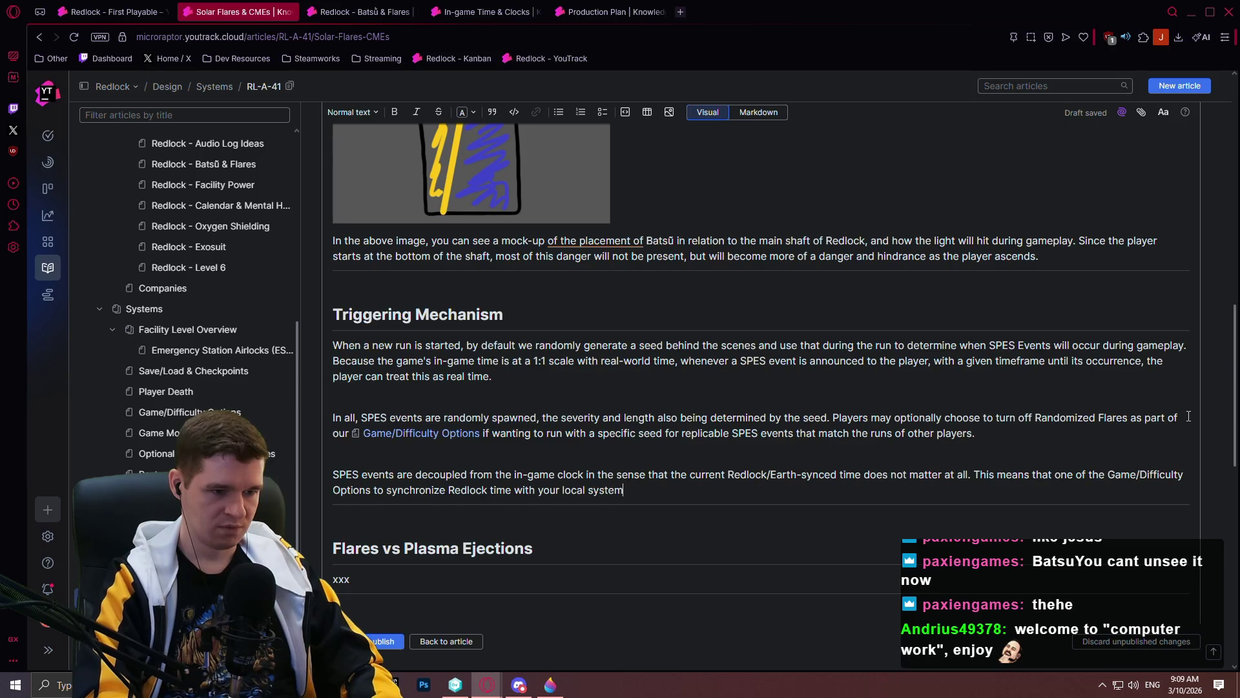
pyautogui.write(' time will have')
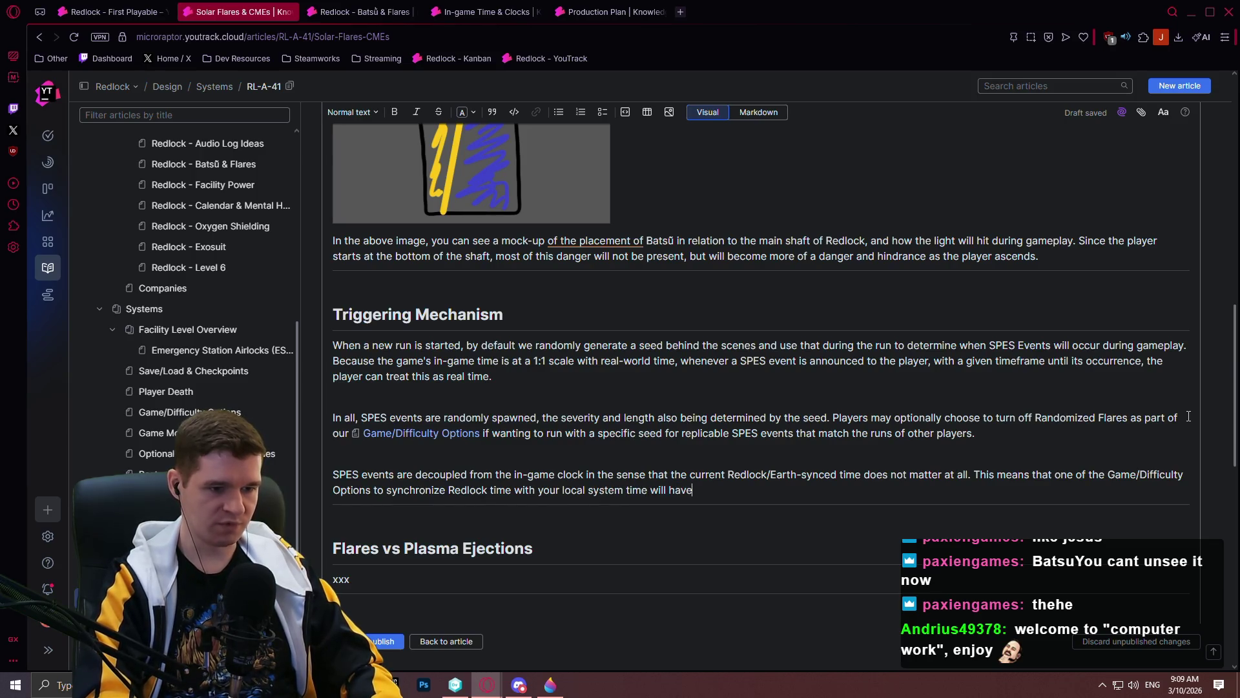
pyautogui.write(' no impact on SP')
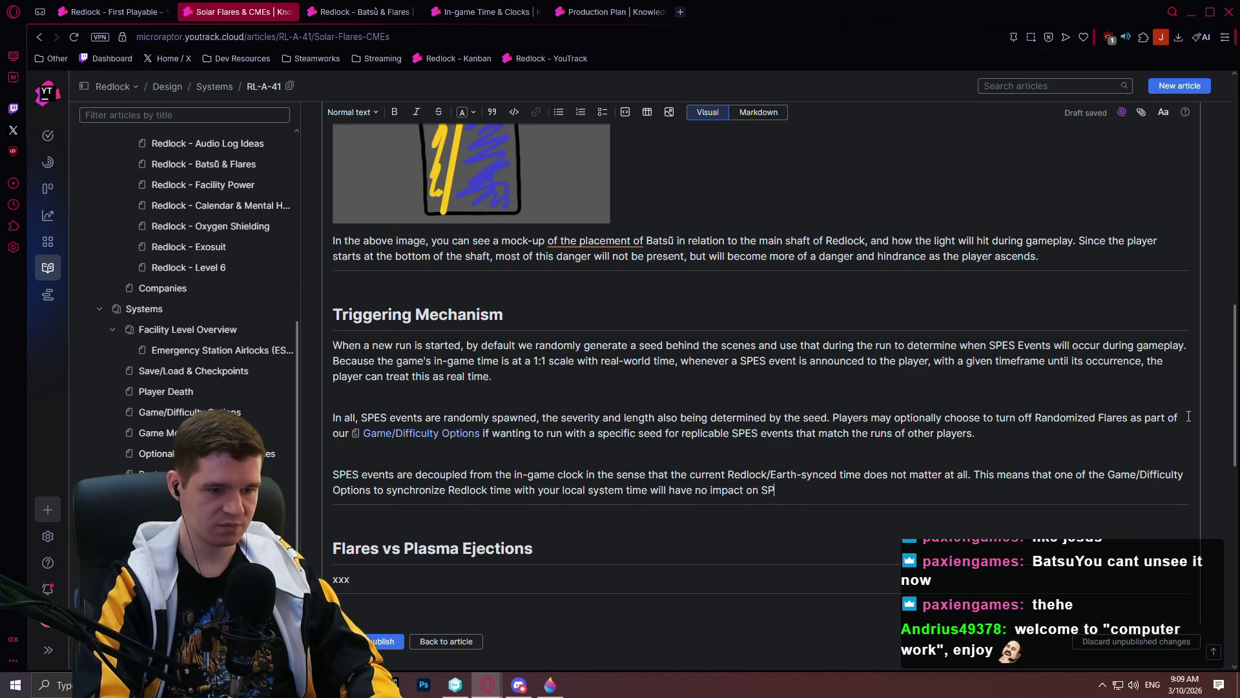
pyautogui.write('event triggerin')
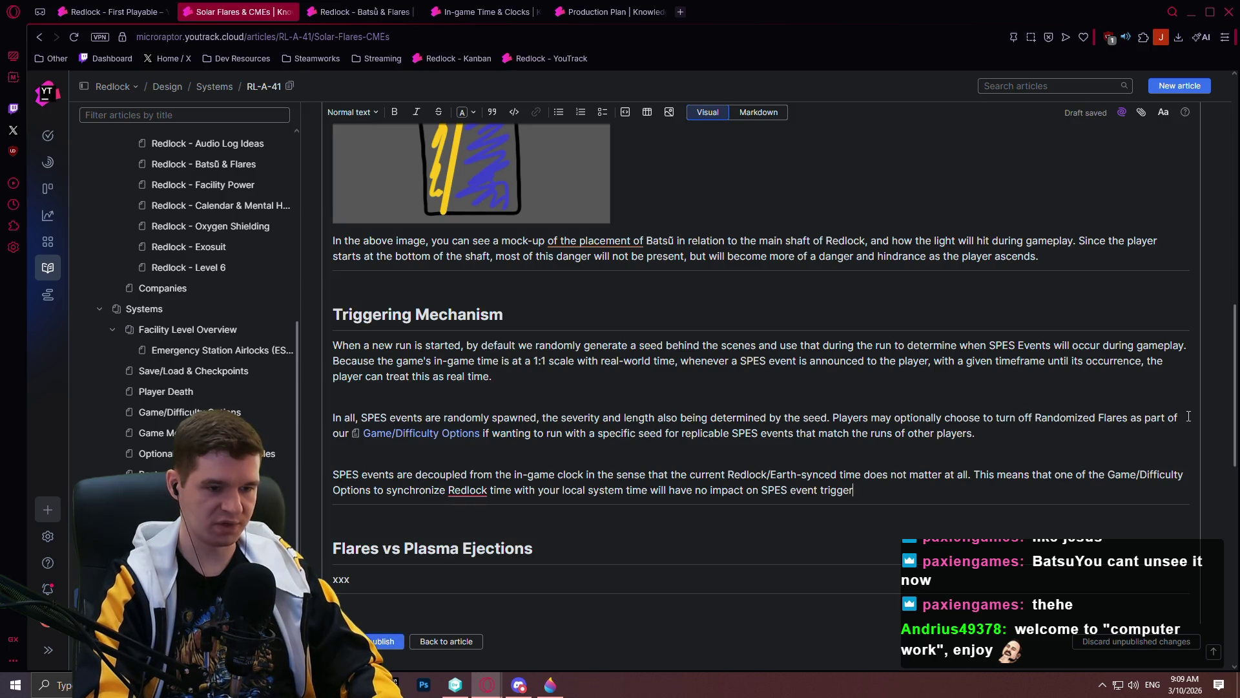
pyautogui.write('g and ')
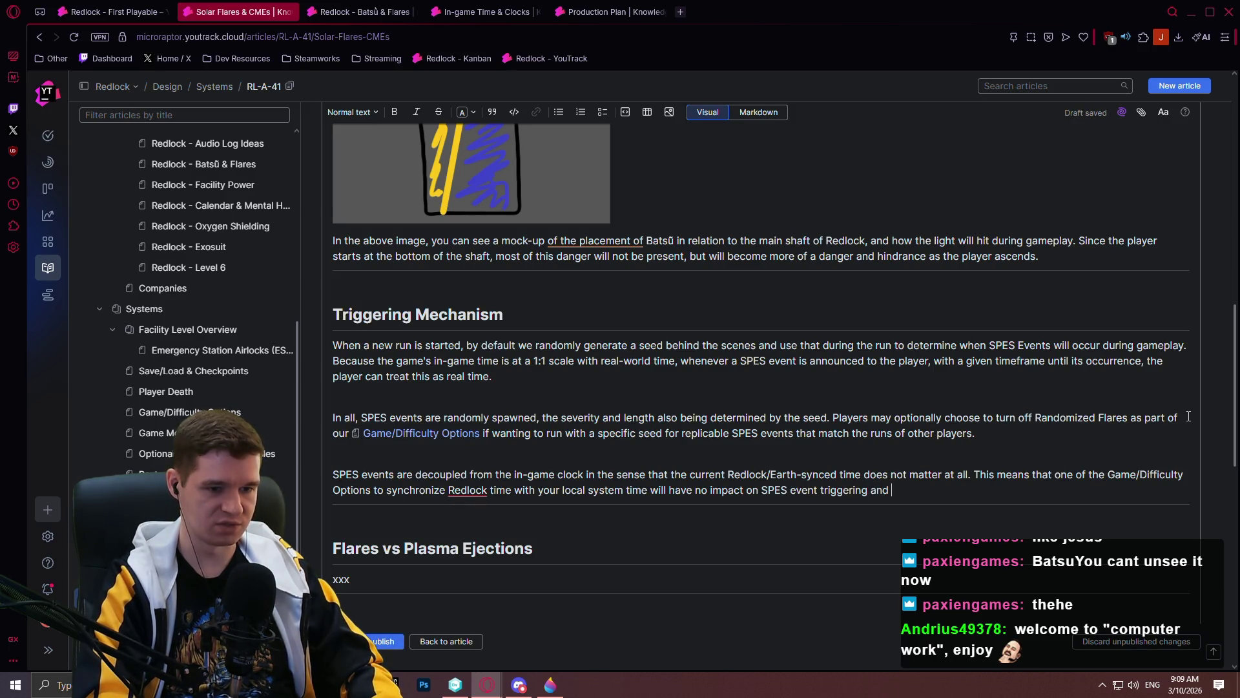
pyautogui.write('management.')
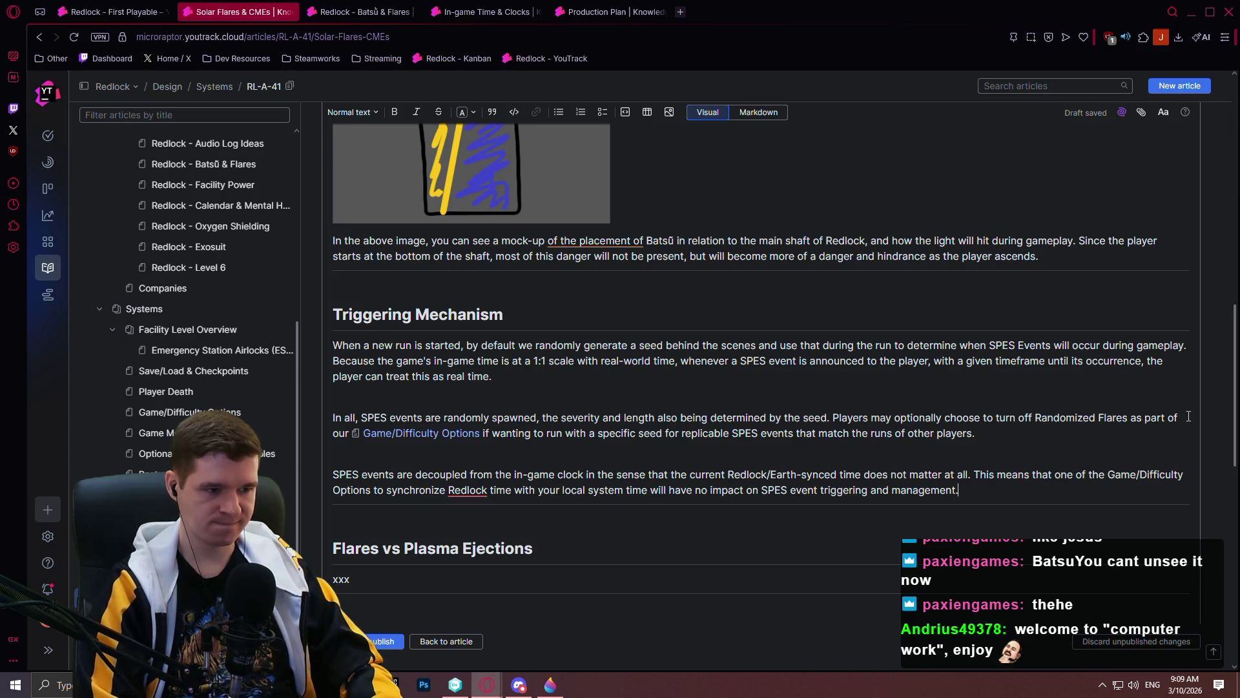
pyautogui.scroll(-5, 931, 280)
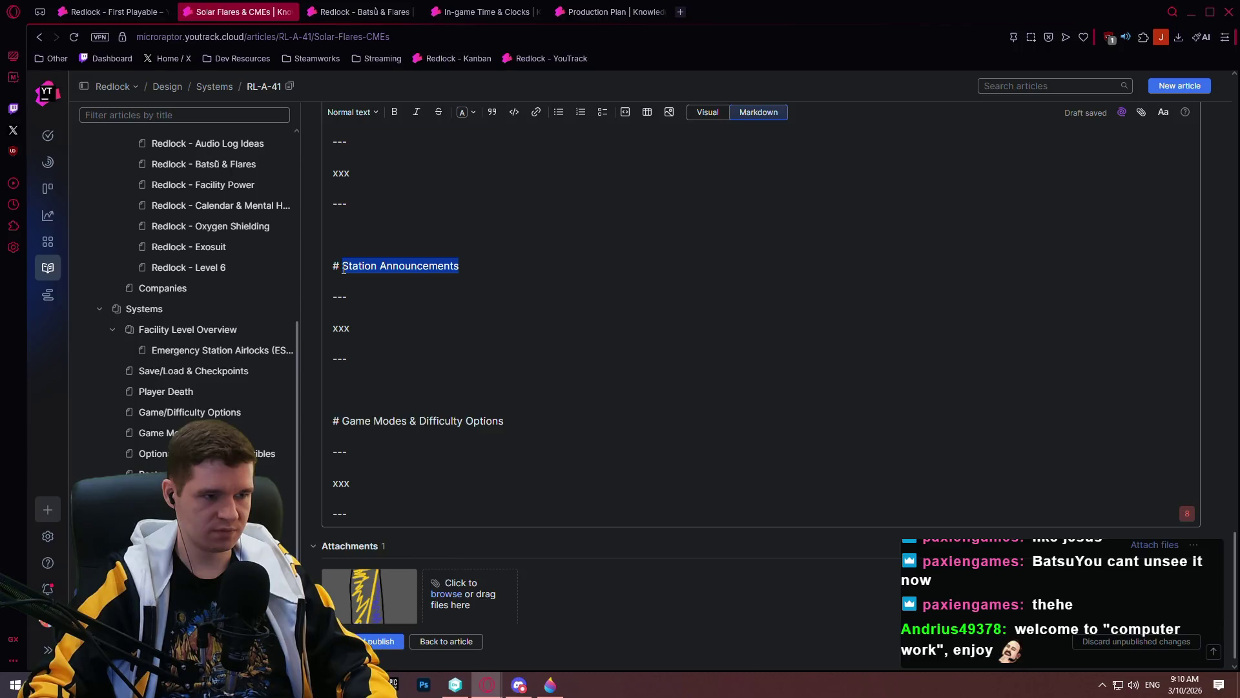
# - Retitle the duplicated Station Announcements heading to 'Narrative Example' and return to the Visual editor
pyautogui.write('Narrative E')
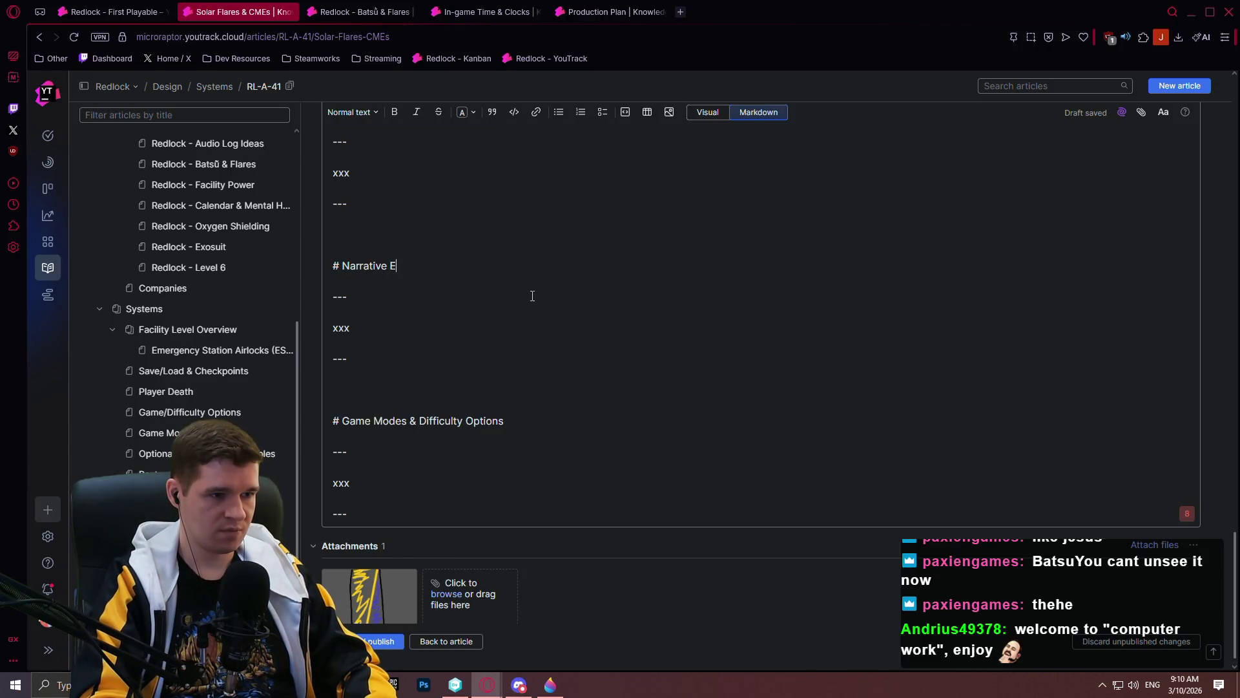
pyautogui.write('xample')
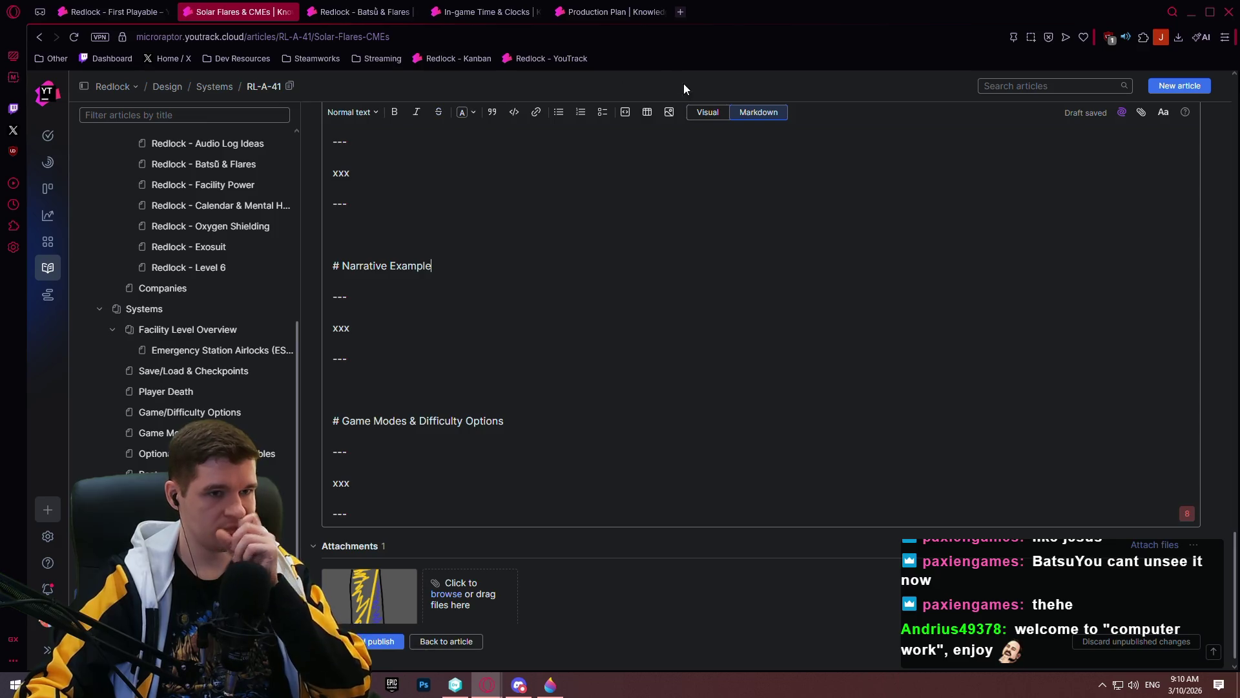
pyautogui.click(720, 115)
pyautogui.scroll(8, 420, 375)
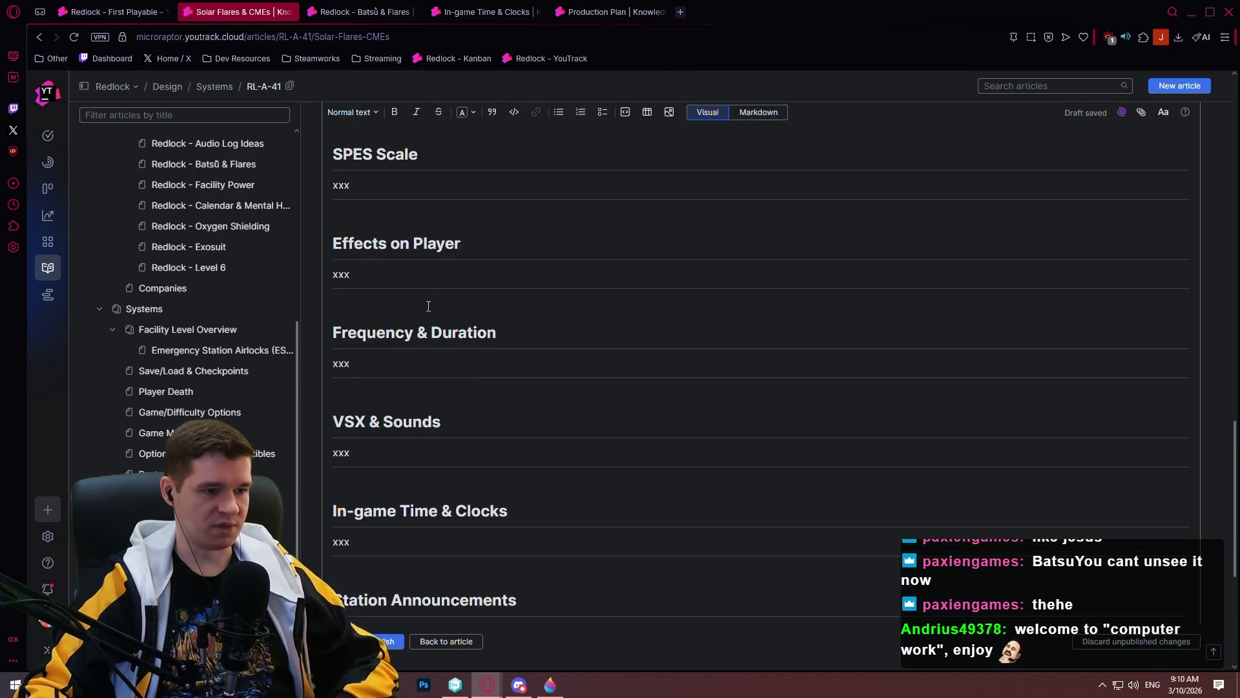
pyautogui.scroll(2, 392, 487)
pyautogui.scroll(3, 385, 620)
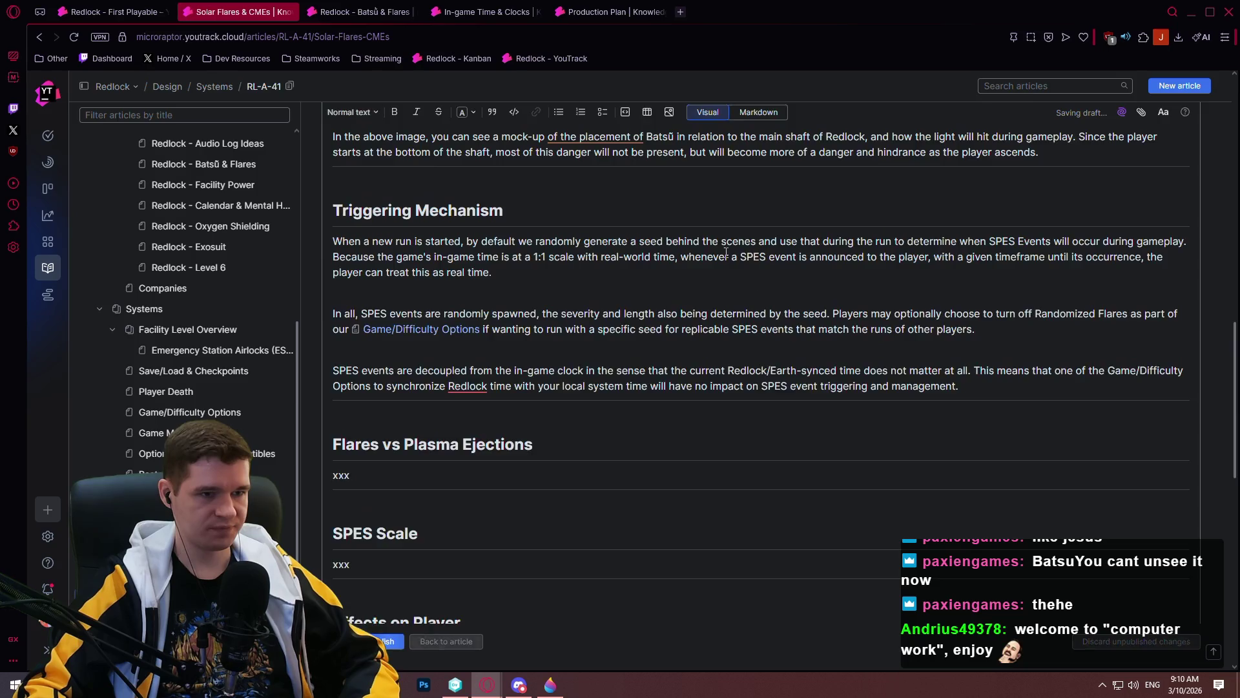
# - Preview the article as readers see it, then reopen it for editing
pyautogui.click(385, 640)
pyautogui.scroll(5, 620, 206)
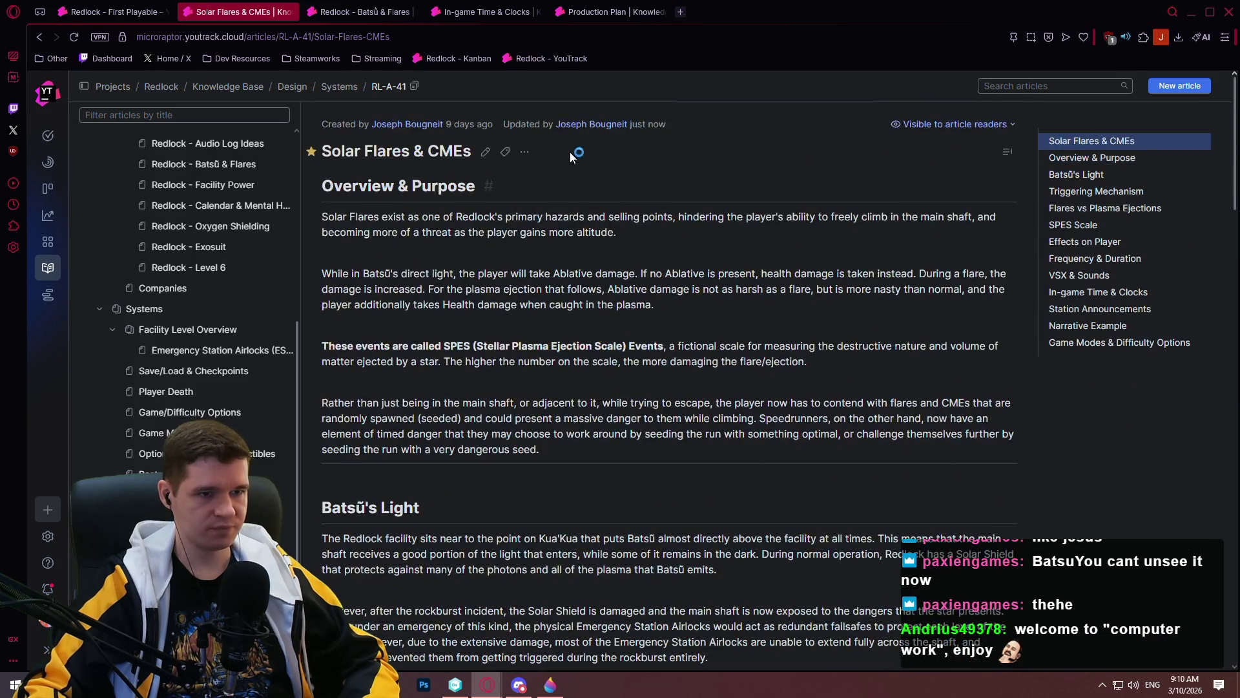
pyautogui.click(491, 149)
pyautogui.scroll(-15, 549, 197)
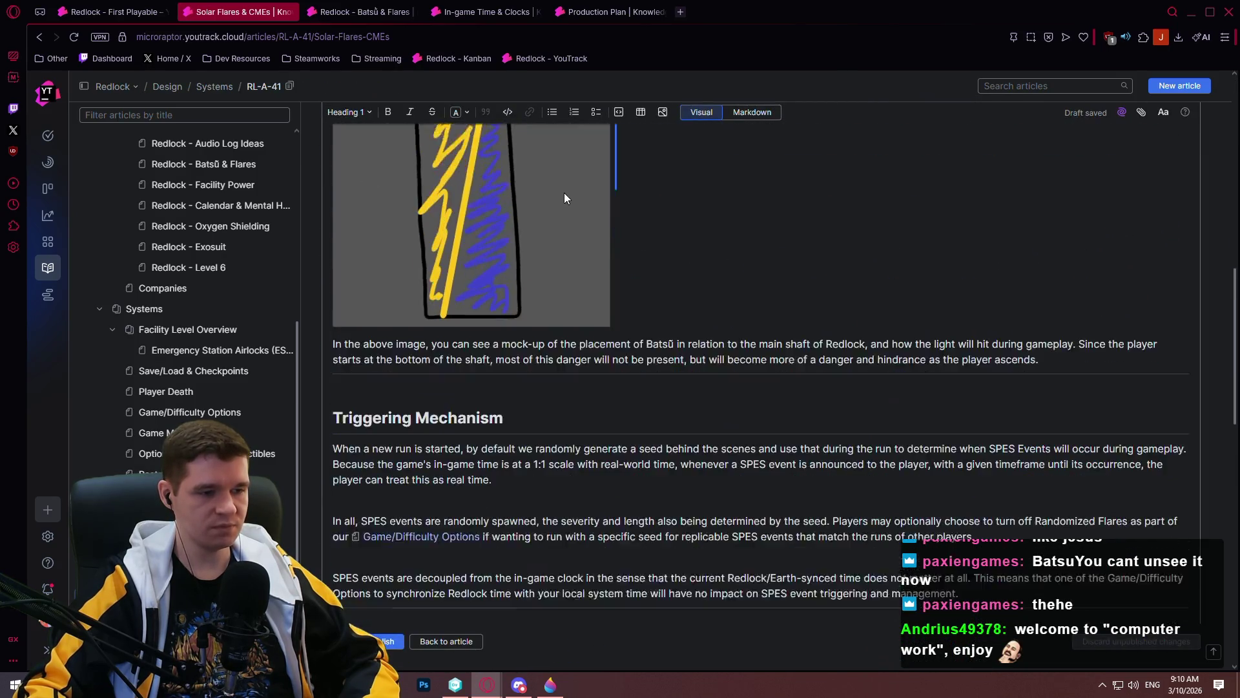
# - Replace the 'xxx' placeholder under Flares vs Plasma Ejections with 'SPES Events come in'
pyautogui.click(523, 260)
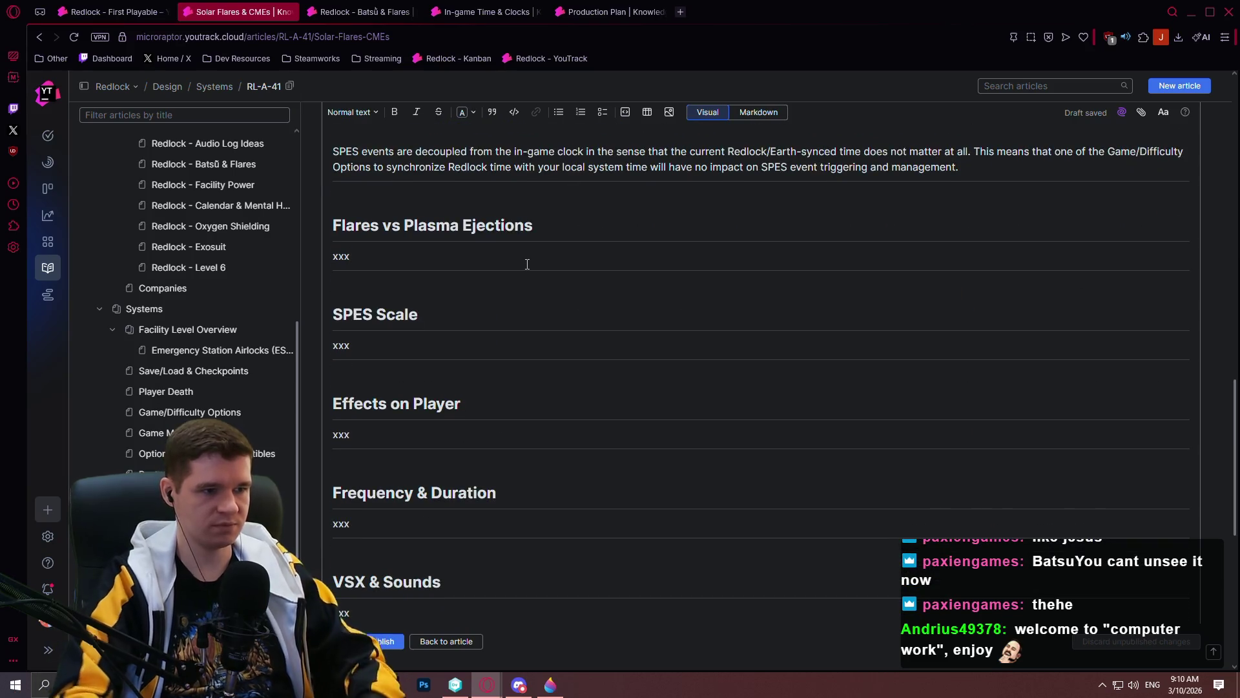
pyautogui.press('BackSpace')
pyautogui.press('BackSpace')
pyautogui.press('BackSpace')
pyautogui.write('SPES e')
pyautogui.press('BackSpace')
pyautogui.write('Events come in')
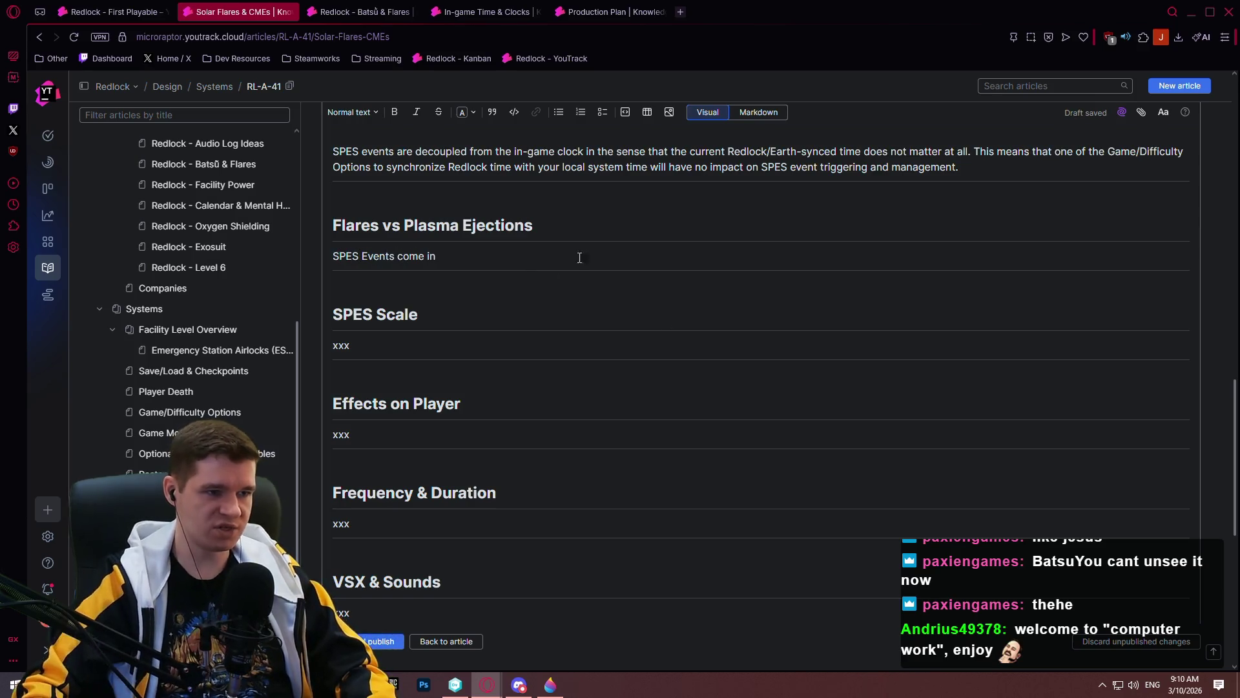
pyautogui.scroll(7, 637, 304)
pyautogui.scroll(-4, 951, 375)
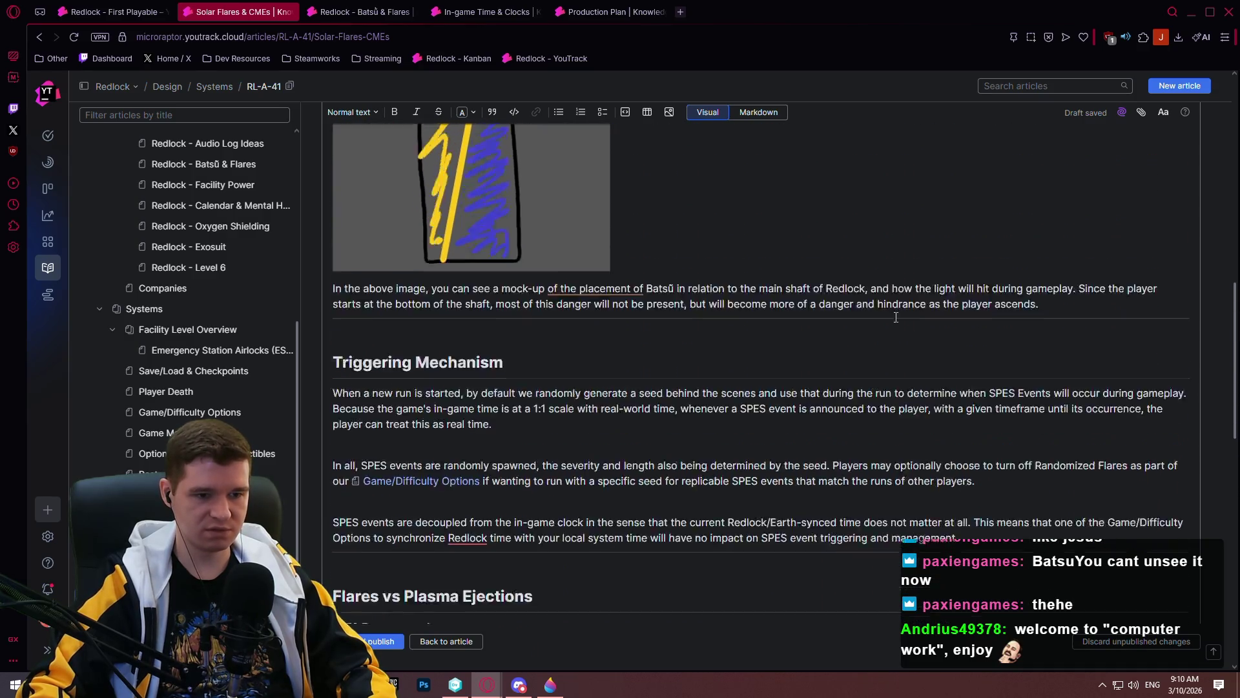
# - Capitalise 'event' to 'Event' after SPES in the Triggering Mechanism section
pyautogui.click(775, 231)
pyautogui.press('BackSpace')
pyautogui.write('E')
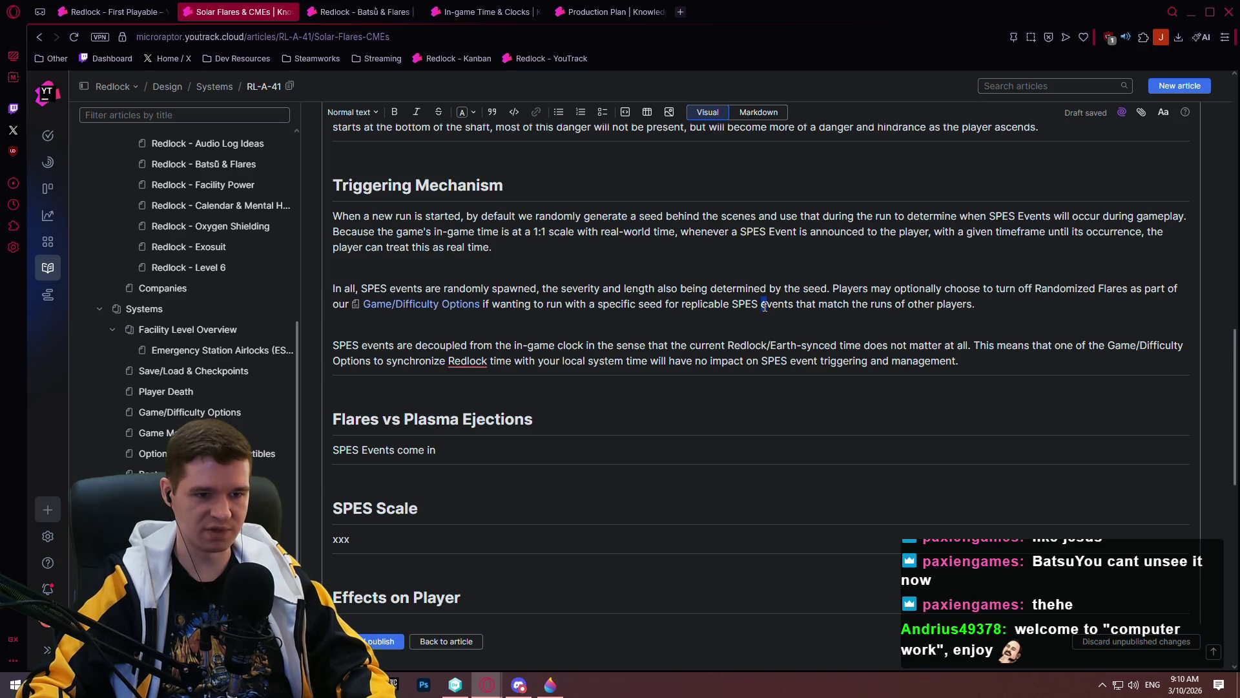
pyautogui.write('E')
pyautogui.moveTo(790, 360); pyautogui.dragTo(796, 360)
pyautogui.write('E')
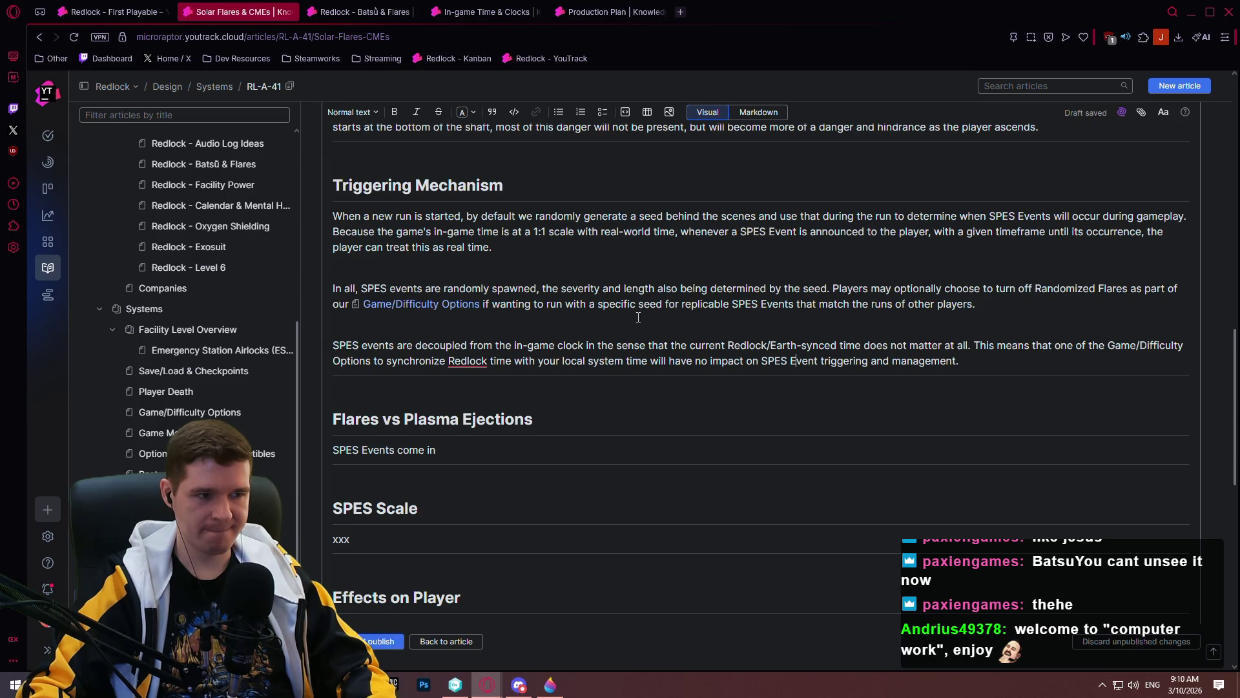
pyautogui.click(365, 345)
# - Scroll through the article to review the Triggering Mechanism and Flares vs Plasma Ejections edits
pyautogui.scroll(4, 727, 337)
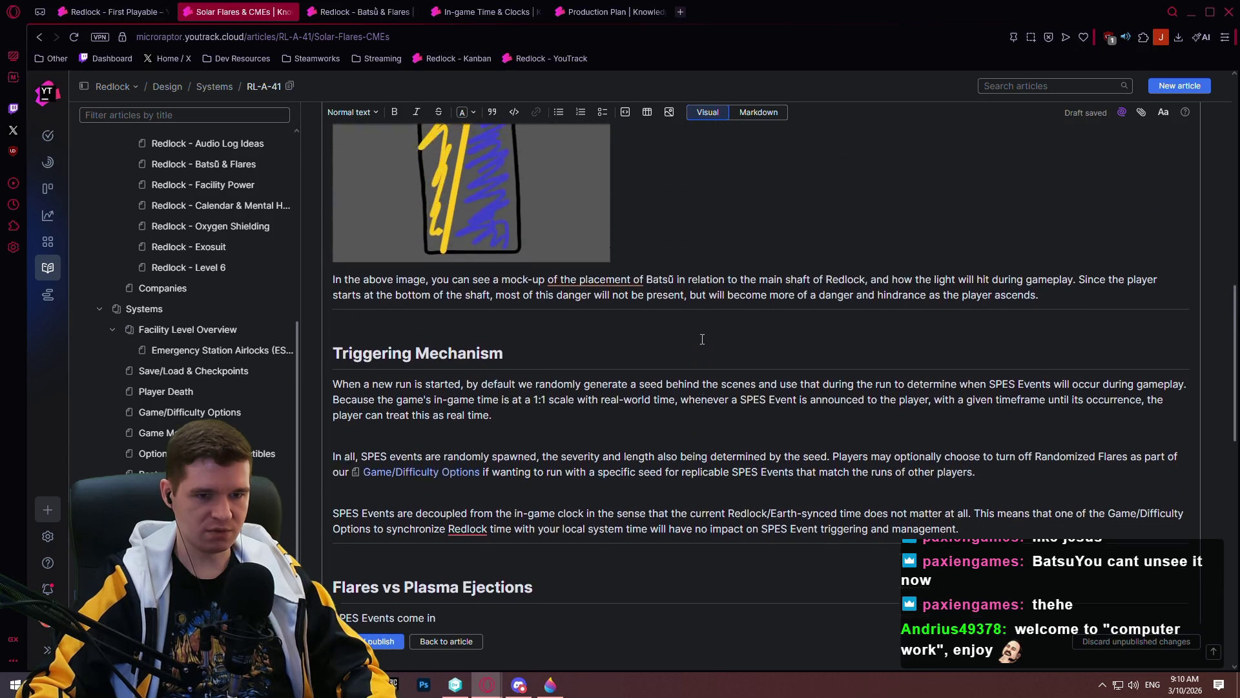
pyautogui.scroll(7, 586, 319)
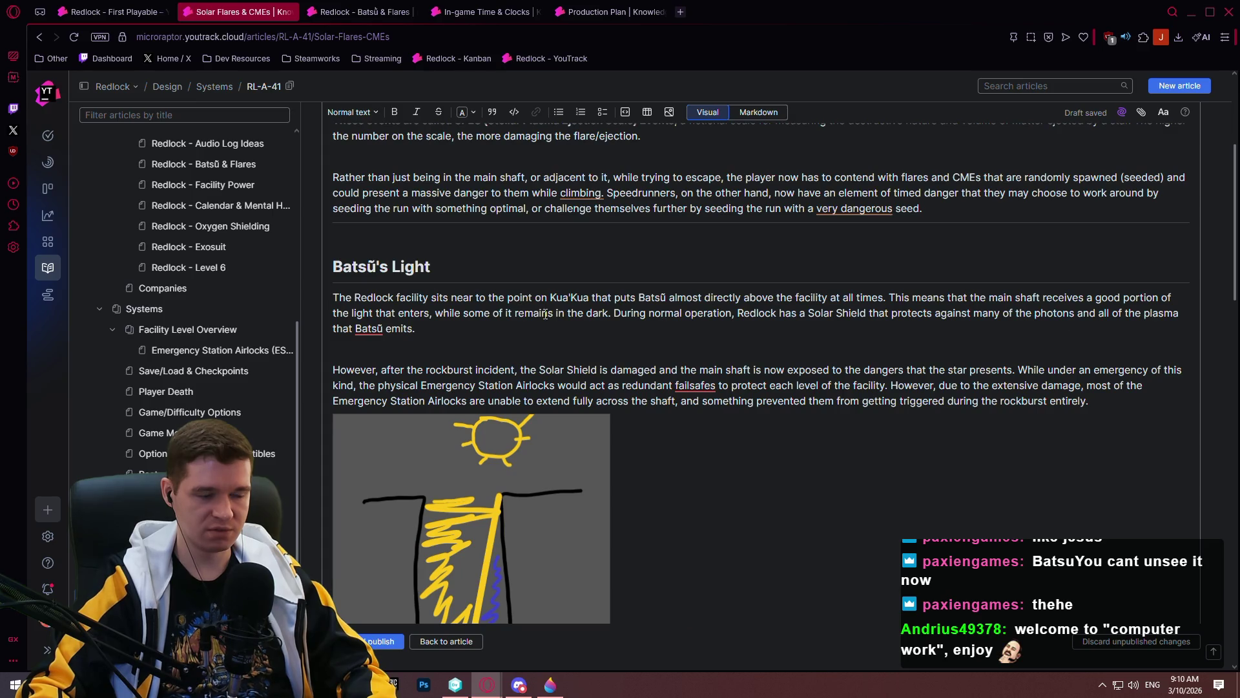
pyautogui.scroll(3, 544, 323)
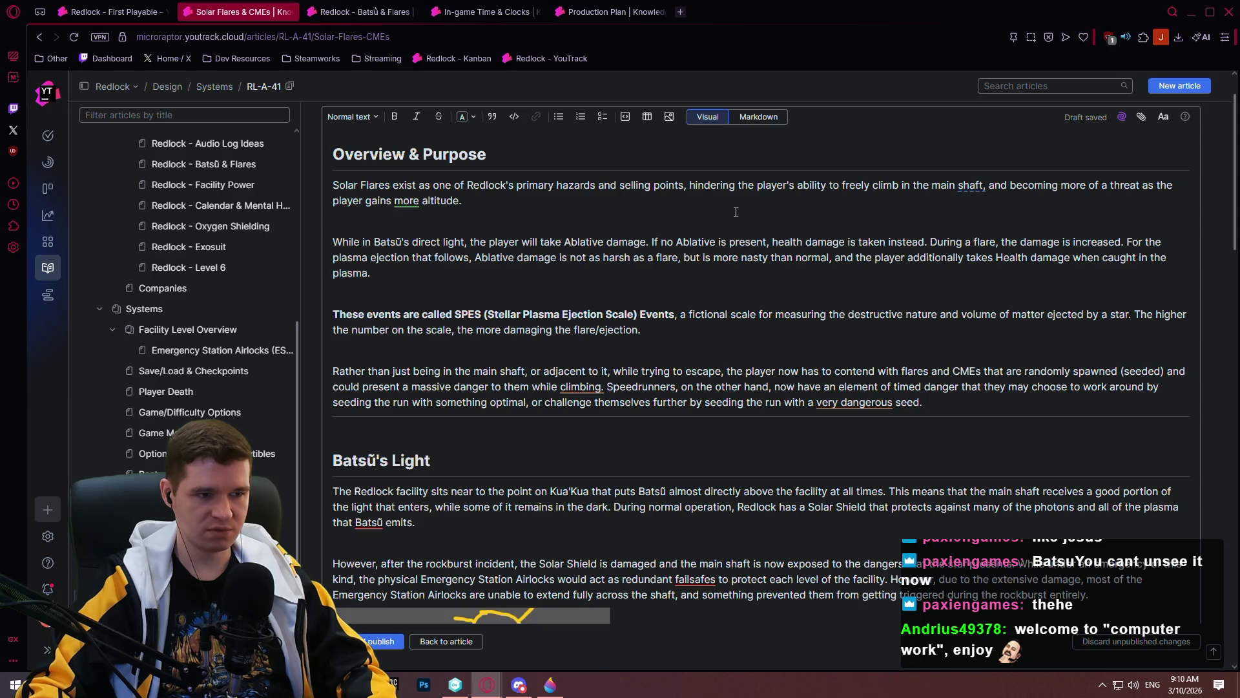
pyautogui.scroll(-19, 725, 229)
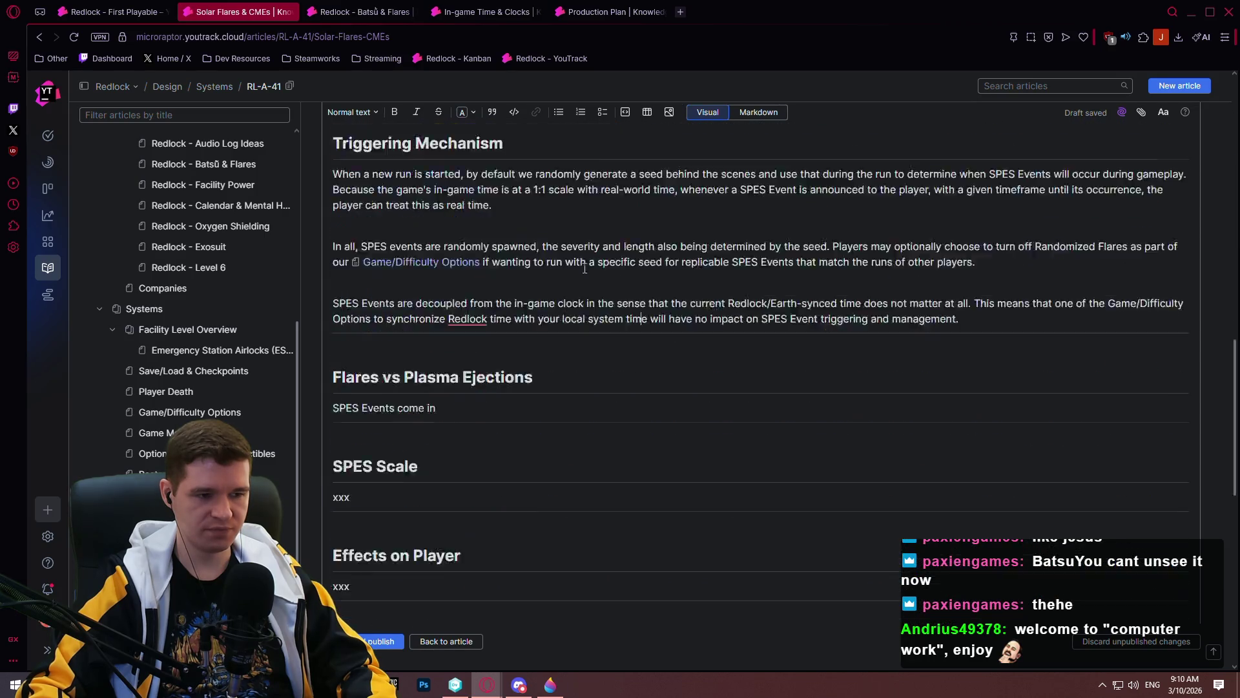
pyautogui.scroll(4, 620, 369)
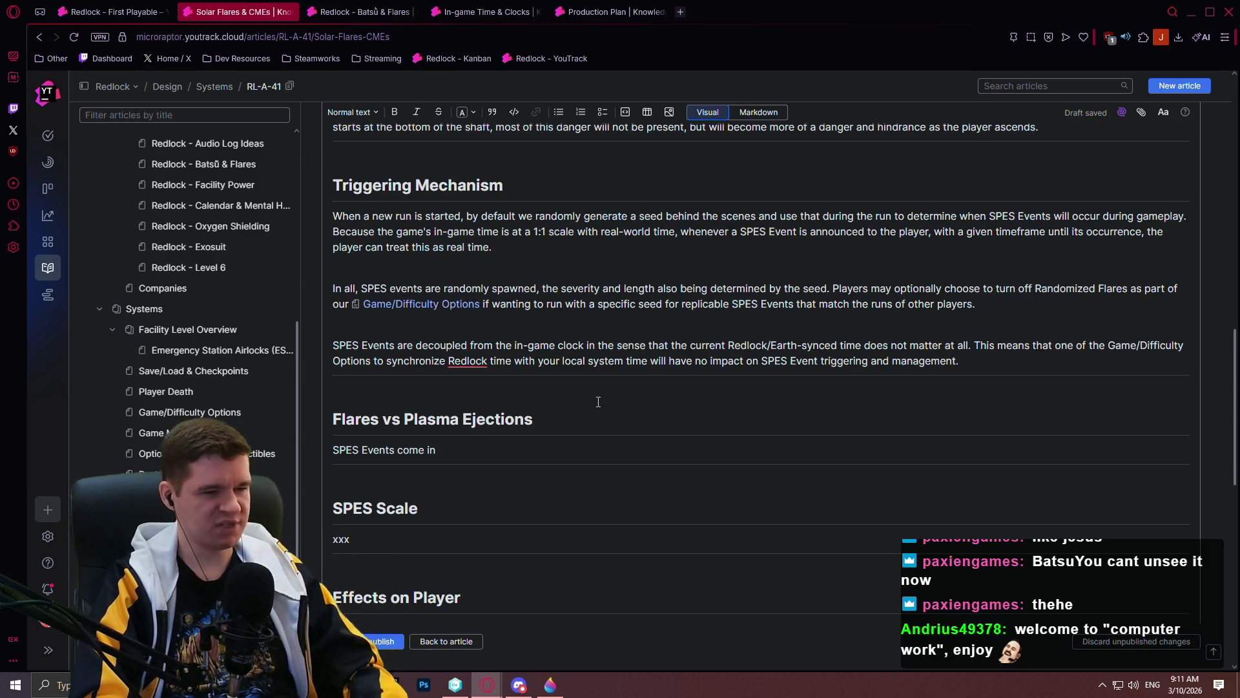
# - Complete the intro: SPES Events come in two parts, initial flare and then the ejection that follows it
pyautogui.write('two')
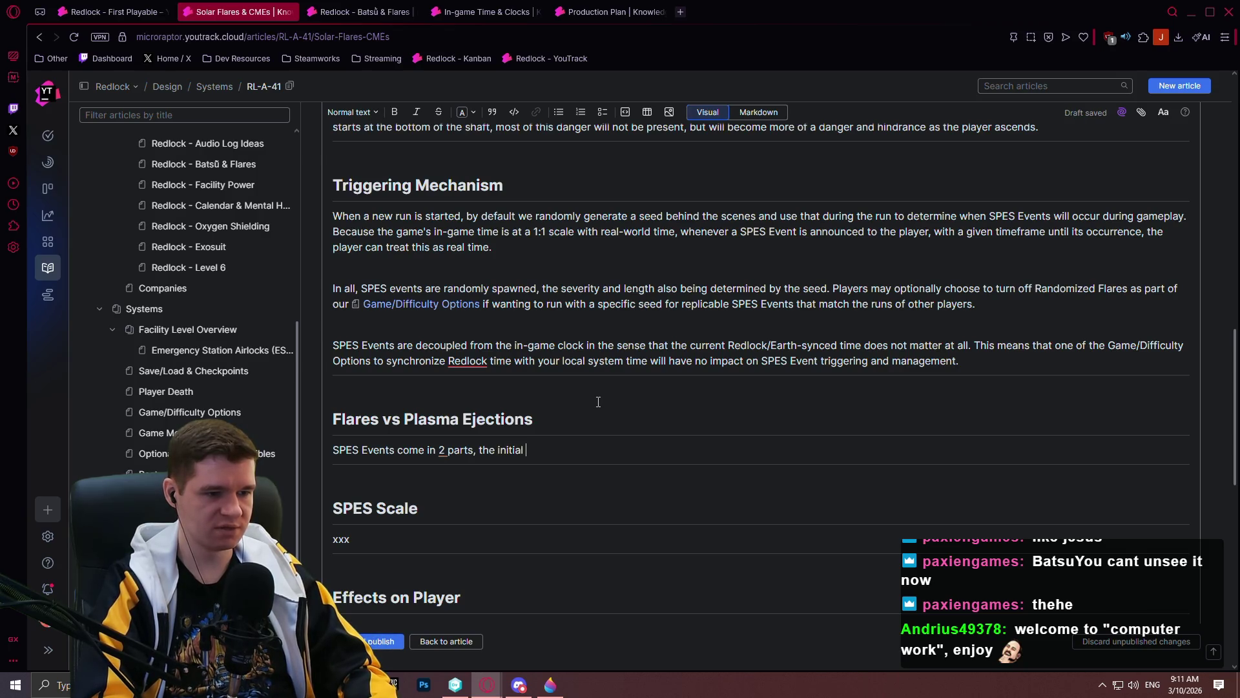
pyautogui.write('p')
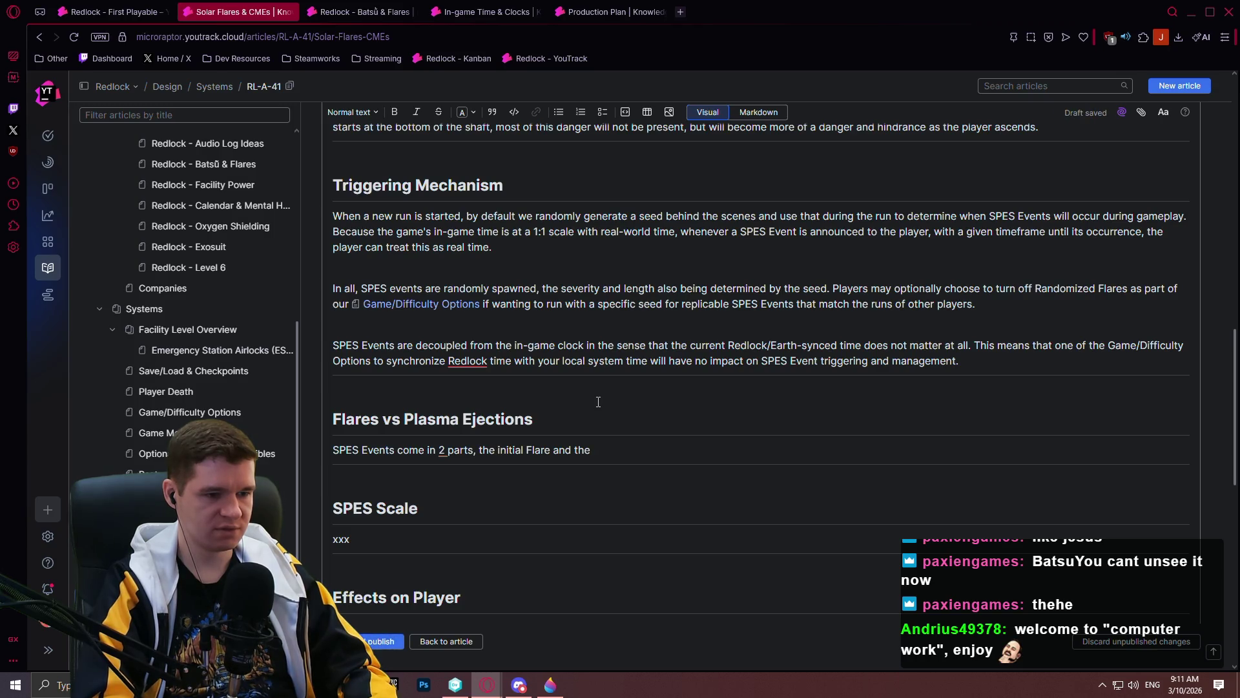
pyautogui.press('BackSpace')
pyautogui.press('BackSpace')
pyautogui.press('BackSpace')
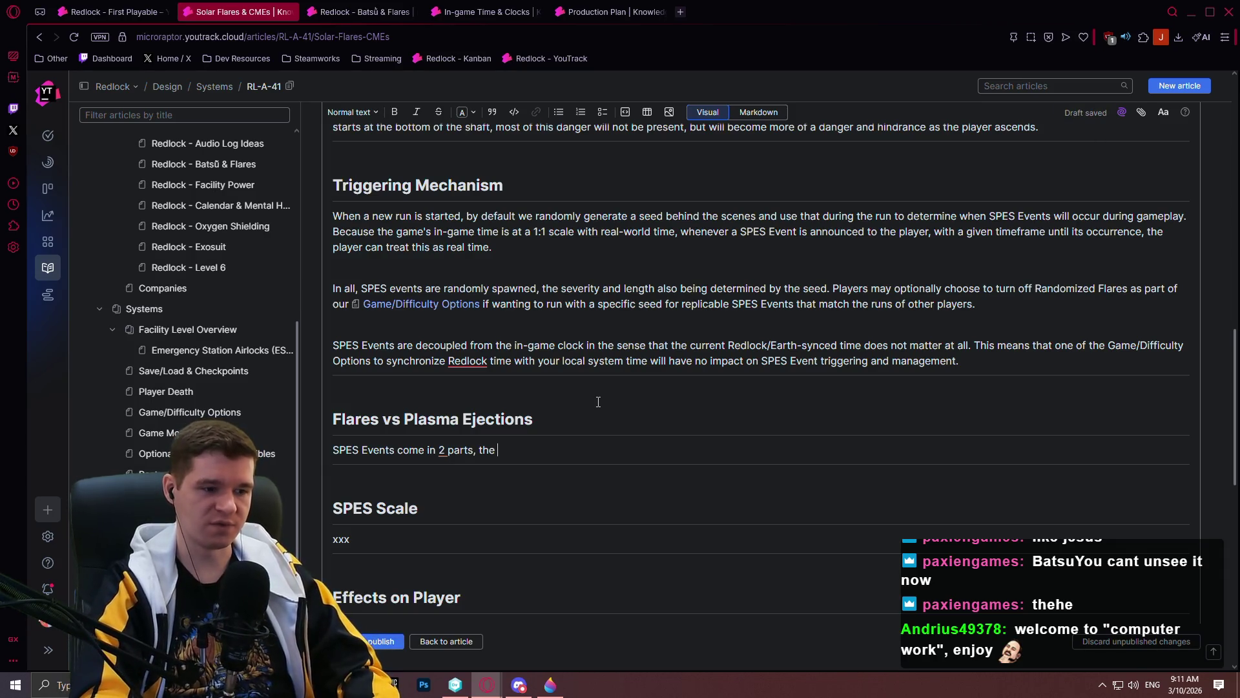
pyautogui.write('inti')
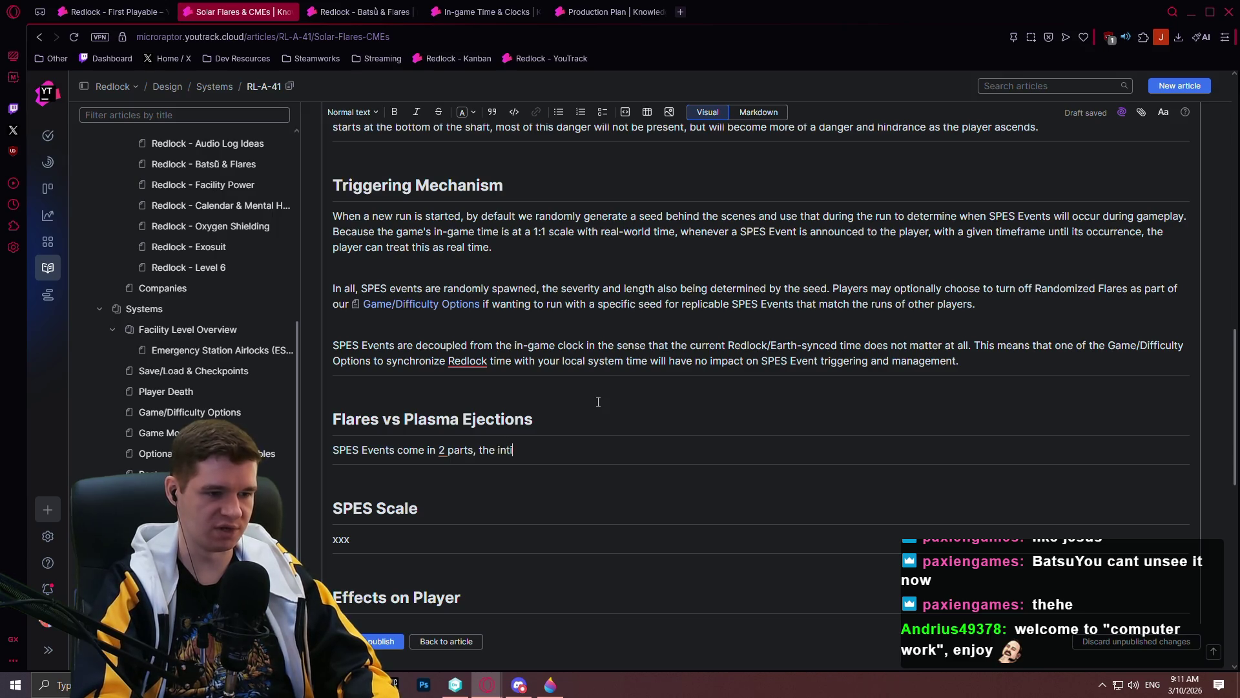
pyautogui.write('nitial a')
pyautogui.write('lare, dn ')
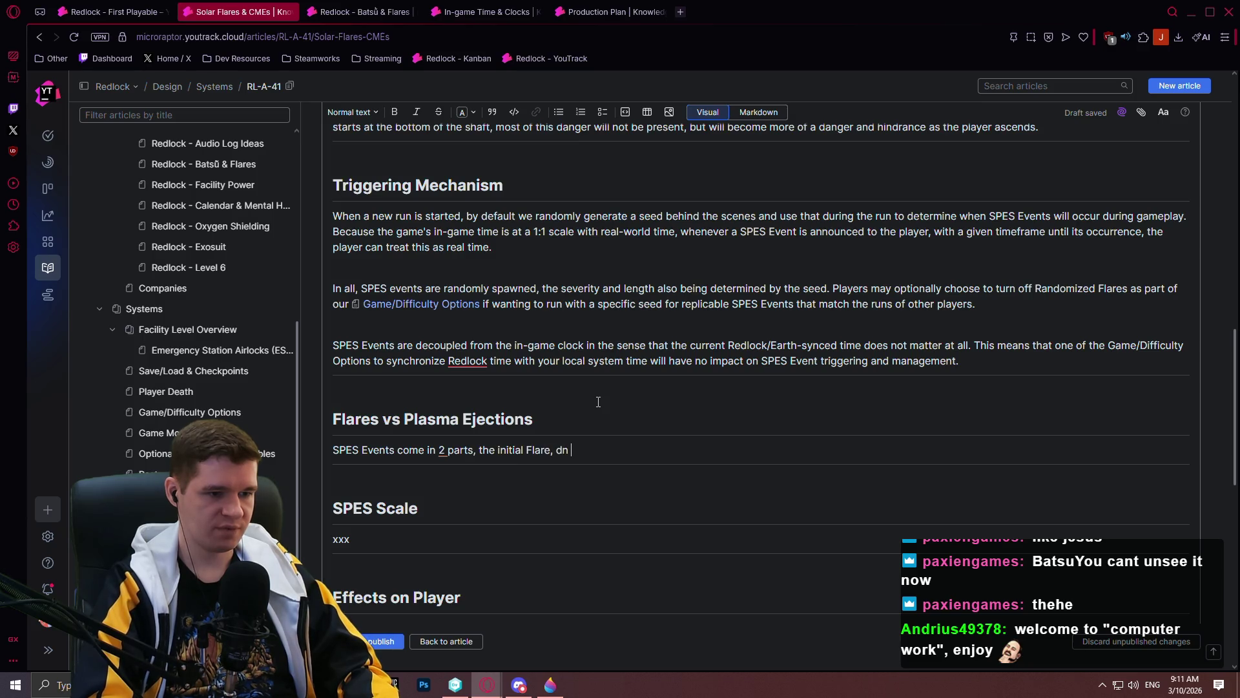
pyautogui.press('BackSpace')
pyautogui.press('BackSpace')
pyautogui.press('BackSpace')
pyautogui.write('and then the pla')
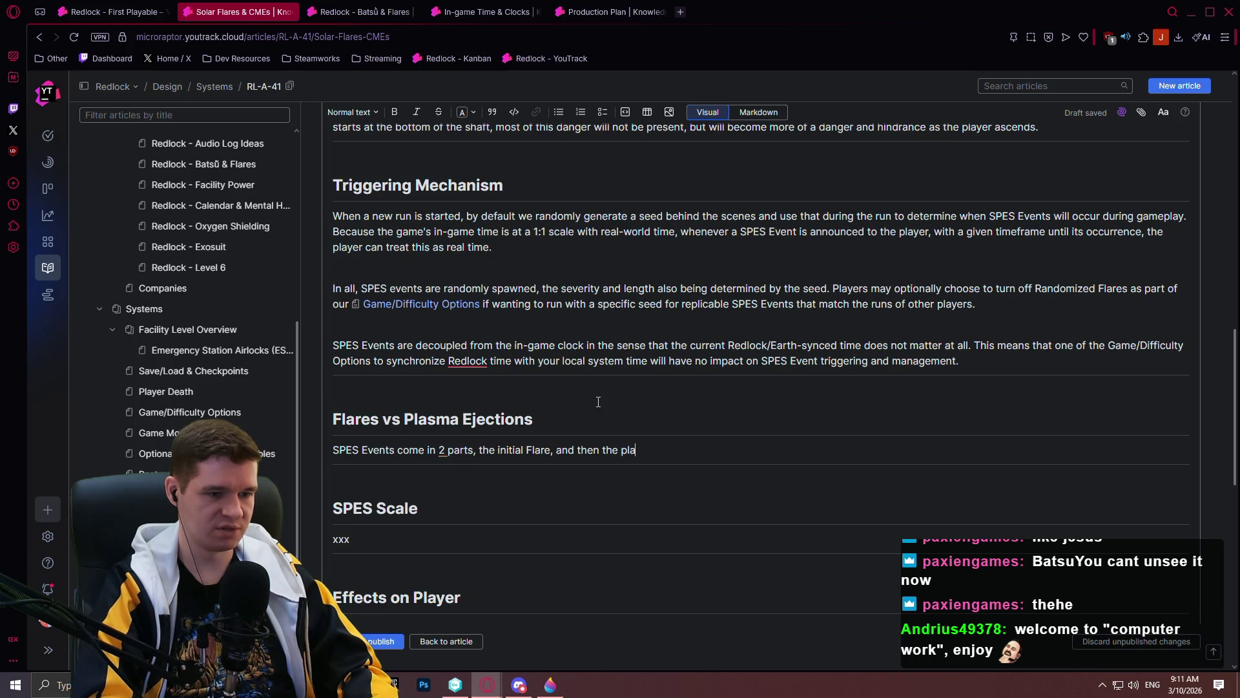
pyautogui.write('sma ejection')
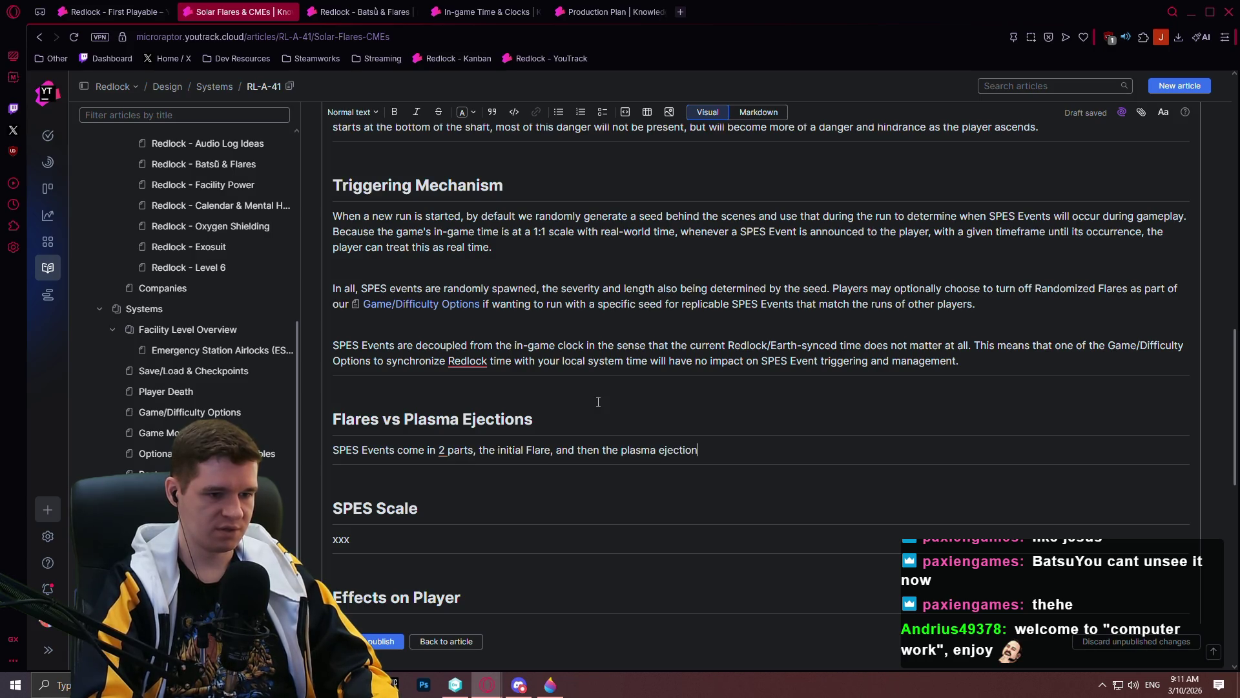
pyautogui.write(' fol')
pyautogui.press('BackSpace')
pyautogui.press('BackSpace')
pyautogui.press('BackSpace')
pyautogui.write('ows it.')
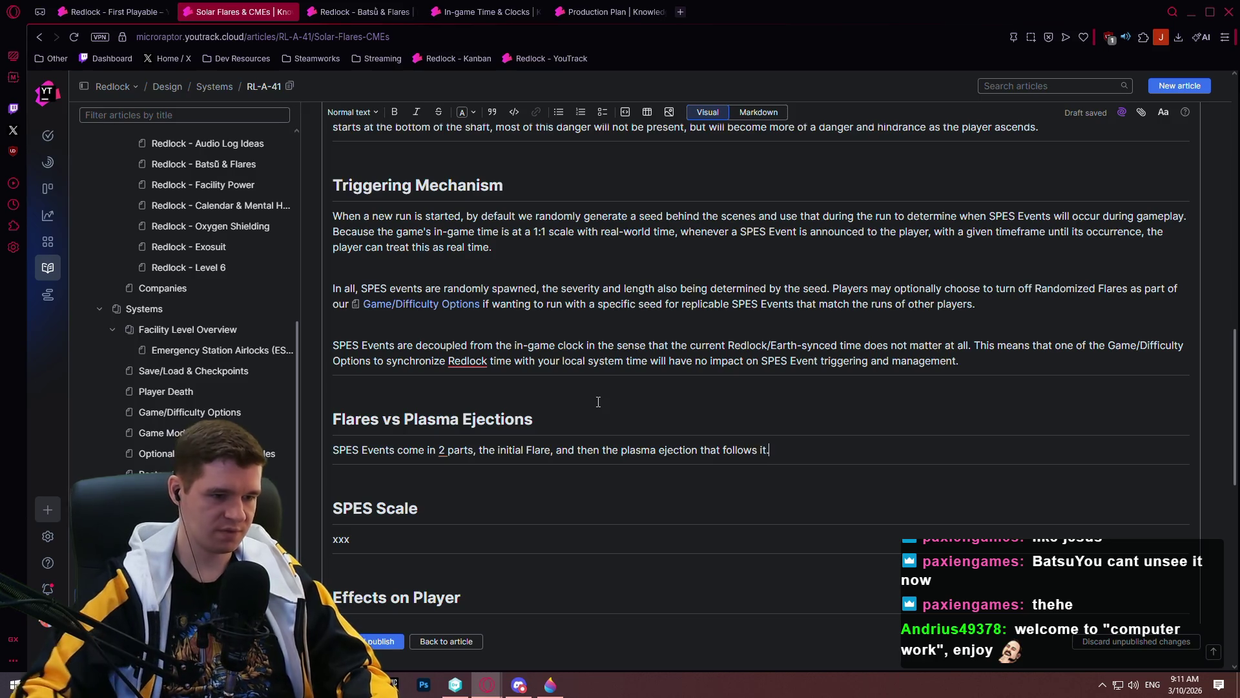
# - Lowercase 'Flare' to 'flare' in the intro and start a new line below it
pyautogui.moveTo(526, 451); pyautogui.dragTo(529, 451)
pyautogui.write('f')
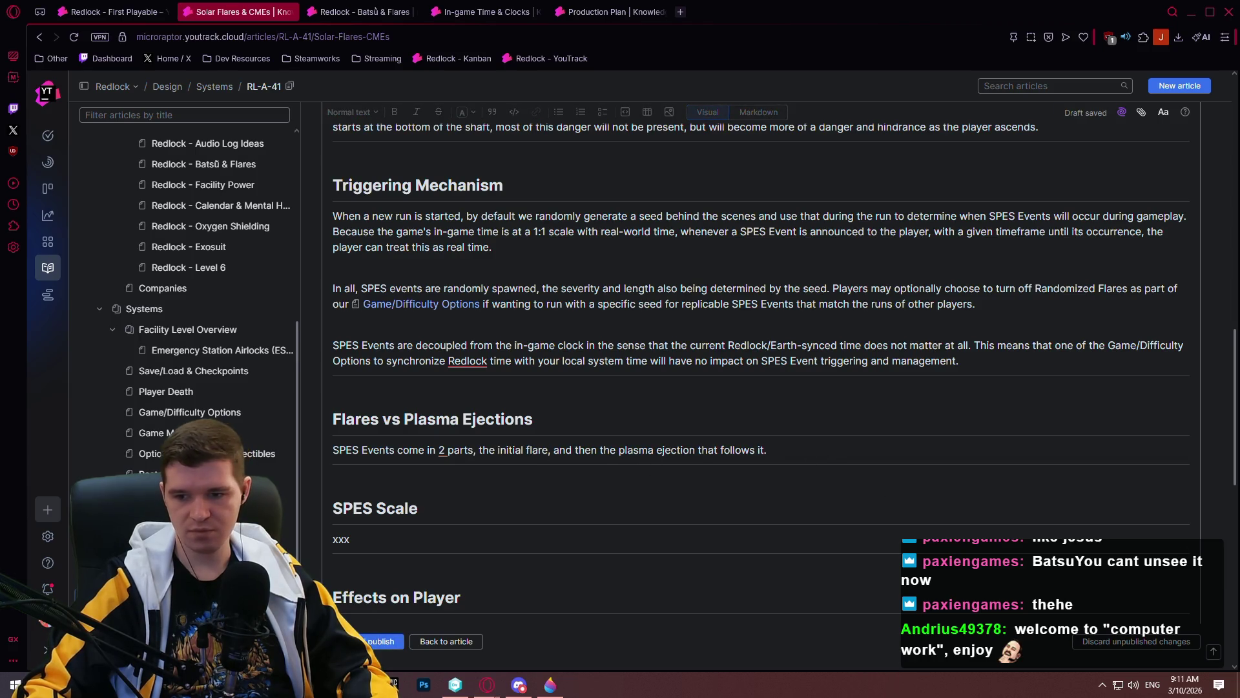
pyautogui.click(842, 481)
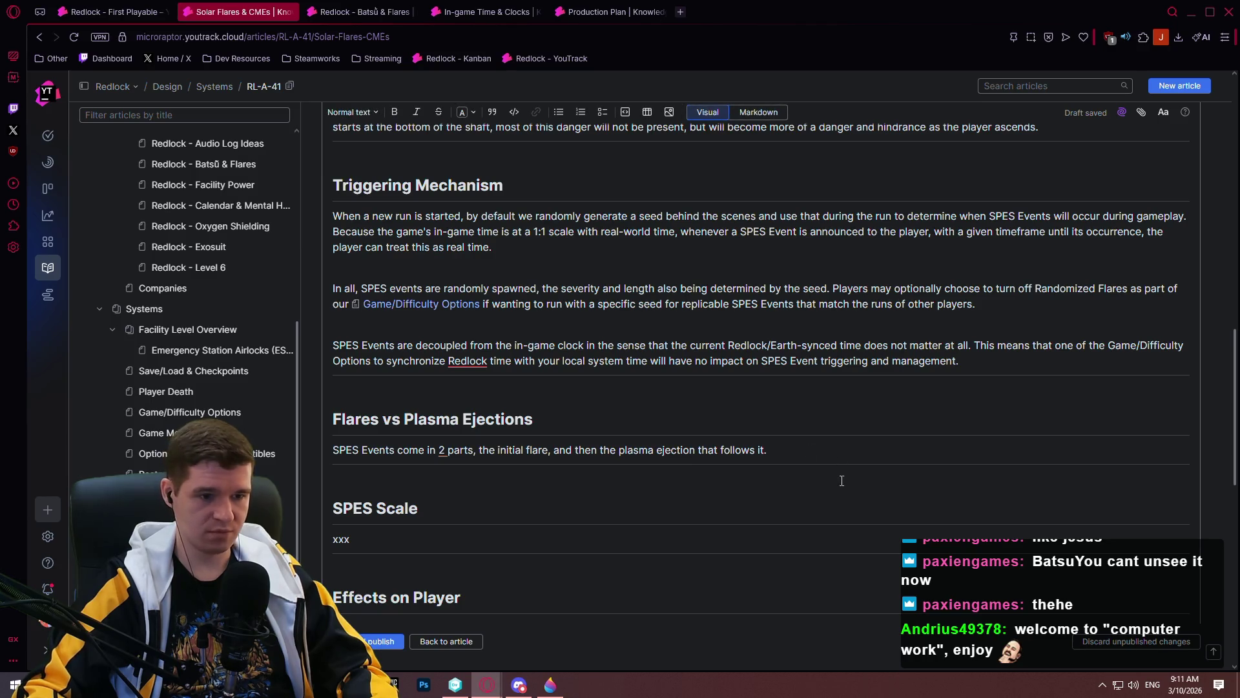
pyautogui.press('Return')
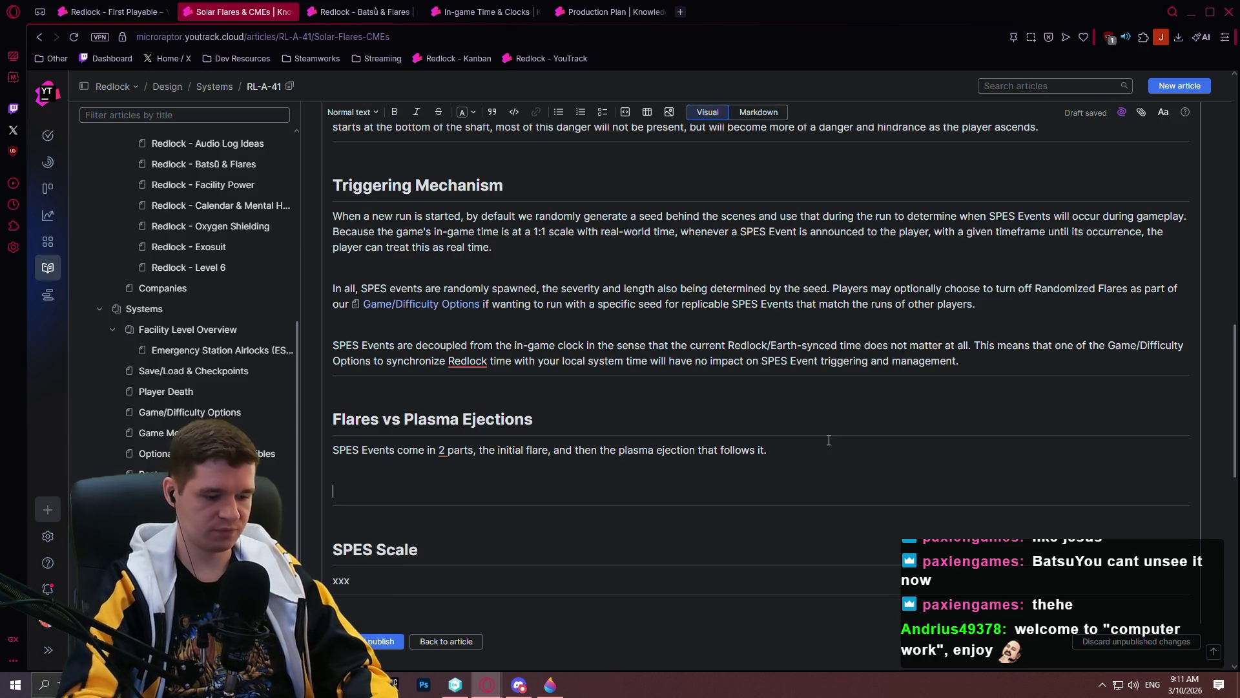
# - Type 'When a SPES Event is detected by the facility, we warn the player of an incoming flare and a timeline for it.'
pyautogui.write('Whe')
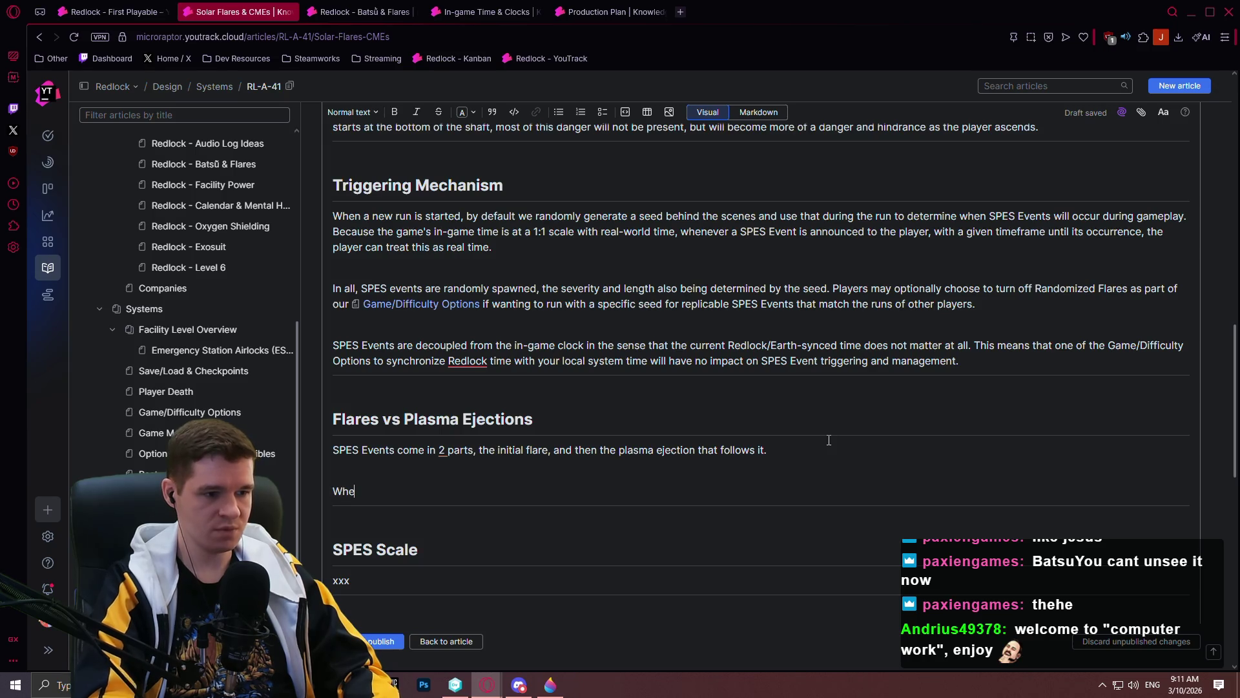
pyautogui.write('n a SPES Event is ')
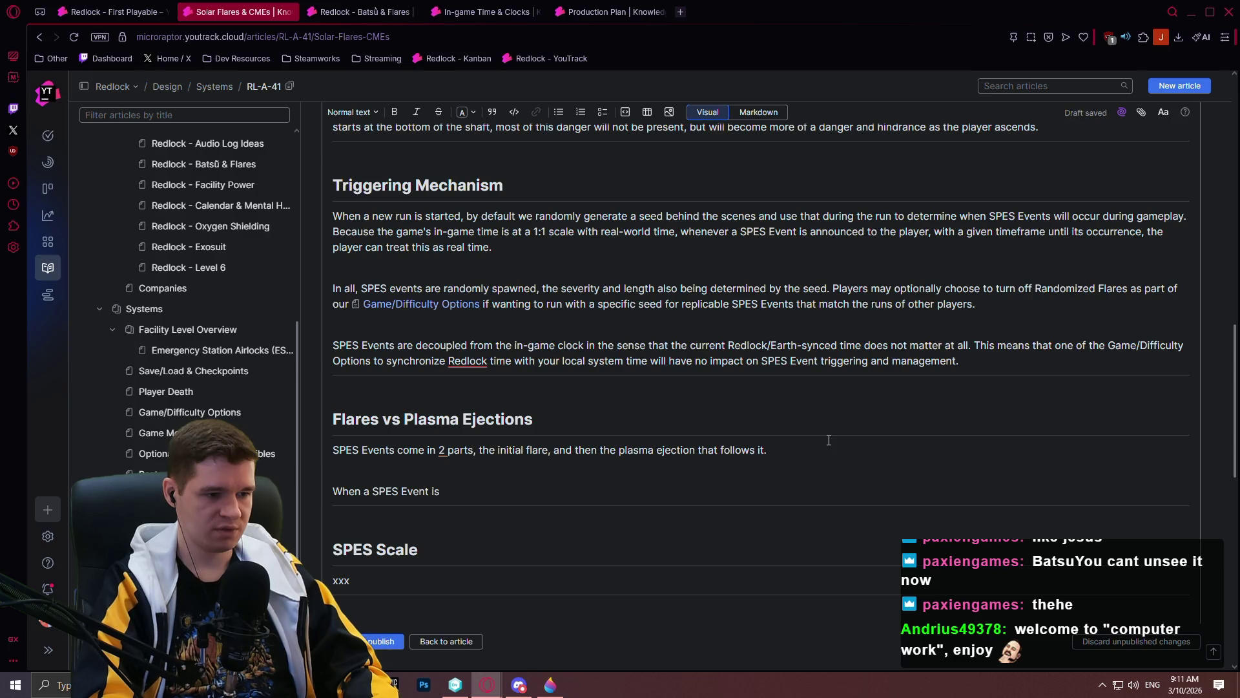
pyautogui.write('detected b')
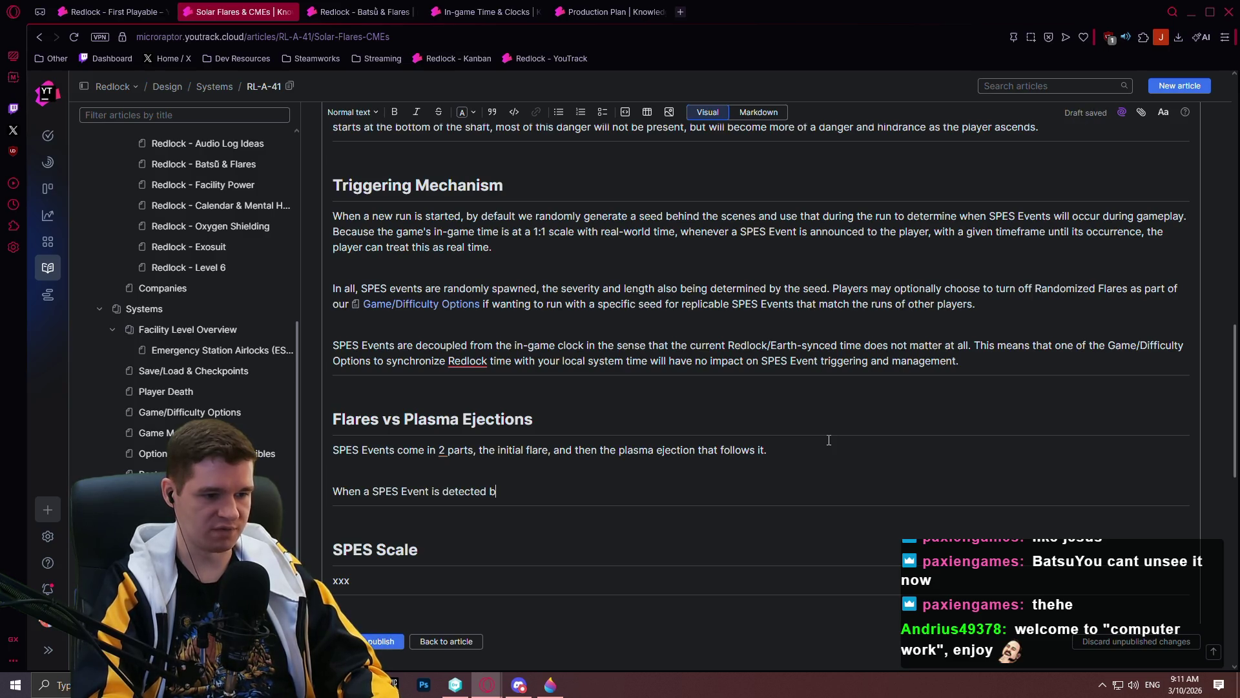
pyautogui.write('y the facility,')
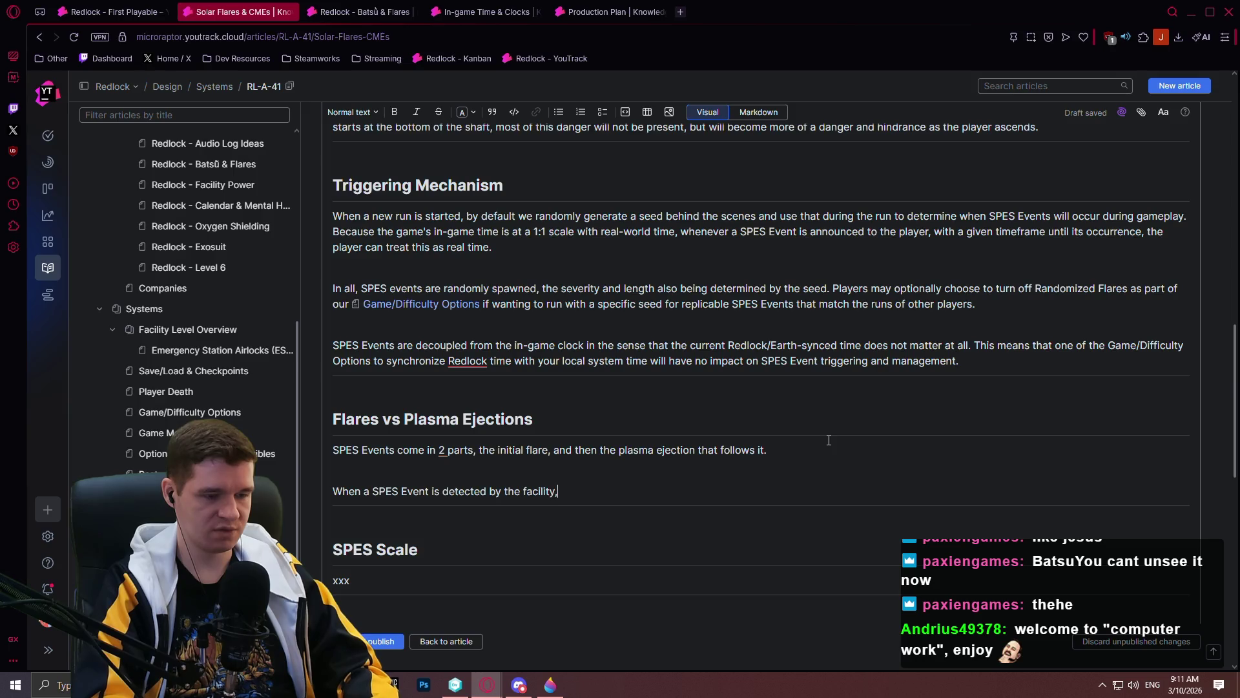
pyautogui.write(' we warn the player of an incoming')
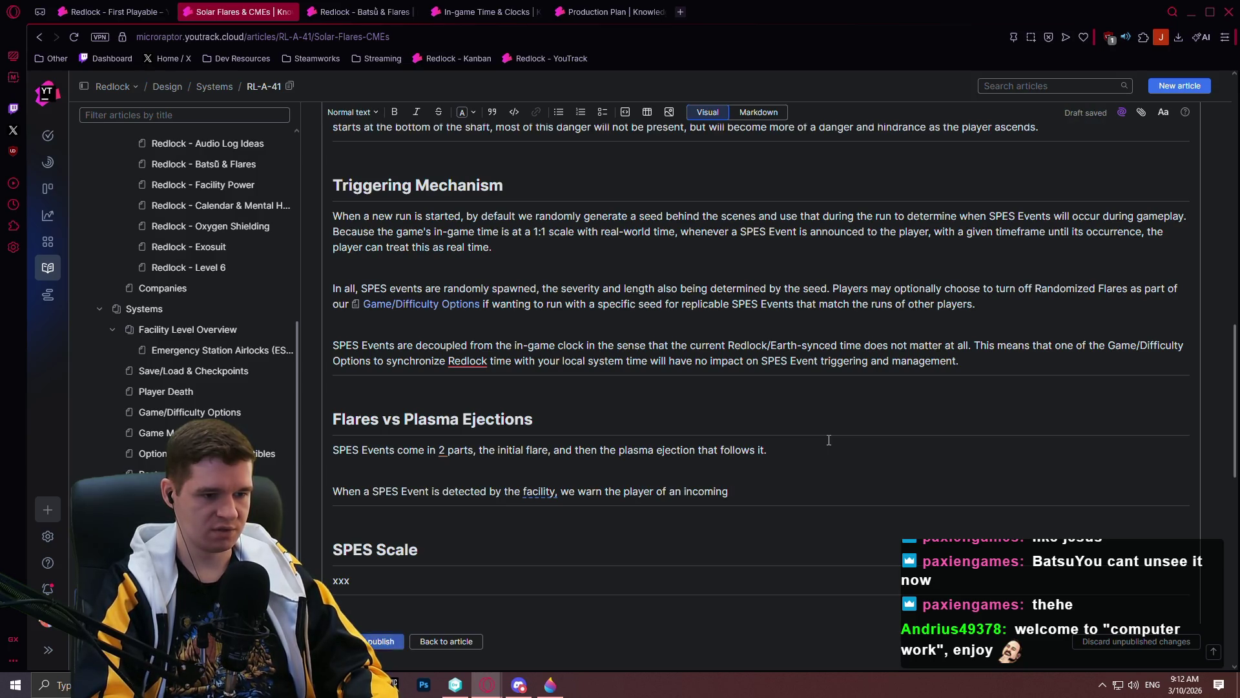
pyautogui.write(' flare and a timeline for it')
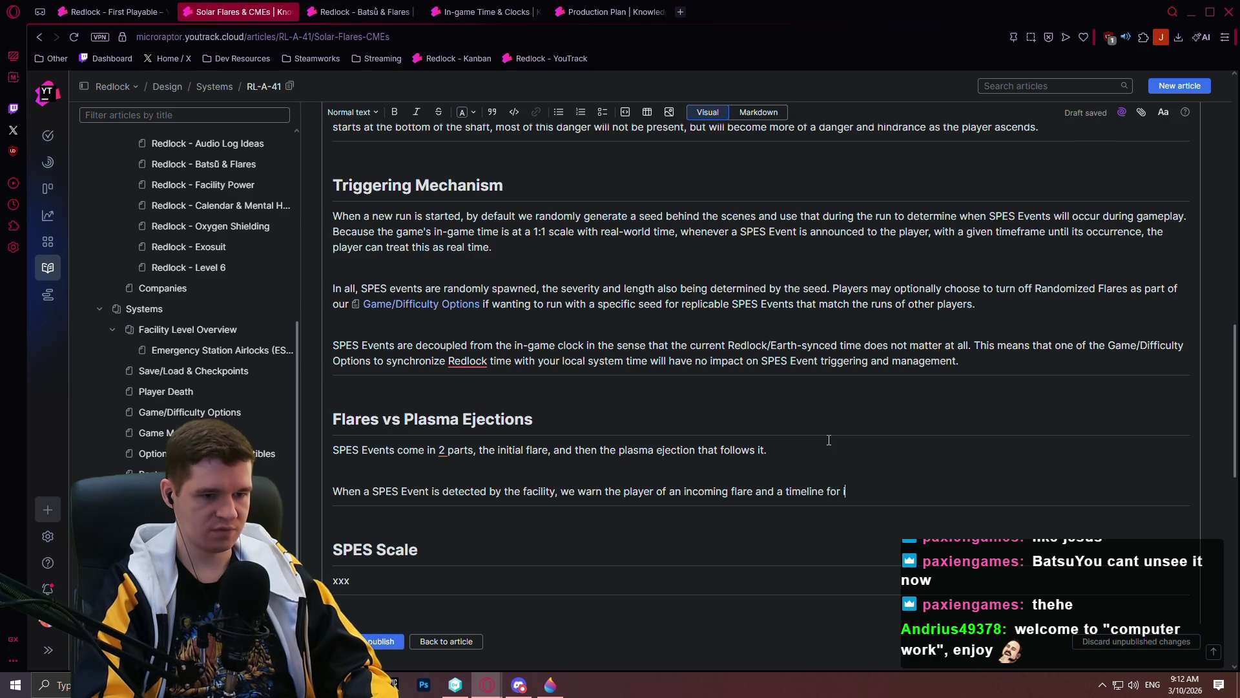
pyautogui.write('.')
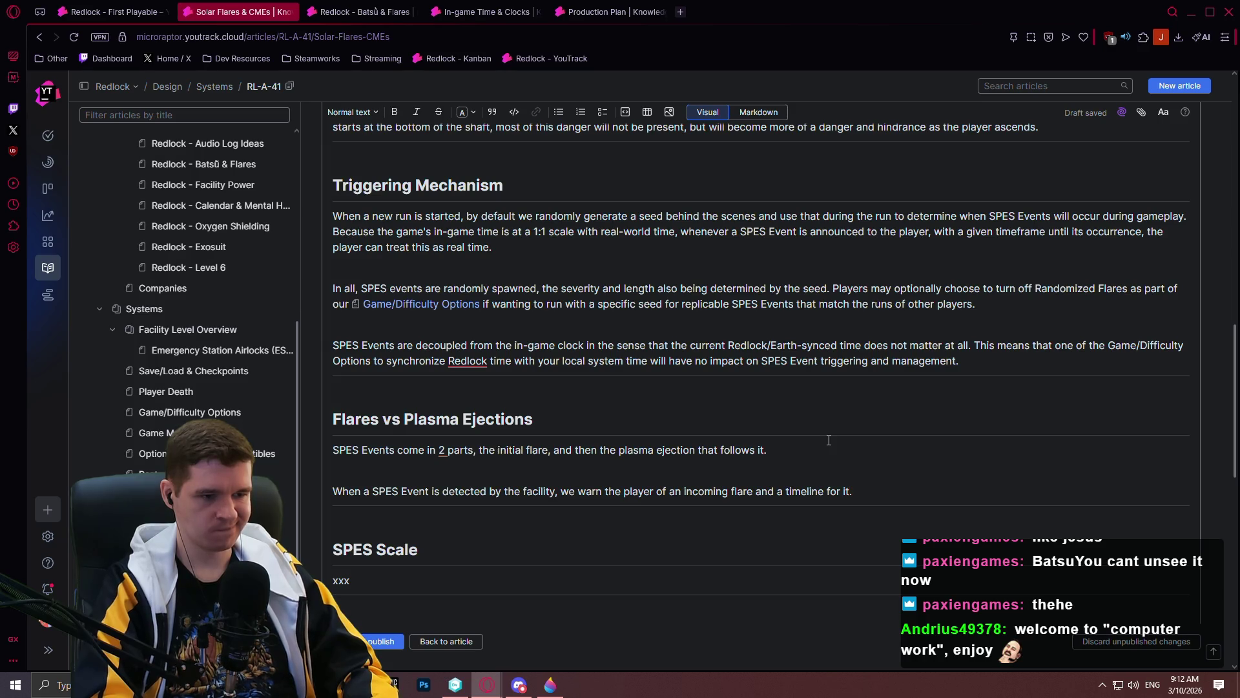
pyautogui.scroll(-9, 840, 365)
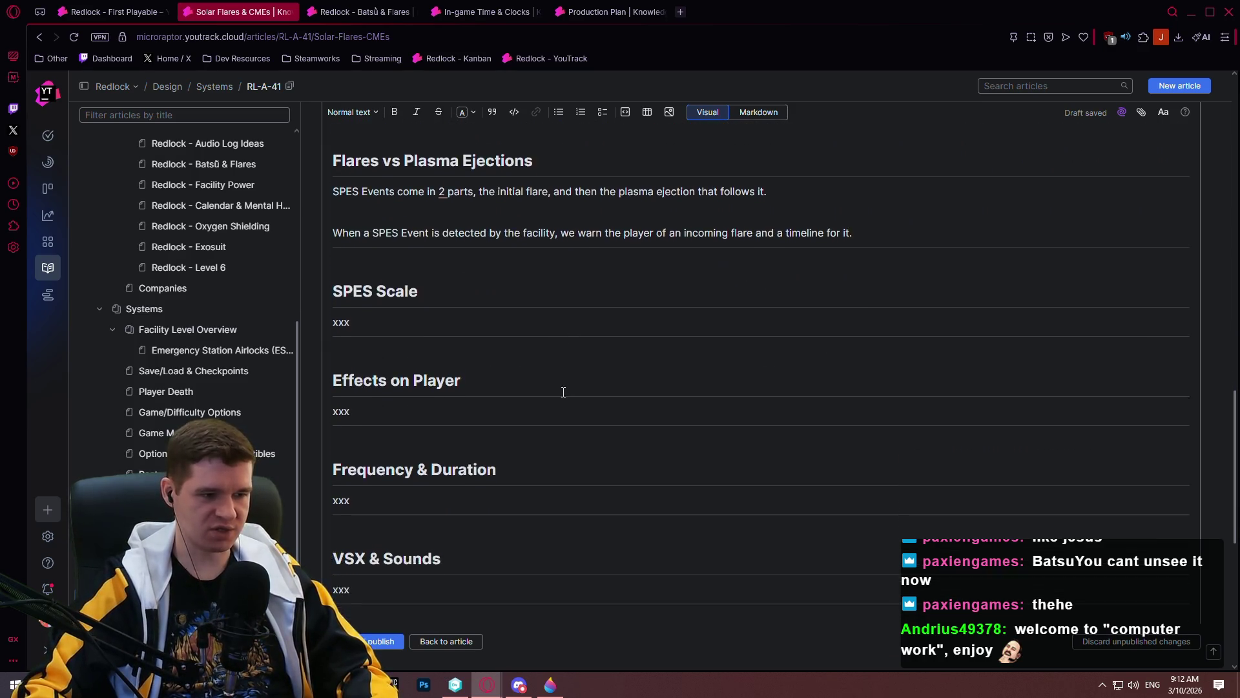
pyautogui.scroll(9, 505, 404)
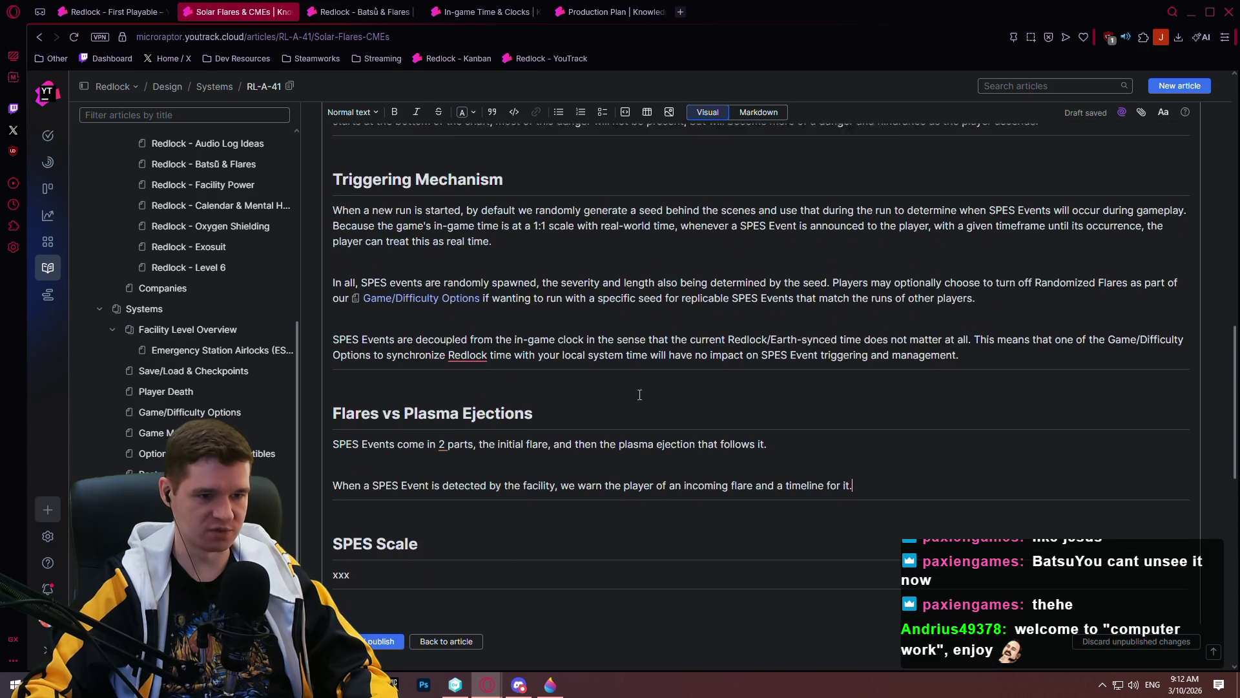
pyautogui.moveTo(853, 491); pyautogui.dragTo(558, 491)
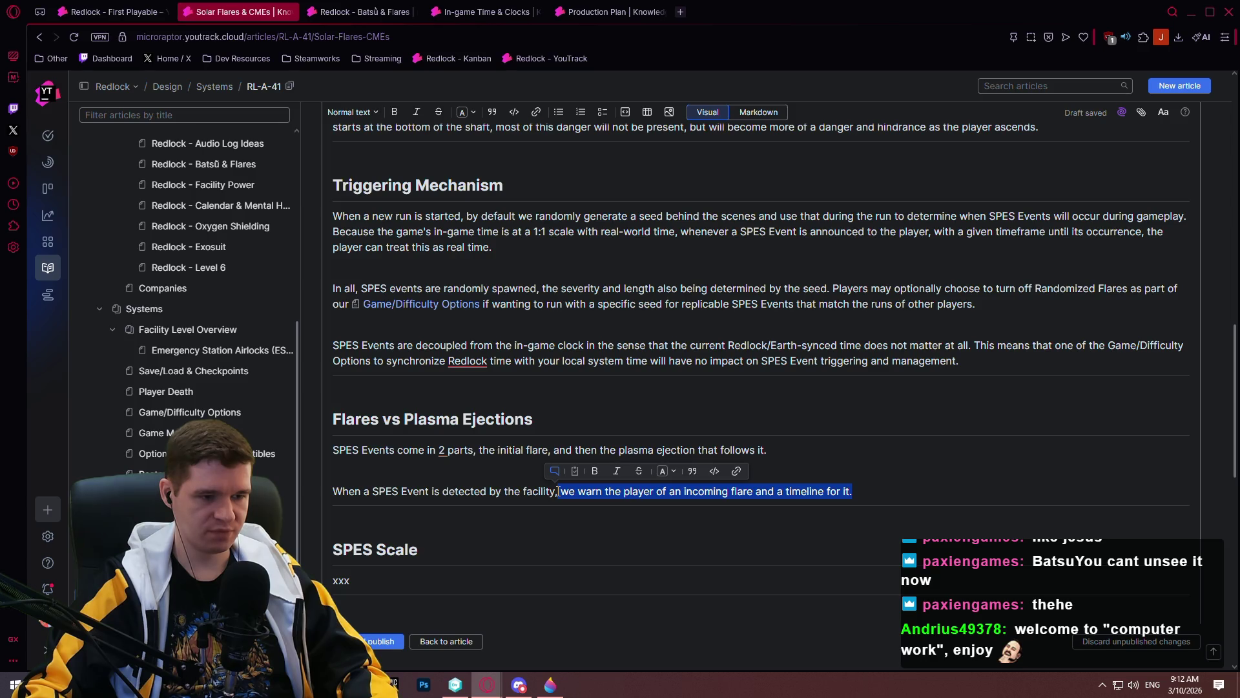
pyautogui.scroll(-4, 557, 478)
pyautogui.scroll(4, 557, 468)
pyautogui.scroll(-1, 554, 466)
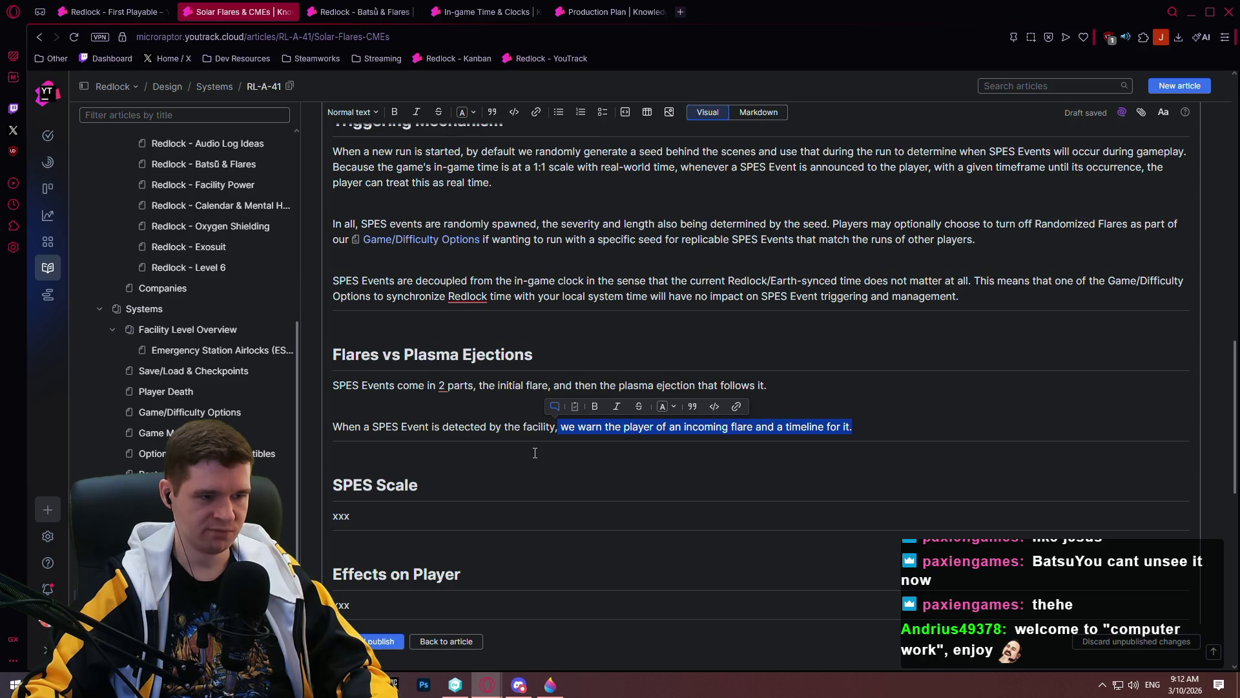
pyautogui.click(497, 438)
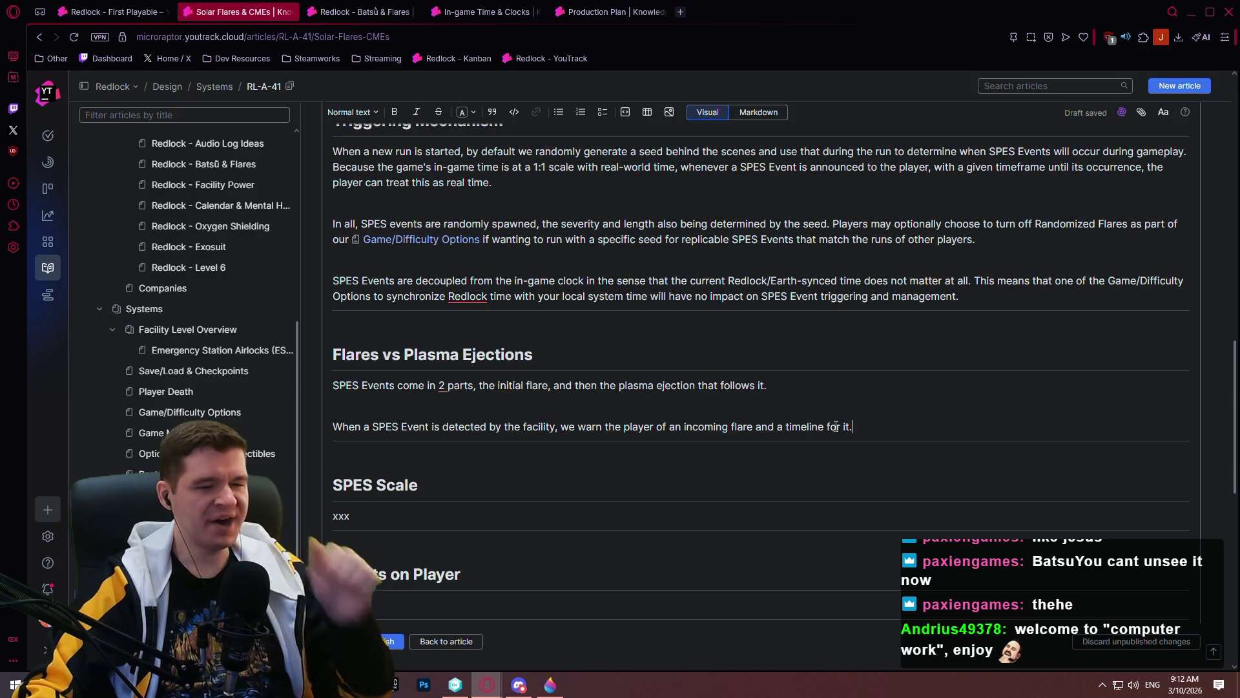
# - Rewrite the sentence as 'The flare is the initial flaring of the star, briefly increasing the light's intensity' over some seconds
pyautogui.moveTo(853, 428); pyautogui.dragTo(339, 416)
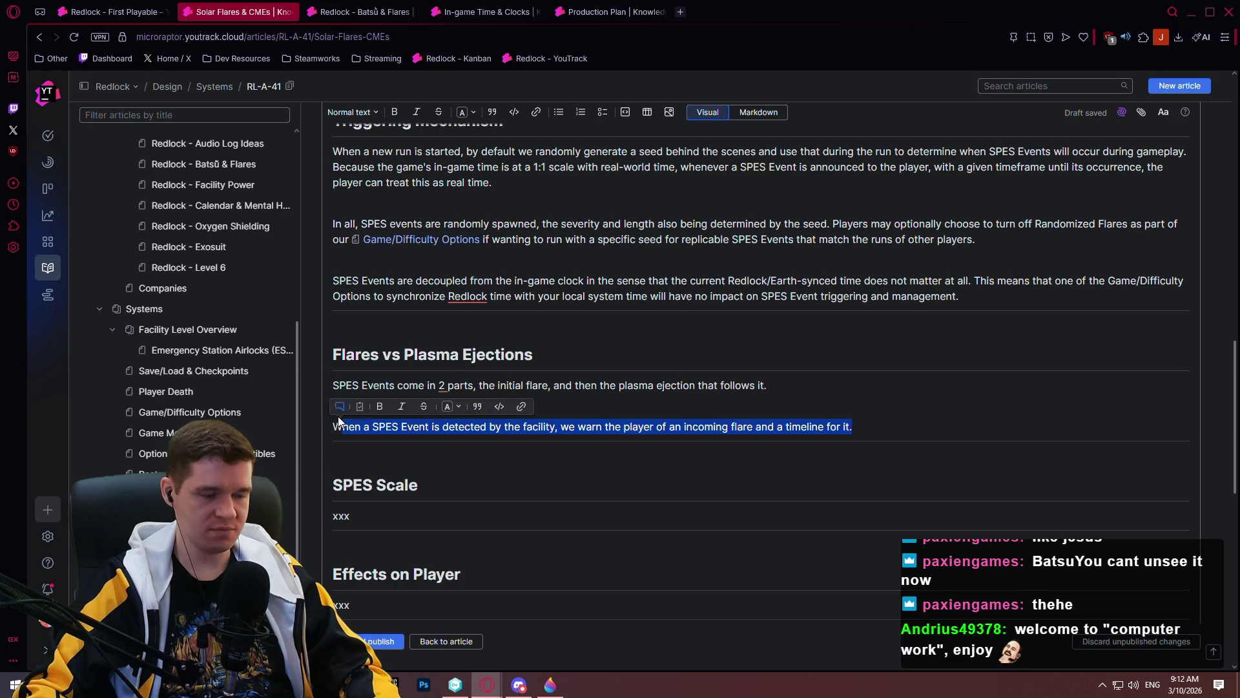
pyautogui.write('The ')
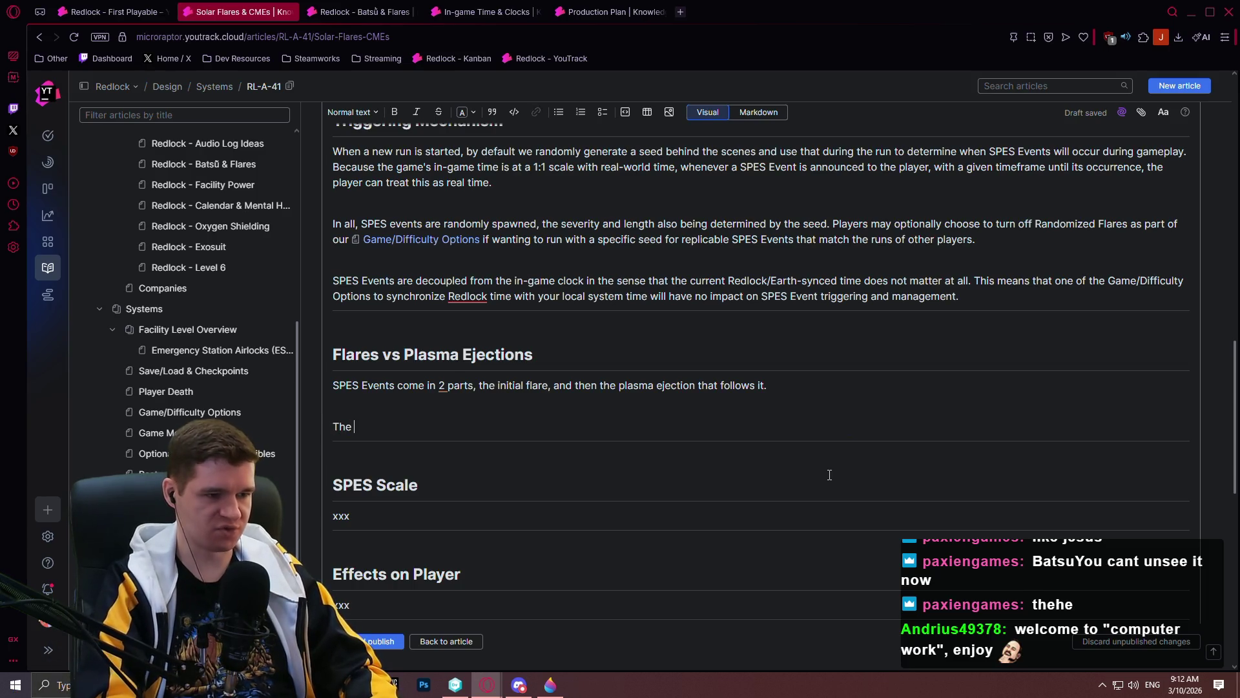
pyautogui.write('flare is the initial')
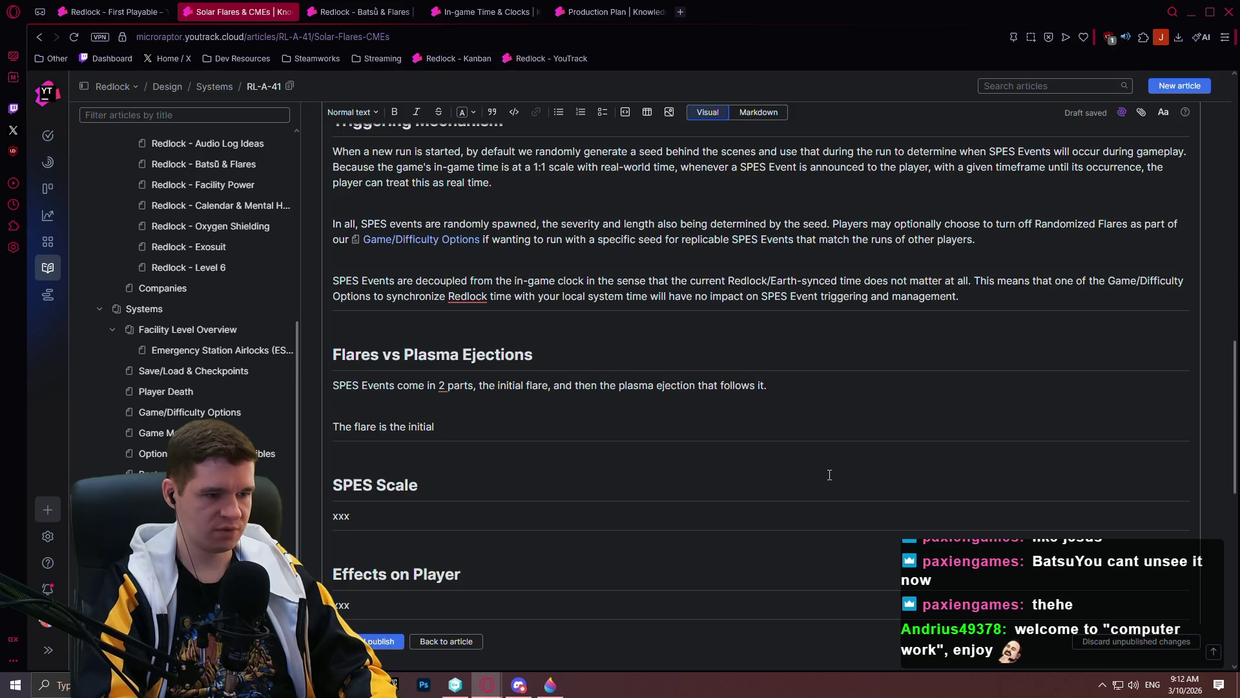
pyautogui.write('flaring of the ')
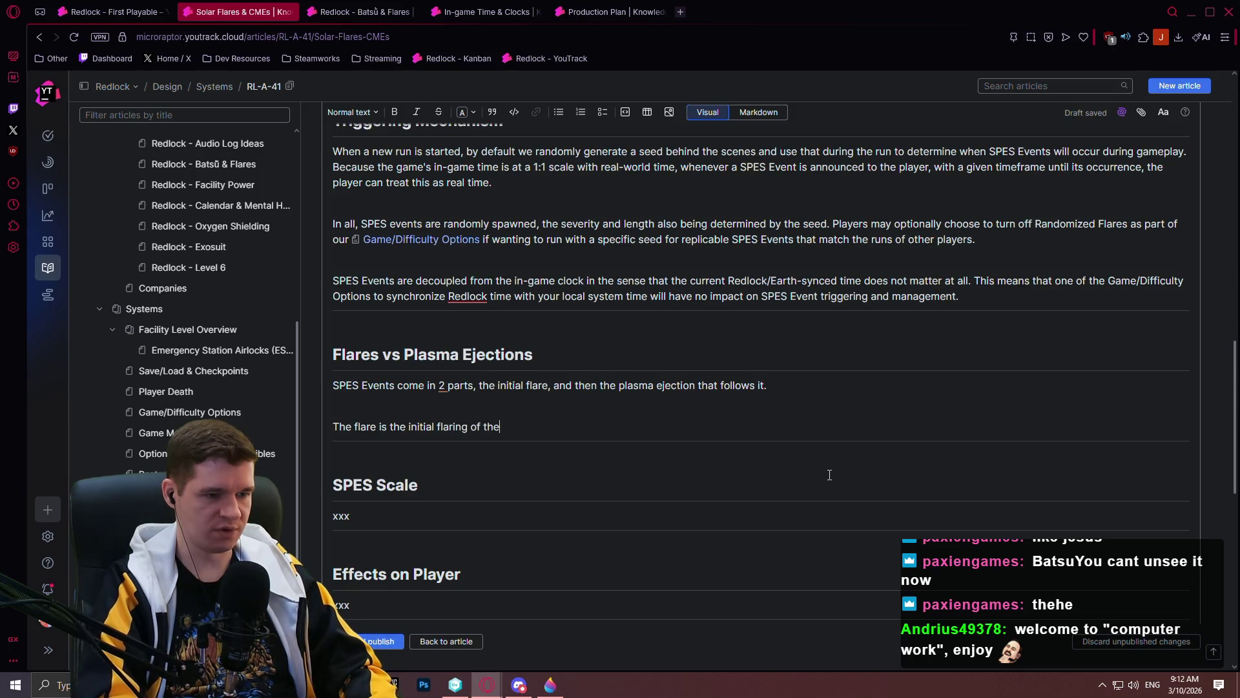
pyautogui.write('star')
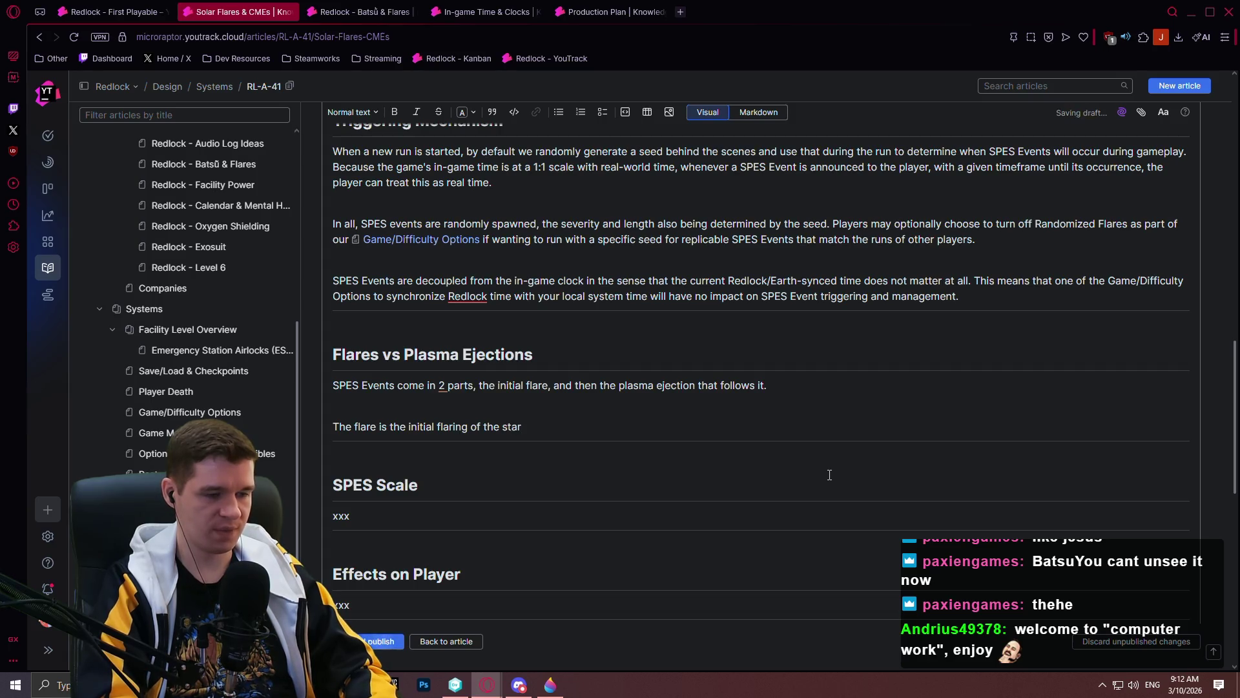
pyautogui.write(', increasing the')
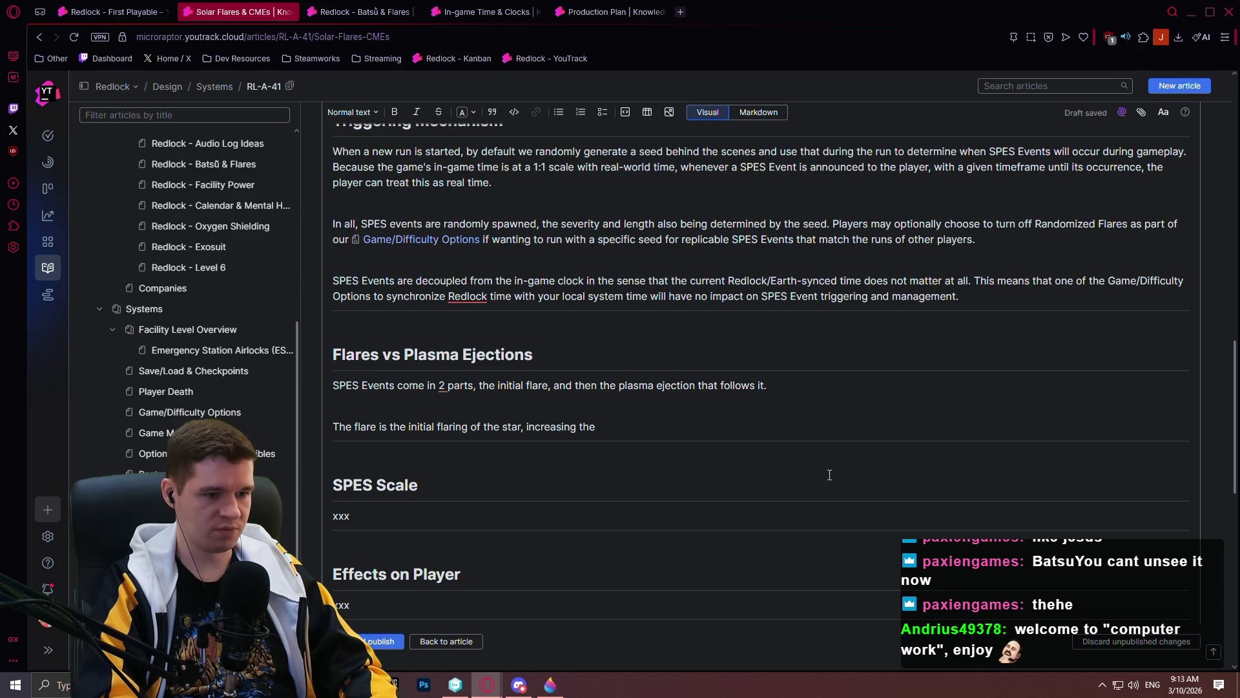
pyautogui.press('BackSpace')
pyautogui.press('BackSpace')
pyautogui.press('BackSpace')
pyautogui.write("briefly increasing the light's")
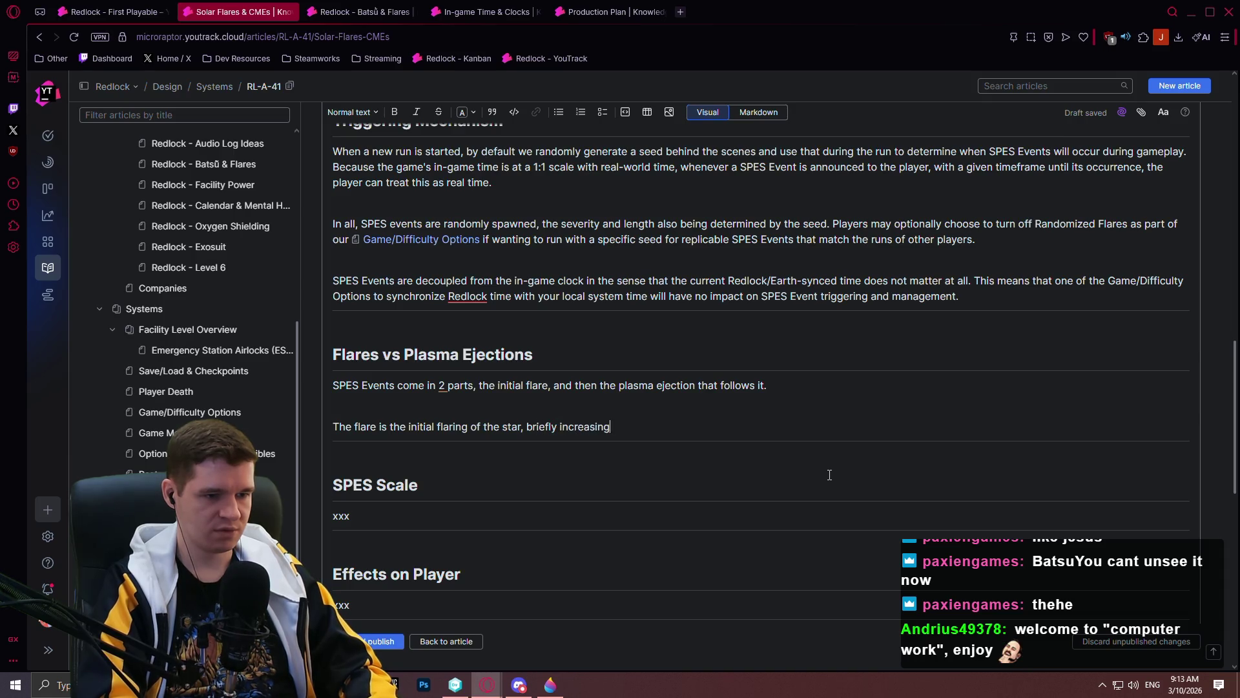
pyautogui.write(' intensity')
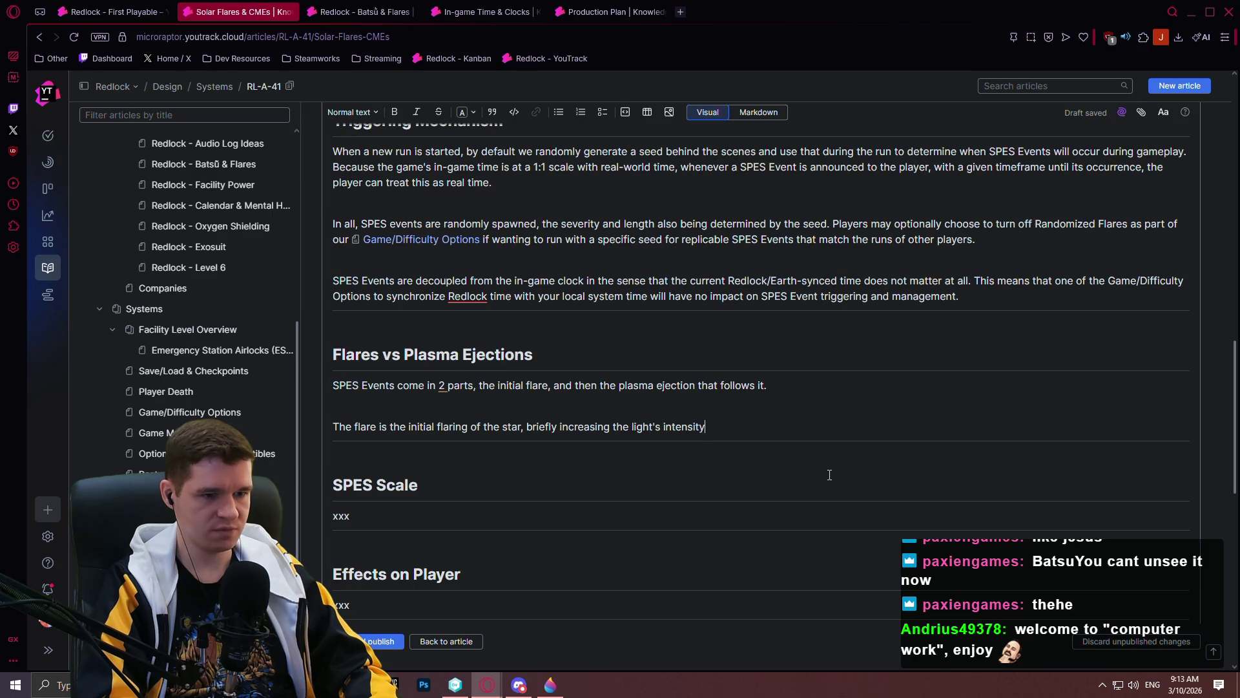
pyautogui.write(' over the cour')
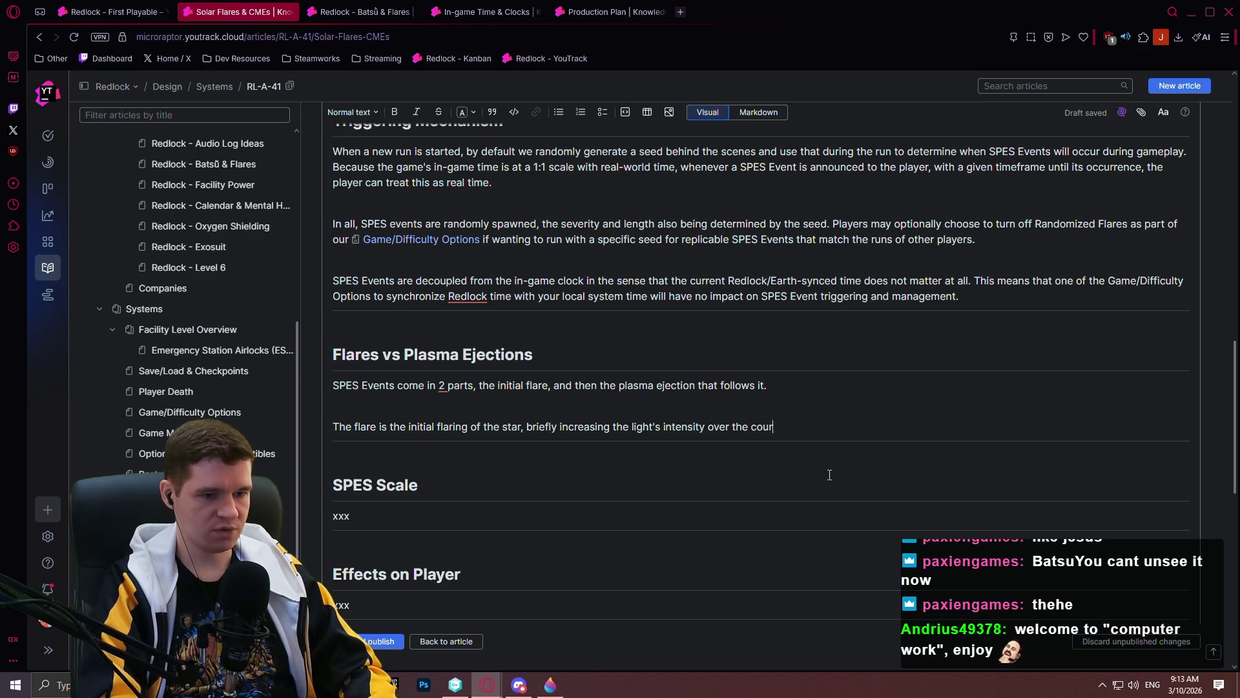
pyautogui.write('se of a few seonds')
pyautogui.press('BackSpace')
pyautogui.press('BackSpace')
pyautogui.press('BackSpace')
pyautogui.press('BackSpace')
pyautogui.press('BackSpace')
pyautogui.press('BackSpace')
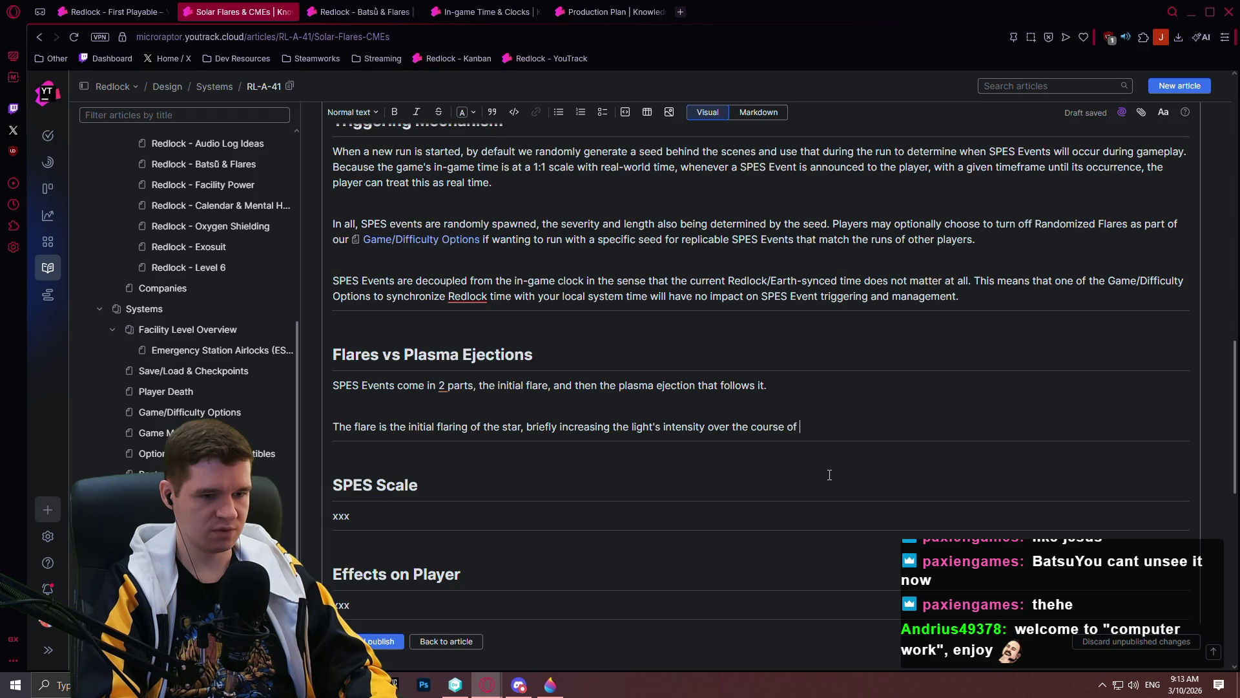
pyautogui.write('some seconds.')
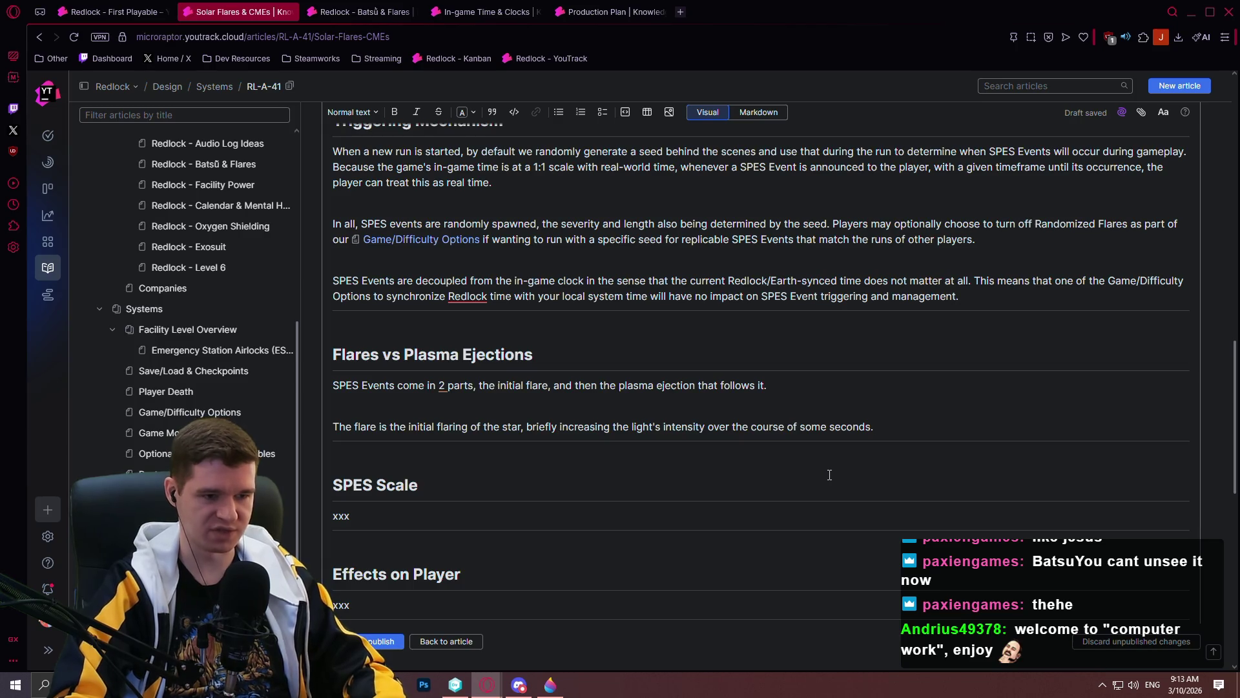
# - Add 'This will have a massive and rapid drain on the player's Ablative' and begin a new paragraph
pyautogui.write(' This ')
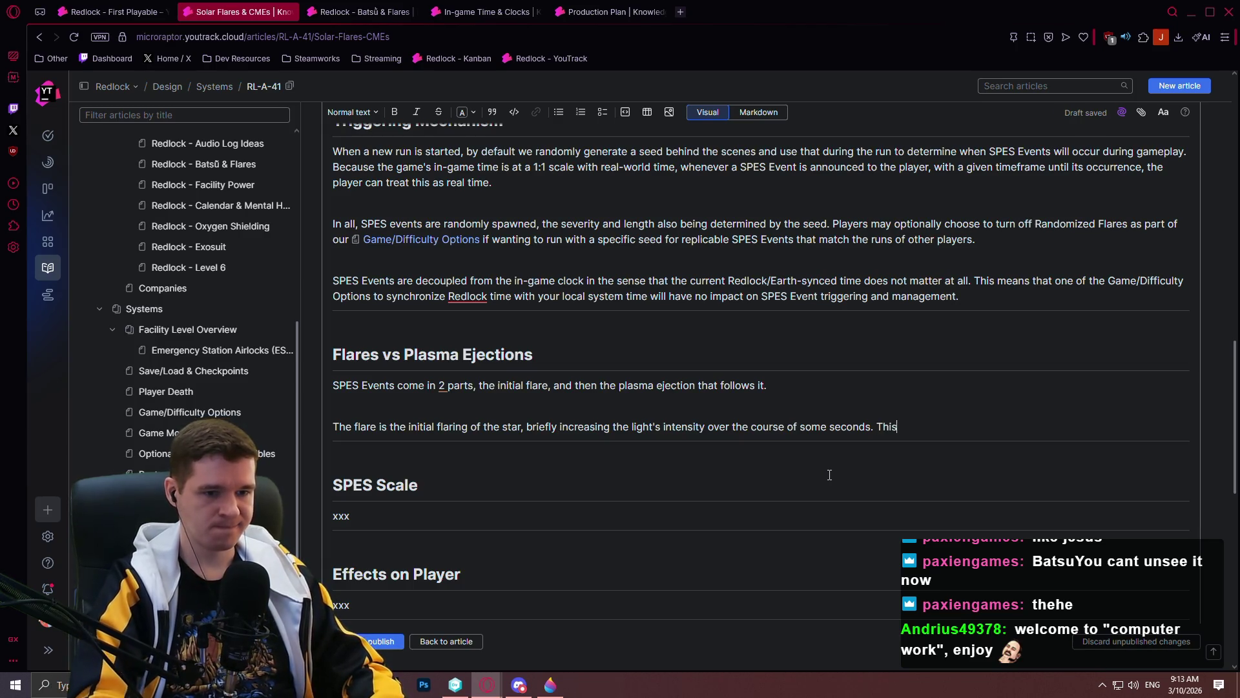
pyautogui.write('will ha')
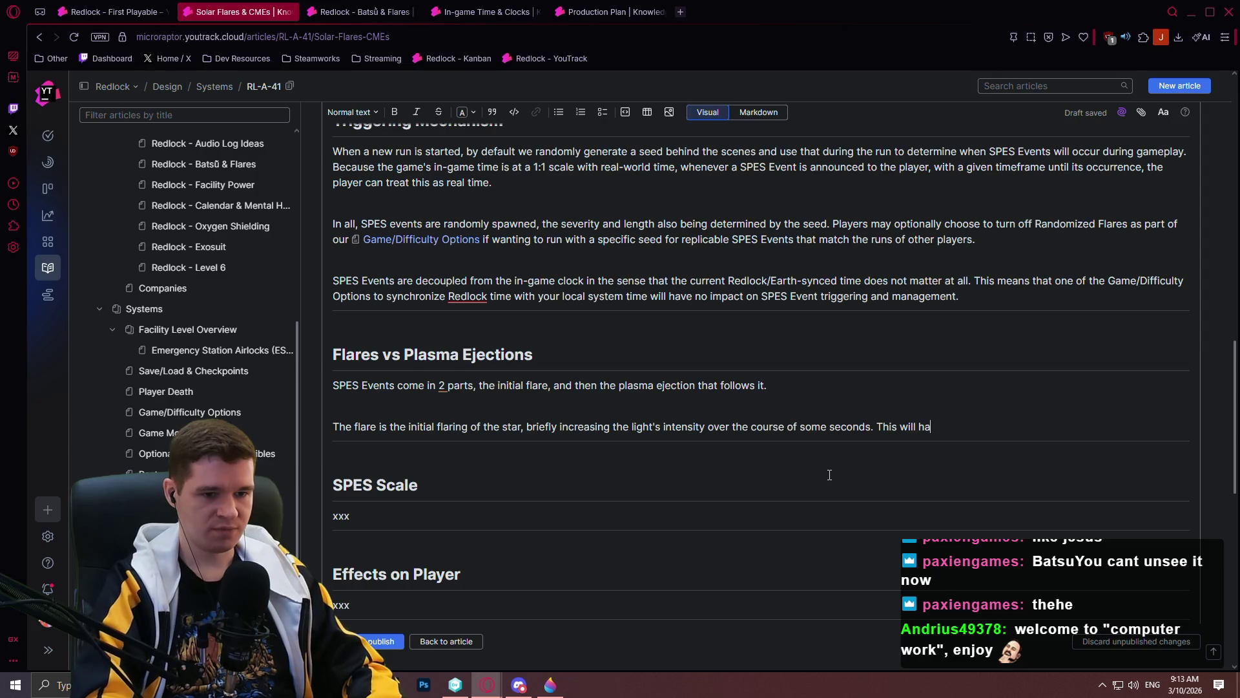
pyautogui.write('ve massive and rapid drai')
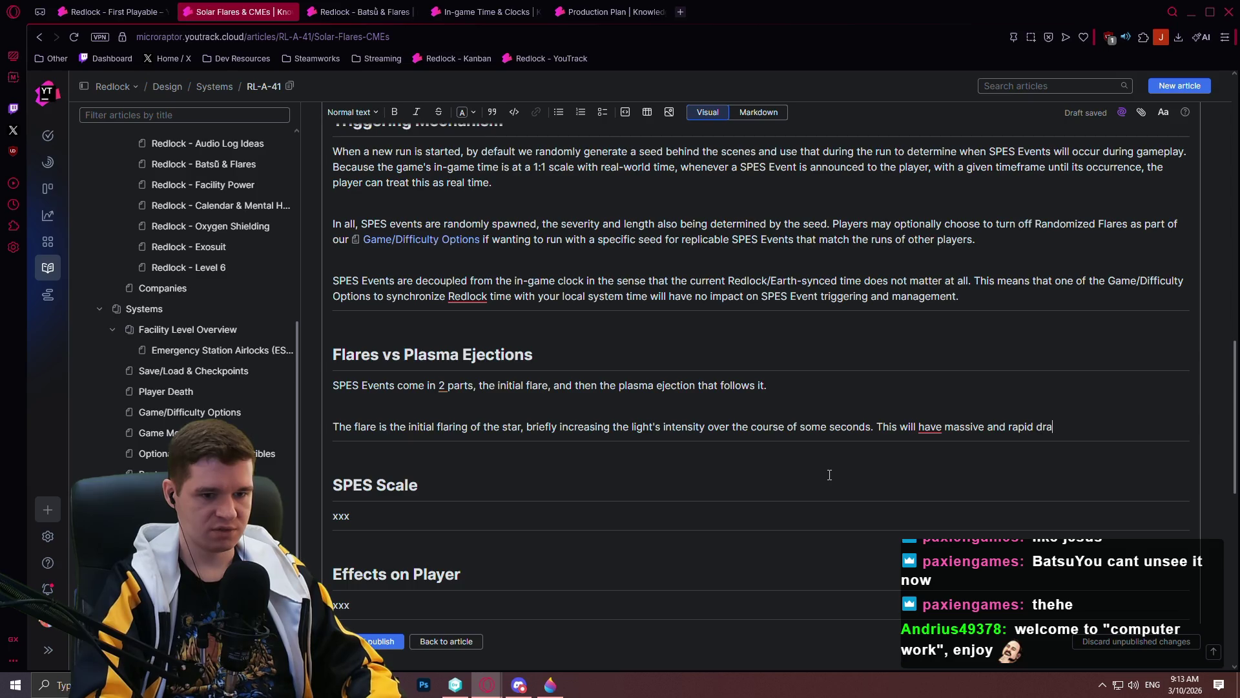
pyautogui.write('n on the play')
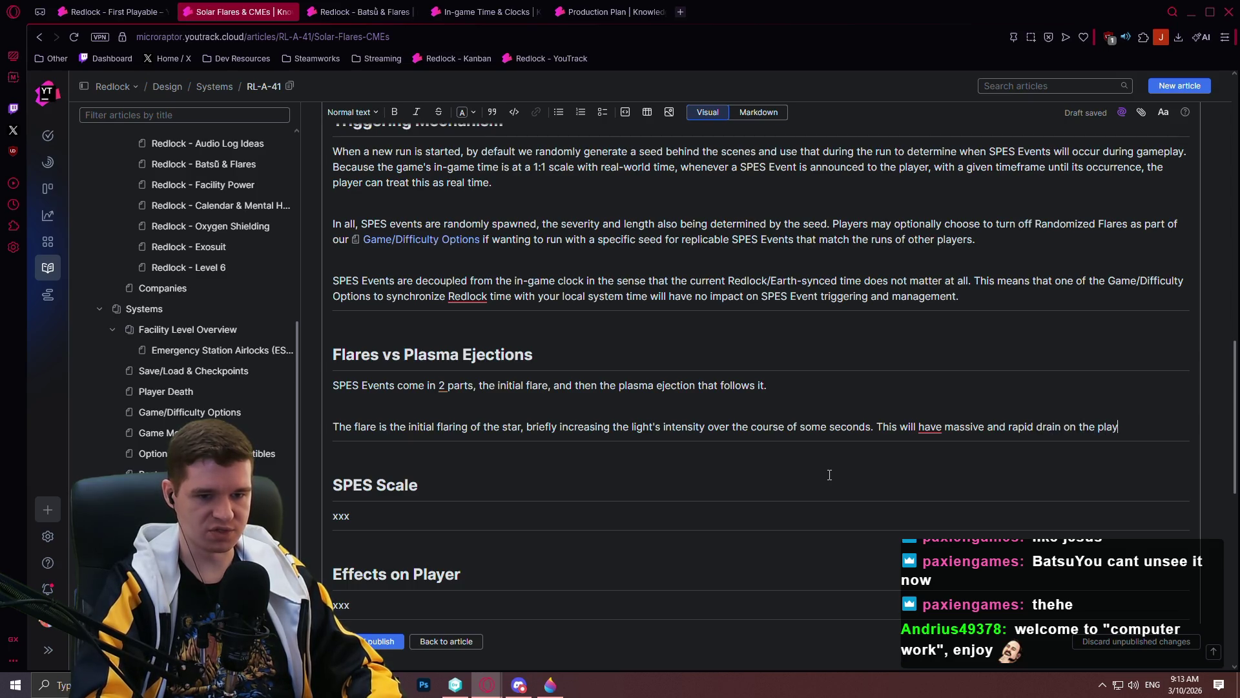
pyautogui.write("er's Ab")
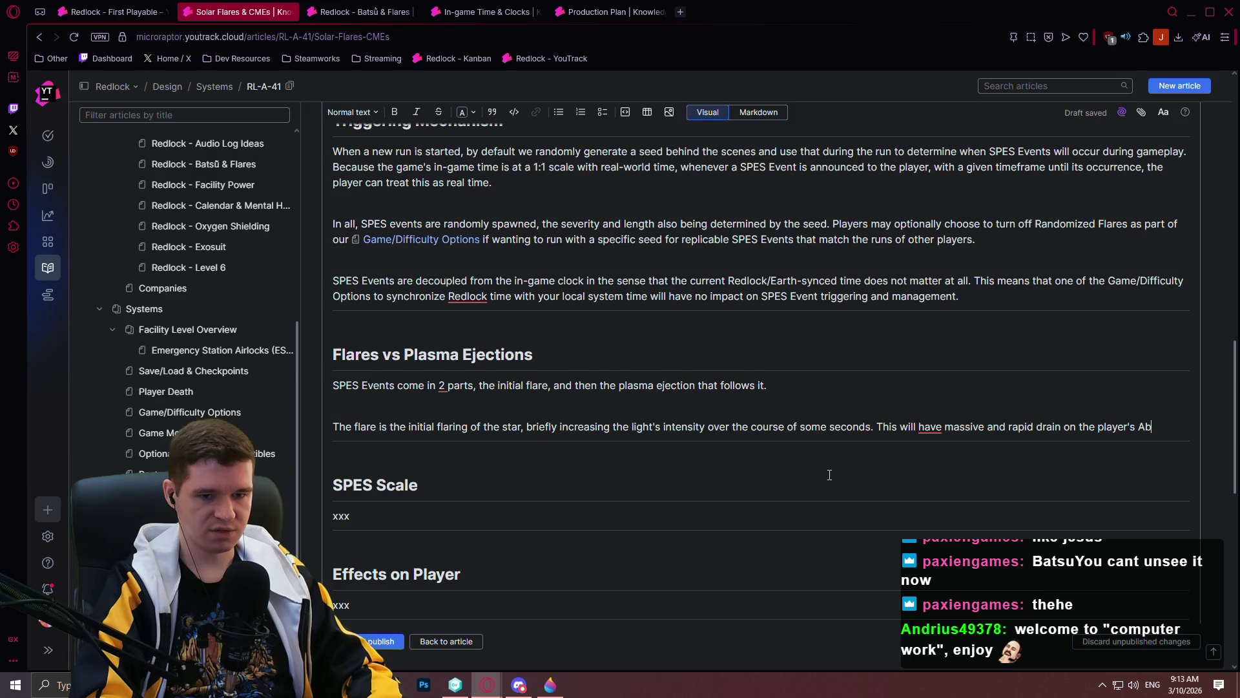
pyautogui.write('lative.')
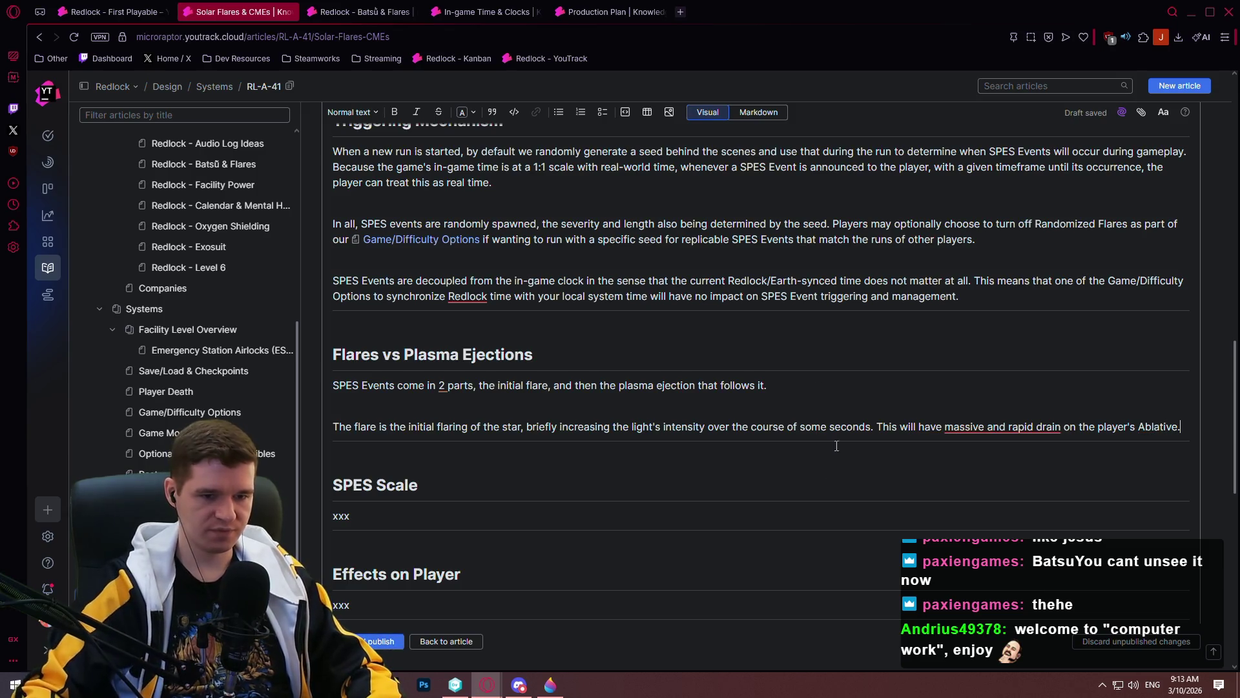
pyautogui.click(944, 426)
pyautogui.write('a')
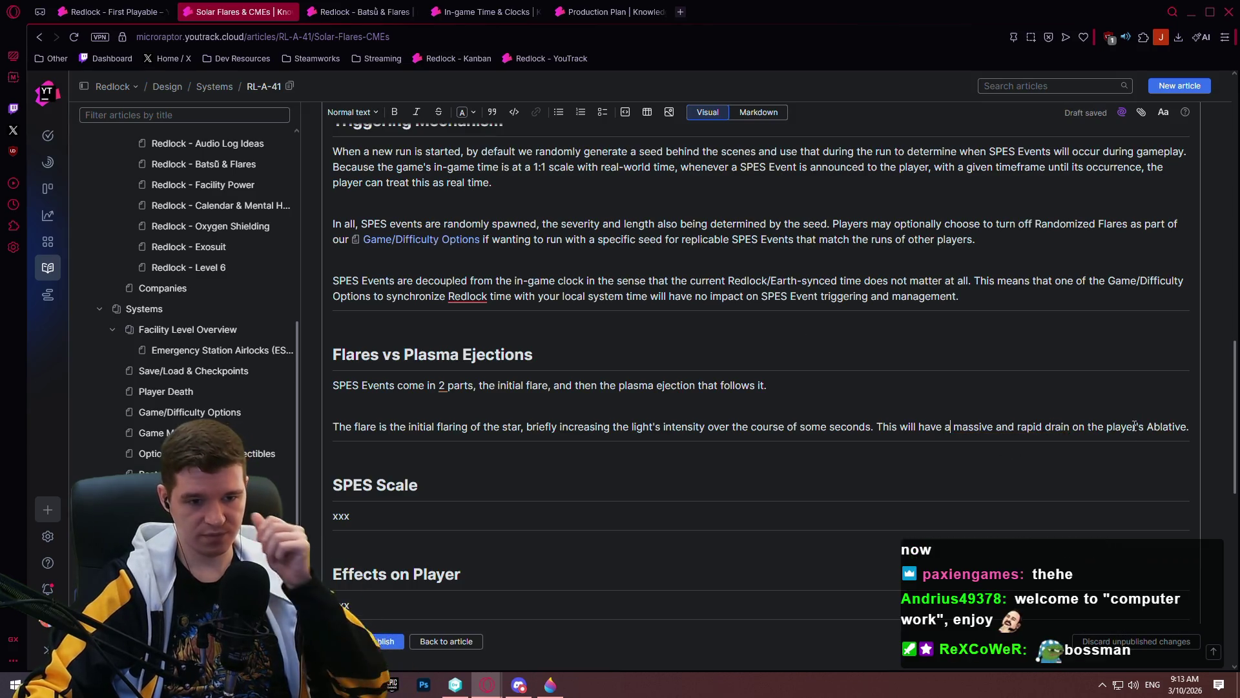
pyautogui.click(1192, 425)
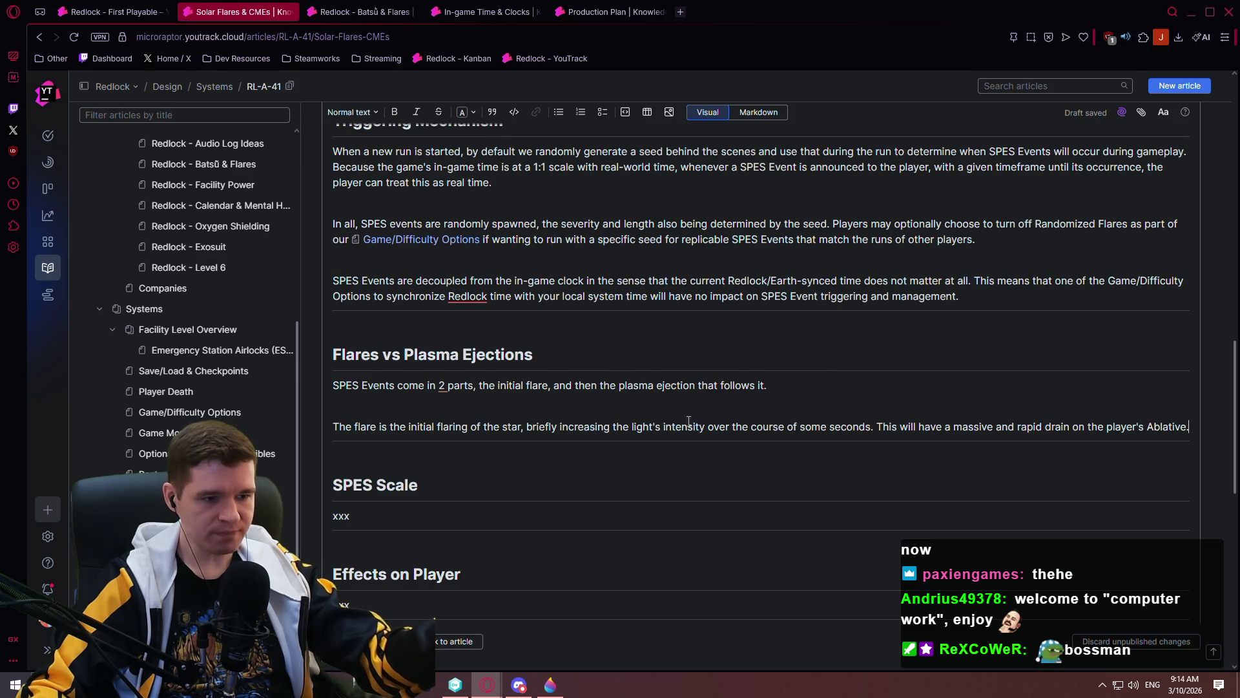
pyautogui.click(1189, 430)
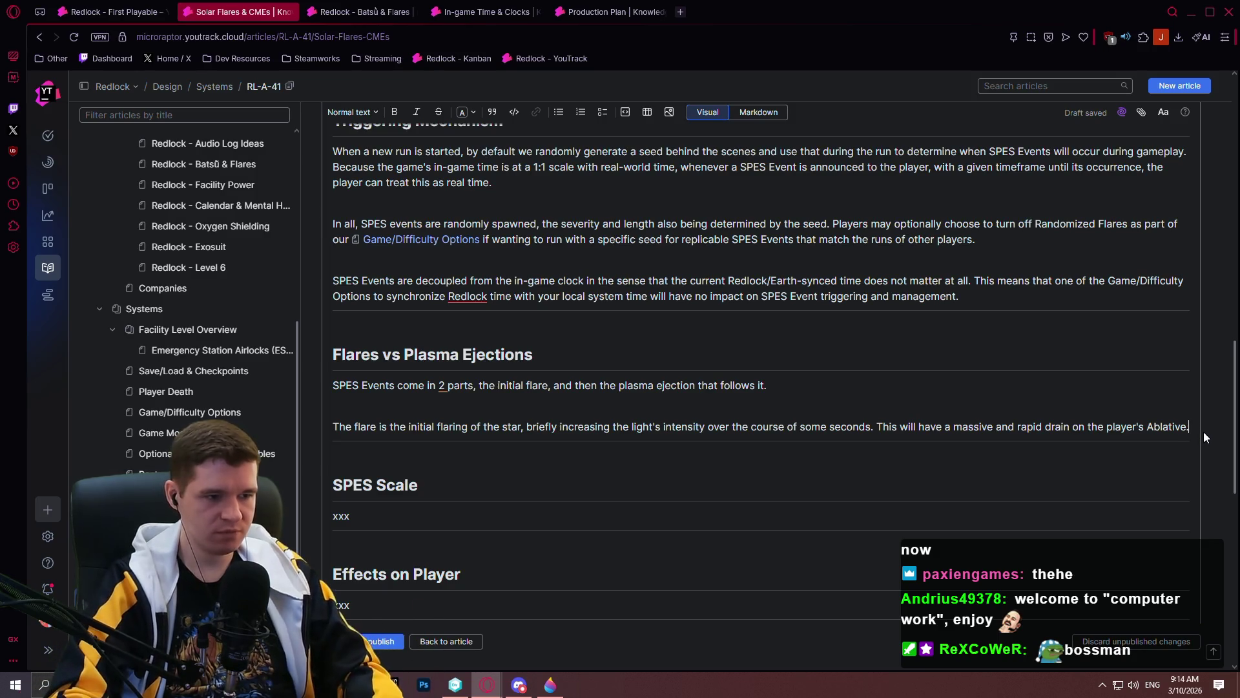
pyautogui.press('Return')
pyautogui.press('Return')
# - Type 'A brief lull follows the flare, since plasma travels at a much lower speed than the photons.'
pyautogui.write('A brief lu')
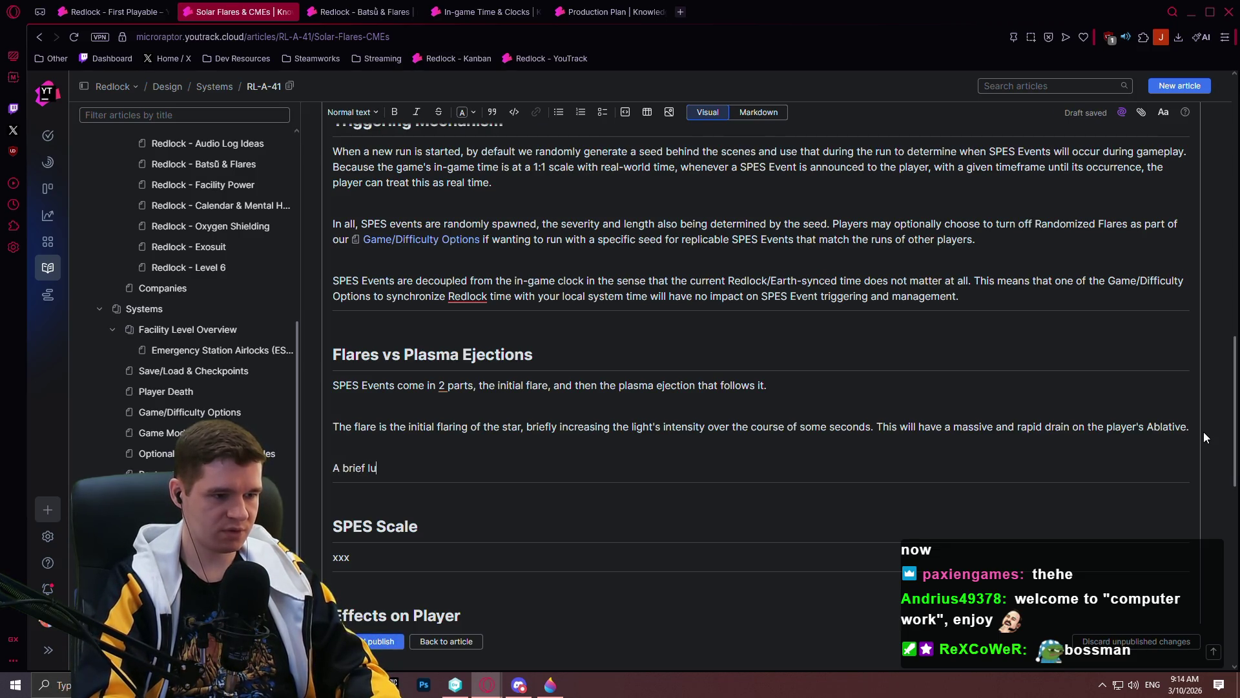
pyautogui.write('ll fl')
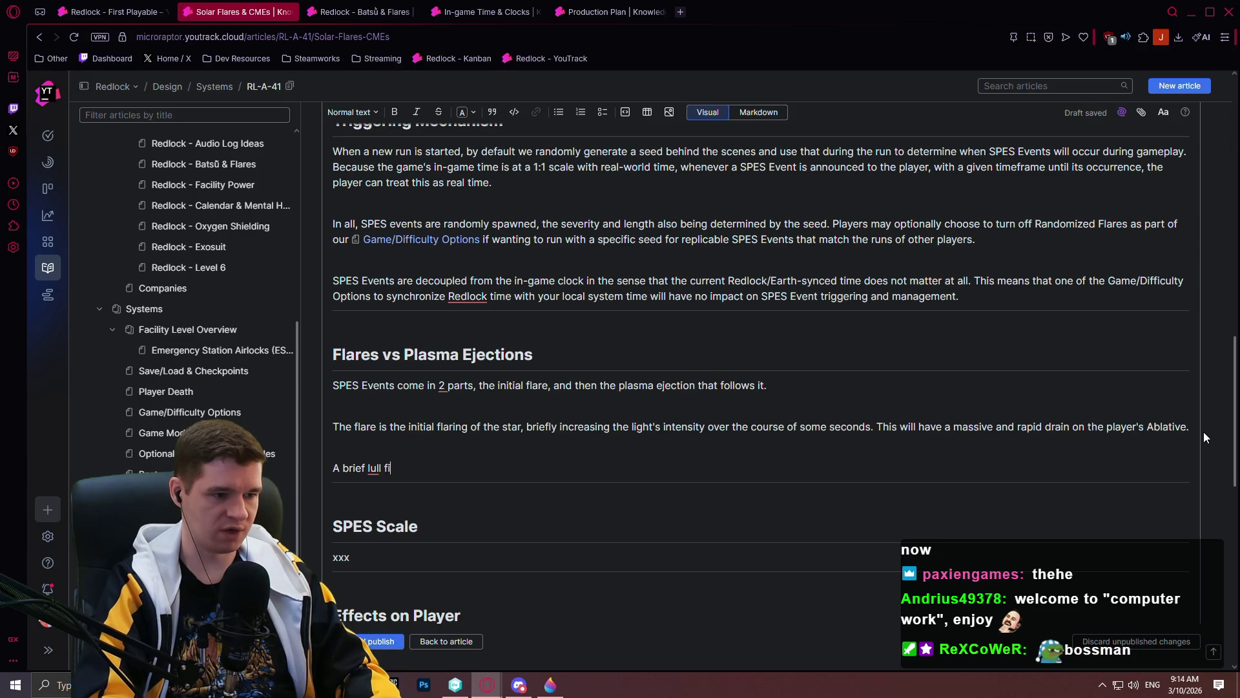
pyautogui.write('ollows the ')
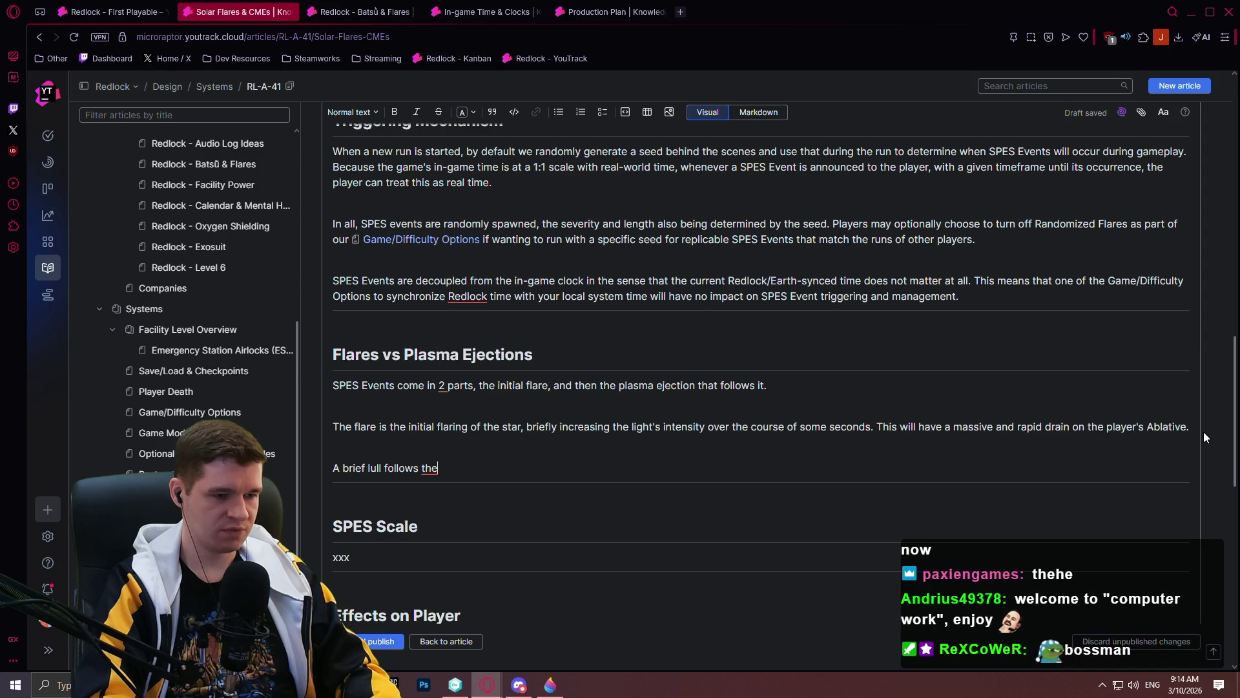
pyautogui.write('flare')
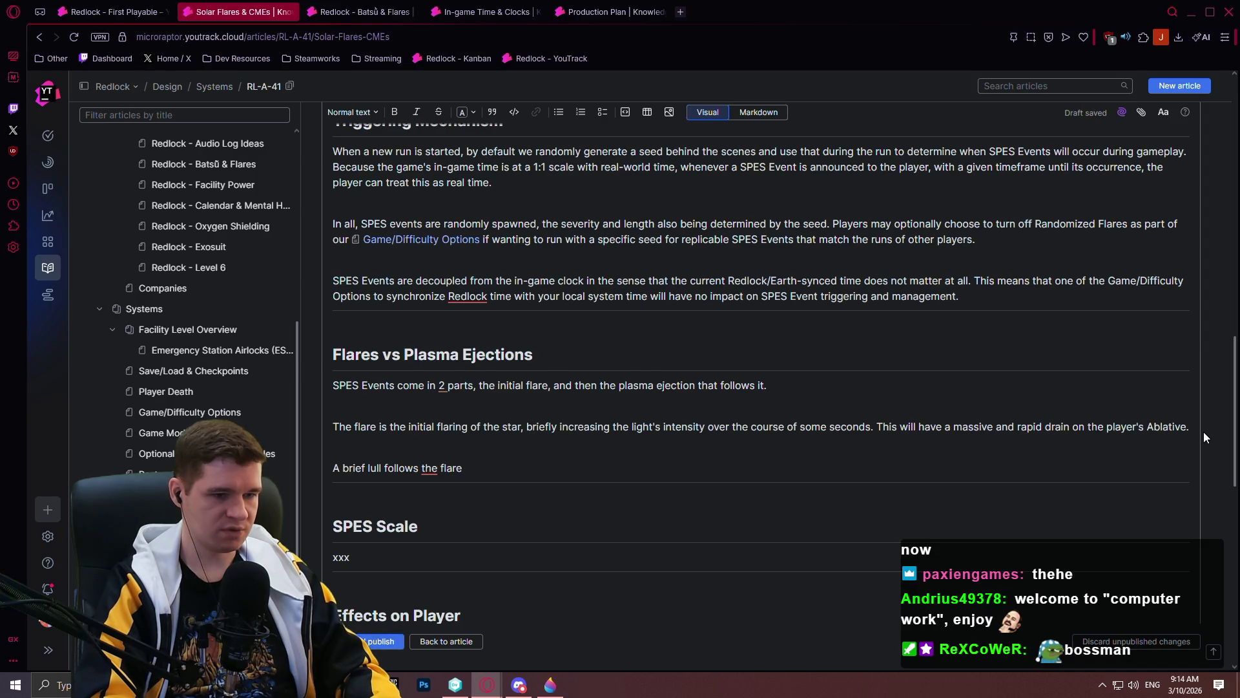
pyautogui.write(', since ')
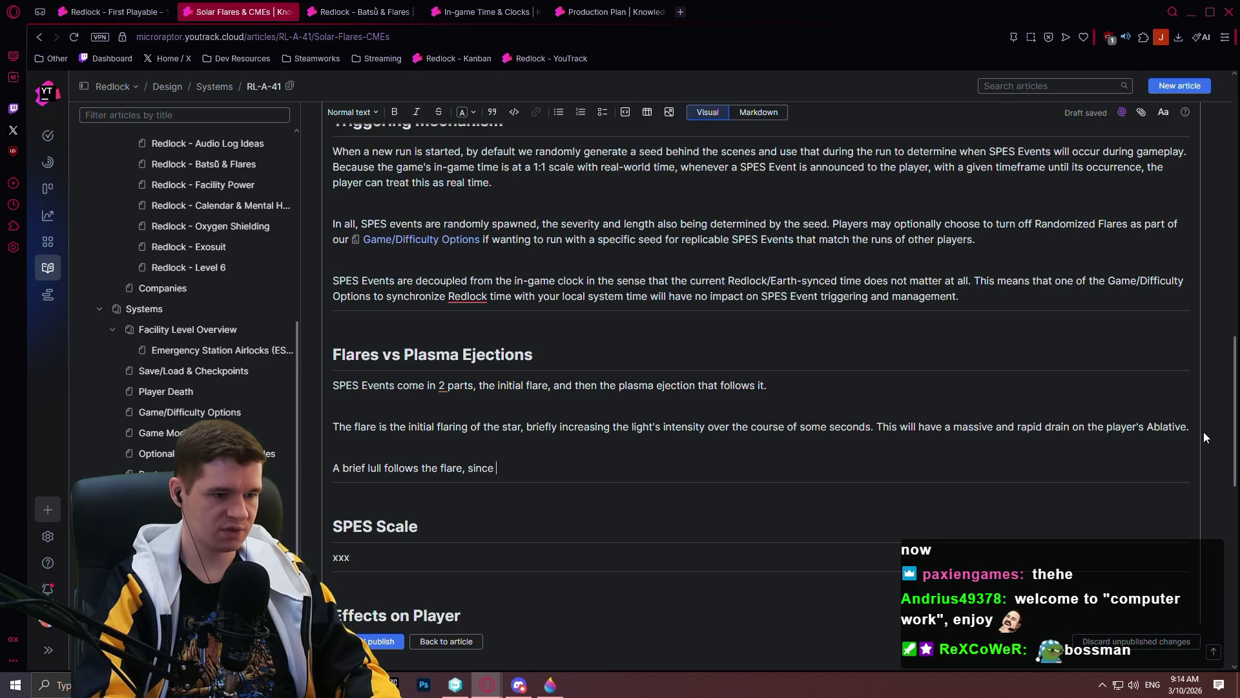
pyautogui.write('plasma ')
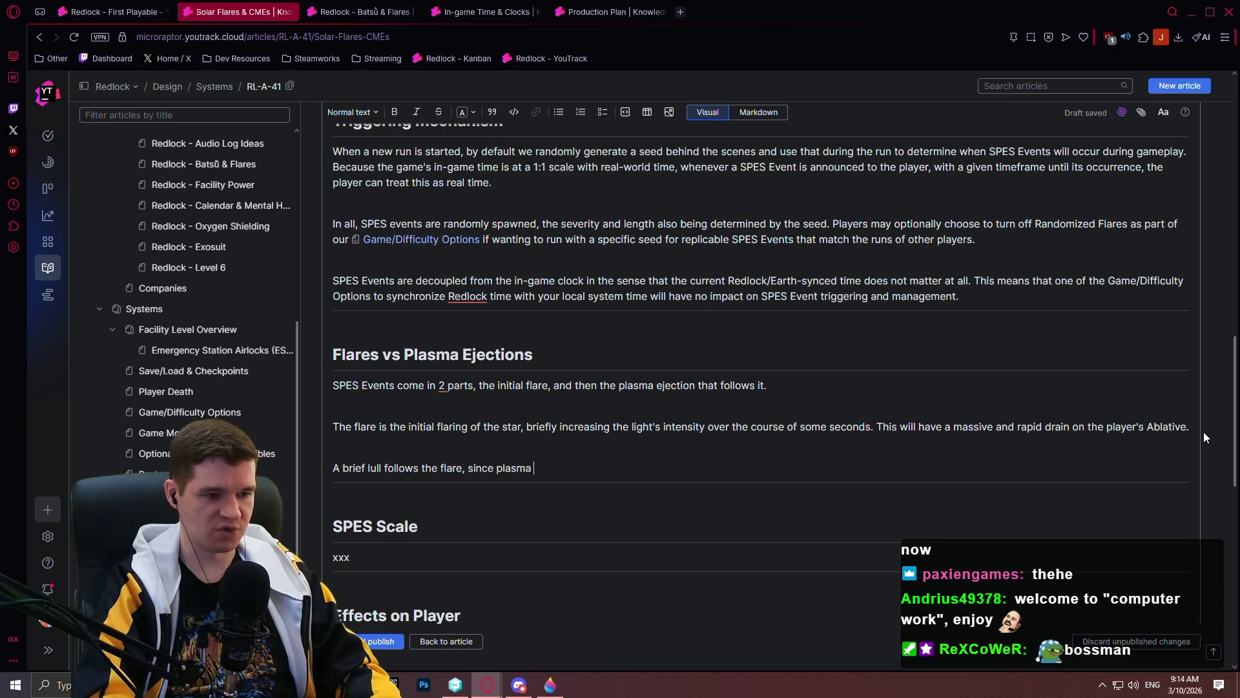
pyautogui.write('travels at a much ')
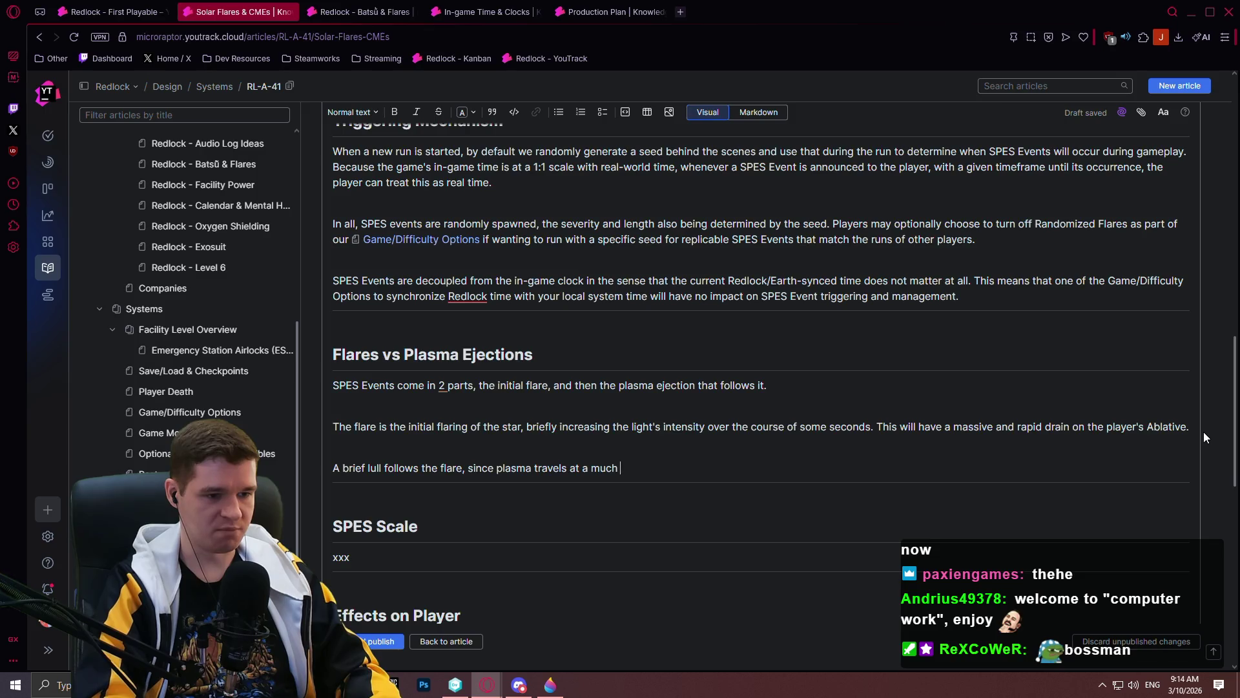
pyautogui.write('lower speed than')
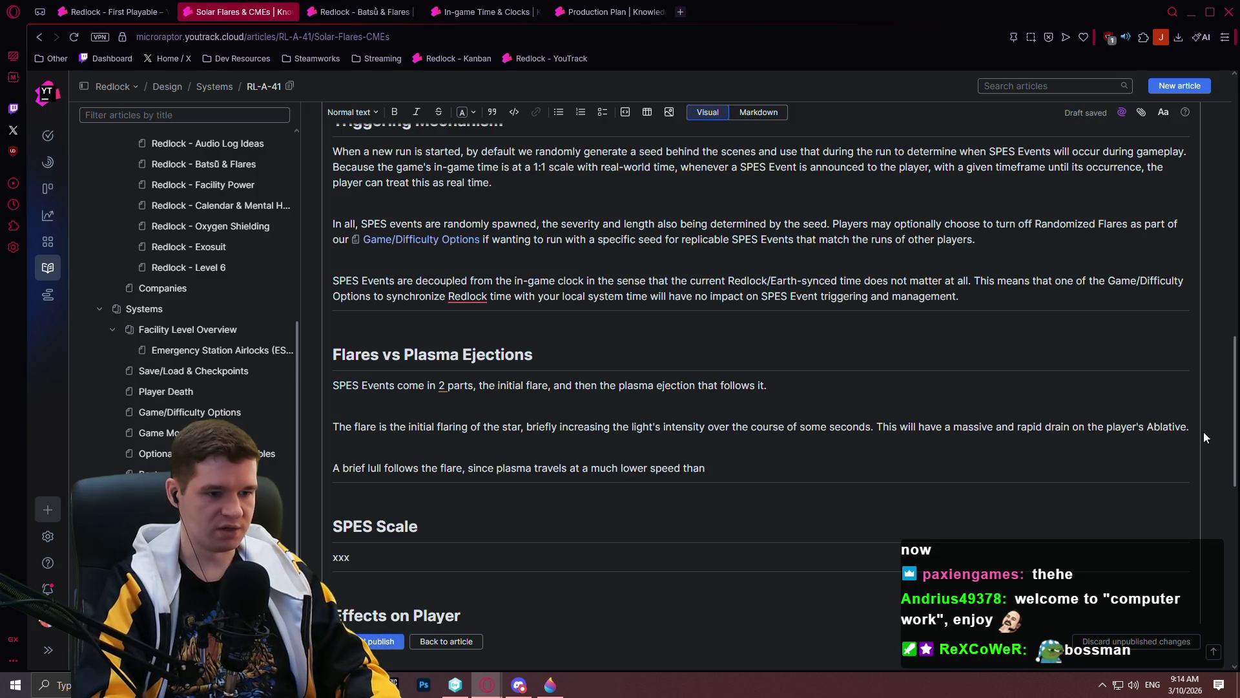
pyautogui.write(' the photons. ')
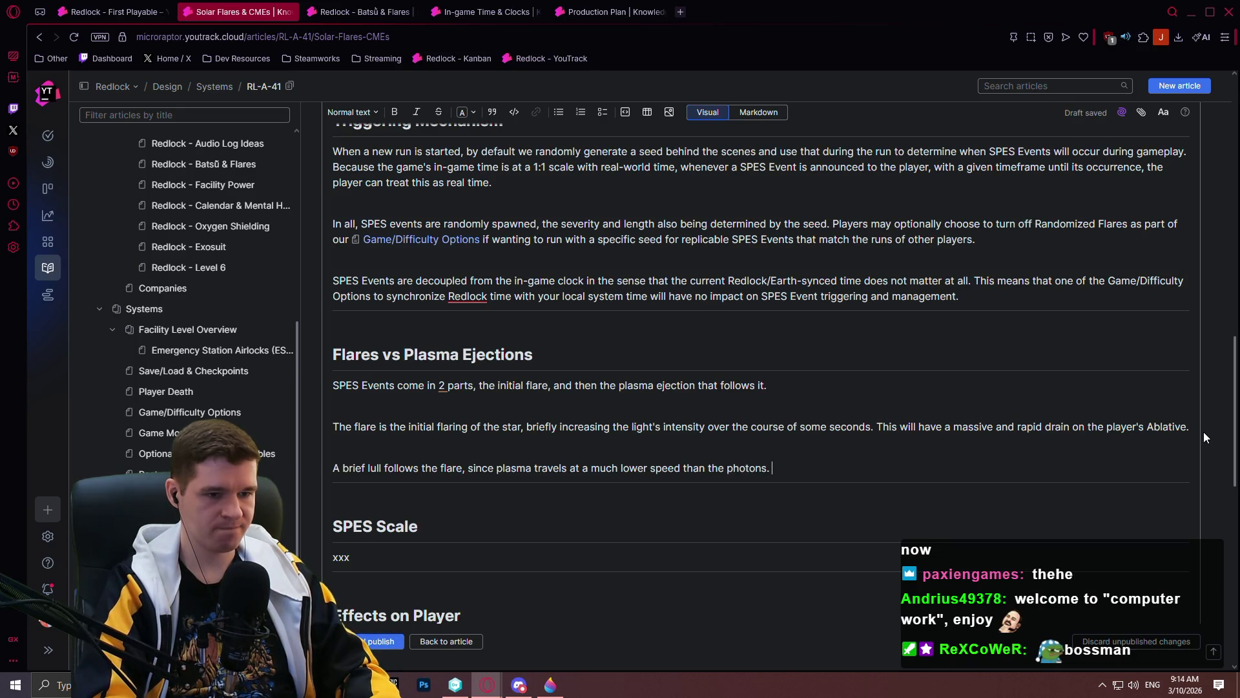
pyautogui.write('How')
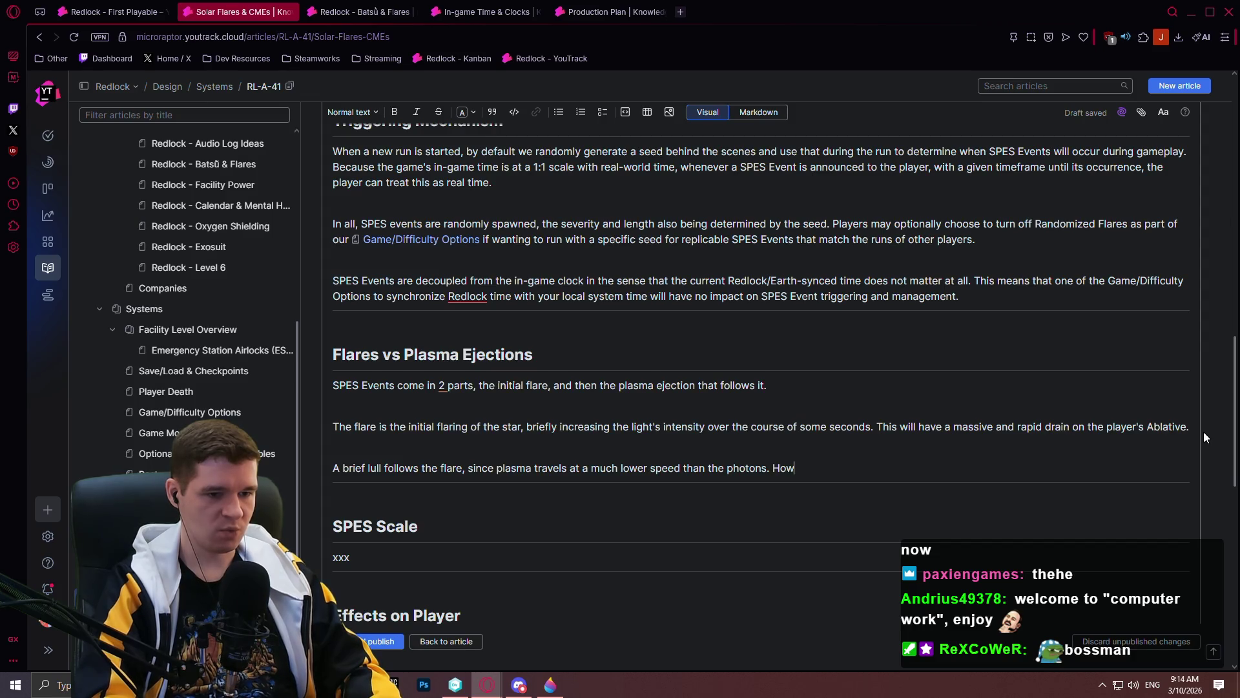
pyautogui.write('ever, since Ku')
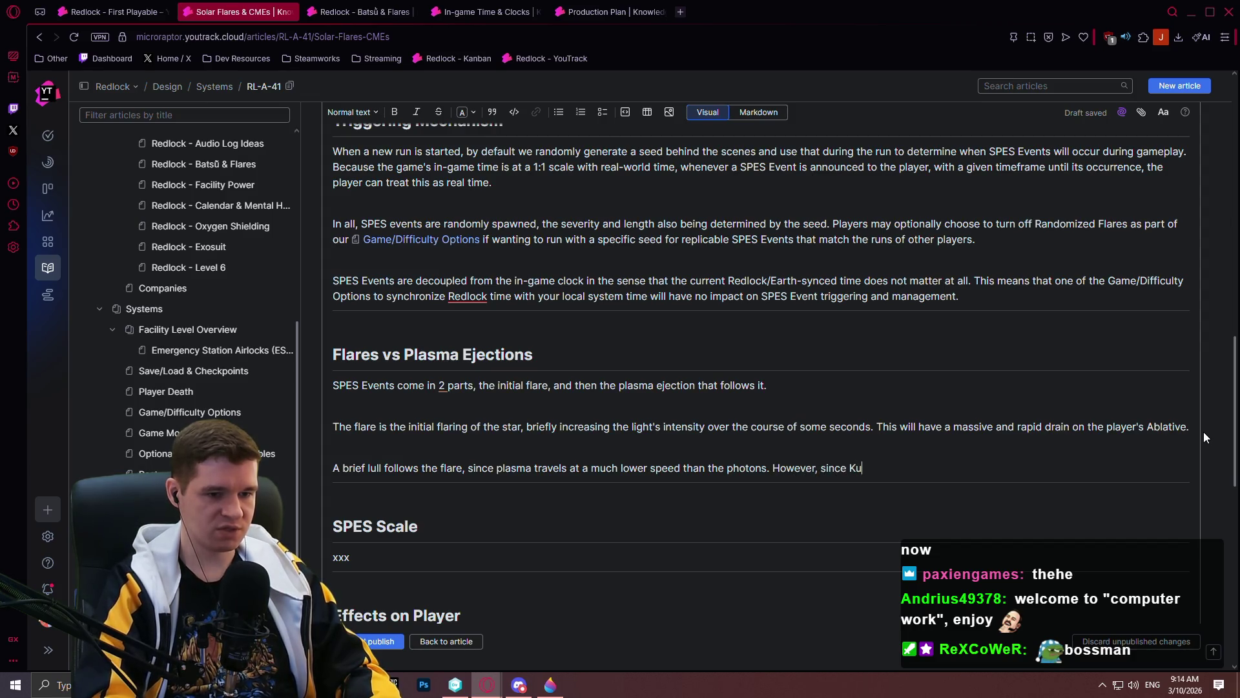
pyautogui.write("a'Kua sits so close to")
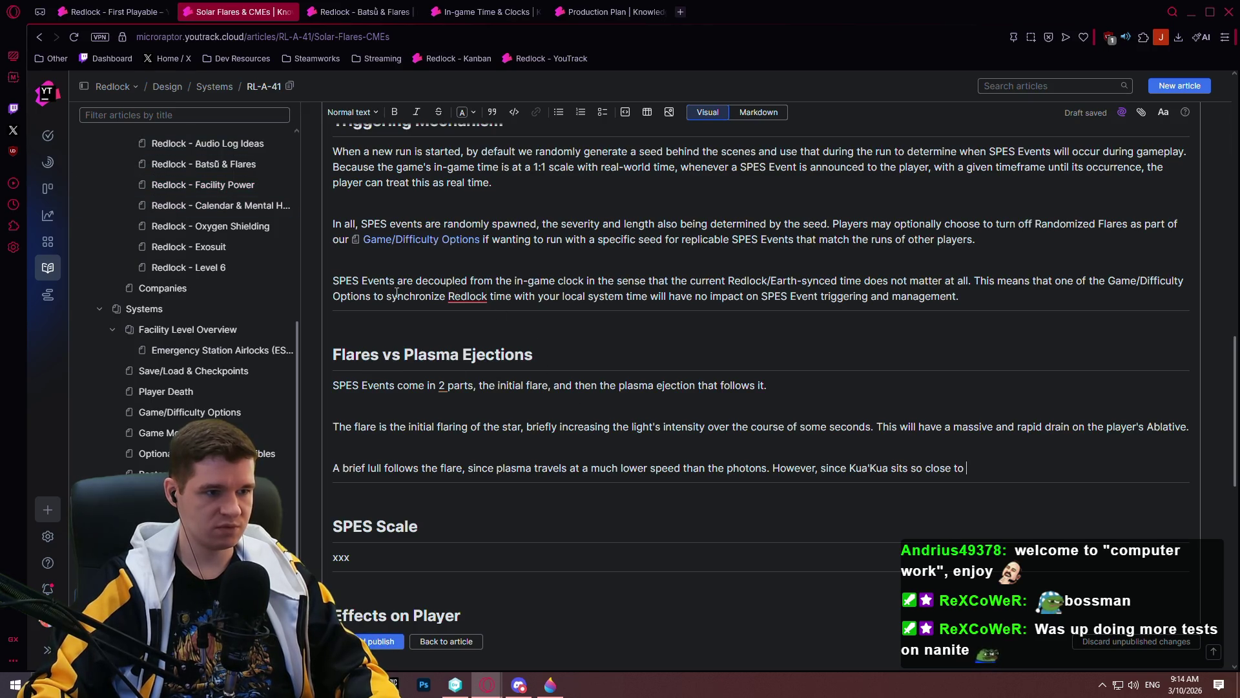
pyautogui.scroll(2, 404, 286)
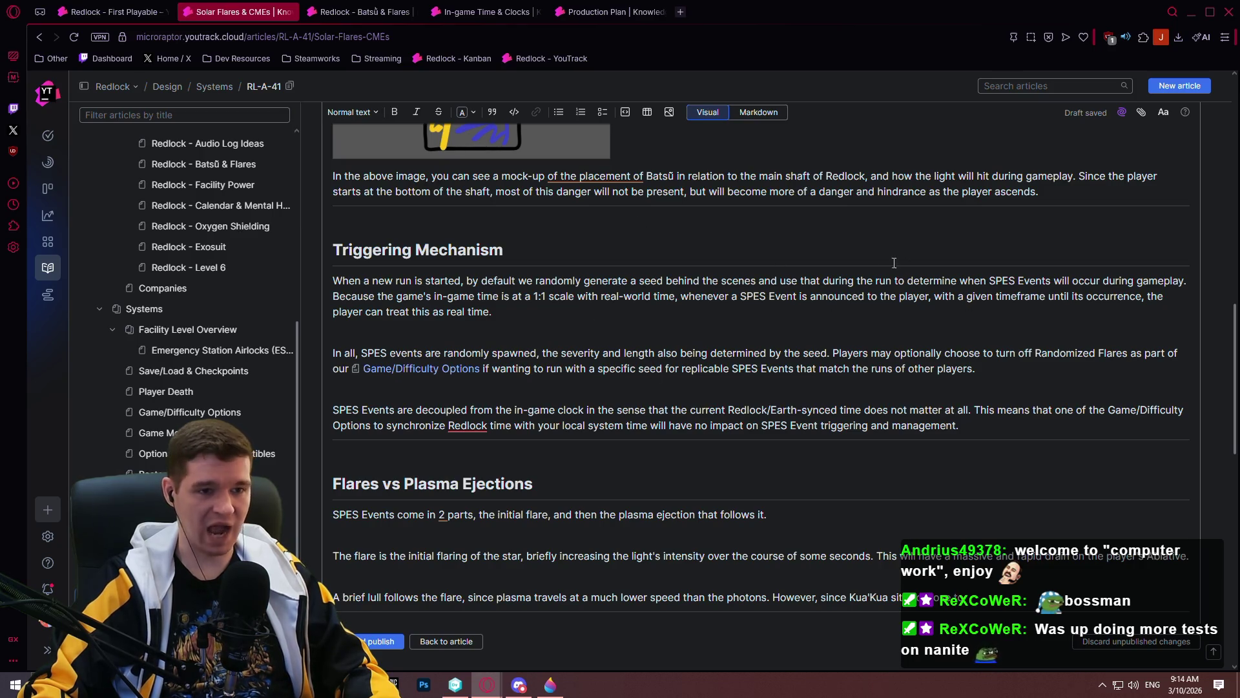
pyautogui.scroll(7, 789, 263)
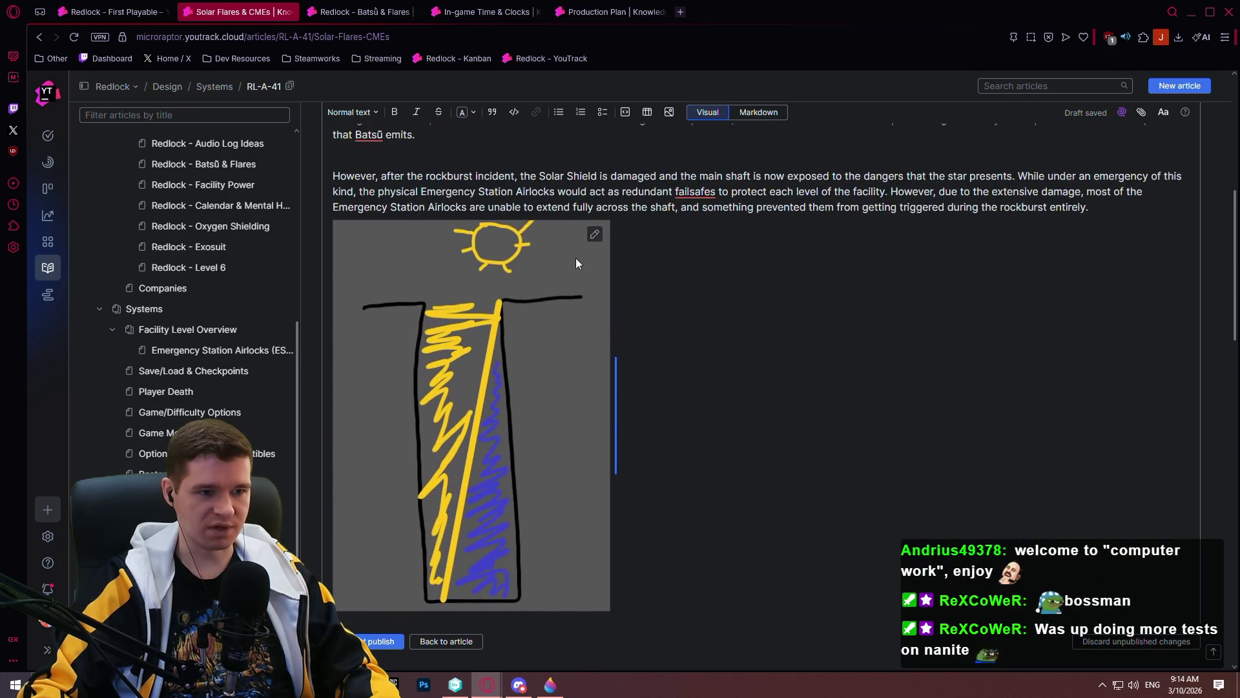
pyautogui.scroll(1, 387, 246)
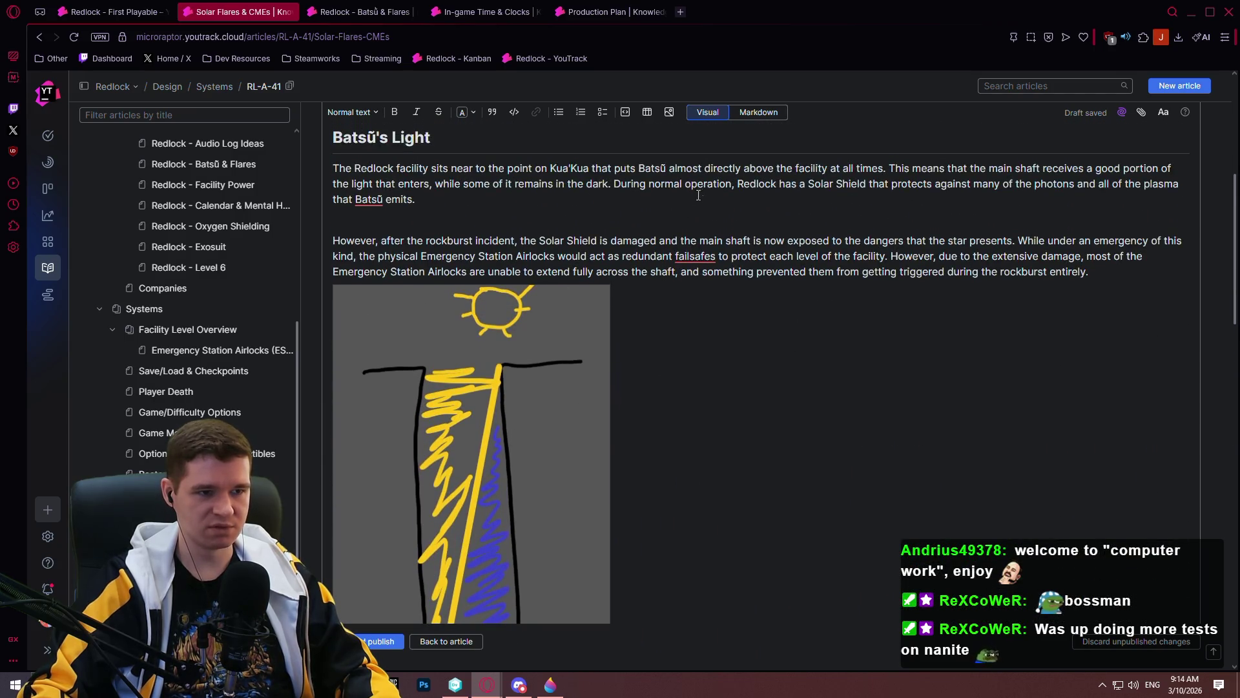
pyautogui.moveTo(666, 166); pyautogui.dragTo(638, 167)
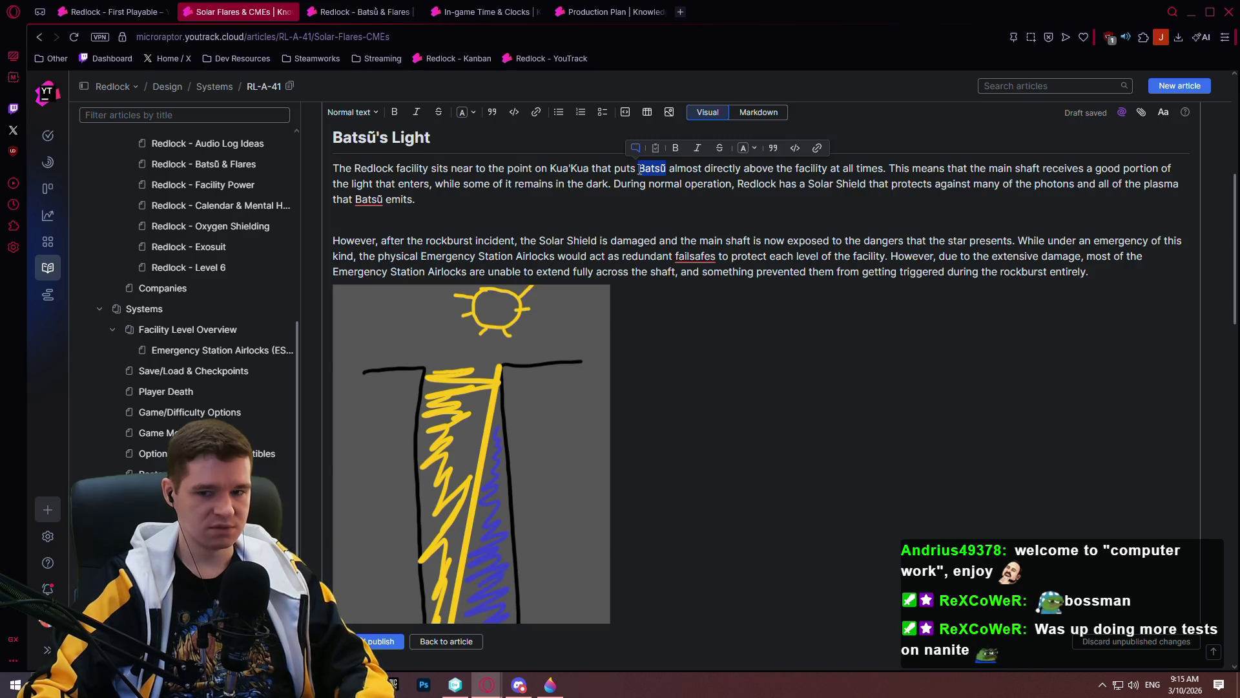
pyautogui.scroll(-3, 774, 355)
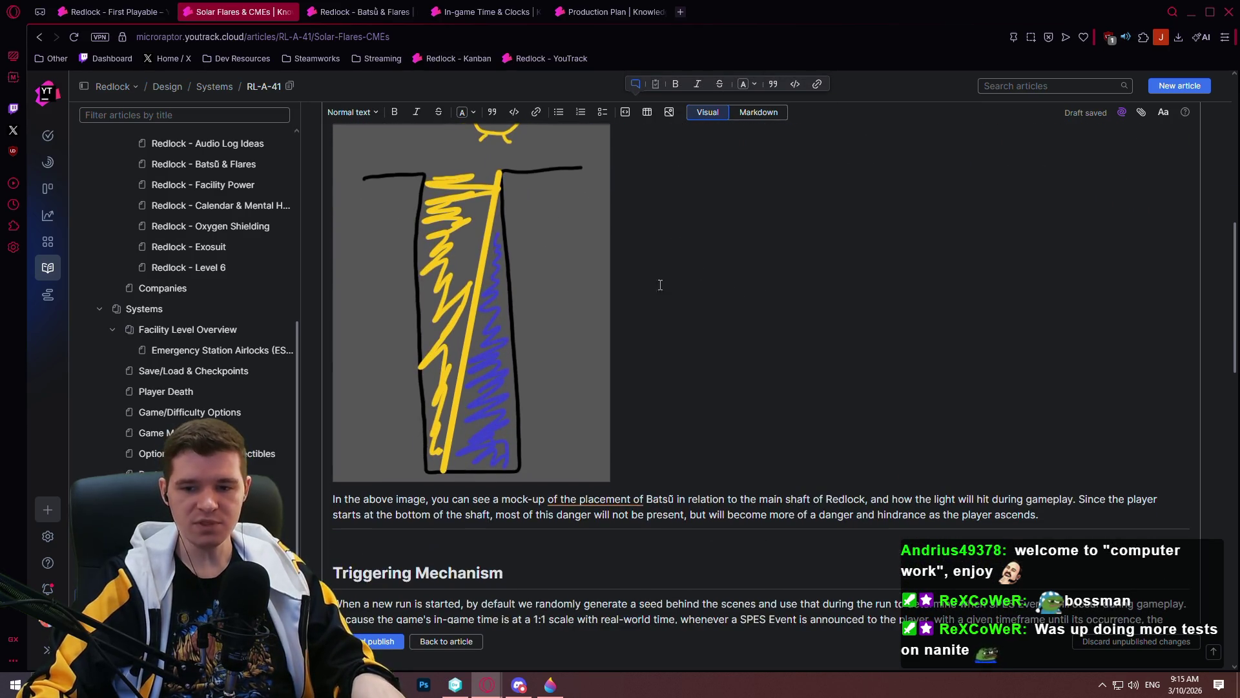
pyautogui.scroll(-4, 667, 428)
pyautogui.scroll(-3, 589, 458)
# - End the lull paragraph with 'Batsū, the plasma follows not too far after.' and start a new paragraph
pyautogui.write('Batsū, ')
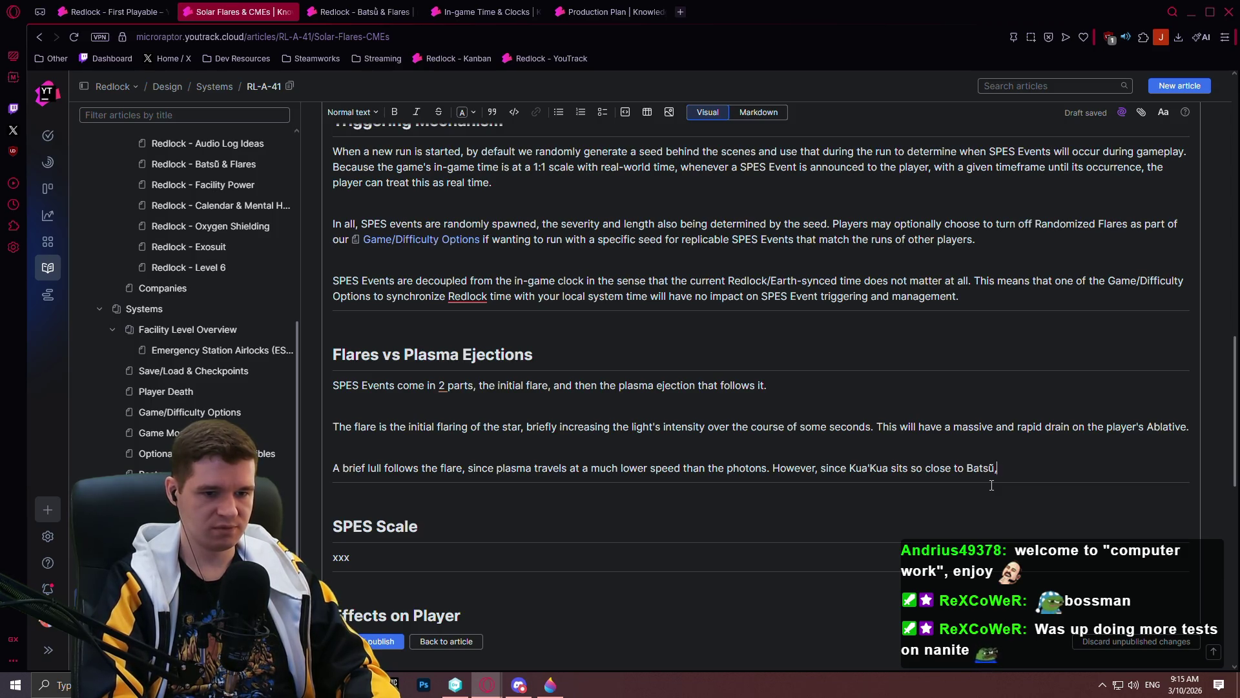
pyautogui.write('the plasma')
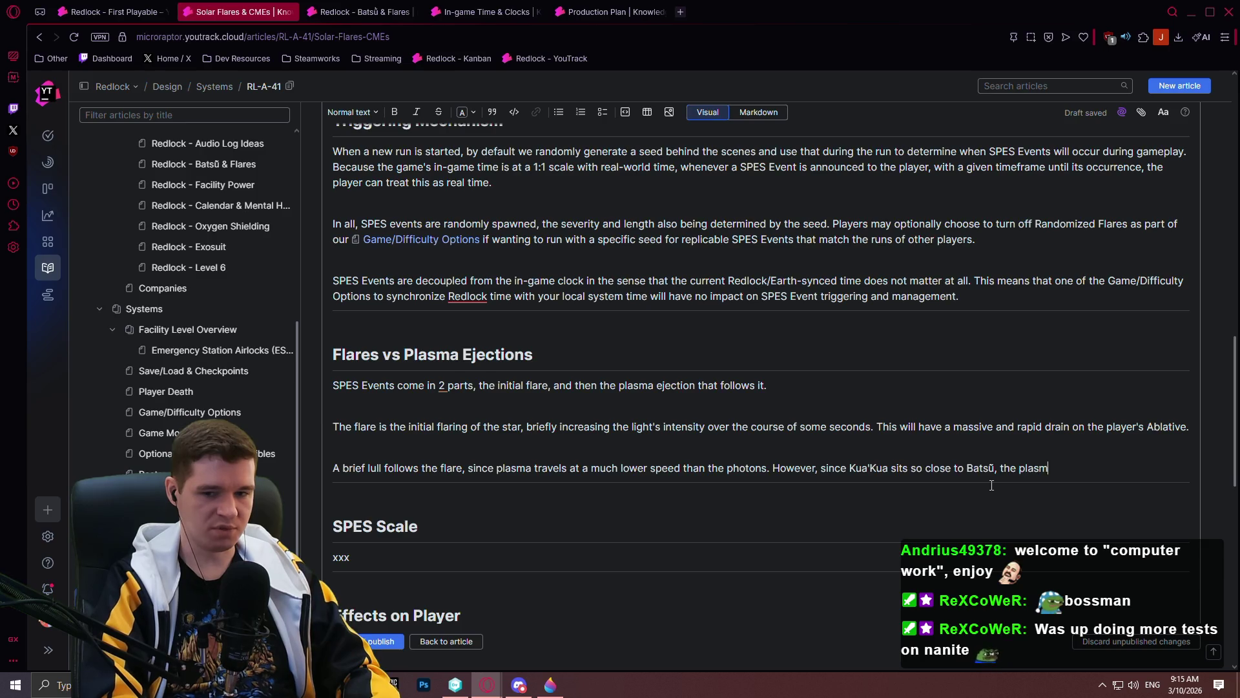
pyautogui.press('BackSpace')
pyautogui.press('BackSpace')
pyautogui.press('BackSpace')
pyautogui.write('follows ')
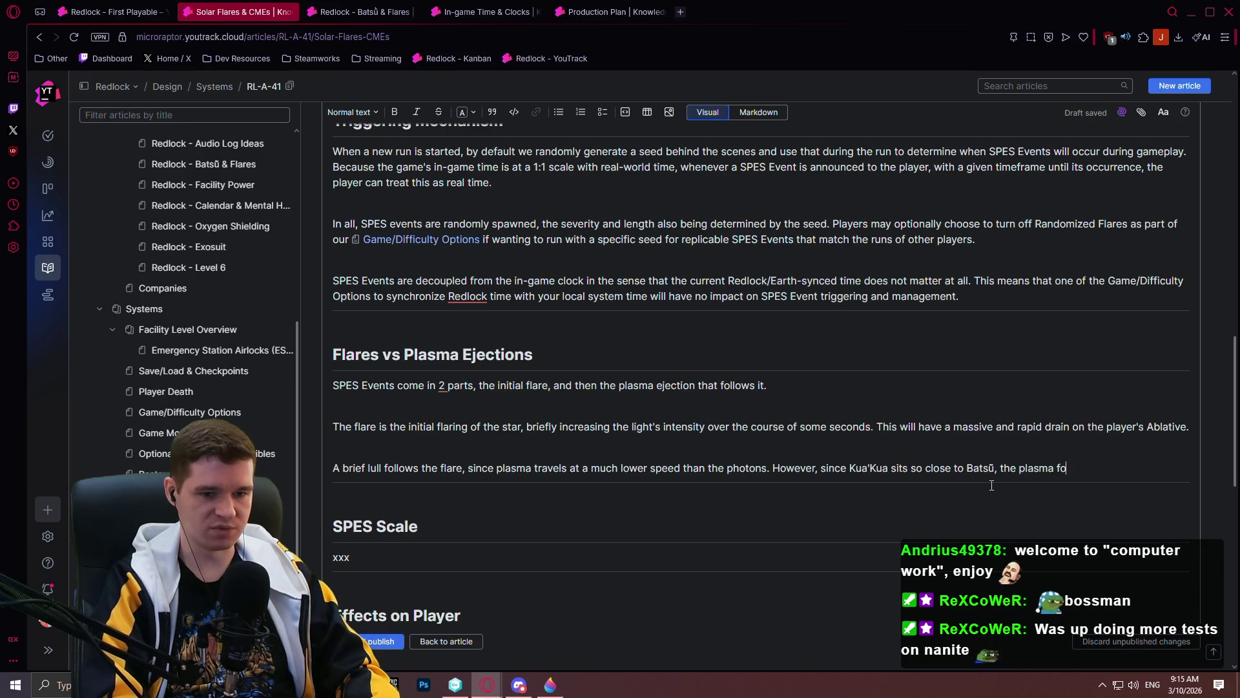
pyautogui.write('not')
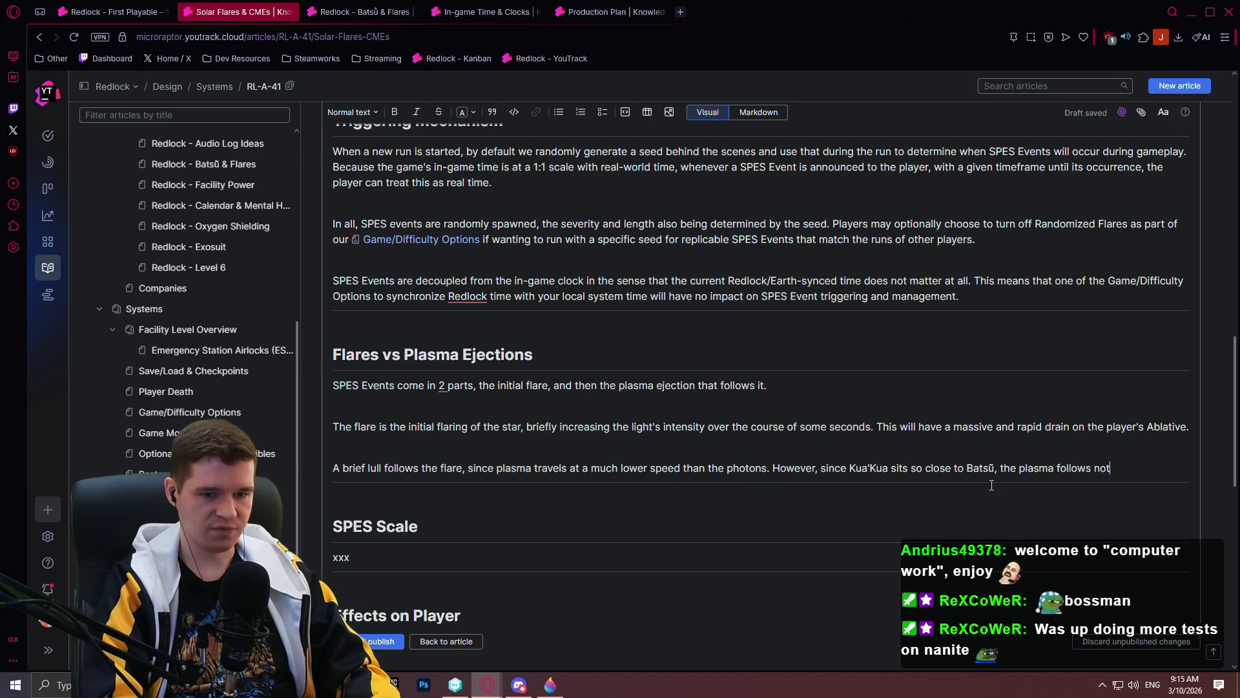
pyautogui.write(' too far after.')
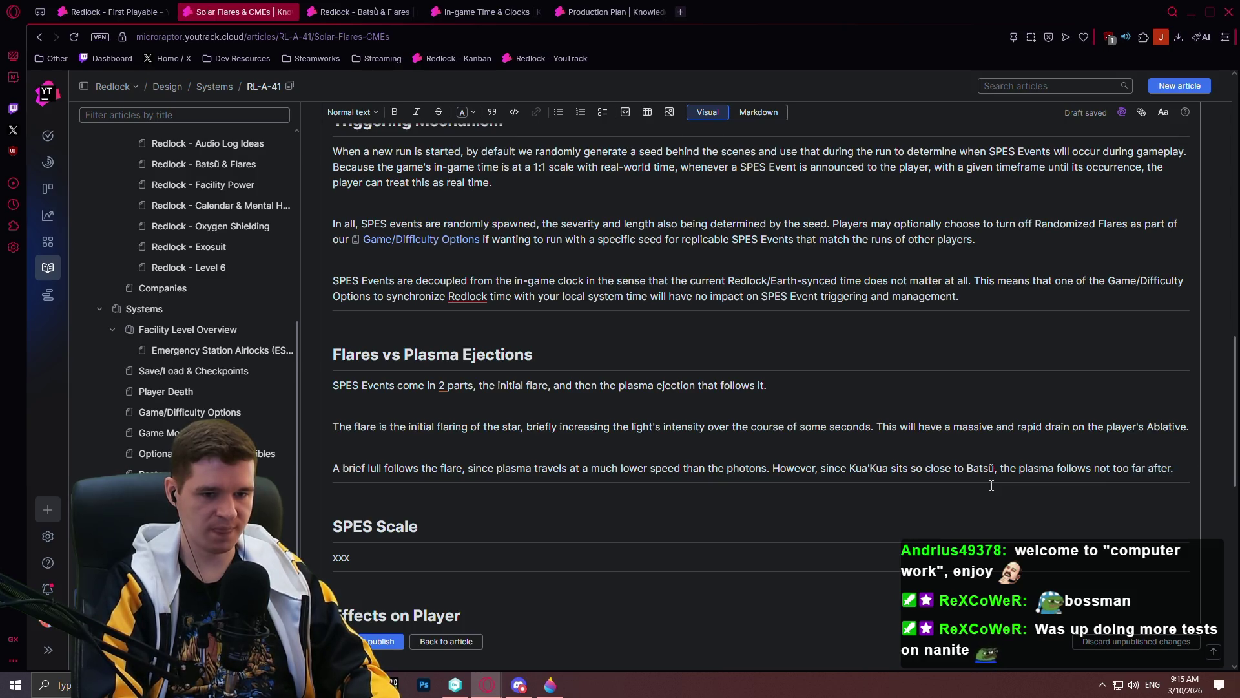
pyautogui.press('Return')
pyautogui.press('Return')
# - Write the plasma paragraph: main-shaft electronics, lights and speakers act up, ionized oxygen glows purple, and unlucky players take damage
pyautogui.write('When the plasm')
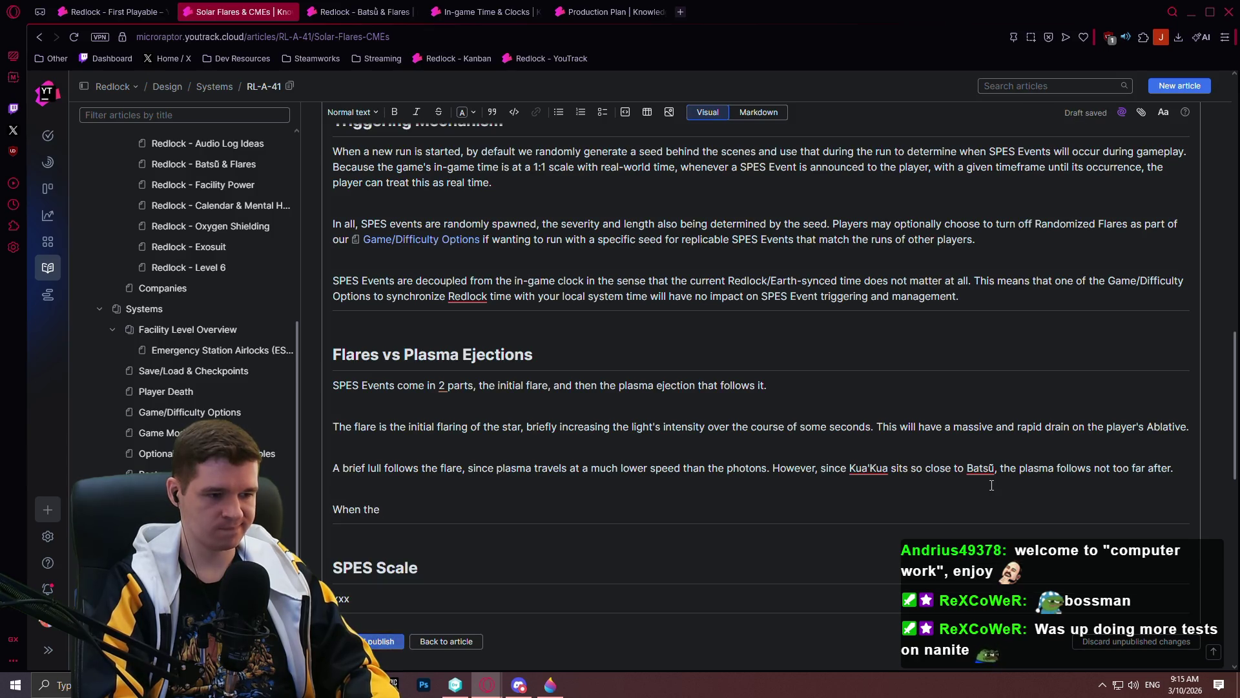
pyautogui.write('a hits ')
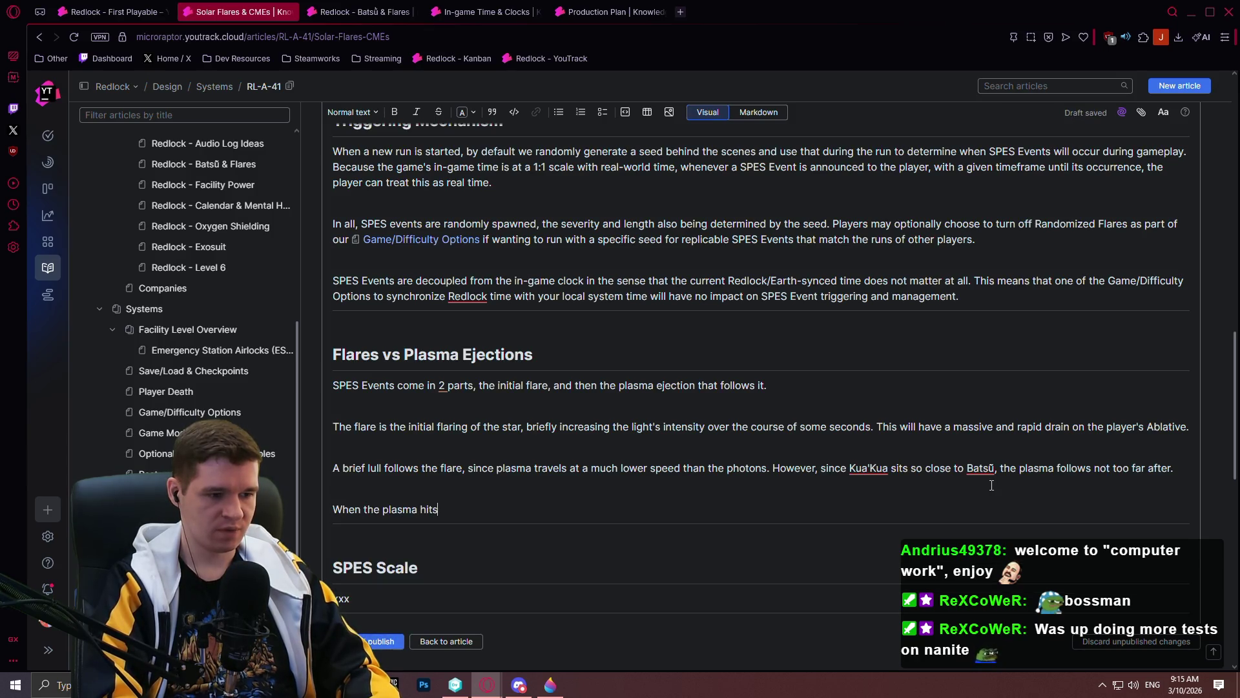
pyautogui.write('the facility')
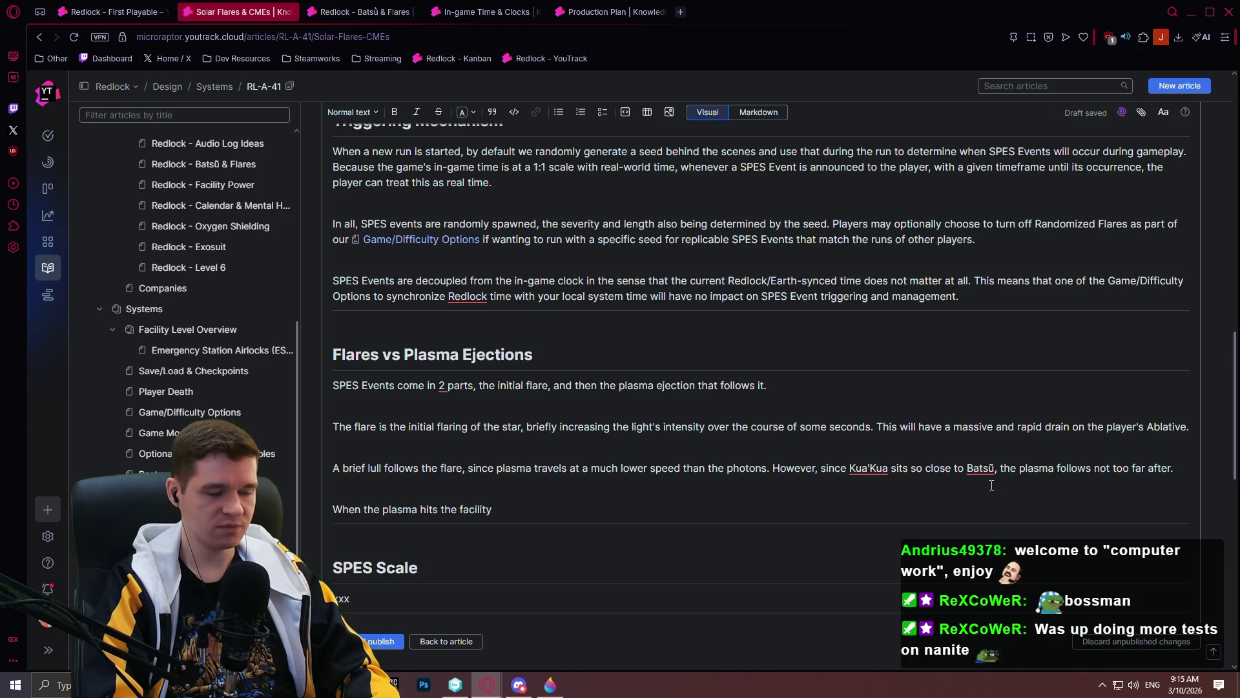
pyautogui.write(', elect')
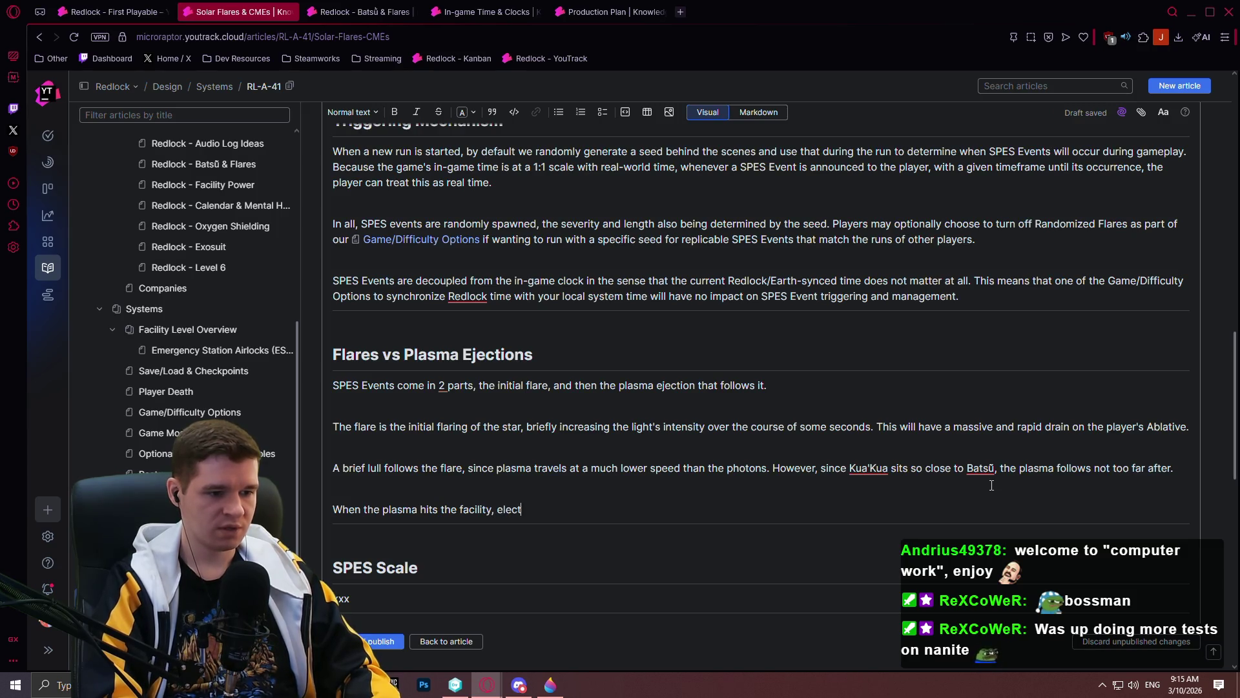
pyautogui.write('ronics of al')
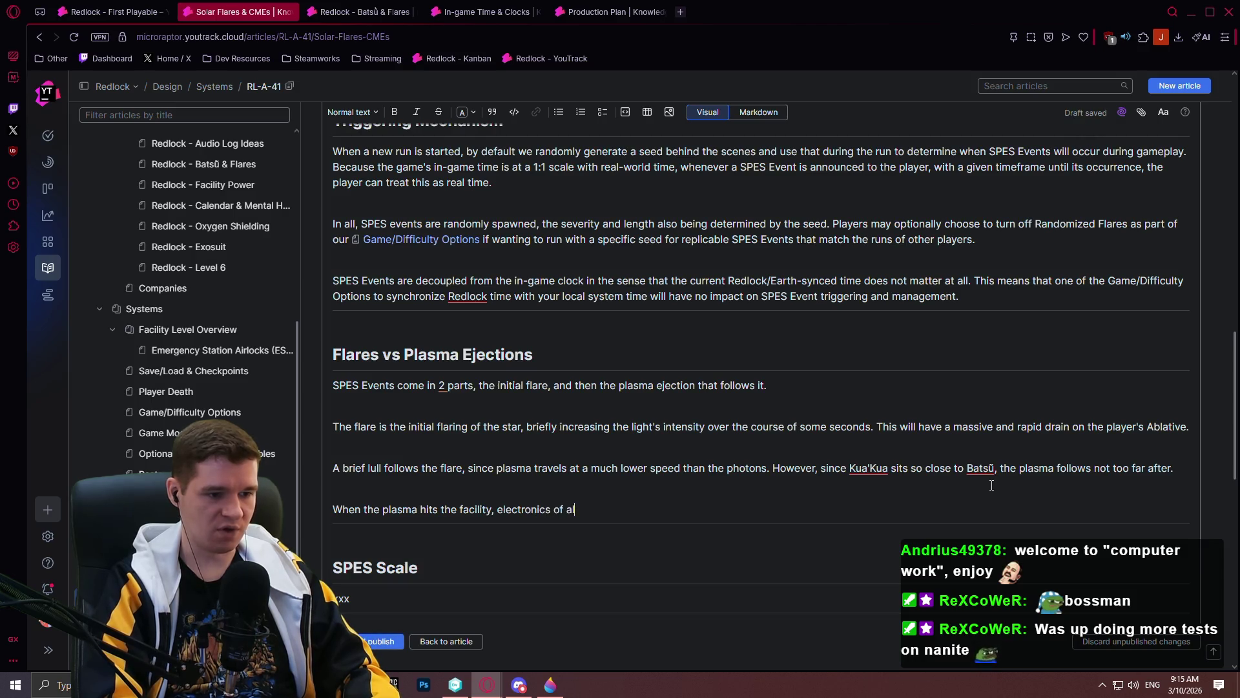
pyautogui.write('l kinds in the mai')
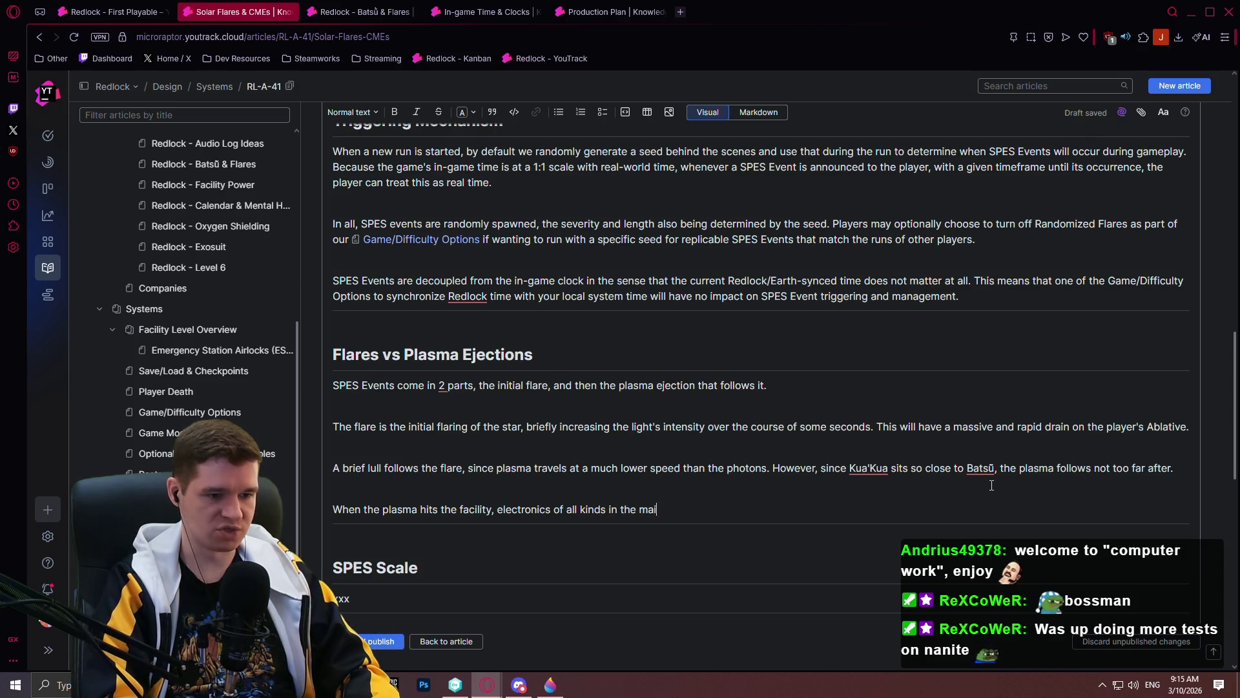
pyautogui.write('n shaft')
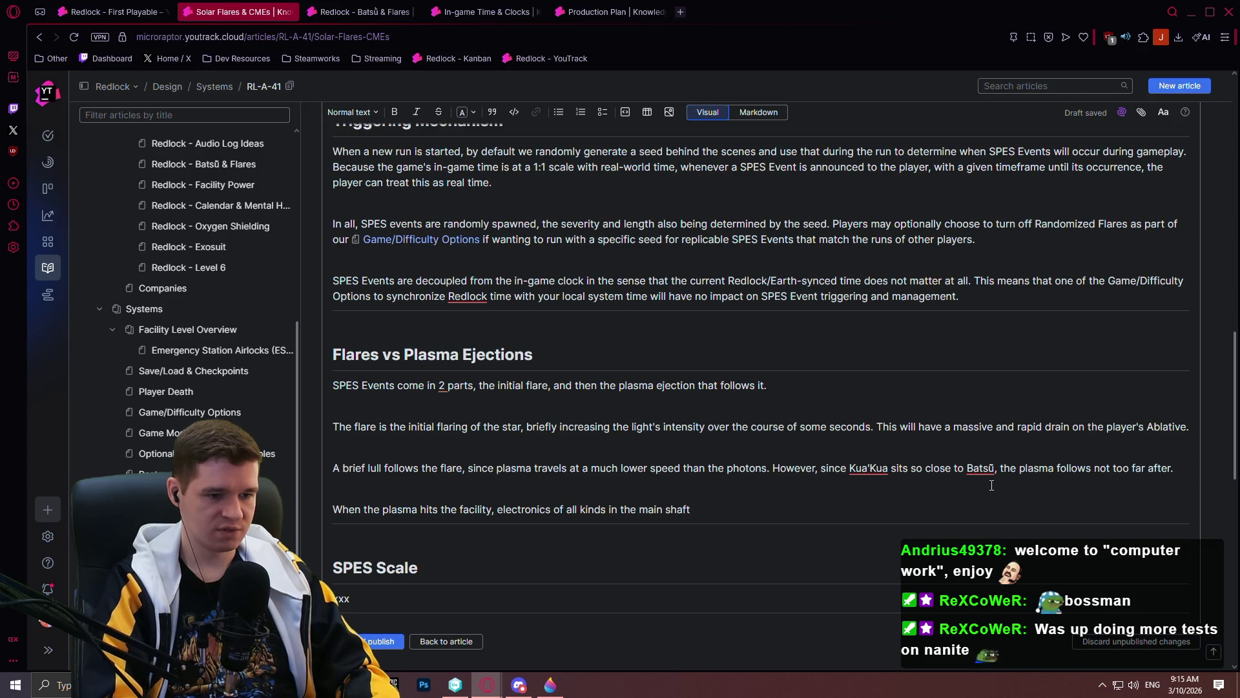
pyautogui.write(' start to act up')
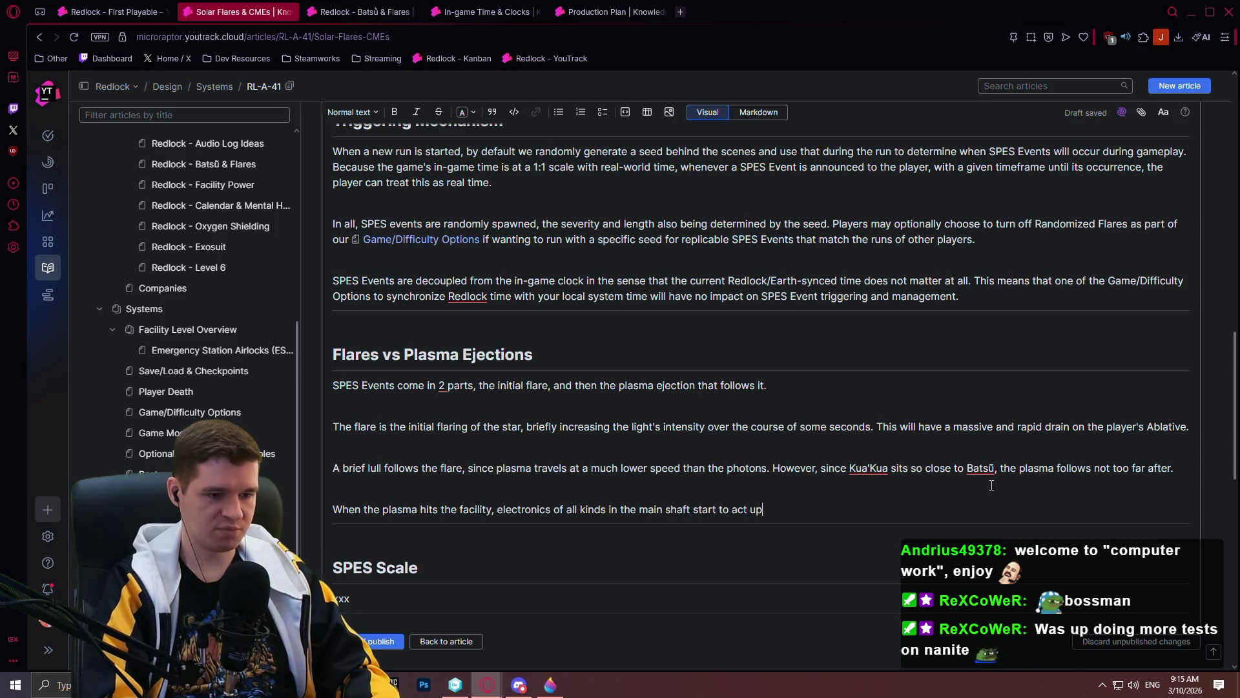
pyautogui.write(', including lights and ')
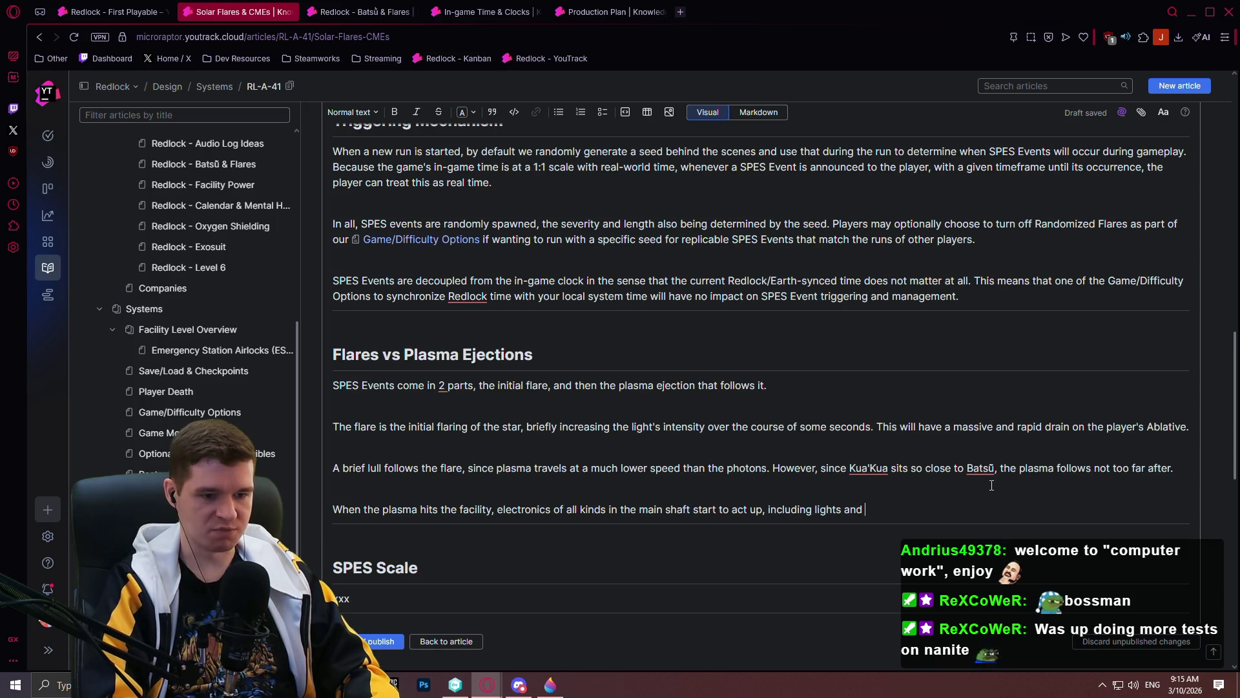
pyautogui.write('speakers.')
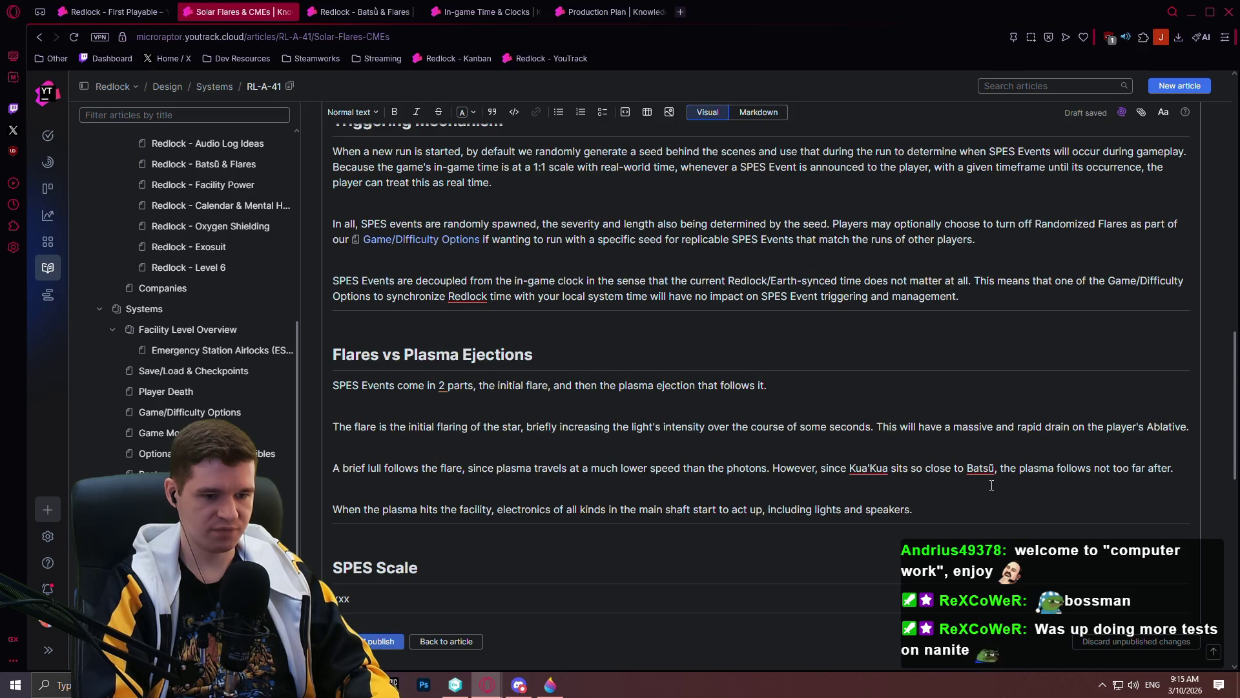
pyautogui.write(' Wisps of ionized')
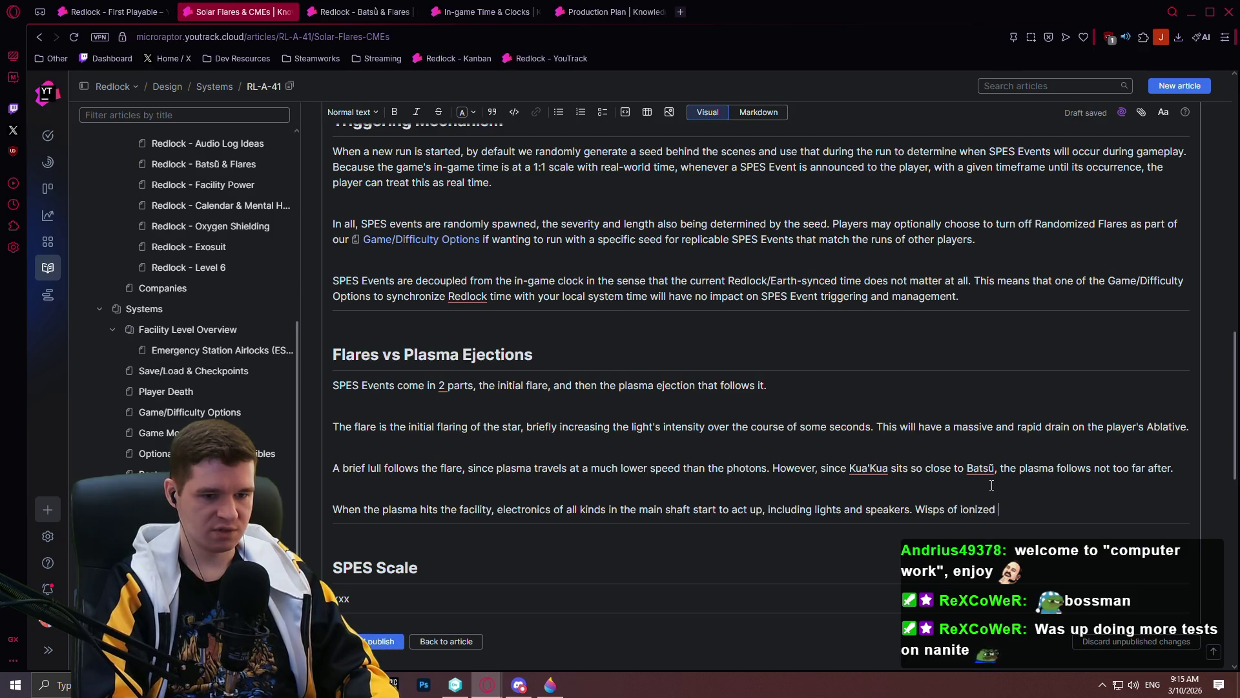
pyautogui.write('Ooxygencreate purple glo')
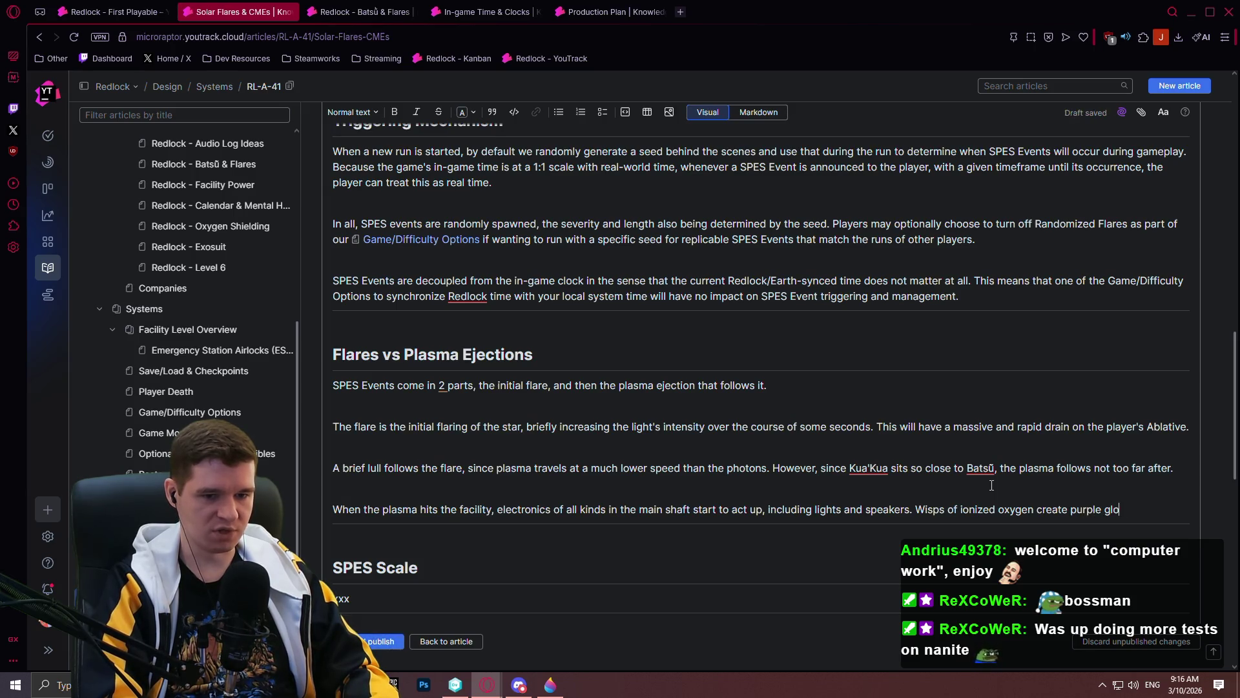
pyautogui.write('wsthat')
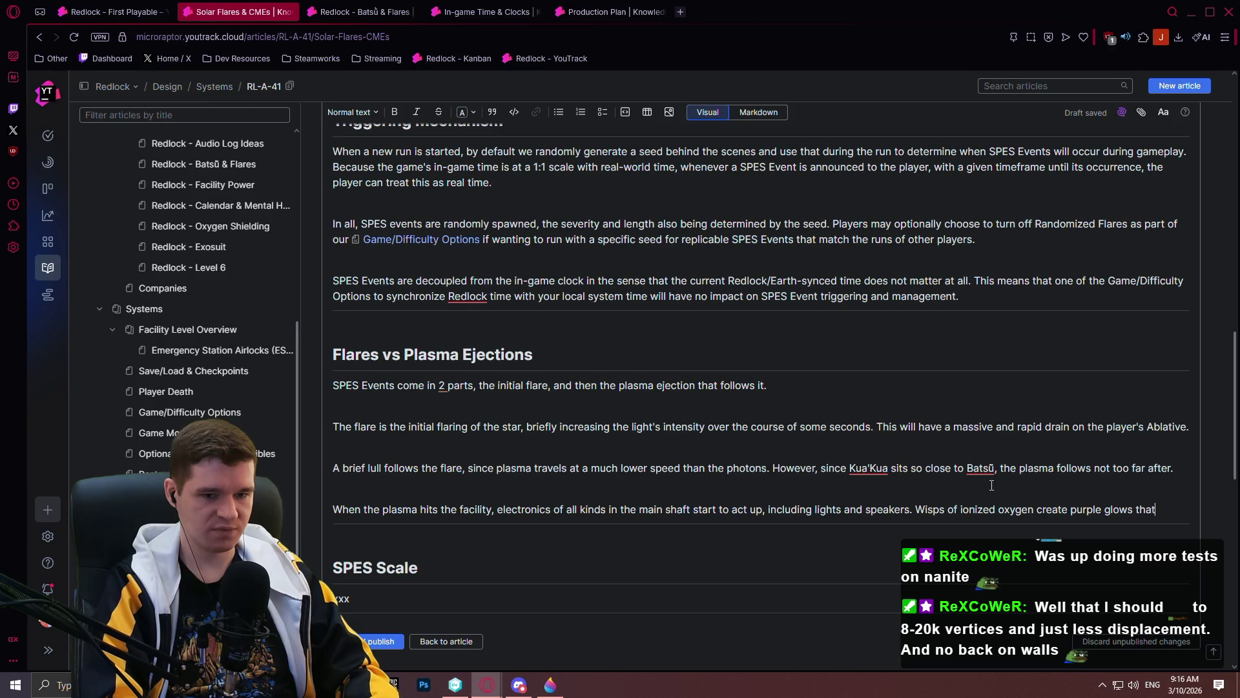
pyautogui.write('ance in themain shaft. And if the pl')
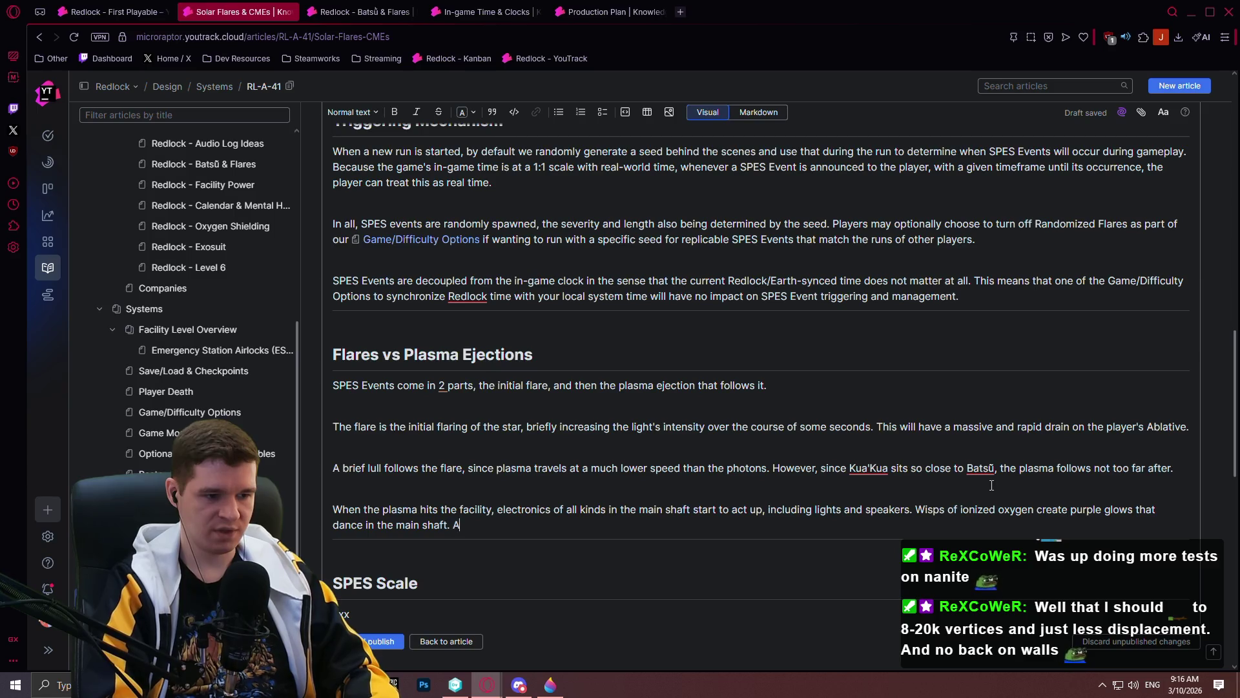
pyautogui.write('ayer')
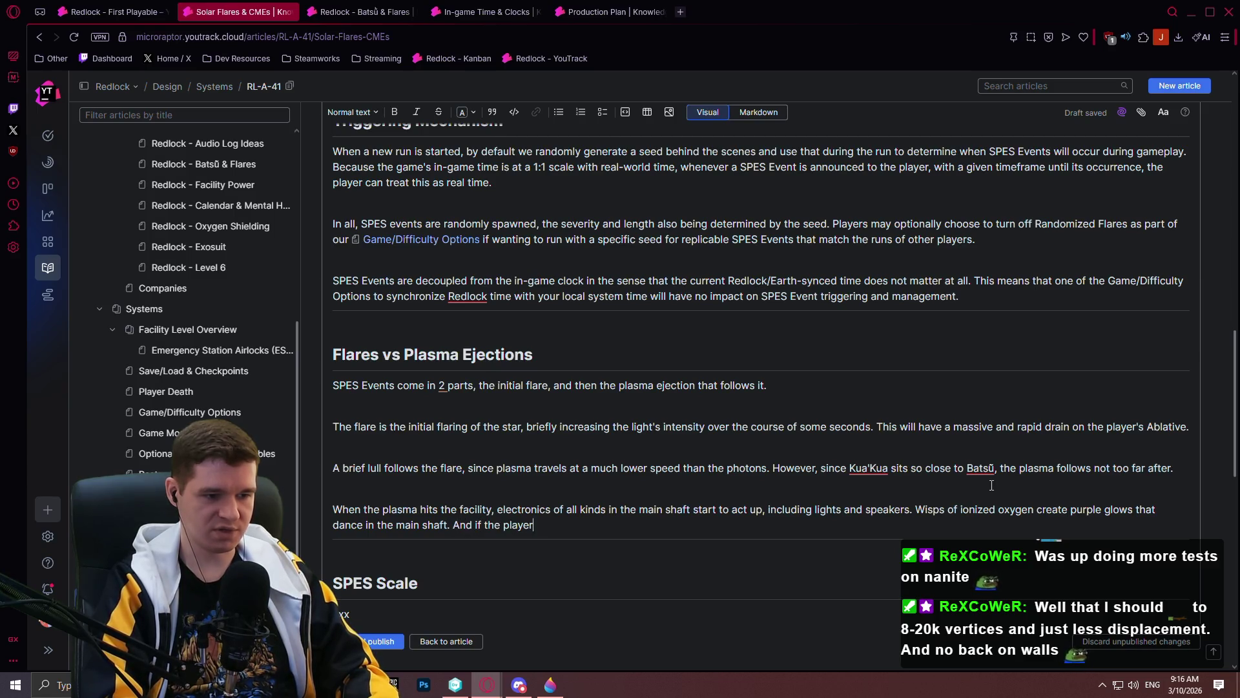
pyautogui.write(' is unlucky ')
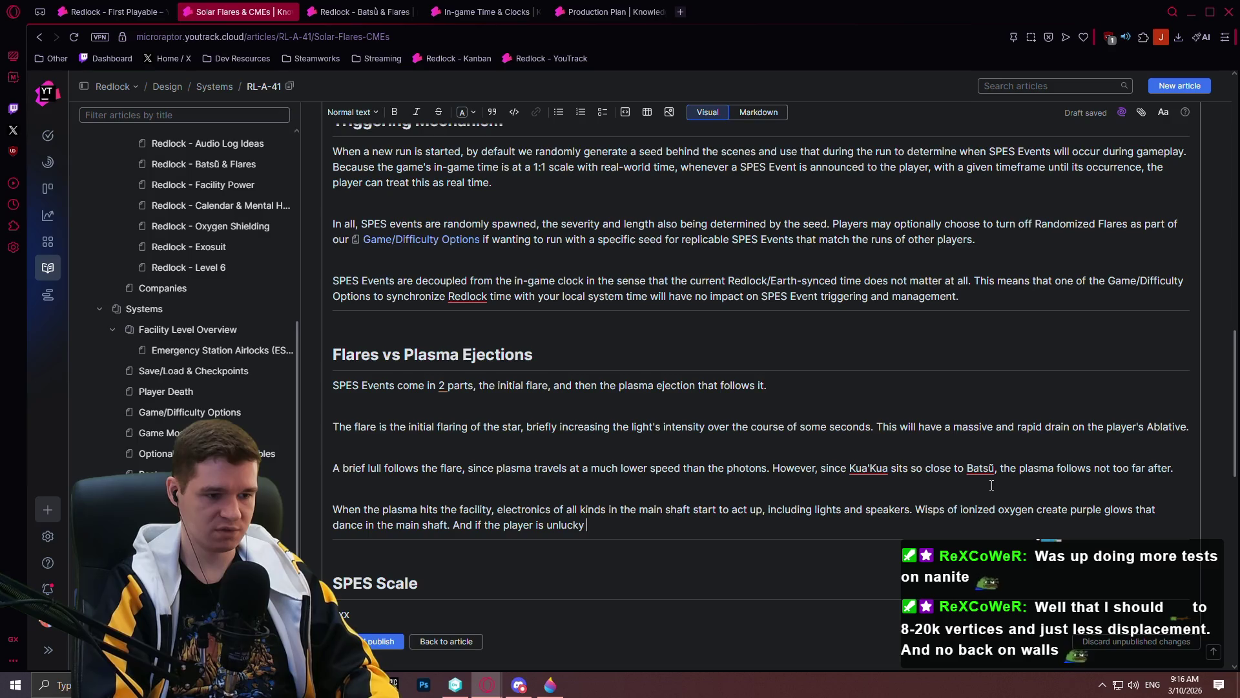
pyautogui.write('enougo fin')
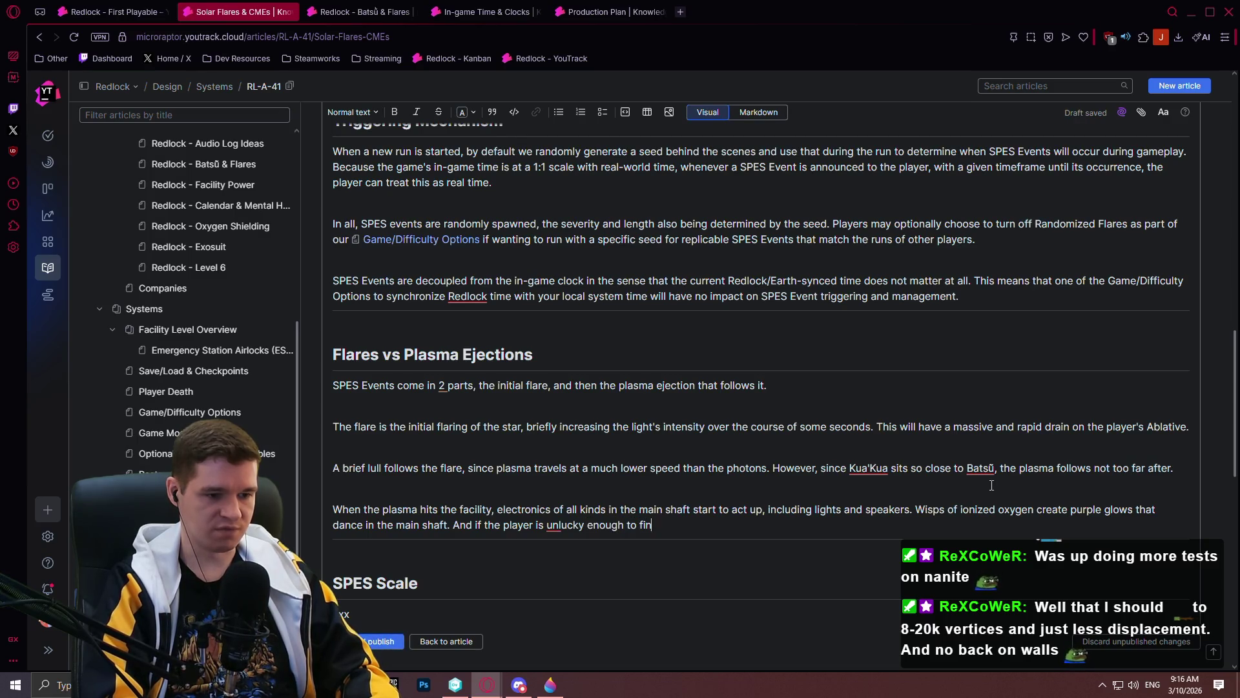
pyautogui.write('d thmselves stuck in the main shaft dduring this ')
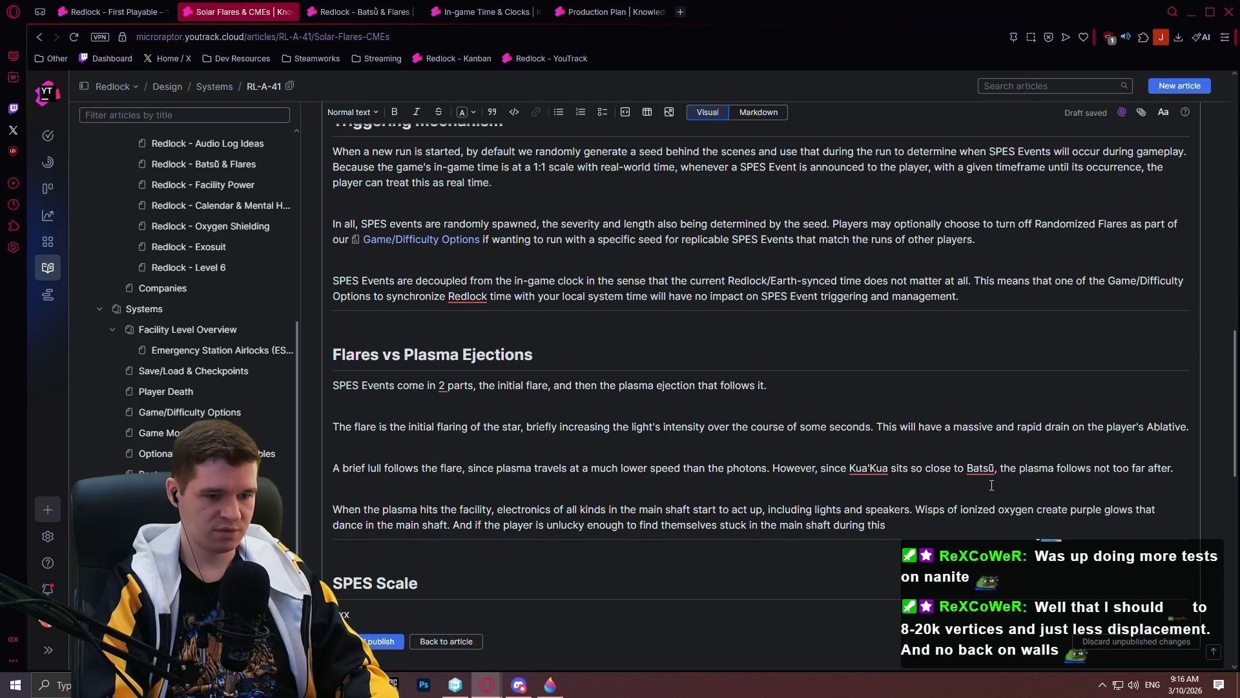
pyautogui.write('bombar')
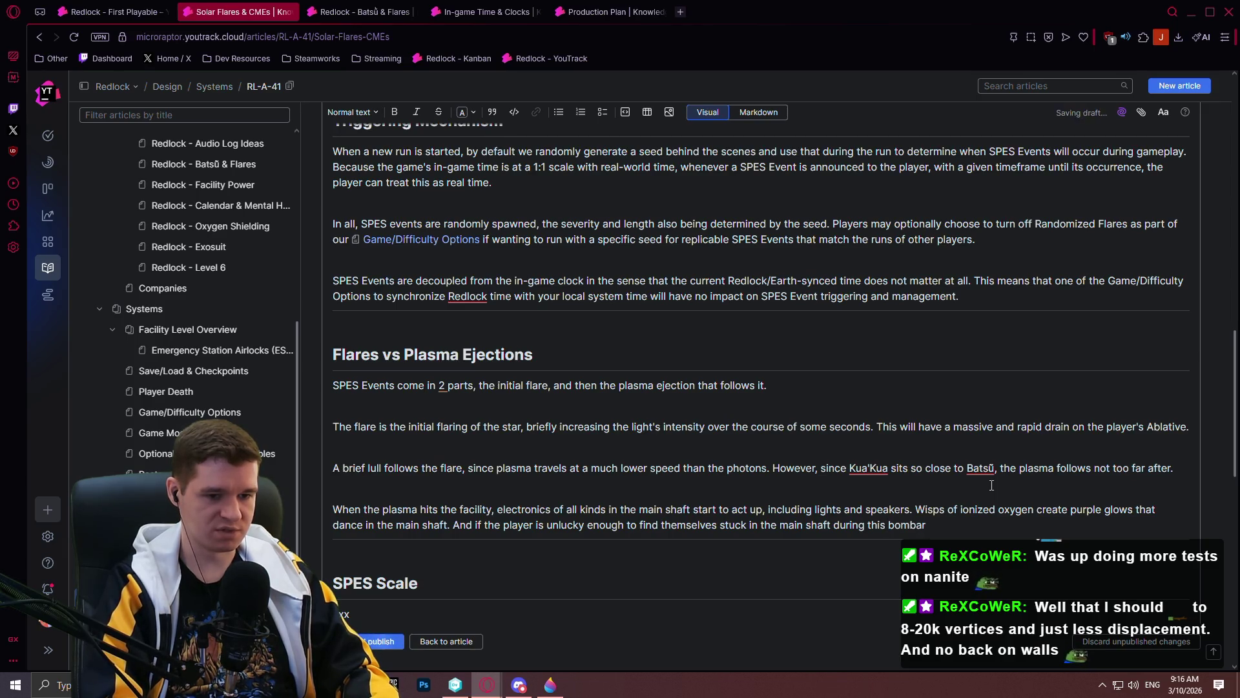
pyautogui.write('dment, ')
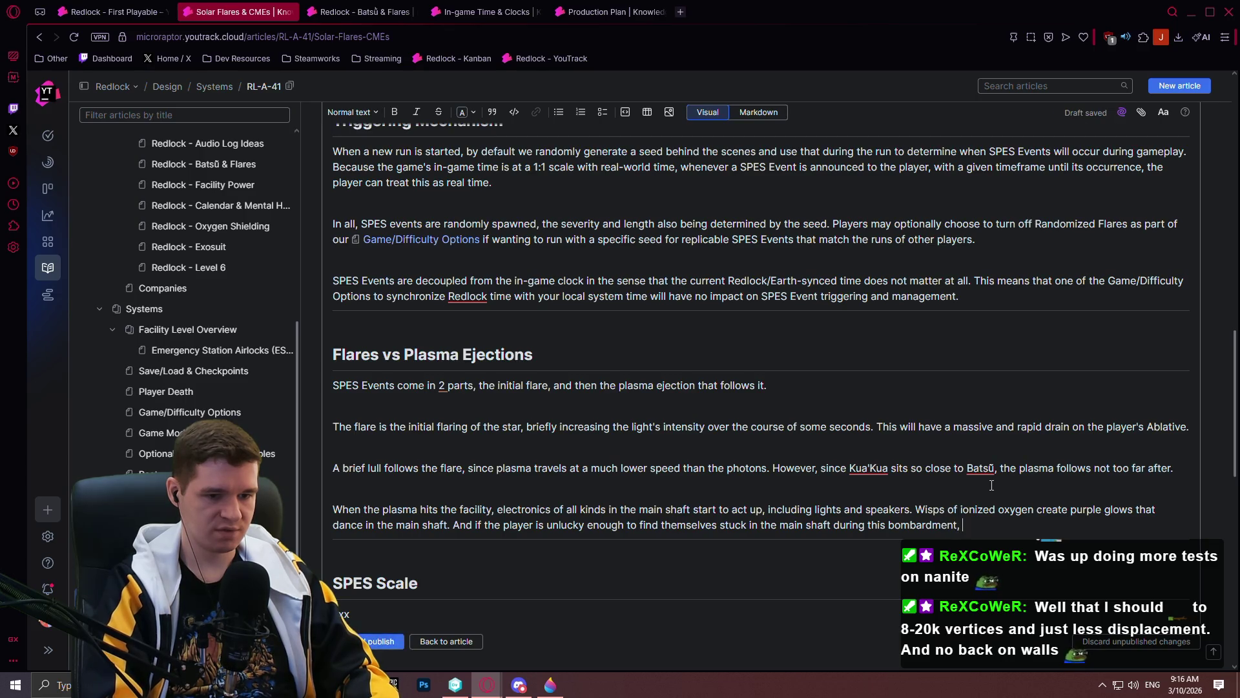
pyautogui.write('the playe')
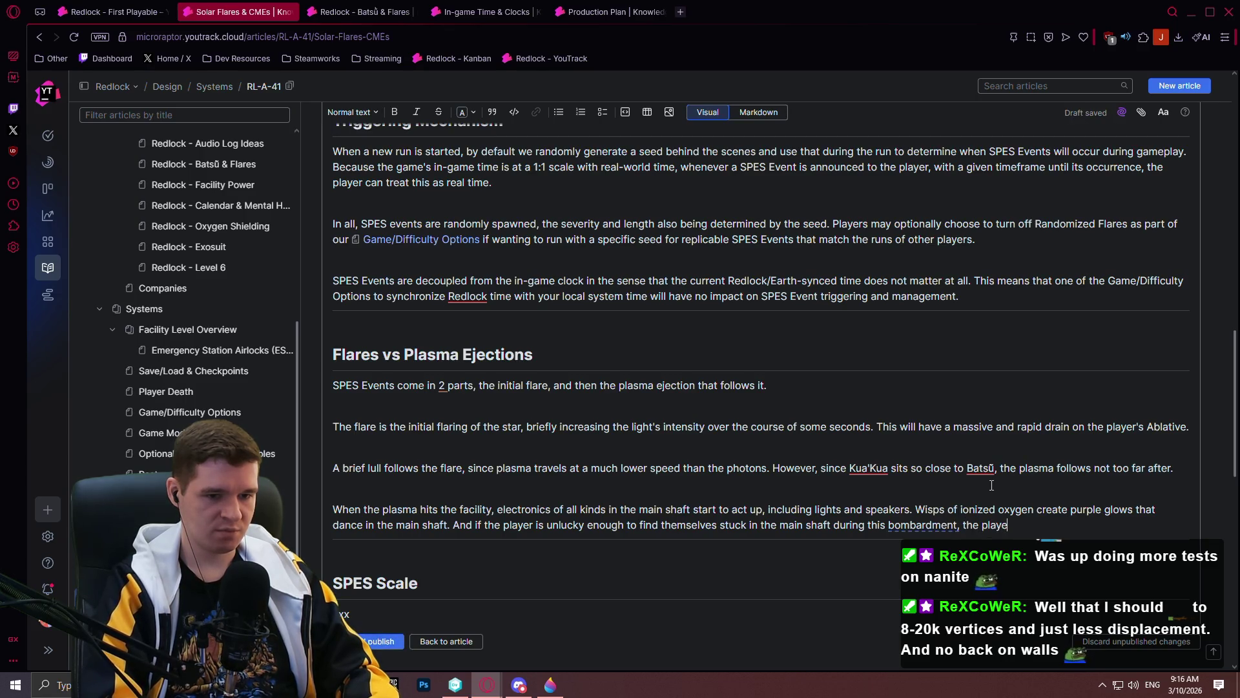
pyautogui.write('r wiake')
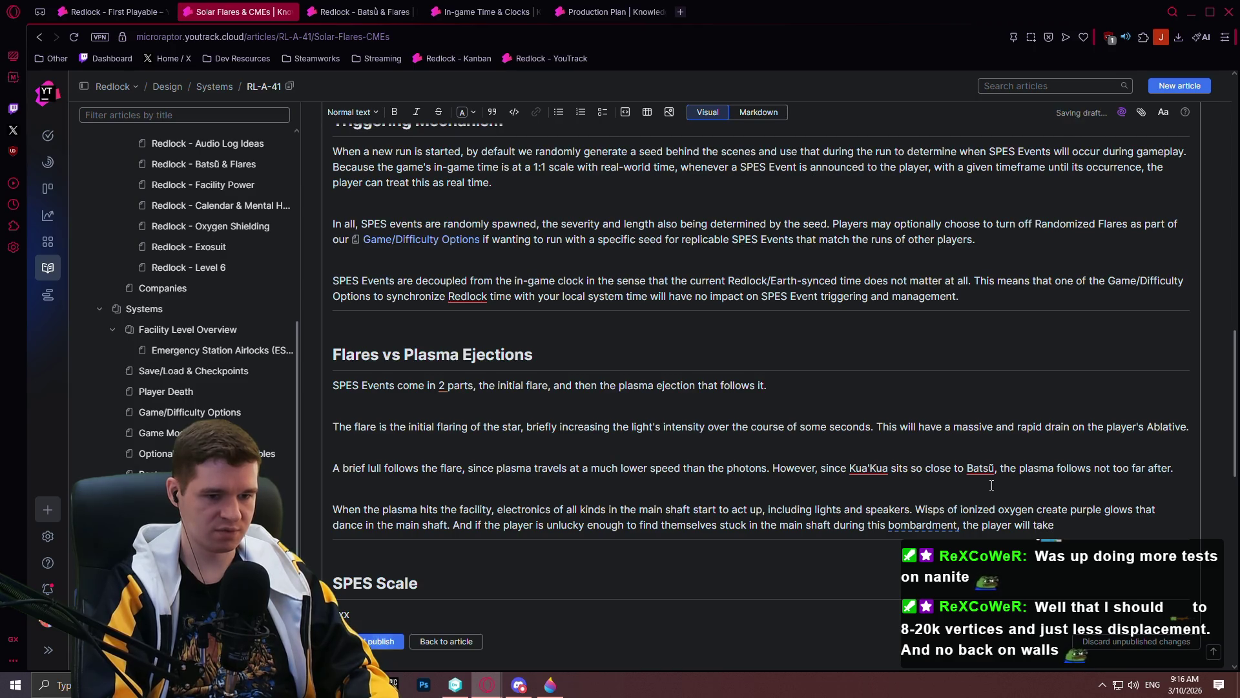
pyautogui.write(' rapid Ablative ')
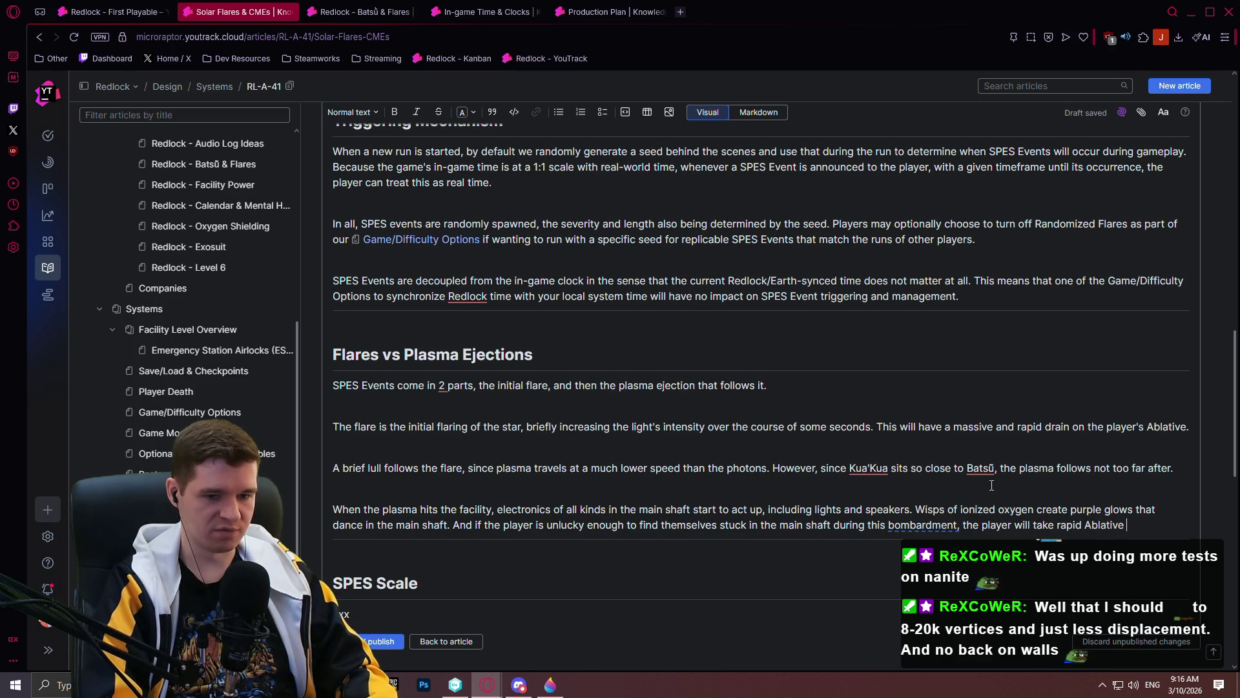
pyautogui.write('AND Heal')
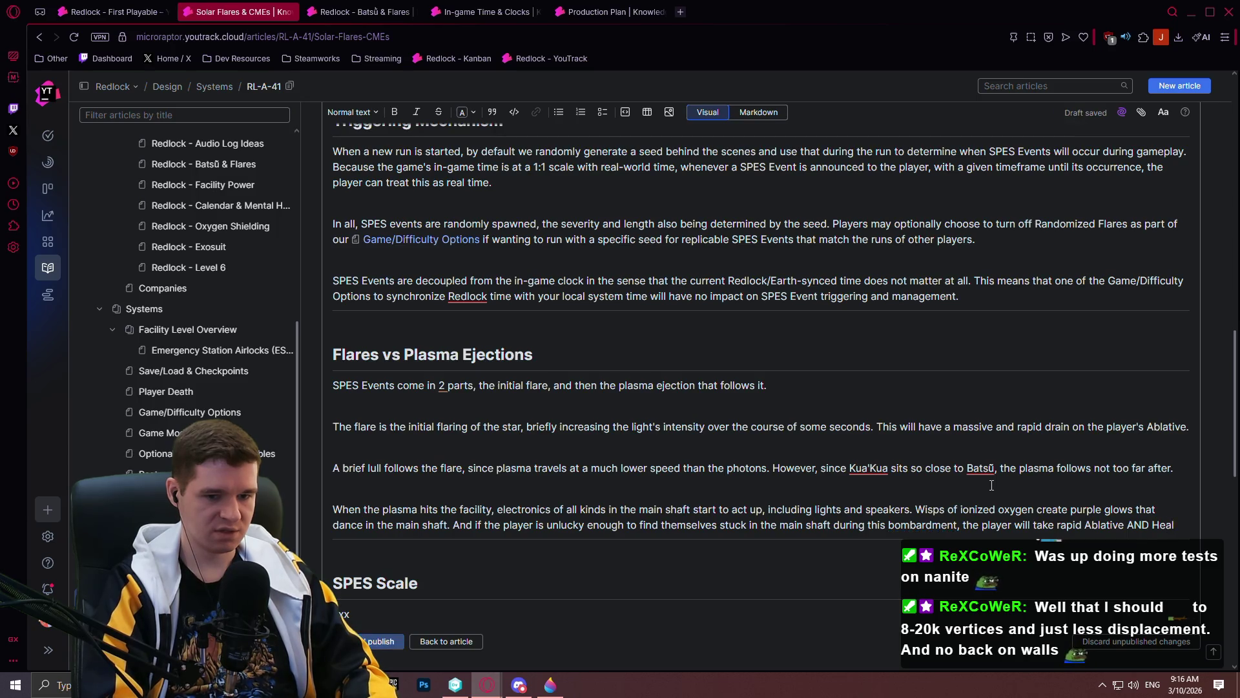
pyautogui.write('th damage, though less')
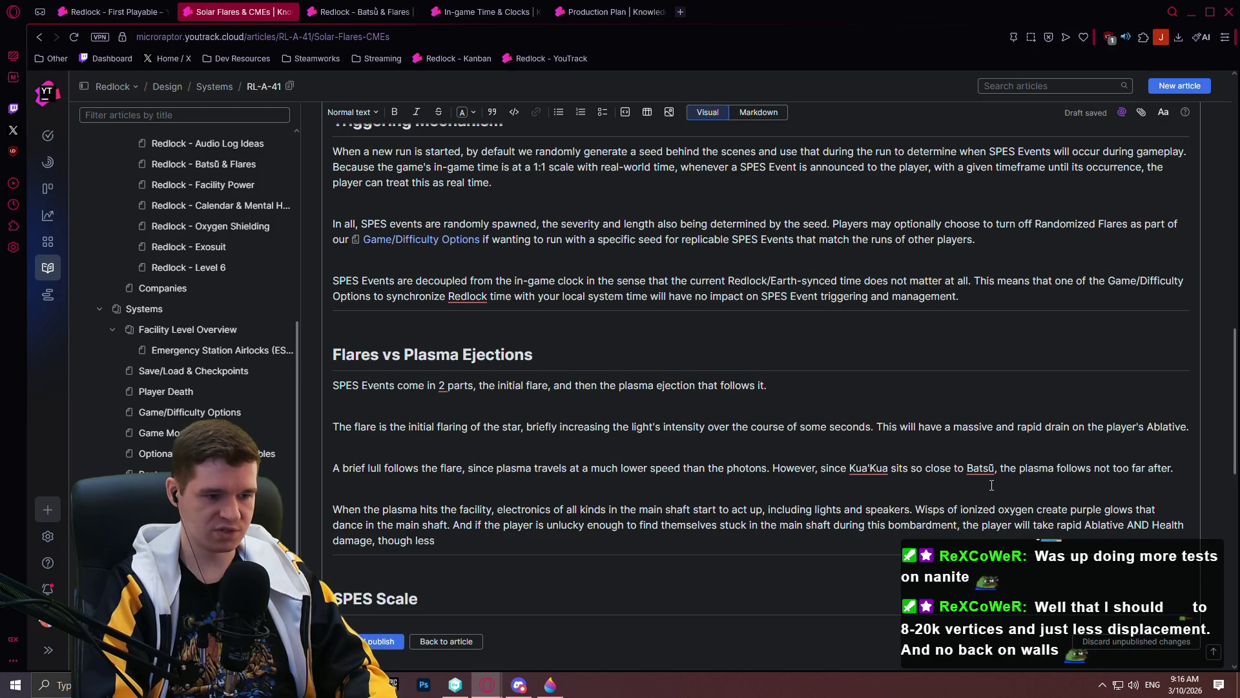
pyautogui.write('blative than the initial flare.')
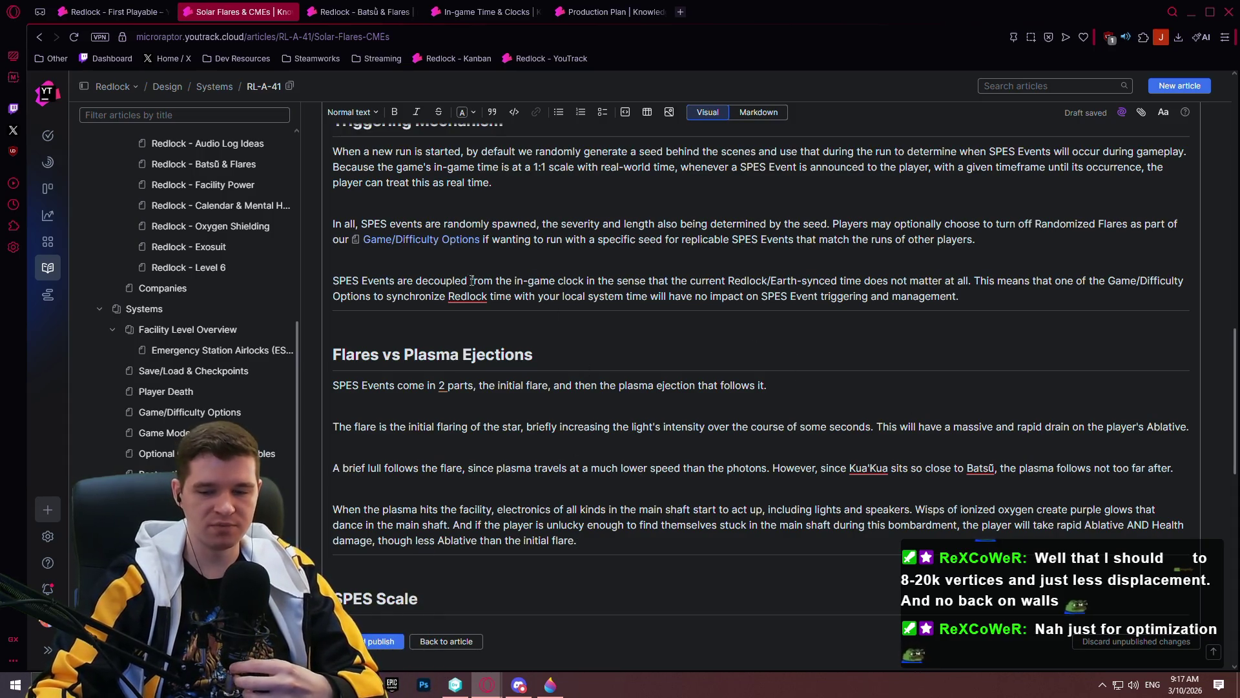
# - Scroll down past the finished plasma paragraph to review the following sections
pyautogui.scroll(-3, 787, 343)
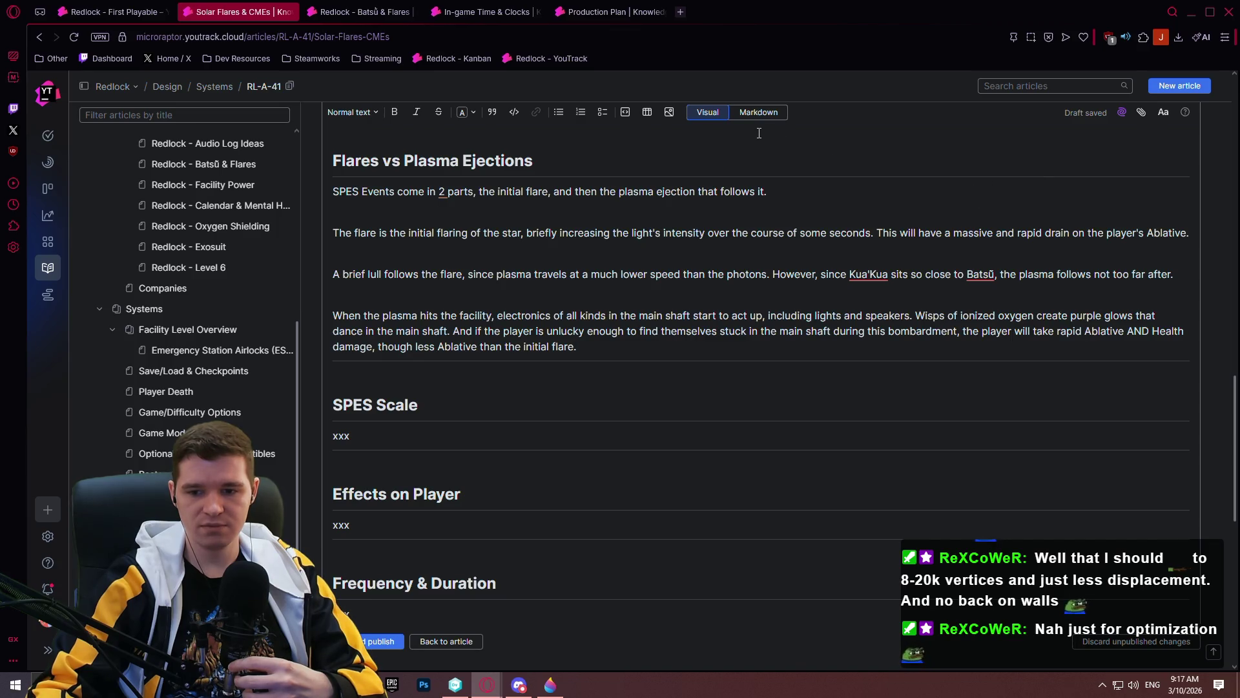
pyautogui.scroll(-2, 840, 148)
pyautogui.scroll(1, 665, 164)
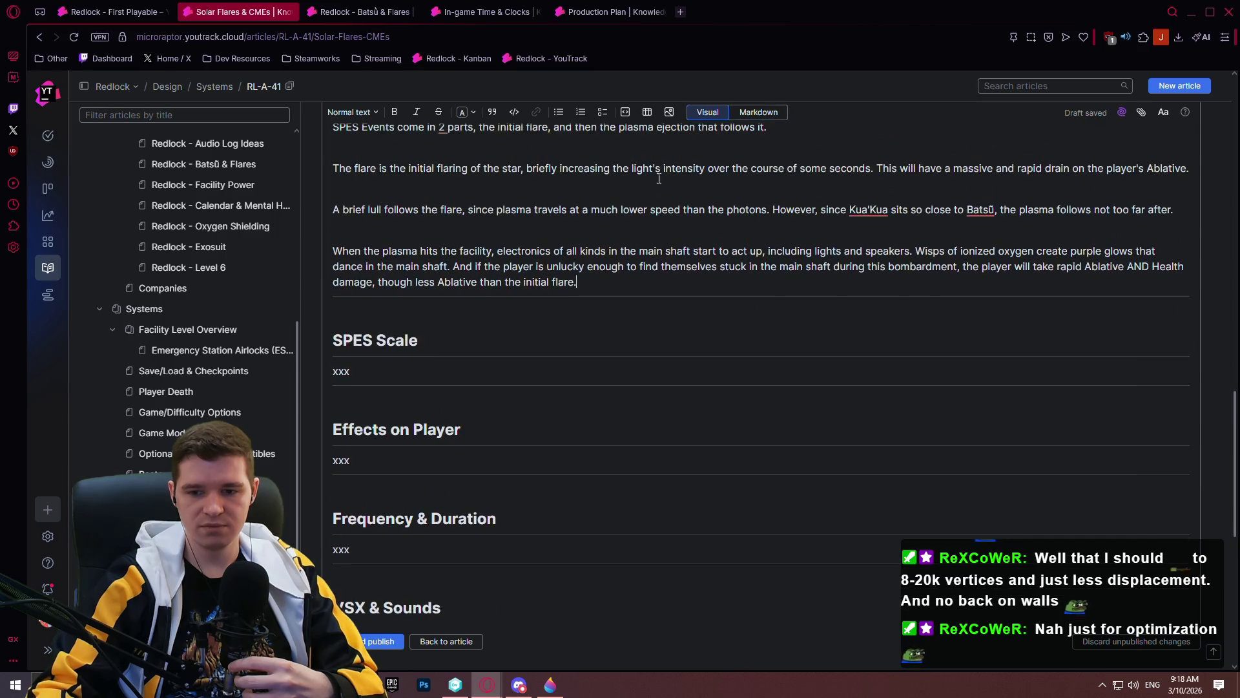
pyautogui.scroll(3, 596, 263)
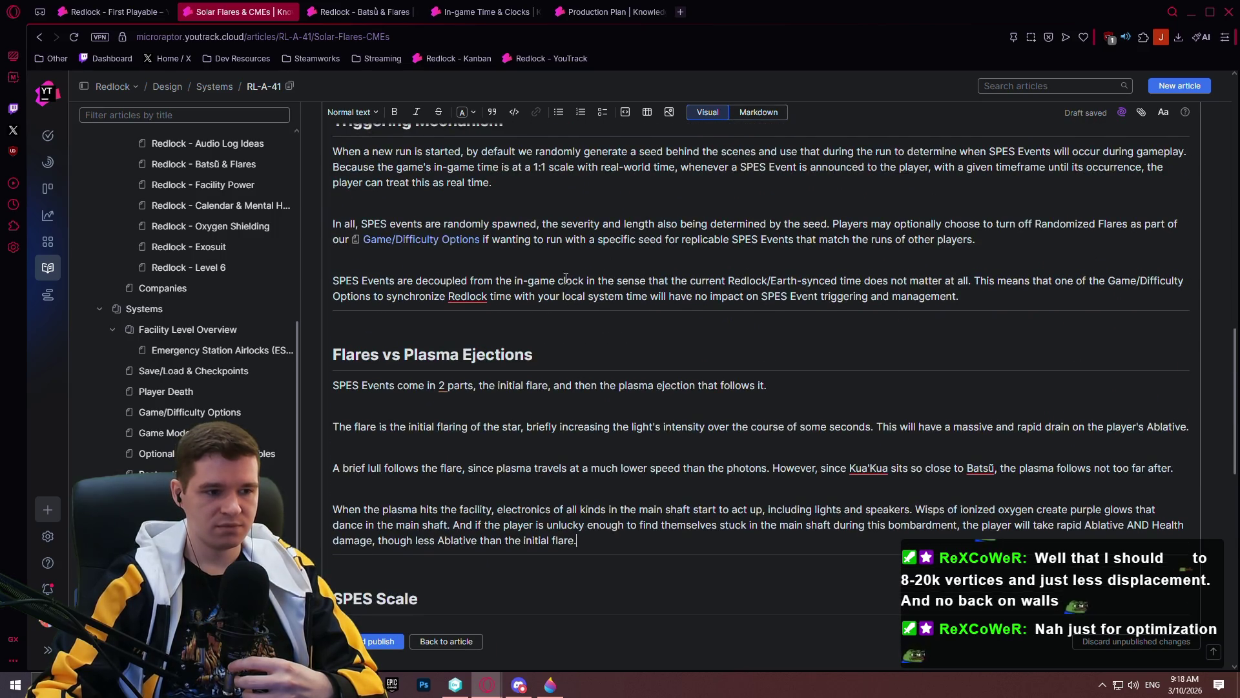
pyautogui.scroll(-2, 742, 265)
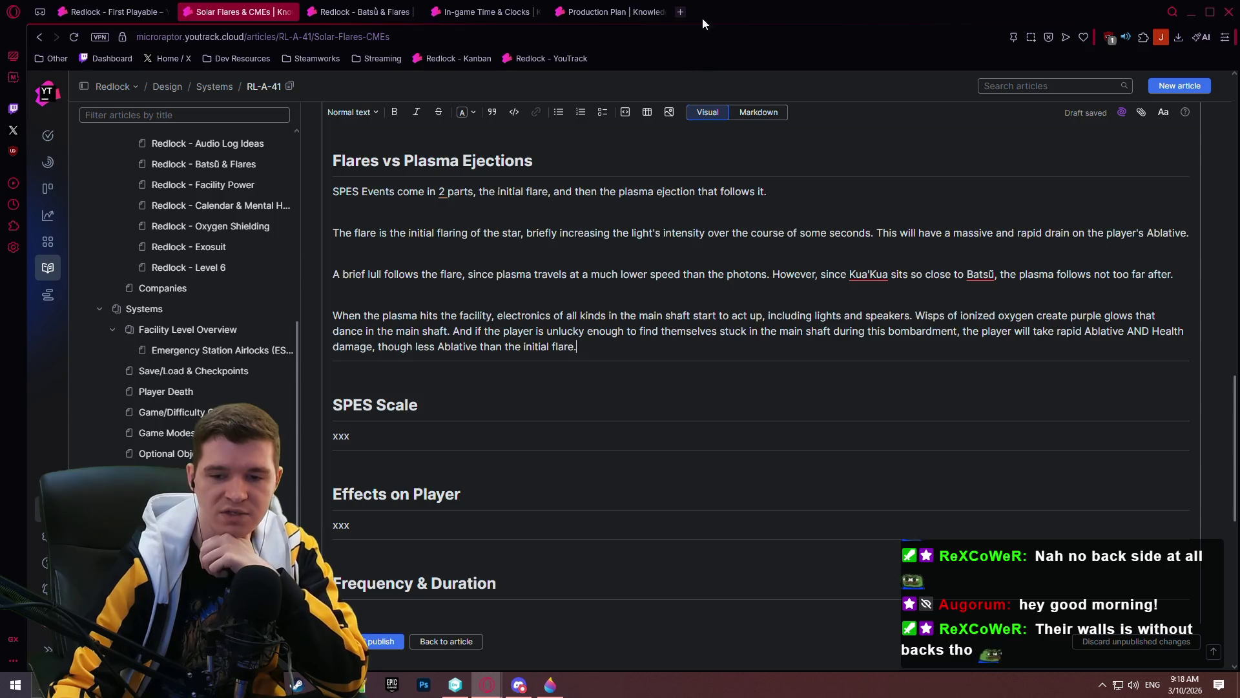
pyautogui.click(682, 13)
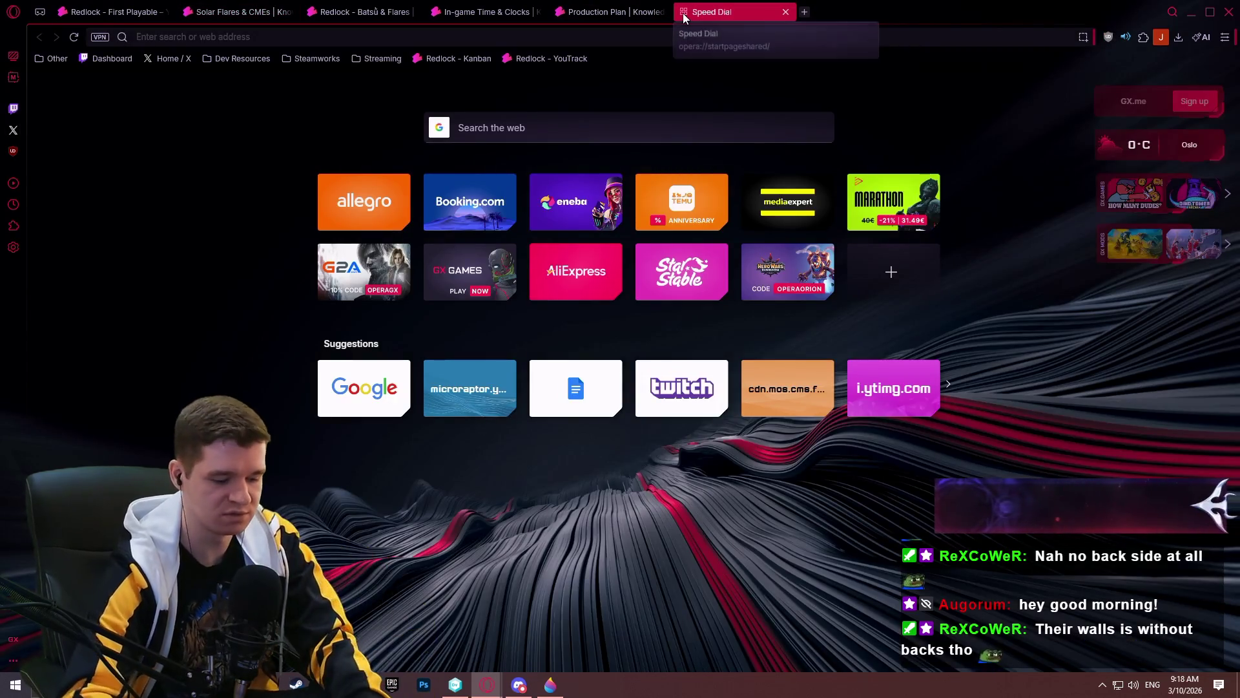
pyautogui.write('nanite technical')
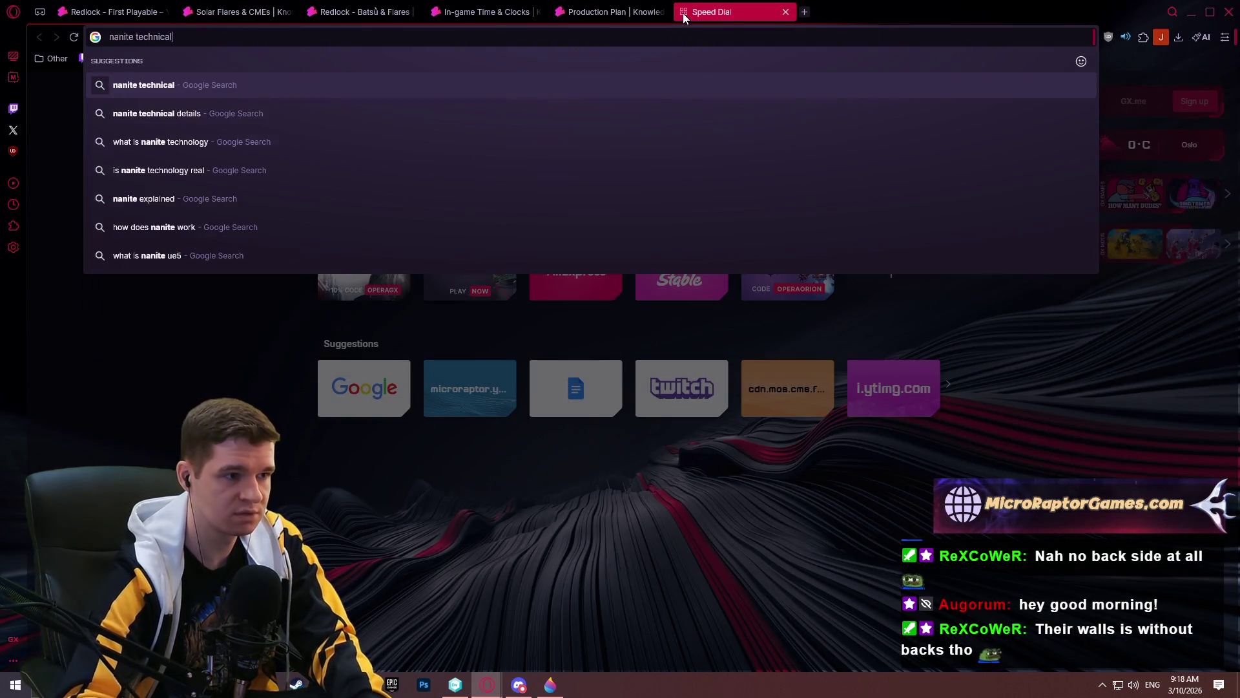
pyautogui.press('Return')
pyautogui.click(357, 203)
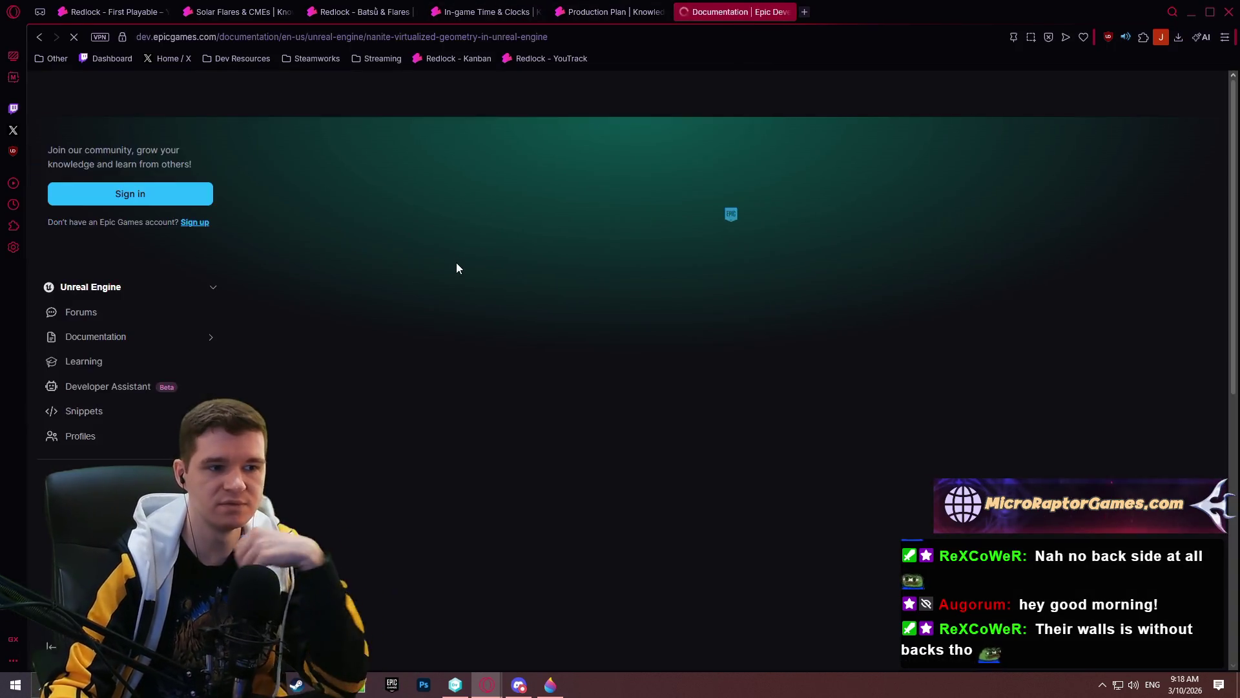
pyautogui.scroll(-5, 591, 306)
pyautogui.scroll(-7, 592, 307)
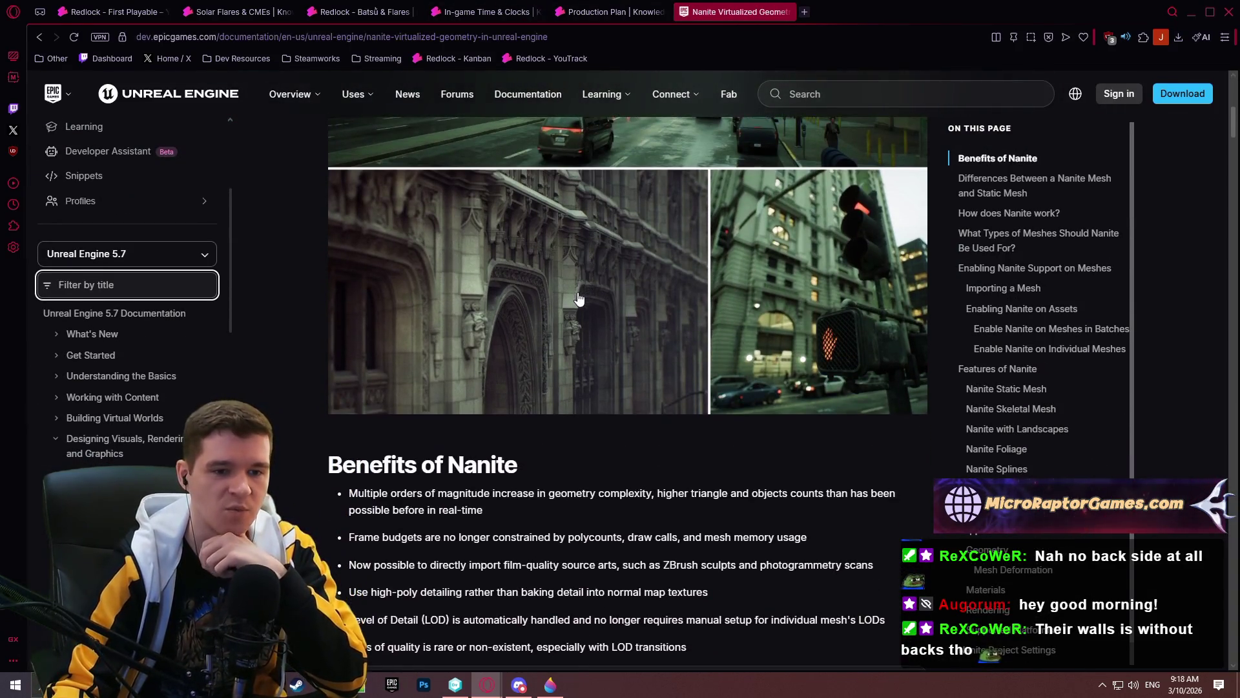
pyautogui.click(595, 155)
pyautogui.hotkey('ctrl', 'f')
pyautogui.write('thick')
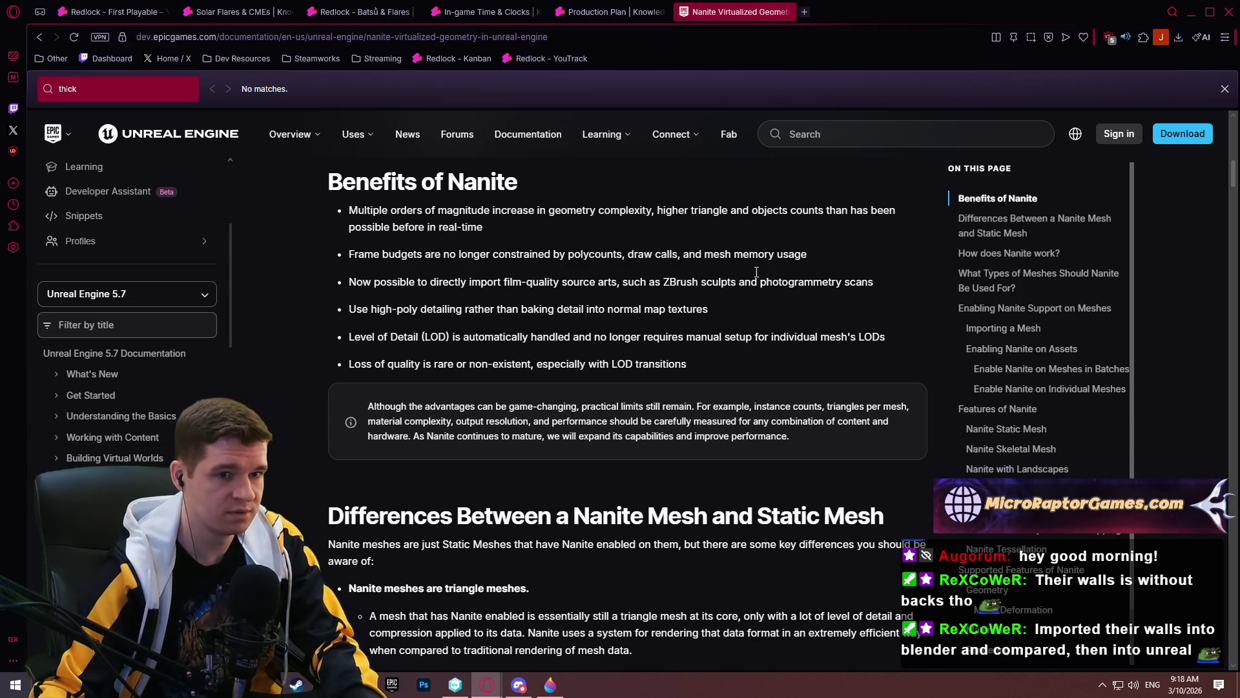
pyautogui.click(1225, 89)
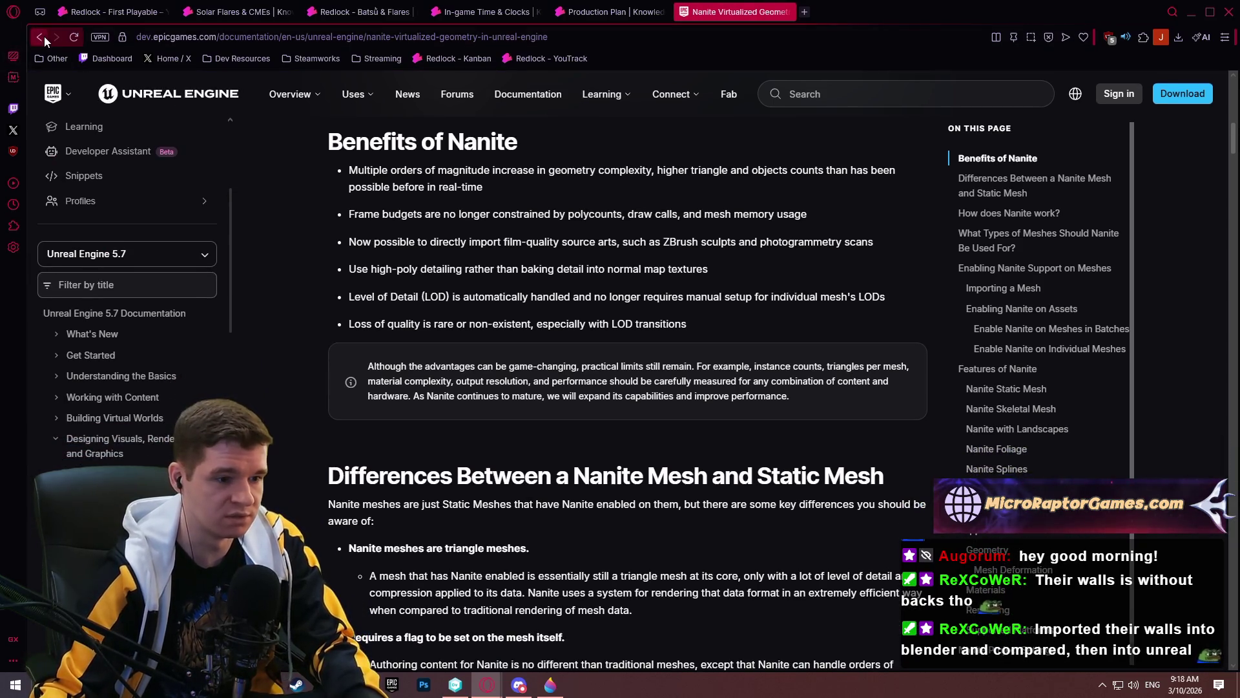
pyautogui.click(43, 36)
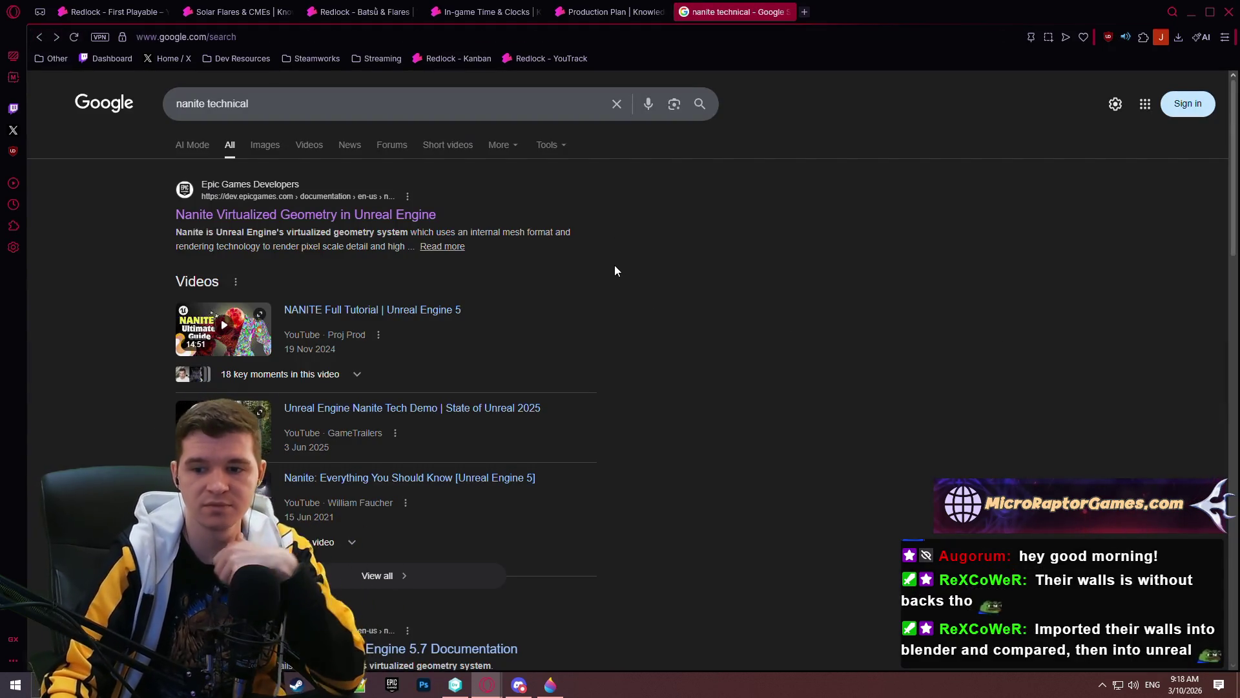
pyautogui.scroll(-2, 600, 305)
pyautogui.scroll(-3, 588, 313)
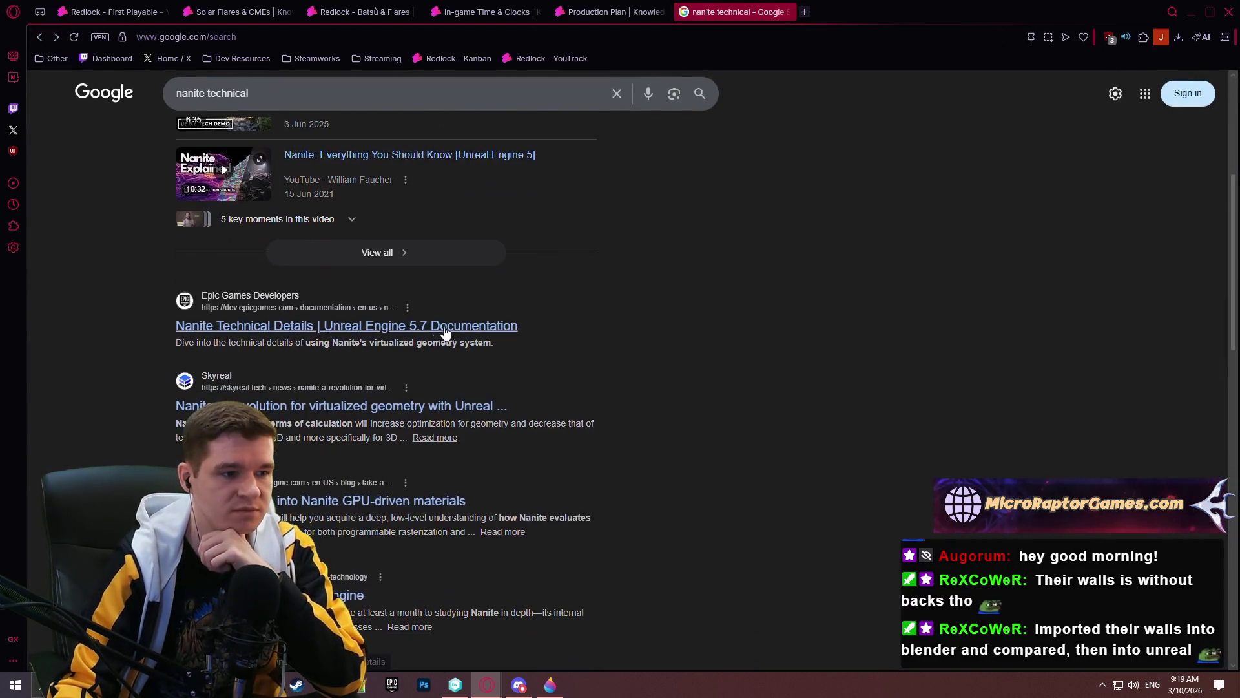
pyautogui.click(452, 327)
pyautogui.scroll(-7, 731, 354)
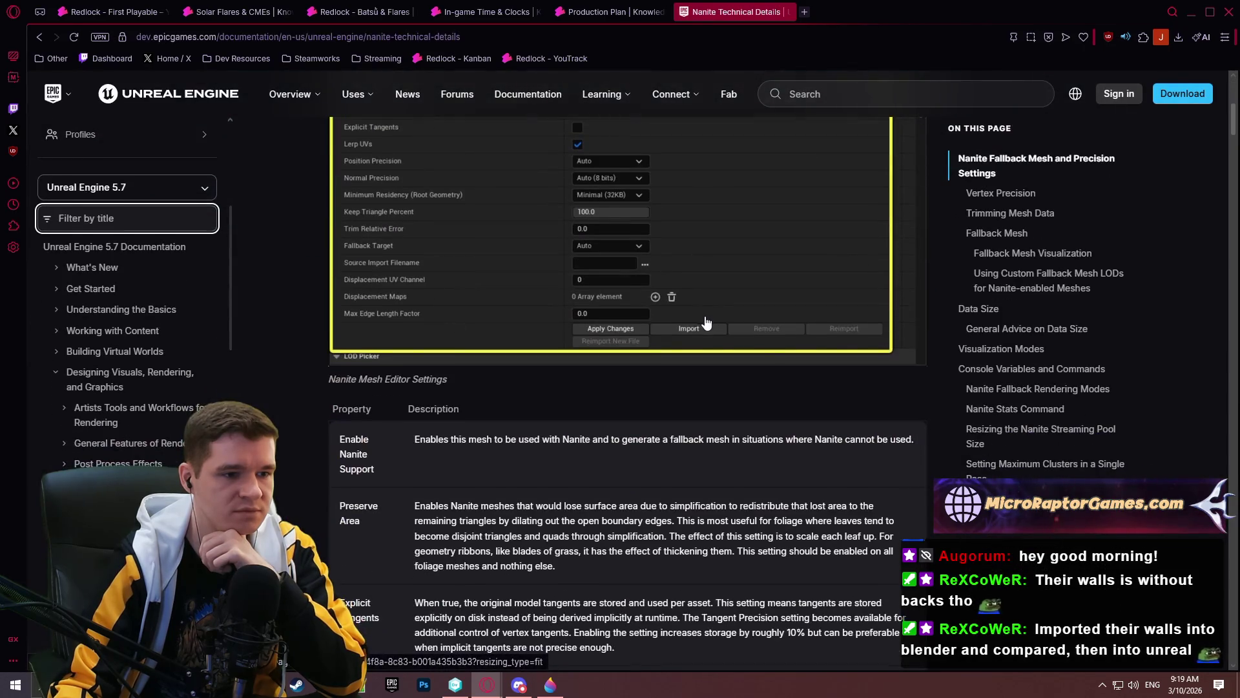
pyautogui.scroll(-8, 656, 319)
pyautogui.scroll(-11, 656, 319)
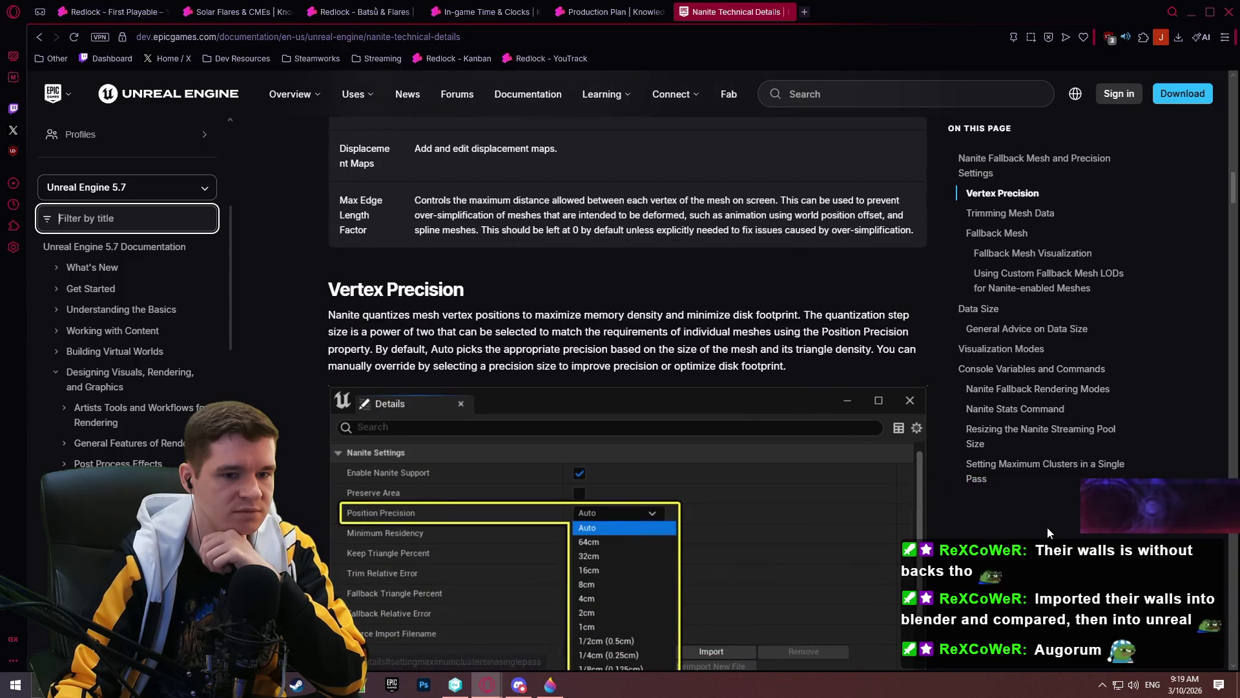
pyautogui.click(1044, 485)
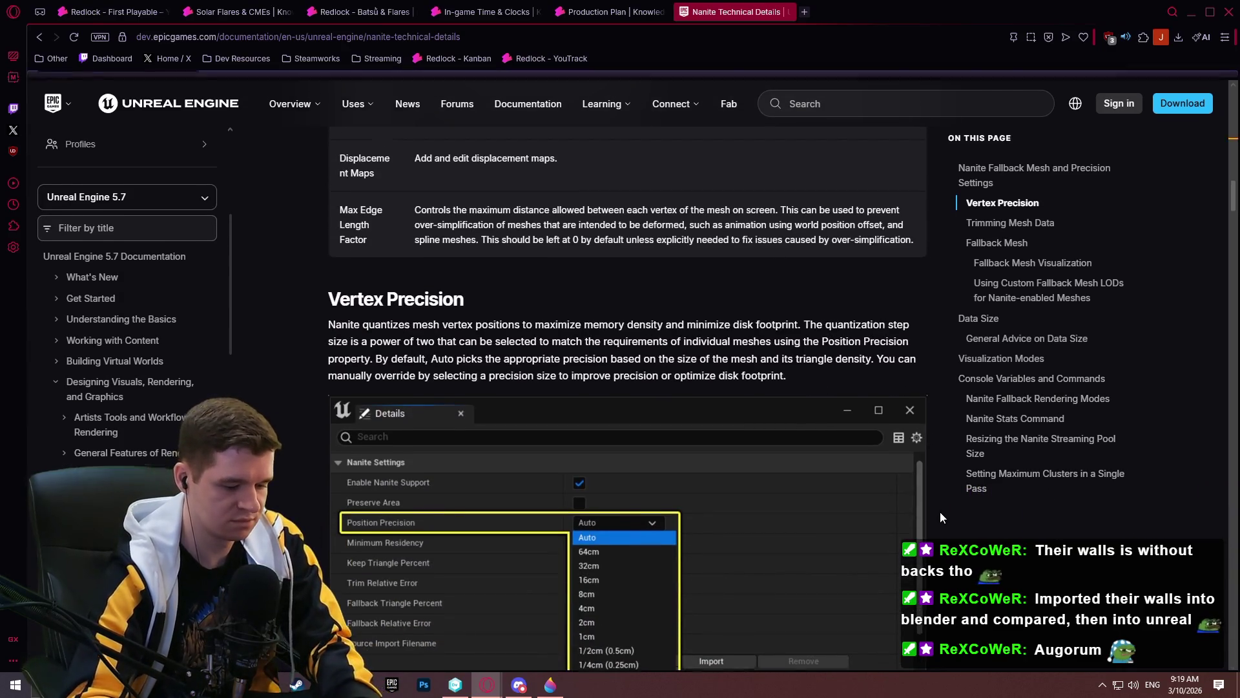
pyautogui.hotkey('ctrl', 'f')
pyautogui.write('thick')
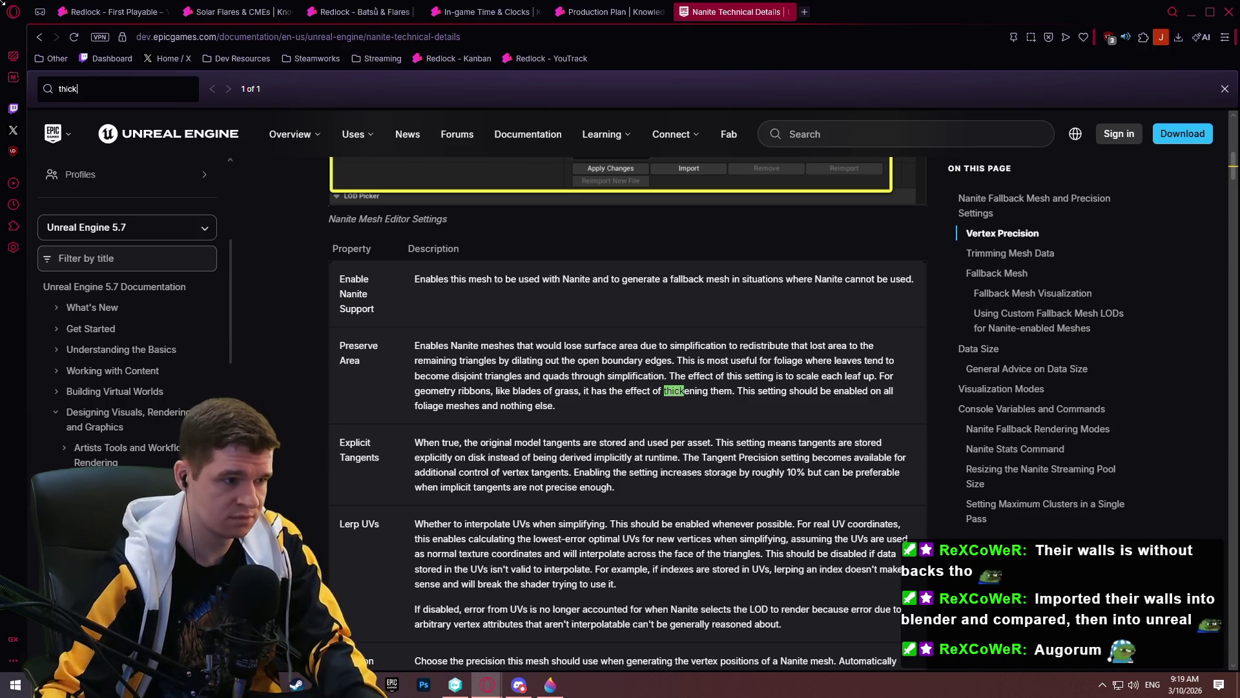
pyautogui.hotkey('alt', 'Left')
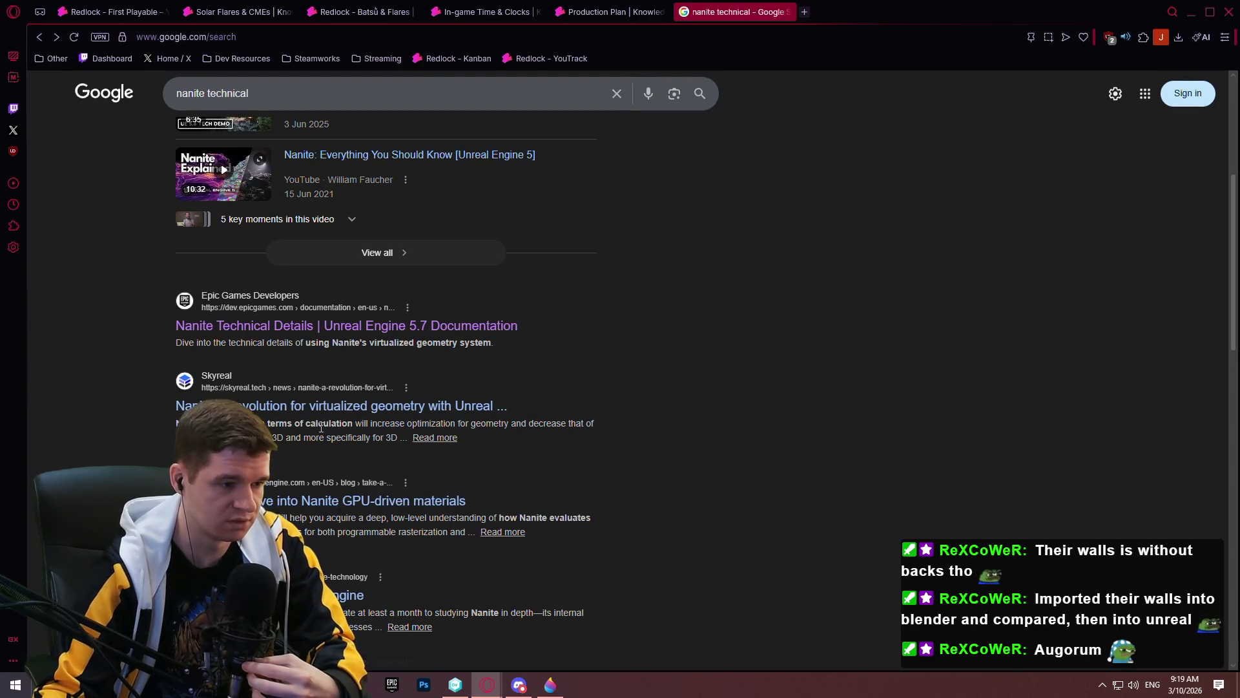
# - Change the Google query to 'nanite mesh thickness' and run the search
pyautogui.scroll(-5, 321, 416)
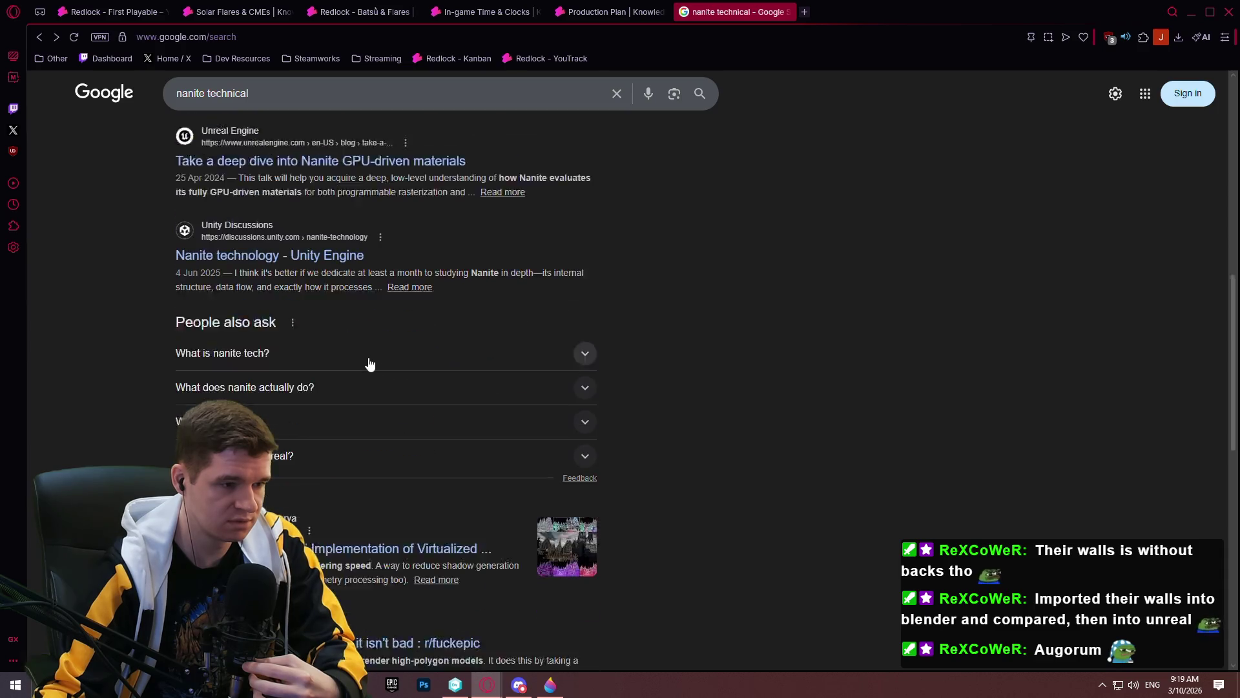
pyautogui.doubleClick(235, 97)
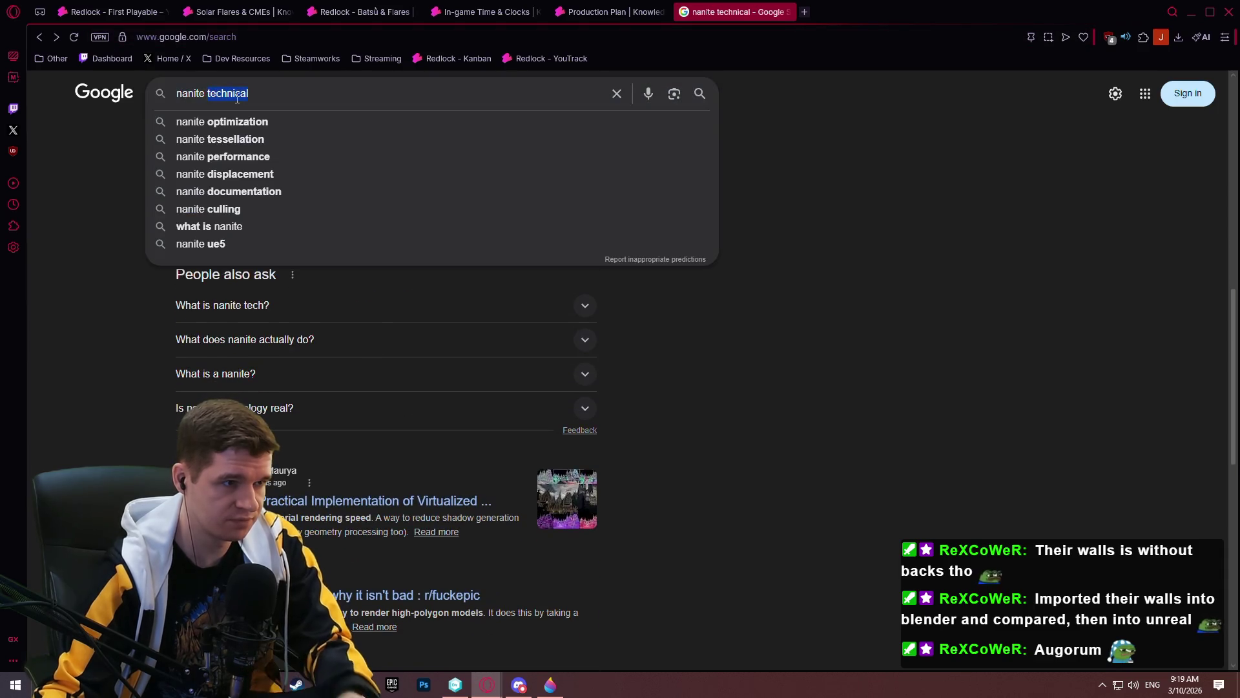
pyautogui.write('mesh thickness')
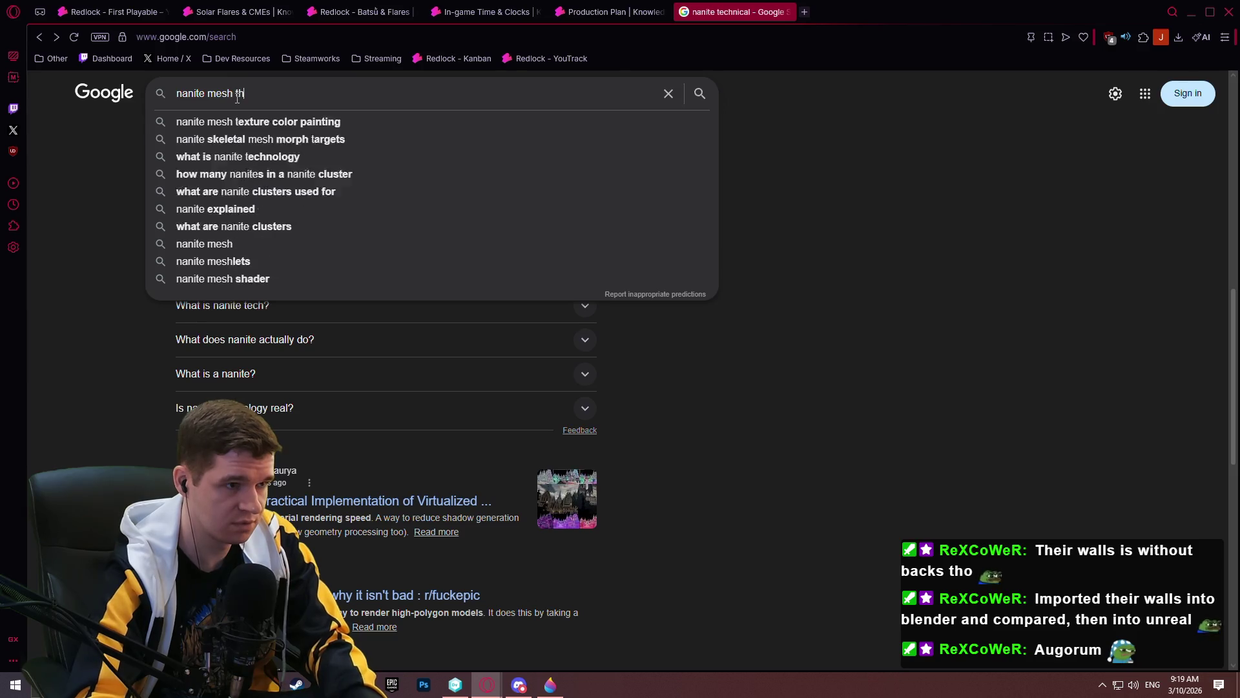
pyautogui.press('Return')
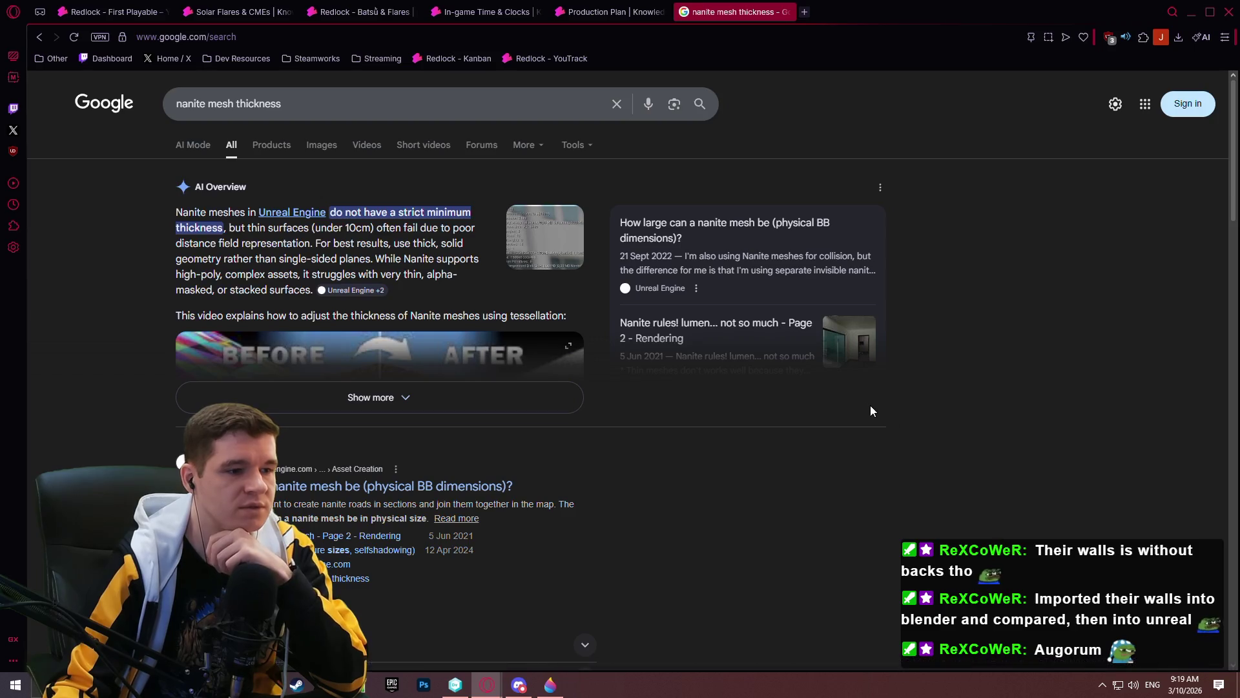
# - Read through the nanite mesh thickness results, then close the tab to return to the article
pyautogui.scroll(-5, 855, 396)
pyautogui.scroll(-10, 830, 392)
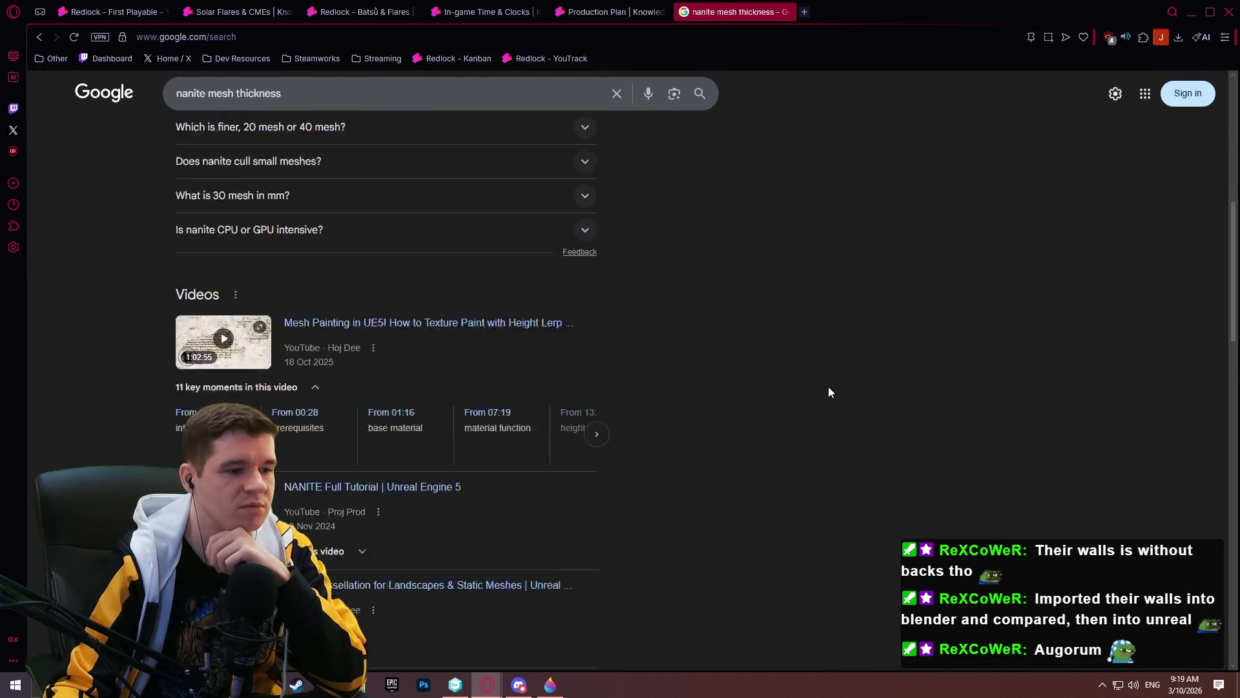
pyautogui.scroll(-3, 794, 396)
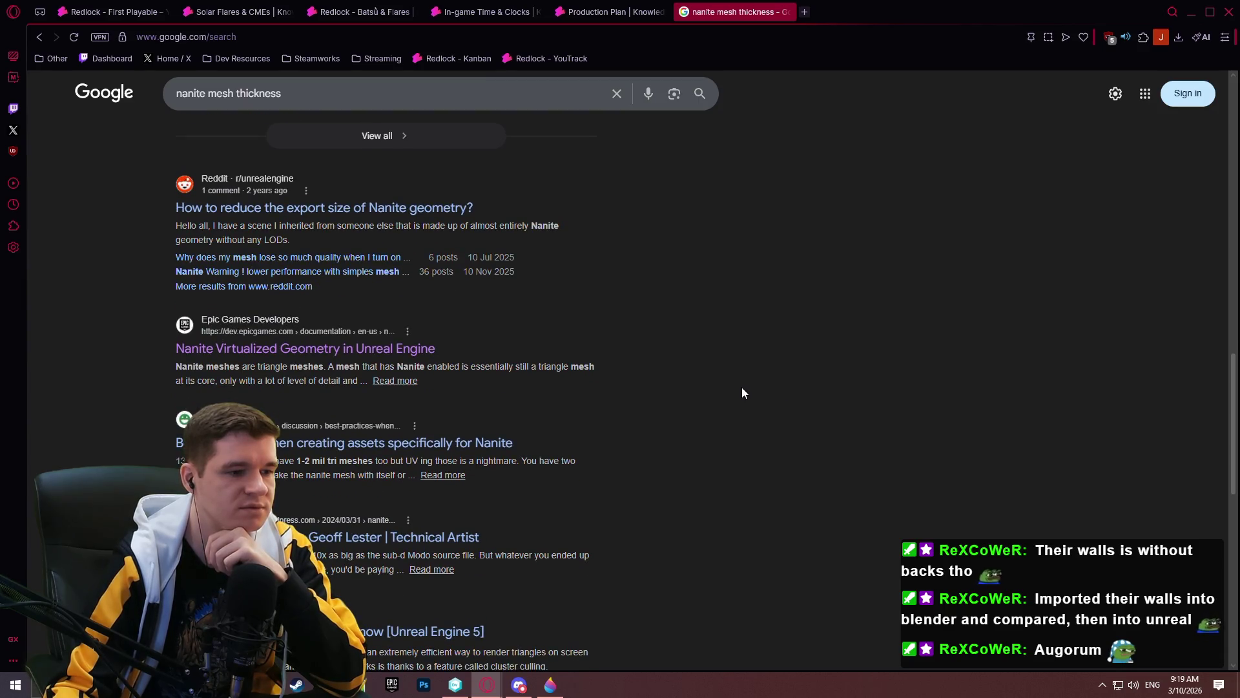
pyautogui.scroll(-3, 732, 382)
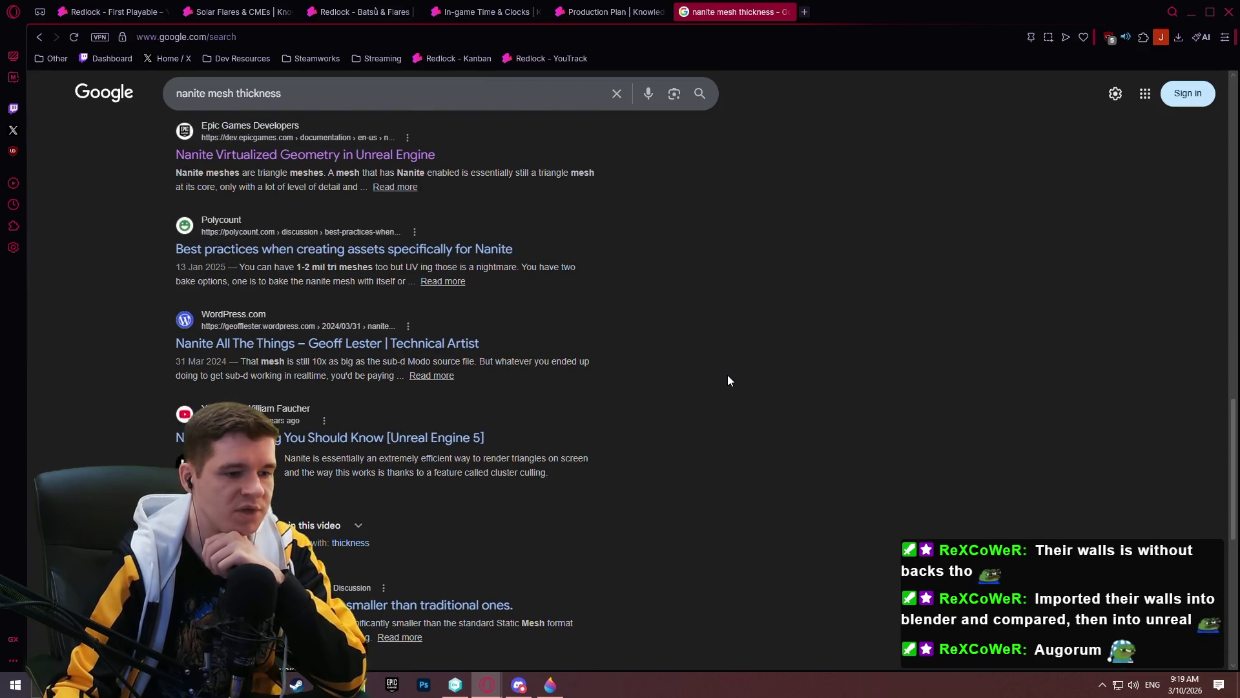
pyautogui.scroll(-3, 710, 378)
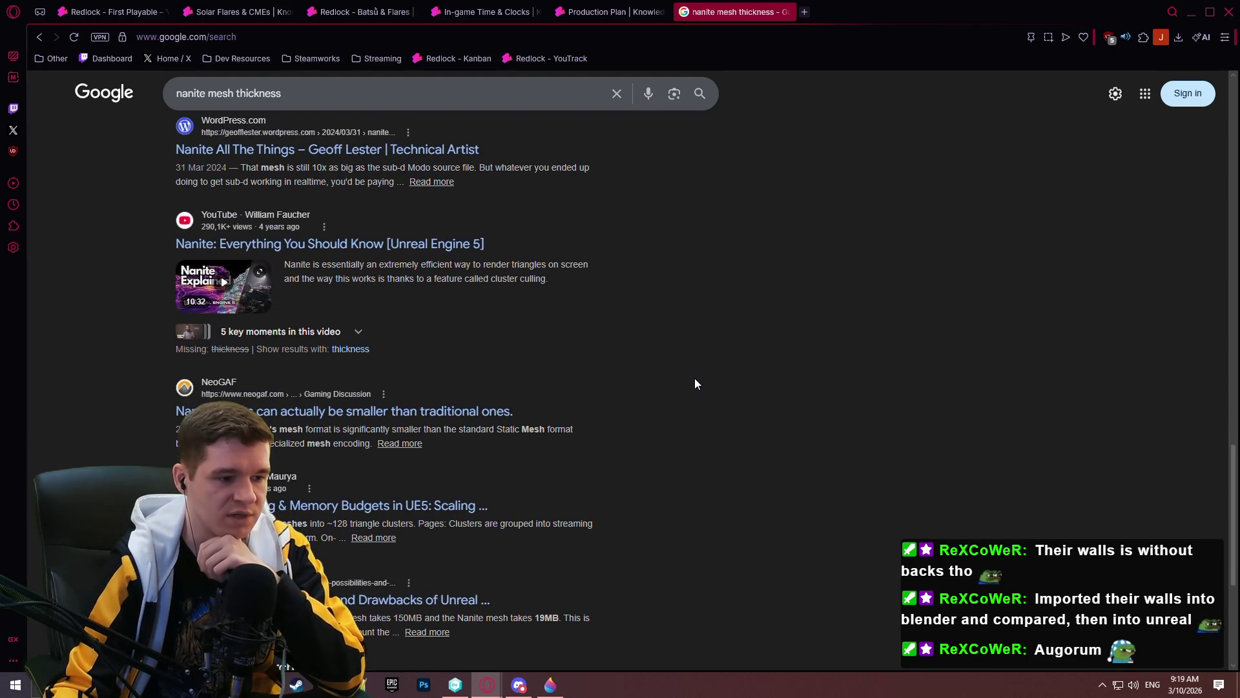
pyautogui.scroll(-3, 693, 380)
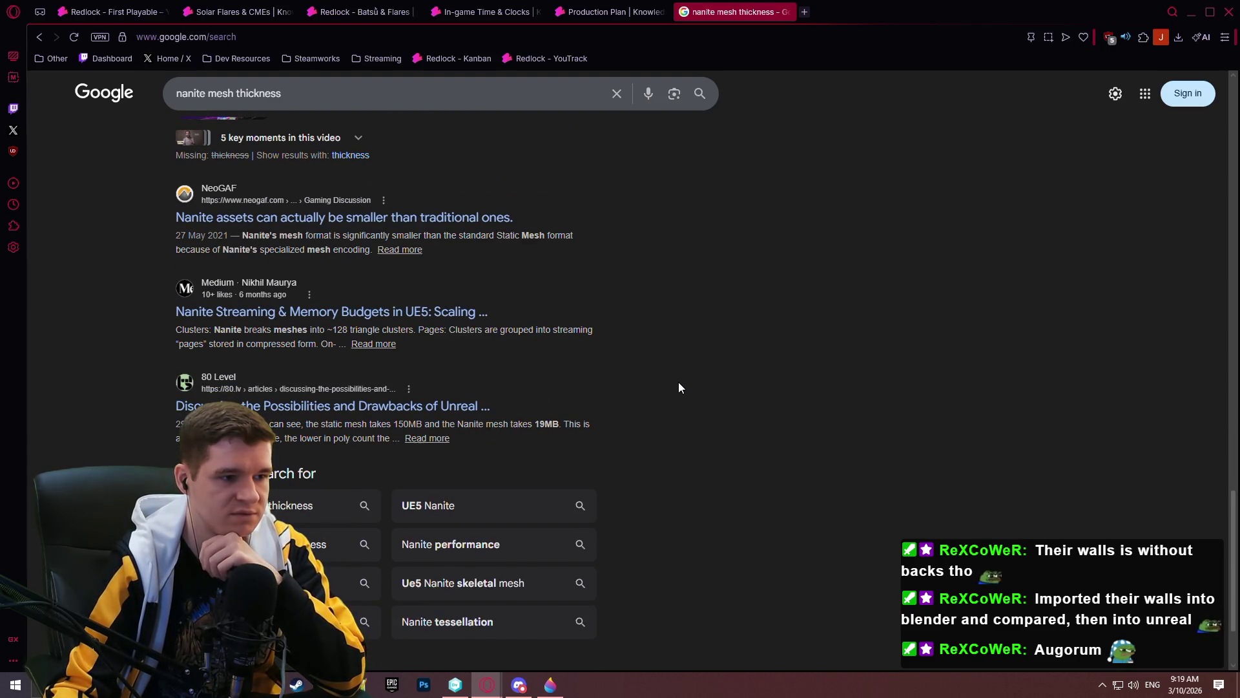
pyautogui.scroll(5, 646, 378)
pyautogui.scroll(4, 634, 349)
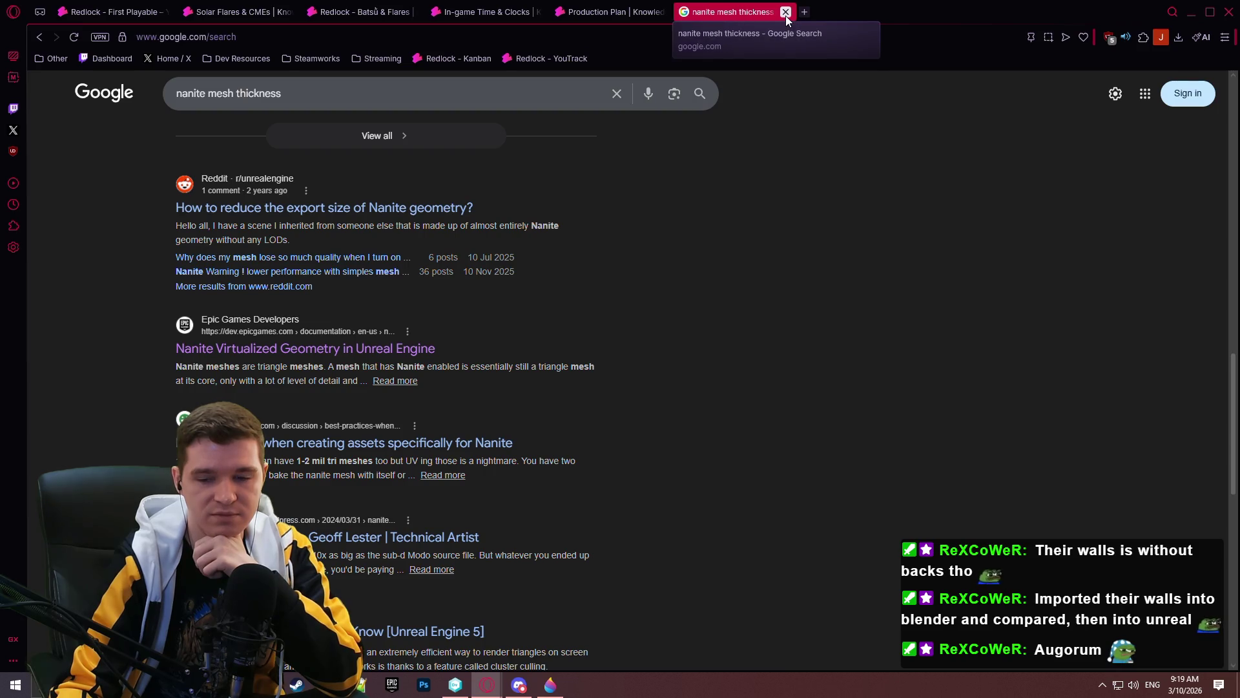
pyautogui.click(785, 11)
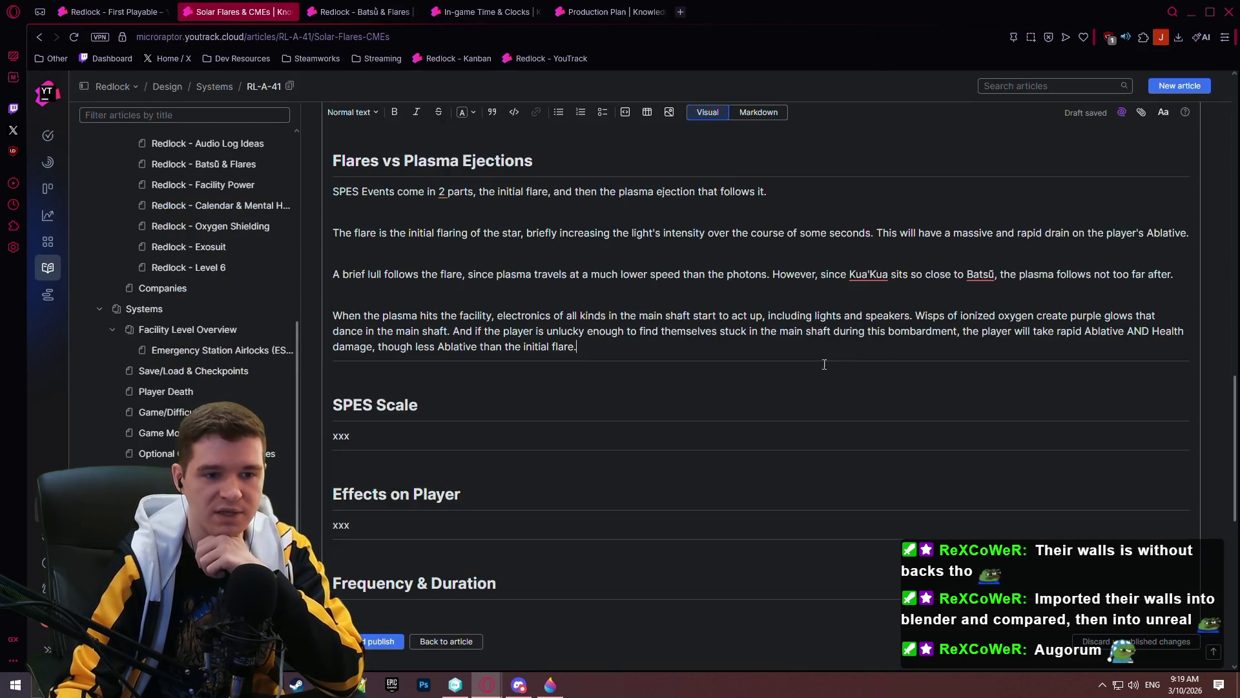
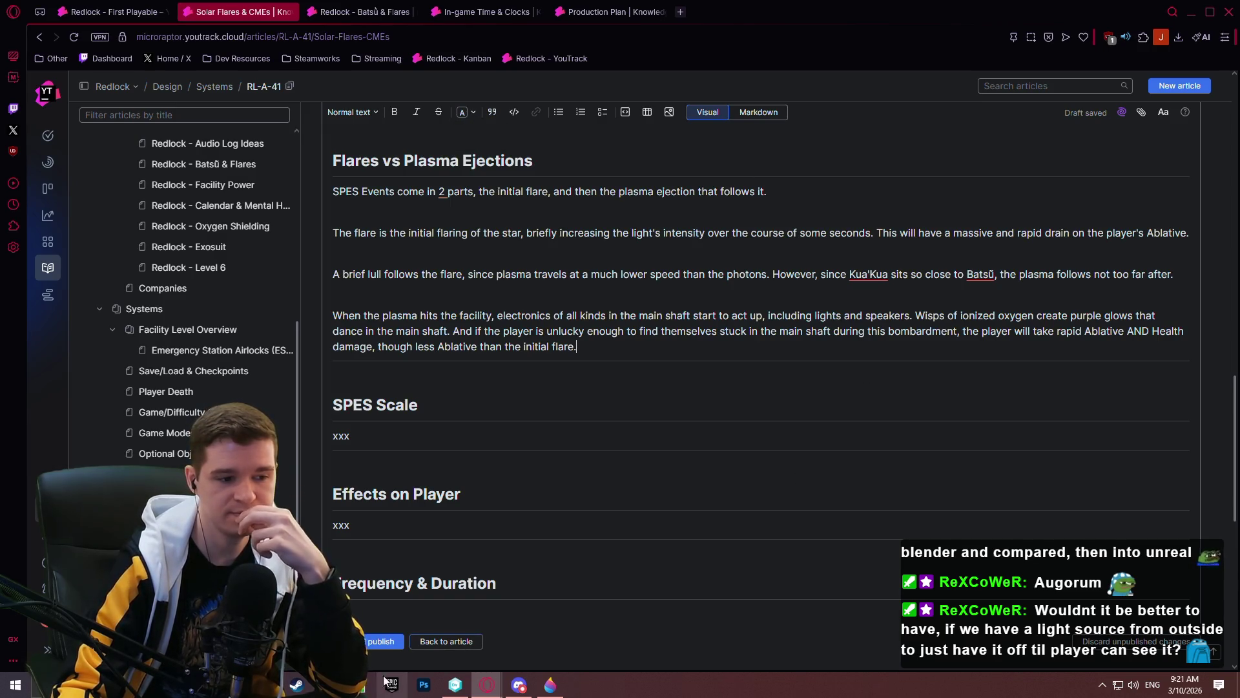
# - Open the Redlock - Batsū & Flares article in edit mode
pyautogui.hotkey('alt', 'Tab')
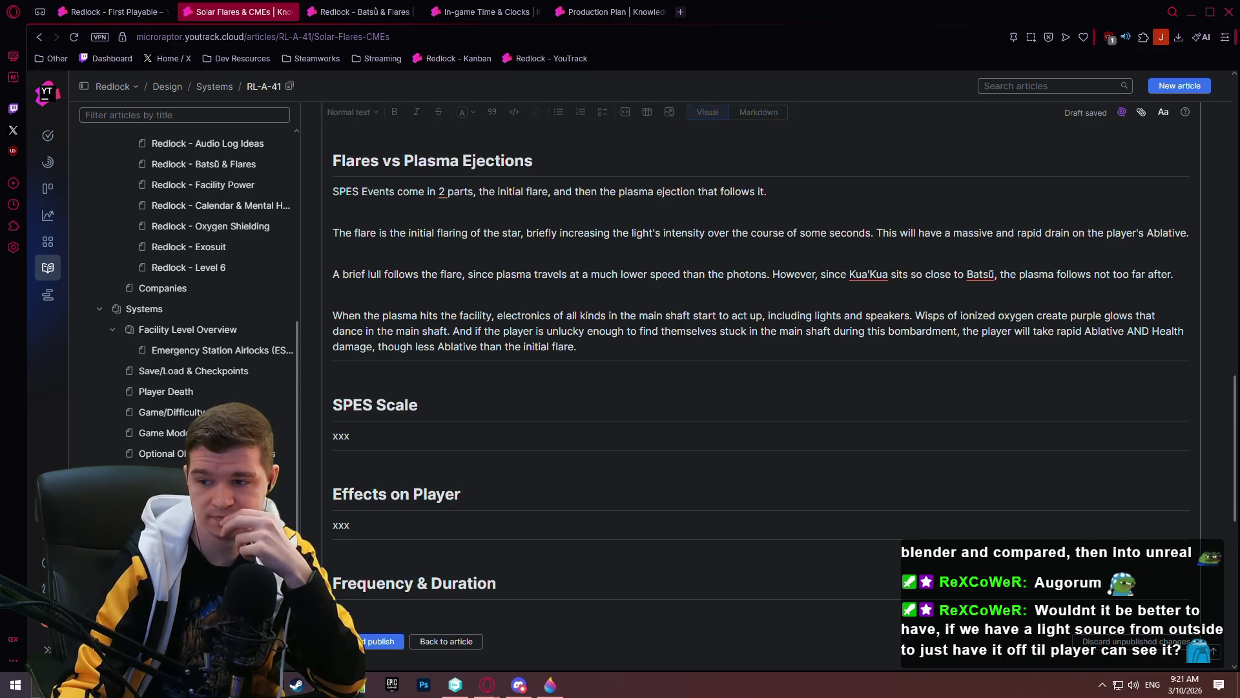
pyautogui.hotkey('alt', 'Tab')
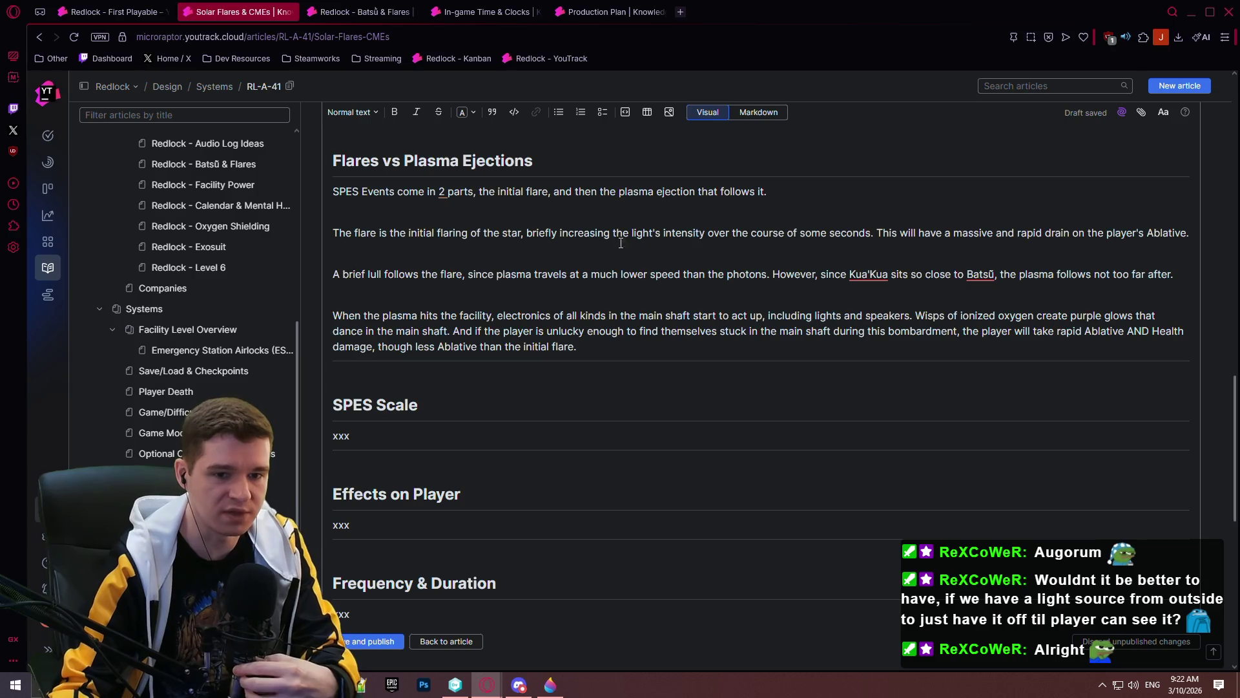
pyautogui.scroll(-1, 612, 351)
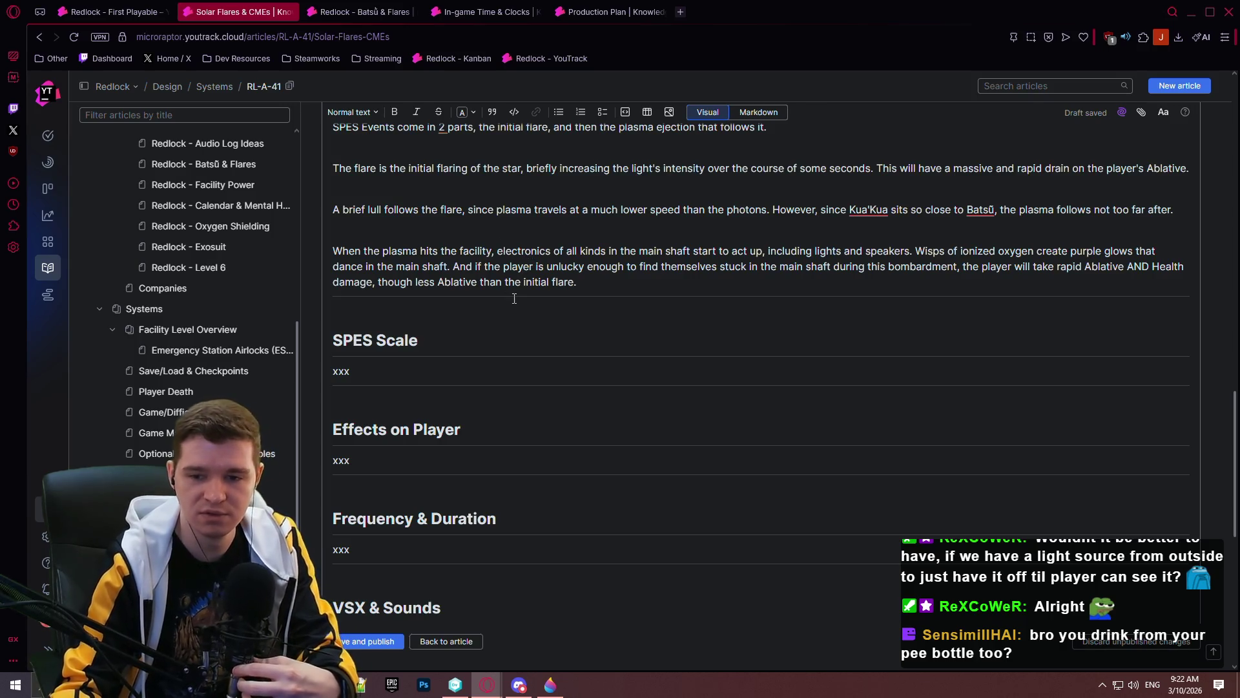
pyautogui.scroll(-1, 444, 298)
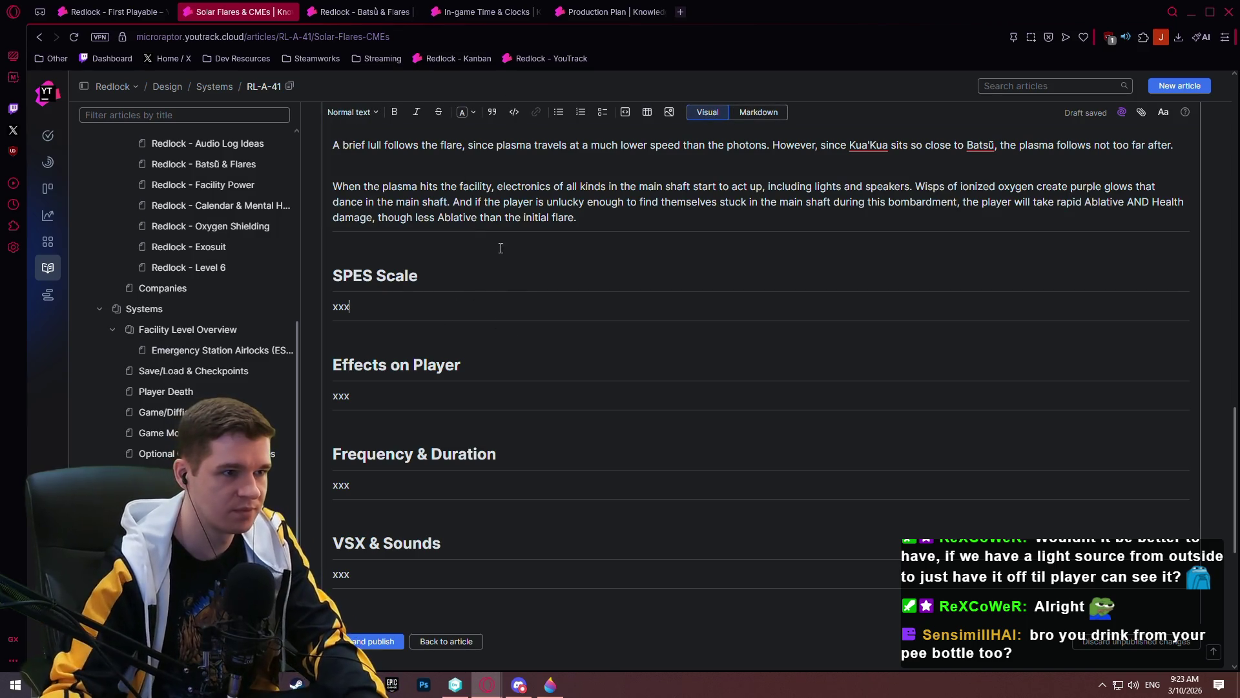
pyautogui.click(402, 14)
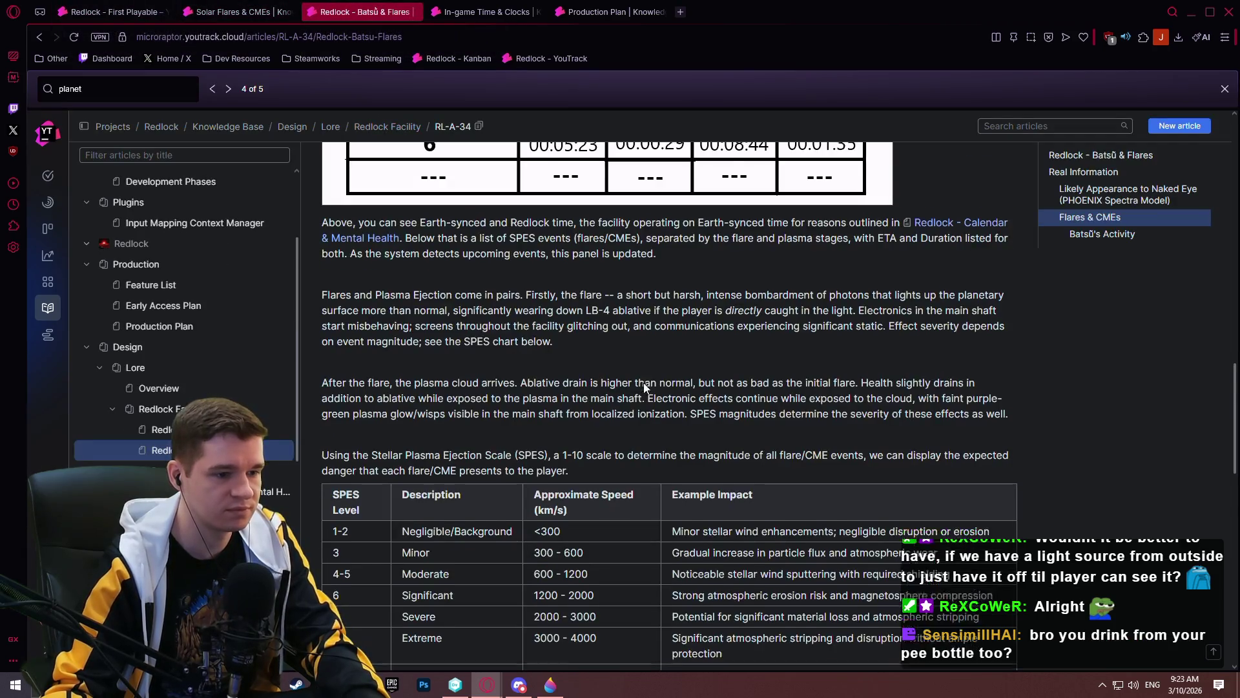
pyautogui.scroll(-3, 724, 349)
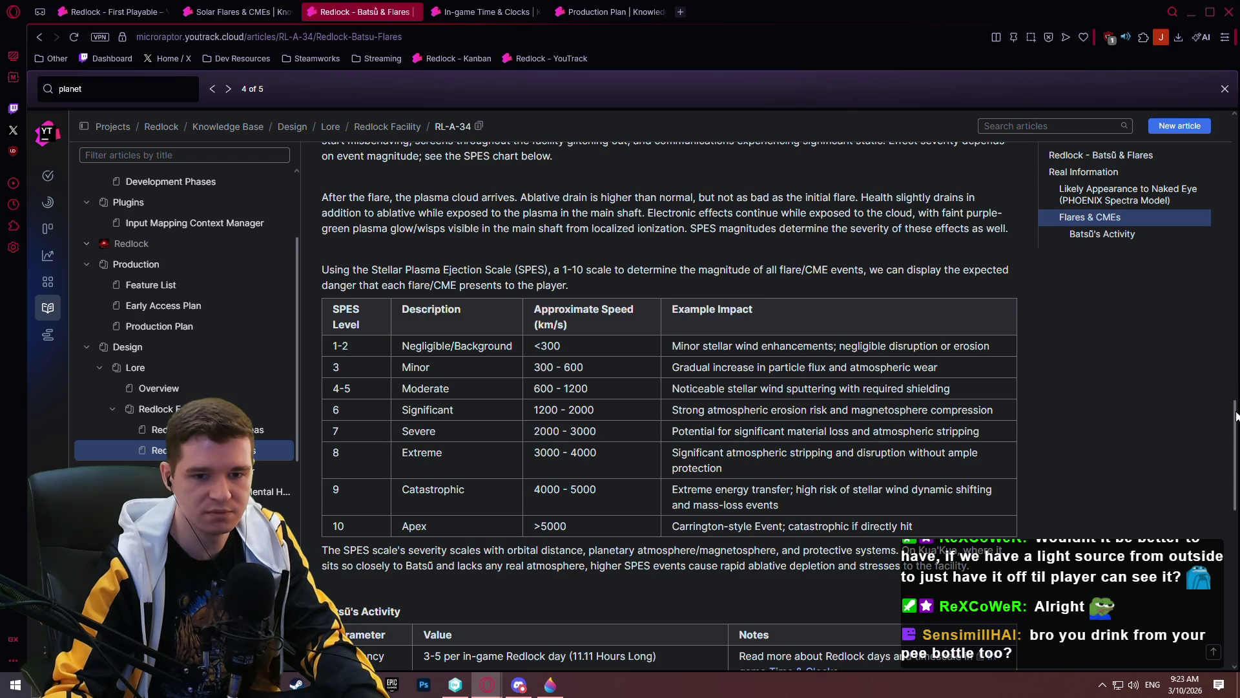
pyautogui.hotkey('ctrl', 'e')
# - Select the SPES paragraph and whole SPES table, then go back to the Solar Flares & CMEs draft
pyautogui.scroll(-15, 522, 263)
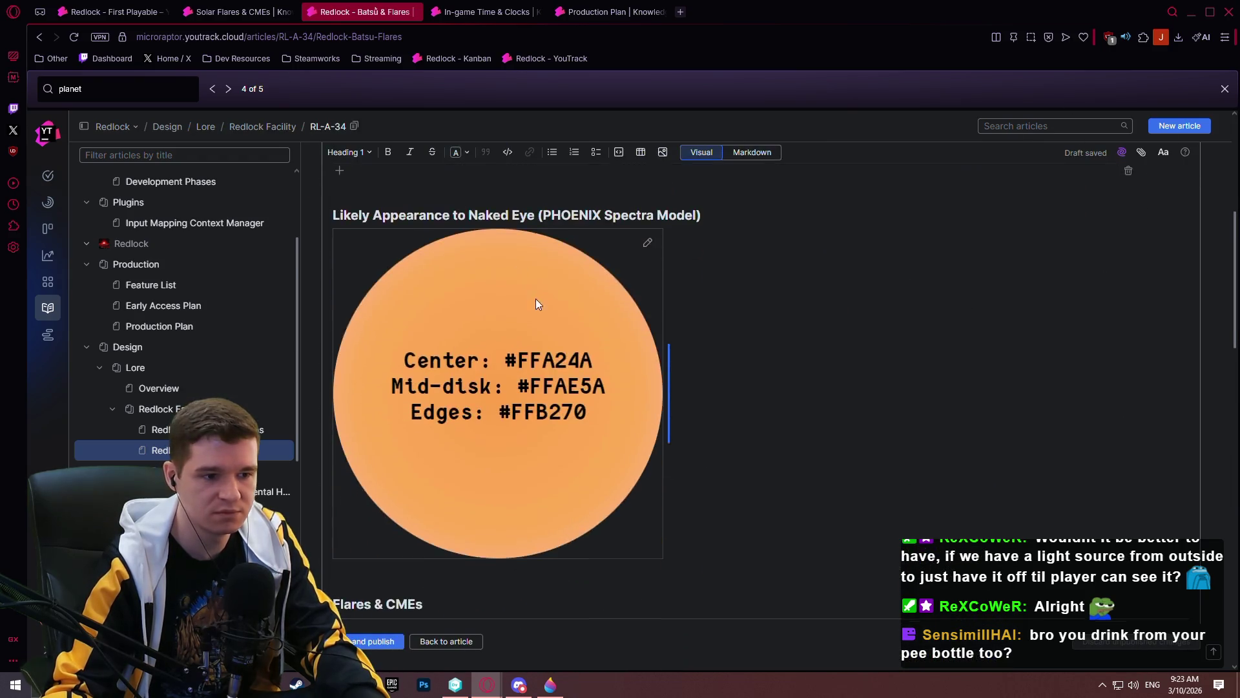
pyautogui.scroll(-2, 587, 360)
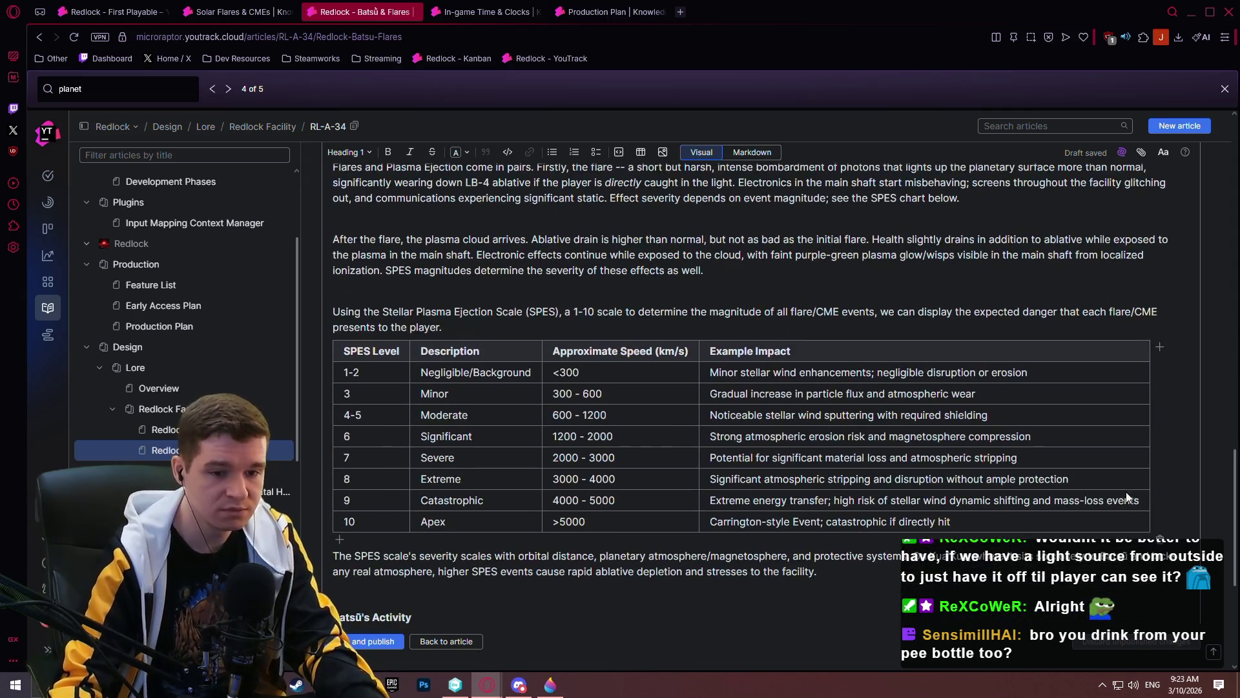
pyautogui.moveTo(347, 352); pyautogui.dragTo(952, 519)
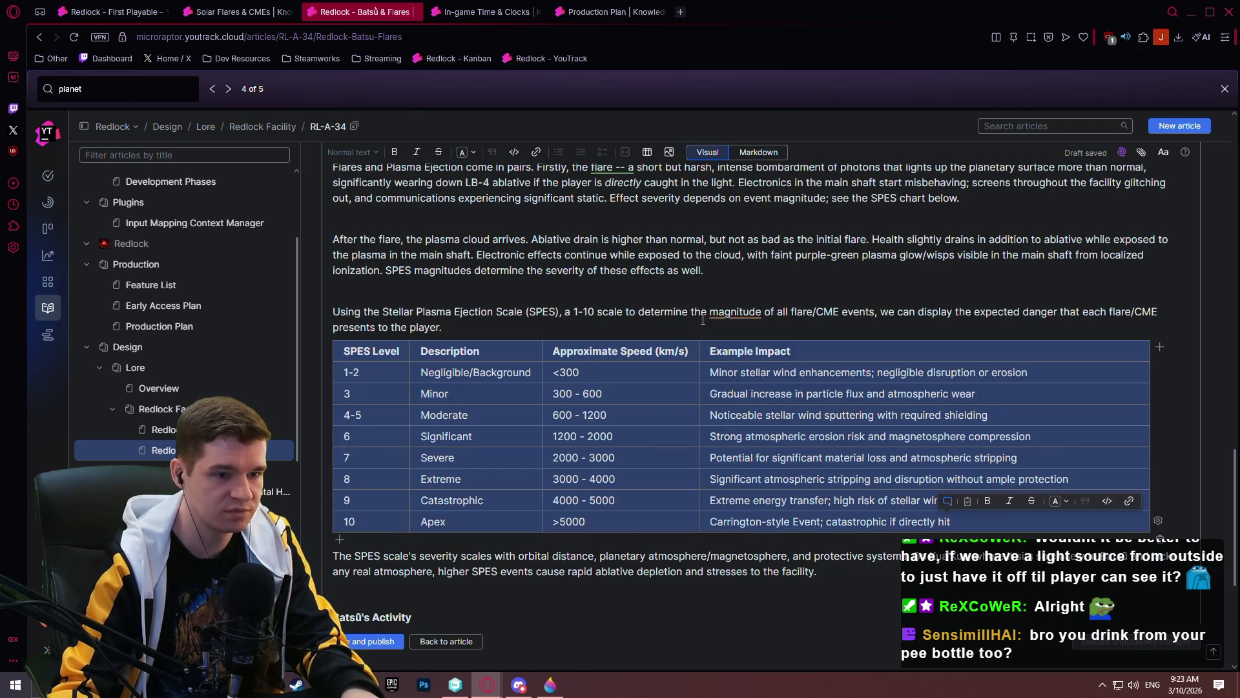
pyautogui.click(377, 314)
pyautogui.moveTo(329, 310); pyautogui.dragTo(1026, 521)
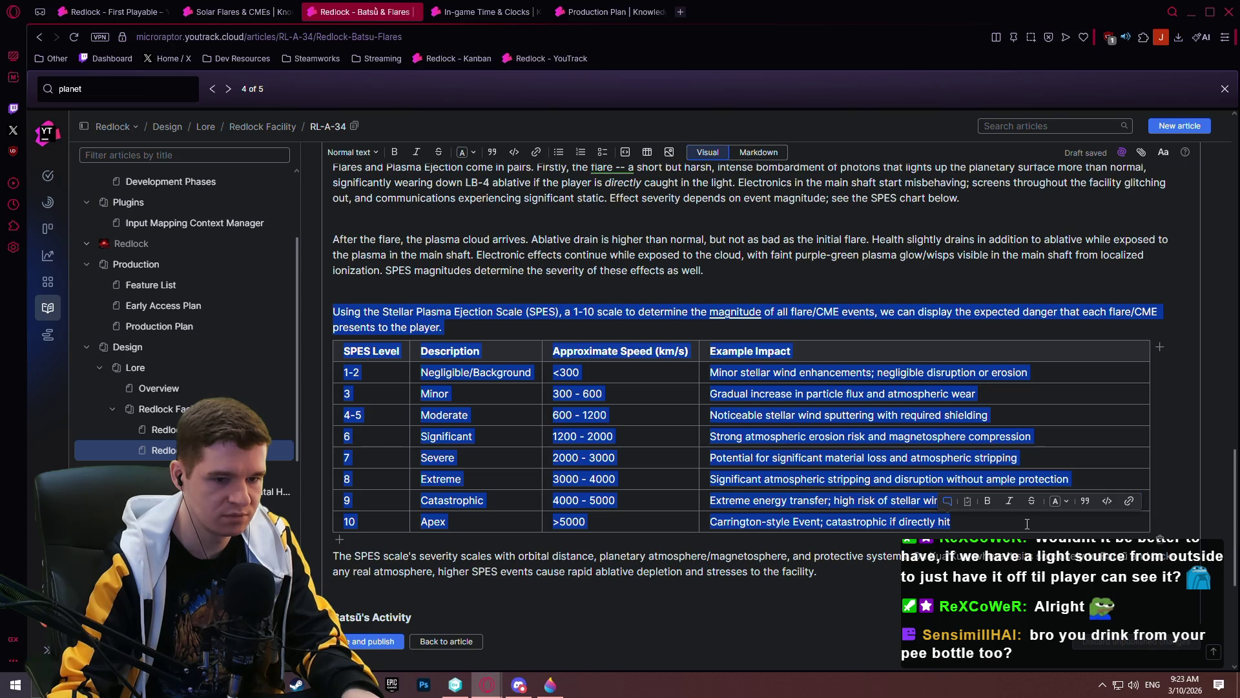
pyautogui.click(110, 13)
pyautogui.click(251, 13)
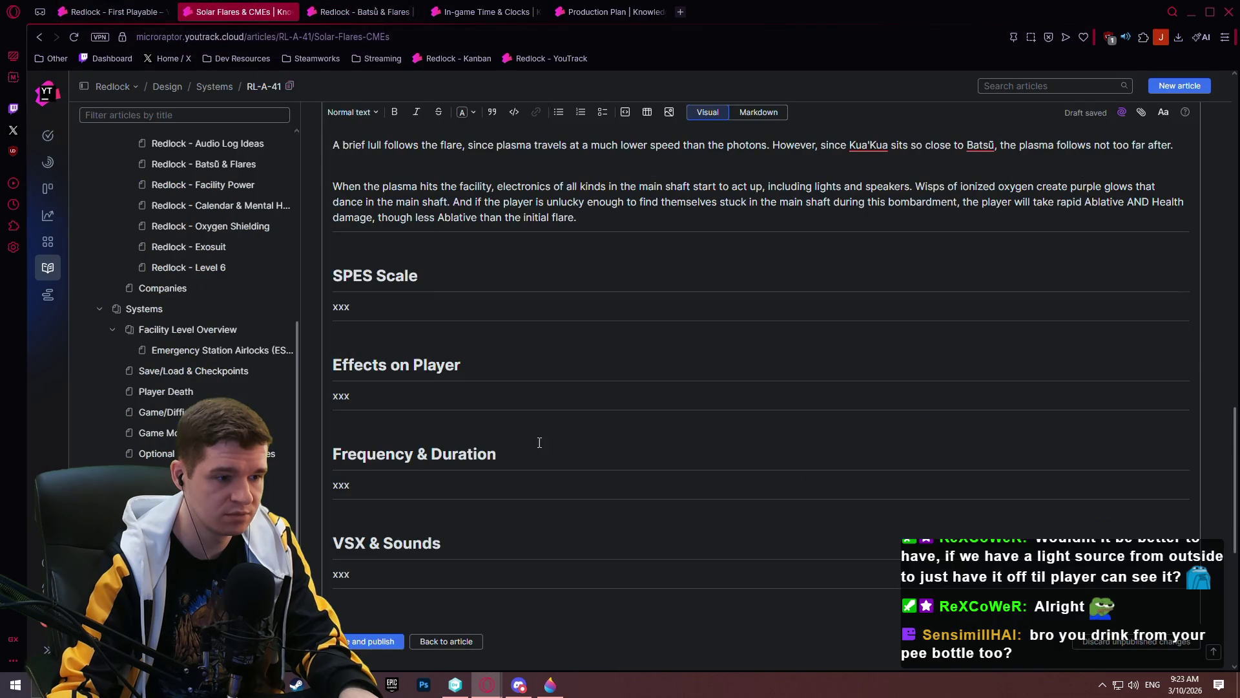
# - Replace 'xxx' under SPES Scale with a sentence that links article RL-A-34 for details
pyautogui.press('BackSpace')
pyautogui.press('BackSpace')
pyautogui.press('BackSpace')
pyautogui.write('Detailed more in')
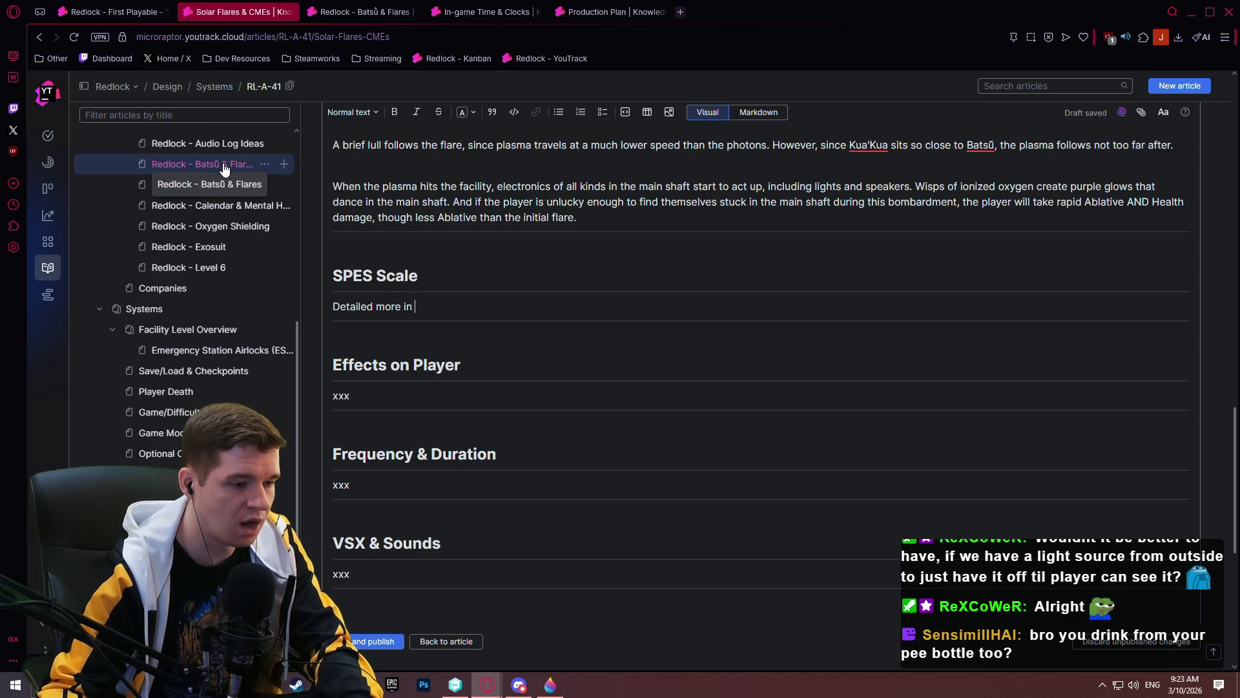
pyautogui.write(' RL-')
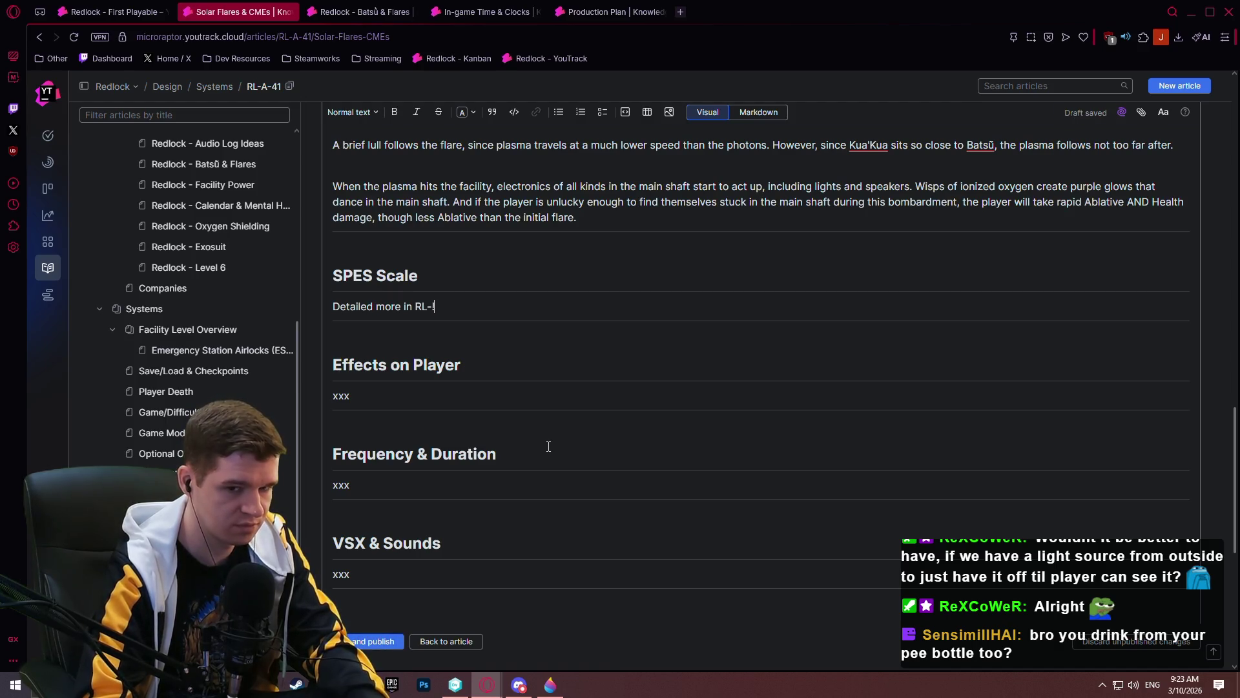
pyautogui.write('A-34')
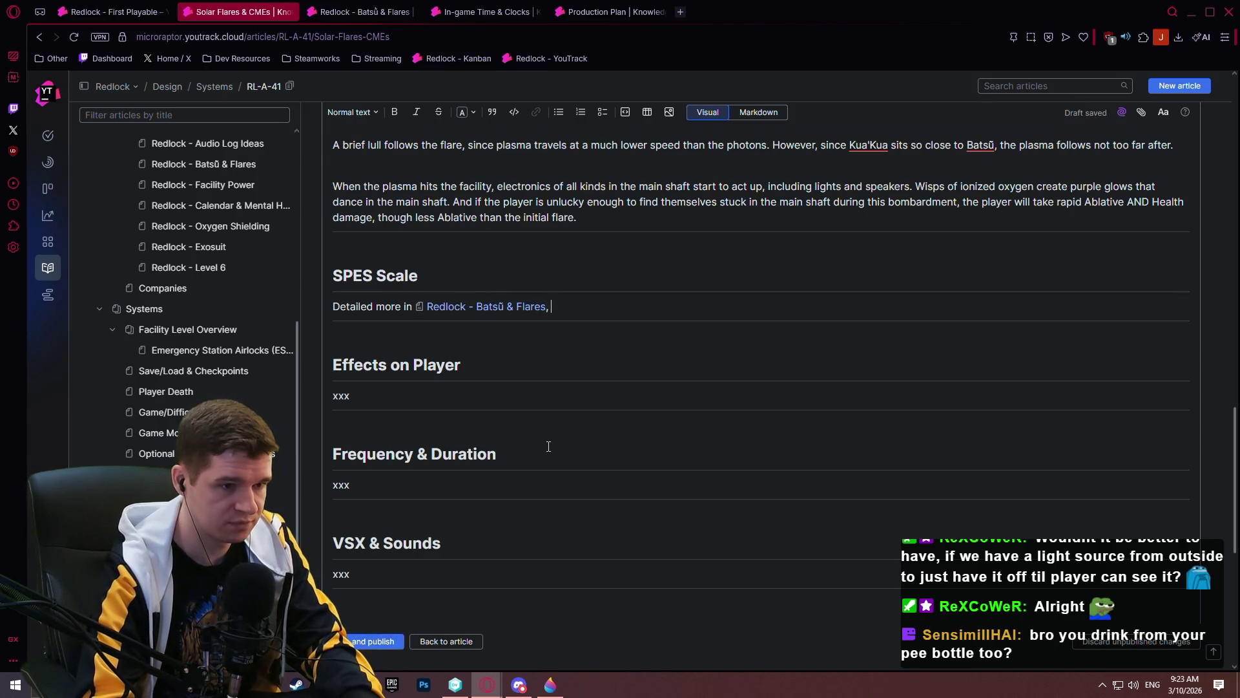
pyautogui.write(' he SPES ')
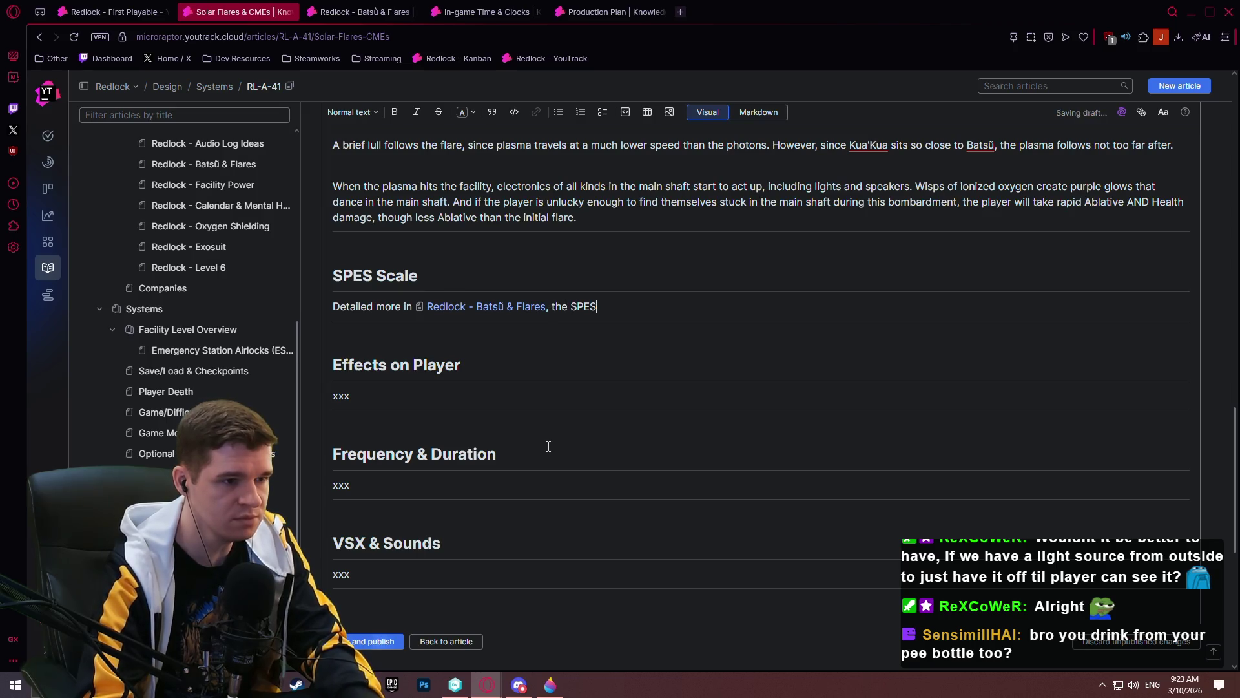
pyautogui.write('Scale ')
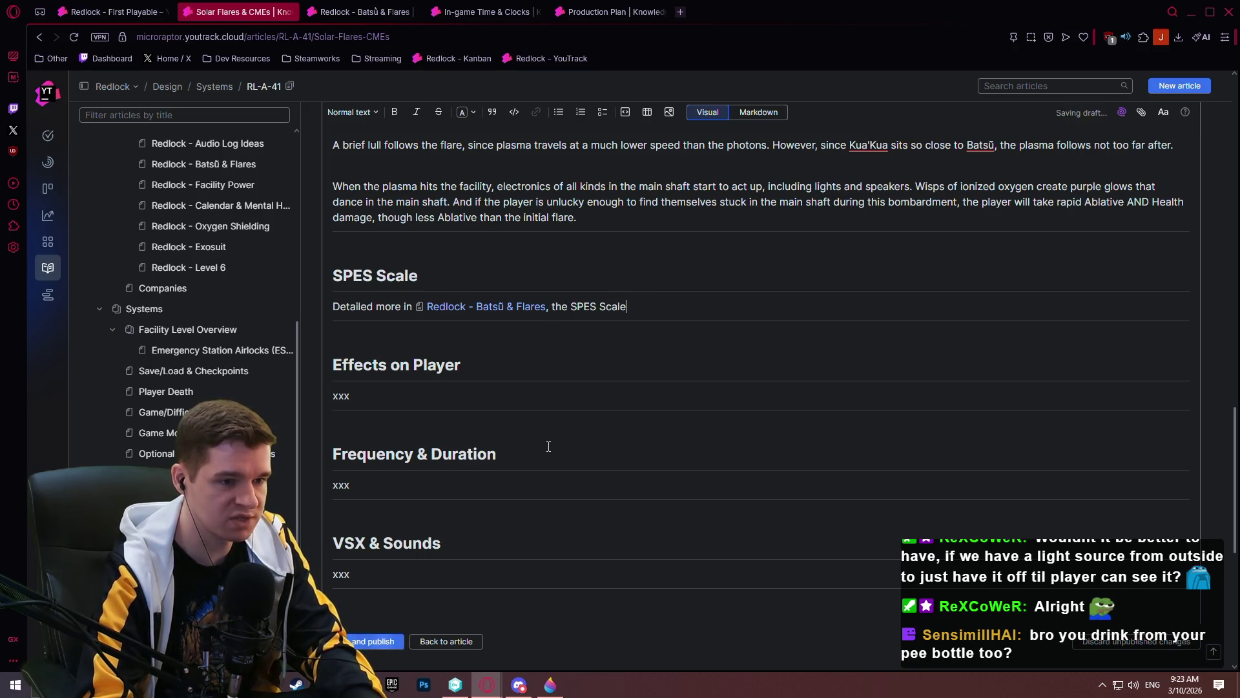
pyautogui.write('is a universal scal')
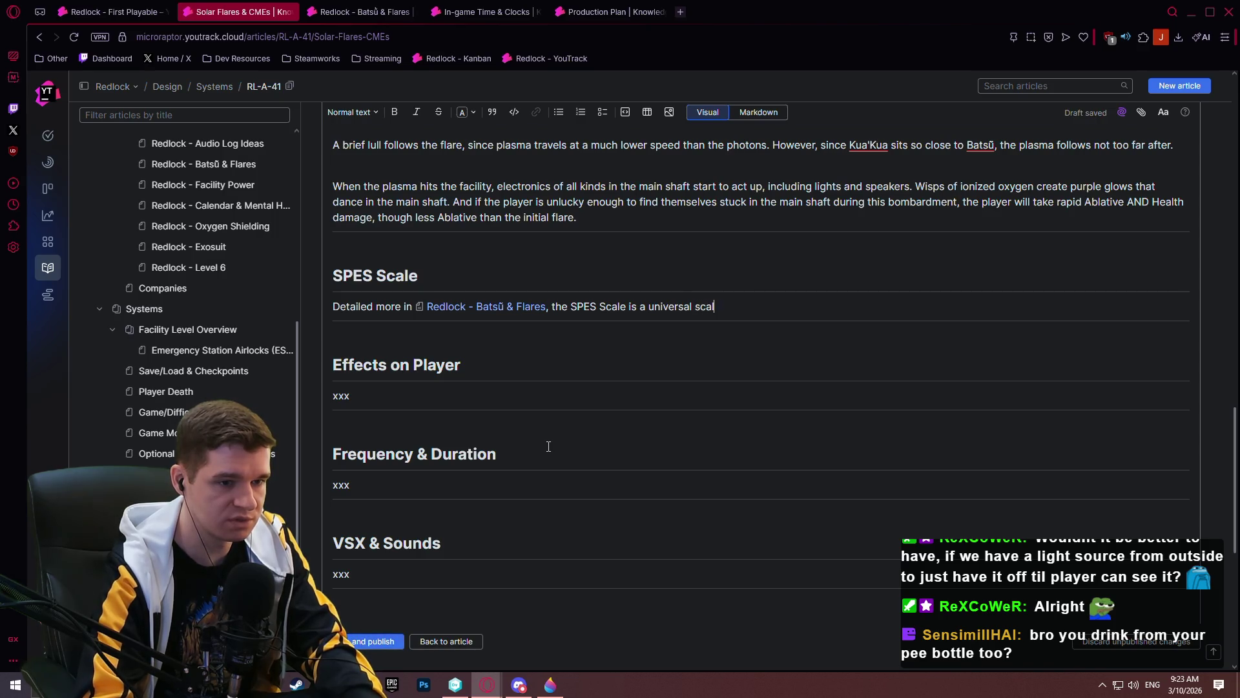
pyautogui.write('e used to ')
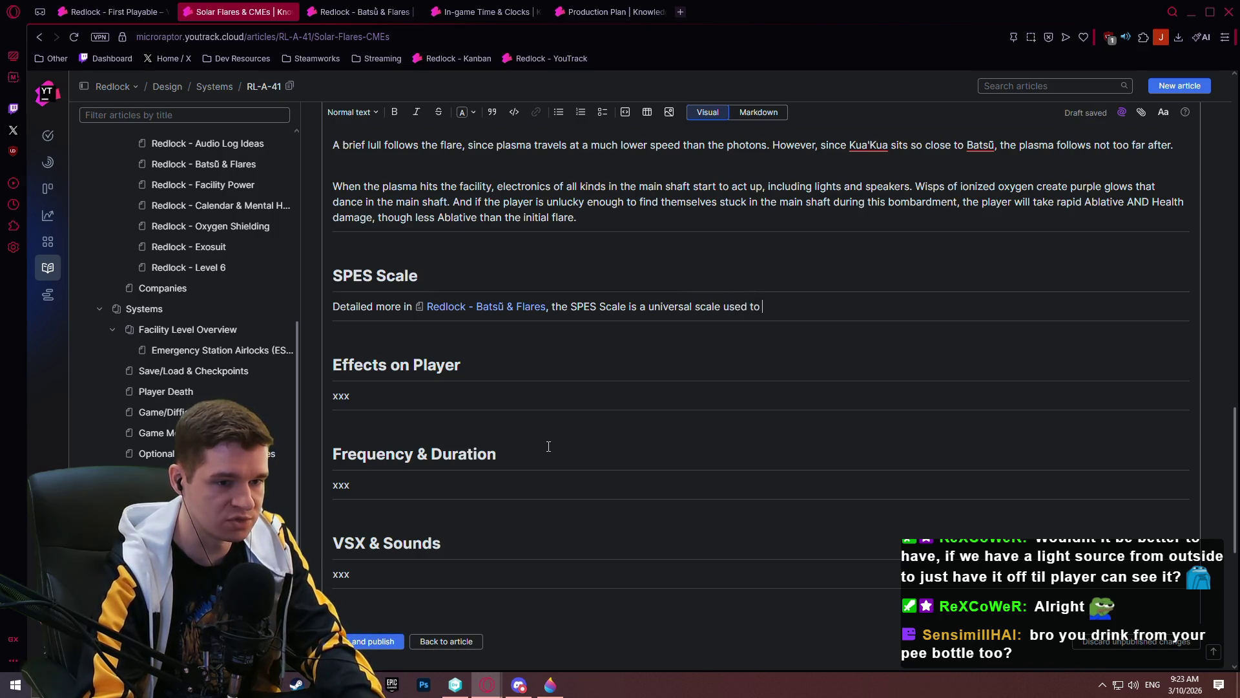
pyautogui.write('dmeasure the')
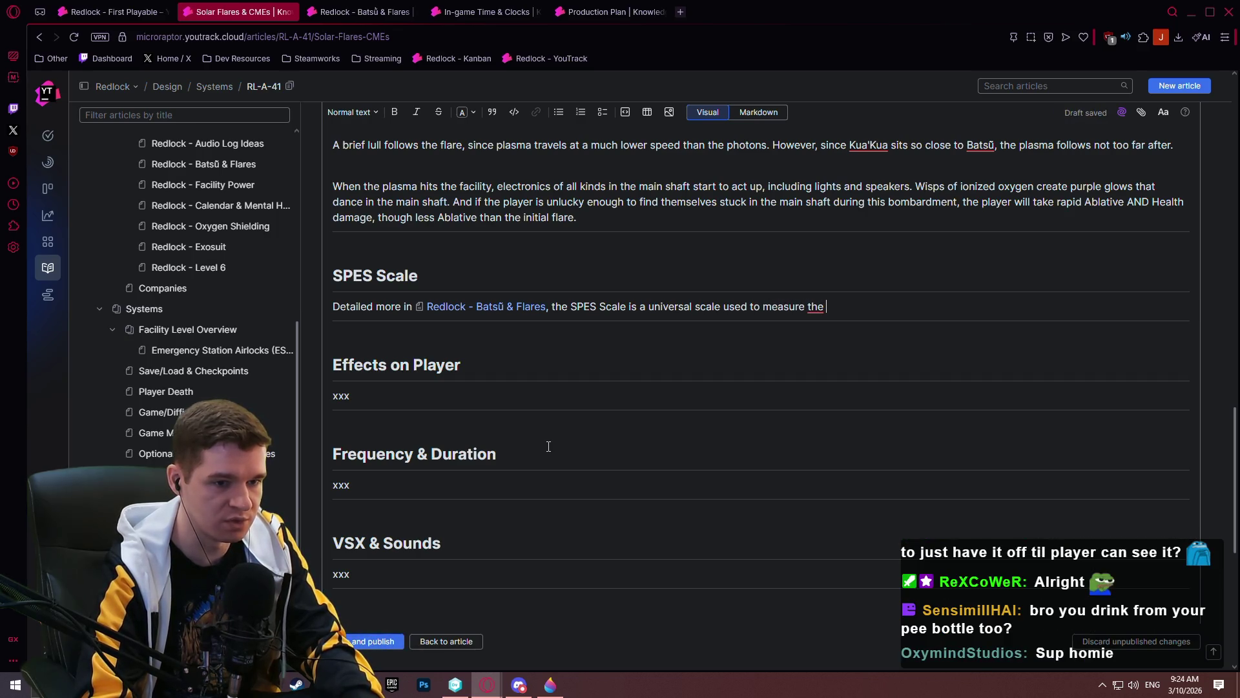
pyautogui.hotkey('ctrl', 'Tab')
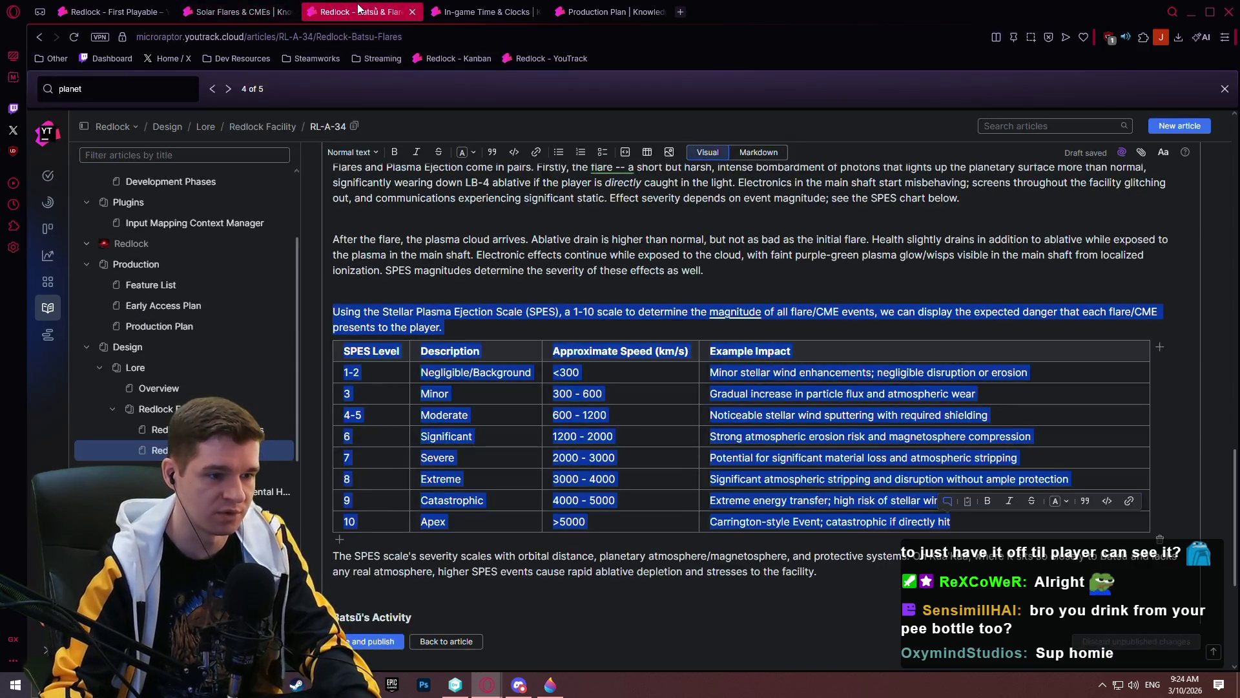
# - Paste the SPES paragraph and table into the draft and trim the duplicated opening words
pyautogui.click(541, 325)
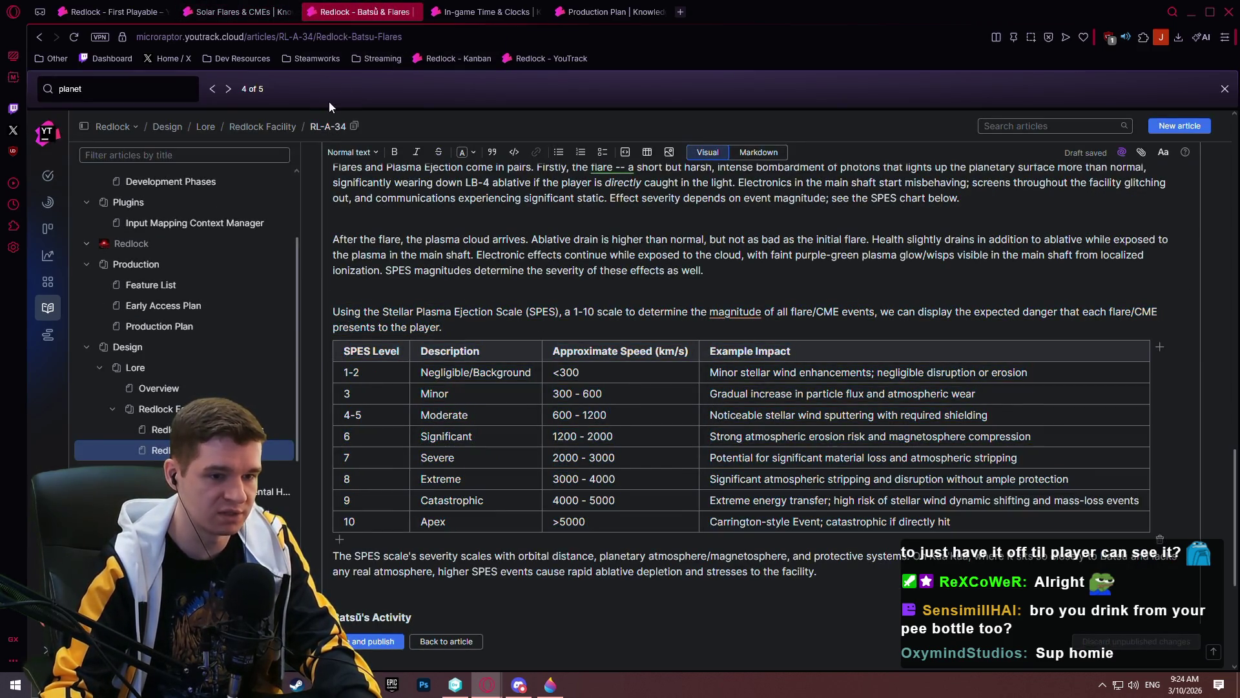
pyautogui.click(236, 13)
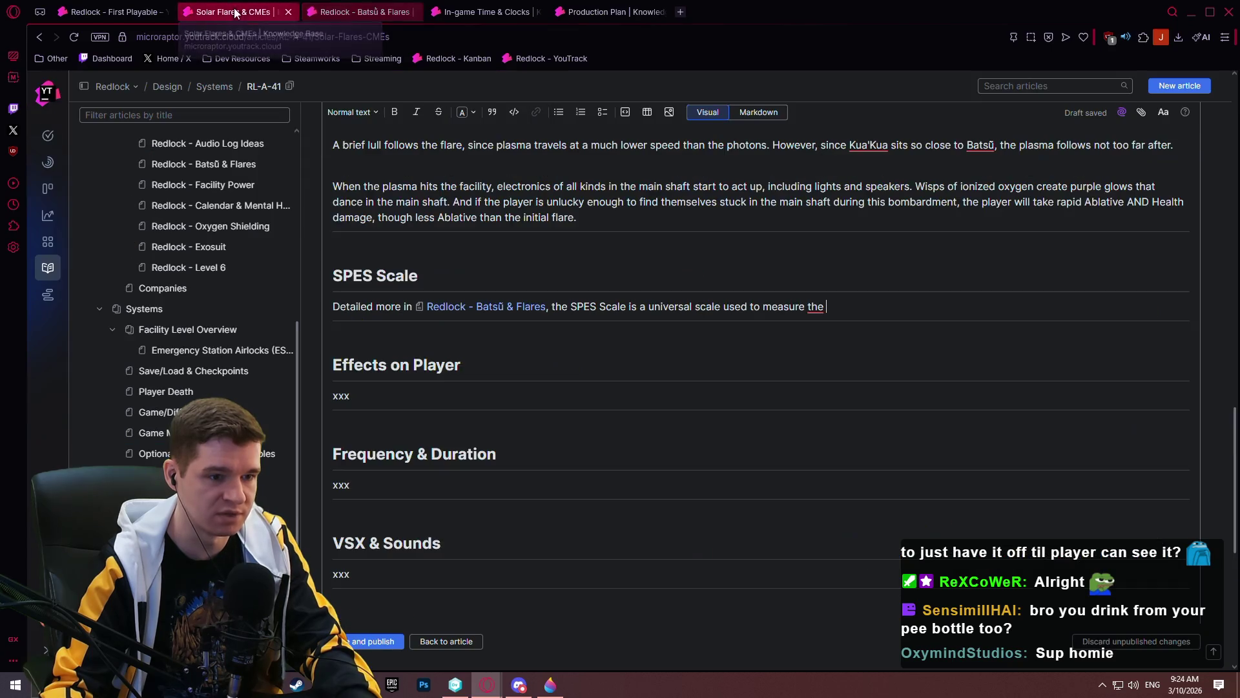
pyautogui.write('Using the Stellar Plasma Ejection Scale (SPES), a 1-10 scale to determine the magnitude of all flare/CME events, we can display the expected danger that each flare/CME presents to the player. SPES Level\tDescription\tApproximate Speed (km/s)\tExample Impact 1-2\tNegligible/Background\t<300\tMinor stellar wind enhancements; negligible disruption or erosion 3\tMinor\t300 - 600\tGradual increase in particle flux and atmospheric wear 4-5\tModerate\t600 - 1200\tNoticeable stellar wind sputtering with required shielding 6\tSignificant\t1200 - 2000\tStrong atmospheric erosion risk and magnetosphere compression 7\tSevere\t2000 - 3000\tPotential for significant material loss and atmospheric stripping 8\tExtreme\t3000 - 4000\tSignificant atmospheric stripping and disruption without ample protection 9\tCatastrophic\t4000 - 5000\tExtreme energy transfer; high risk of stellar wind dynamic shifting and mass-loss events 10\tApex\t>5000\tCarrington-style Event; catastrophic if directly hit')
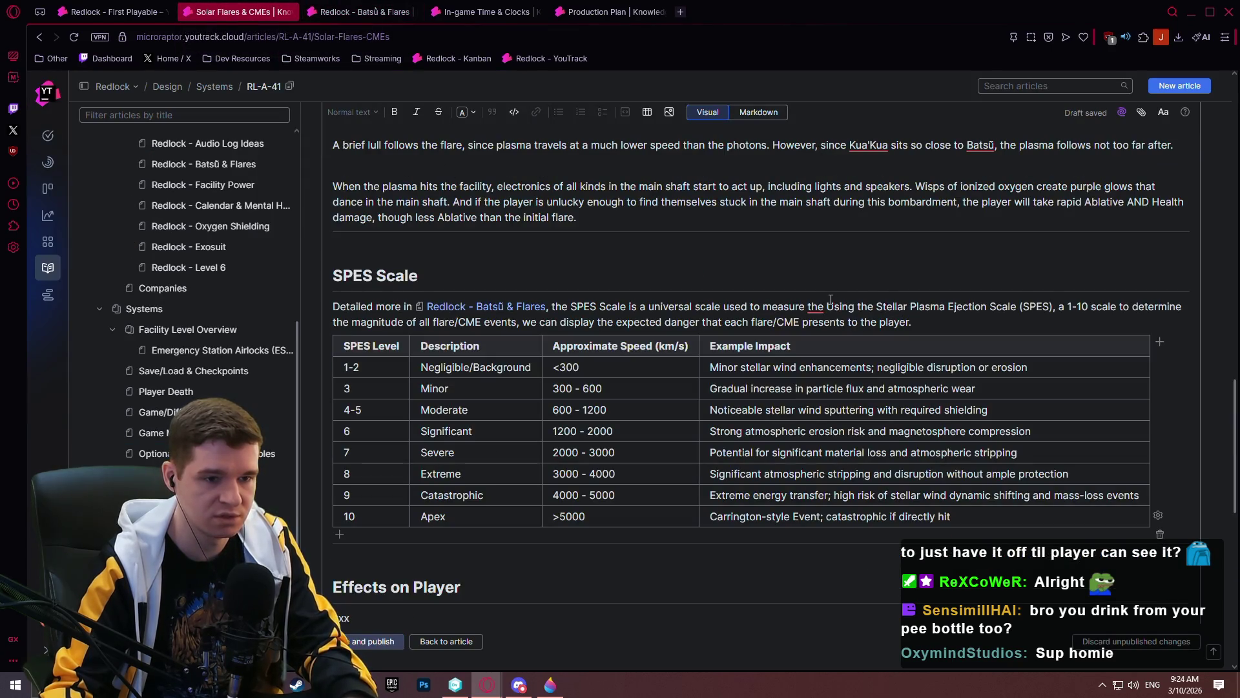
pyautogui.moveTo(827, 307)
pyautogui.mouseDown()
pyautogui.moveTo(912, 323)
pyautogui.moveTo(1126, 306)
pyautogui.moveTo(1087, 306)
pyautogui.mouseUp()
pyautogui.press('BackSpace')
pyautogui.press('BackSpace')
pyautogui.moveTo(917, 306)
pyautogui.mouseDown()
pyautogui.moveTo(809, 306)
pyautogui.moveTo(826, 306)
pyautogui.mouseUp()
pyautogui.press('BackSpace')
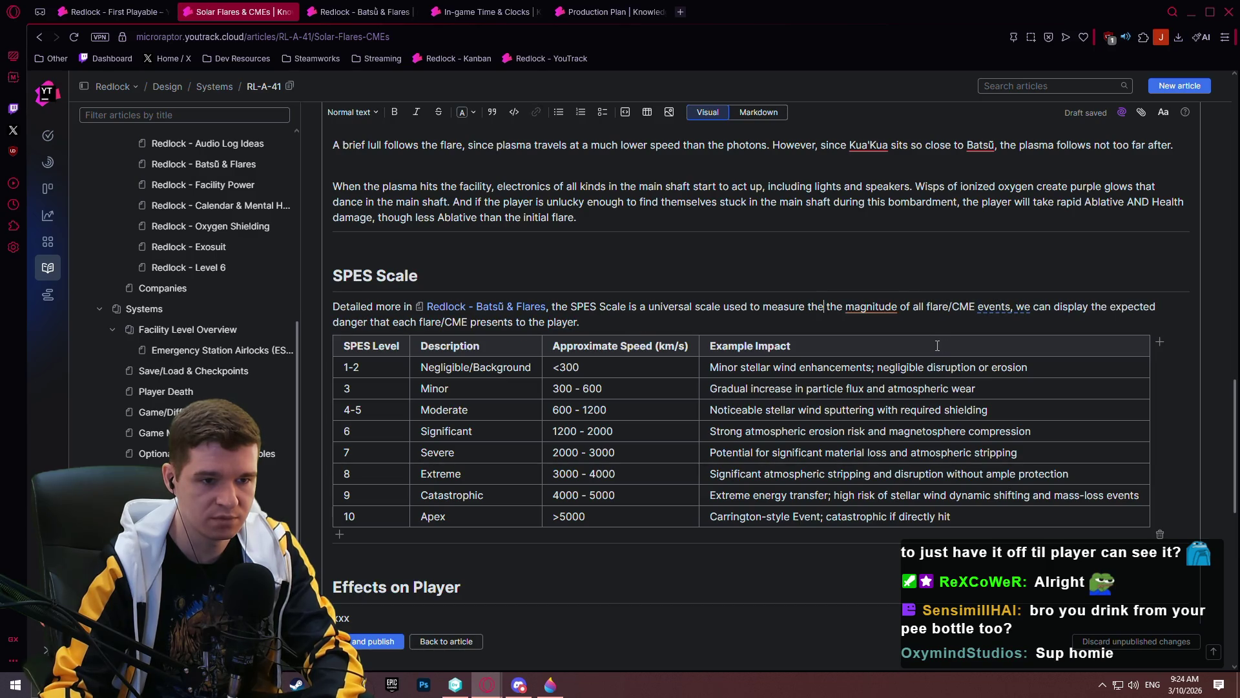
pyautogui.press('Delete')
pyautogui.press('Delete')
pyautogui.press('Delete')
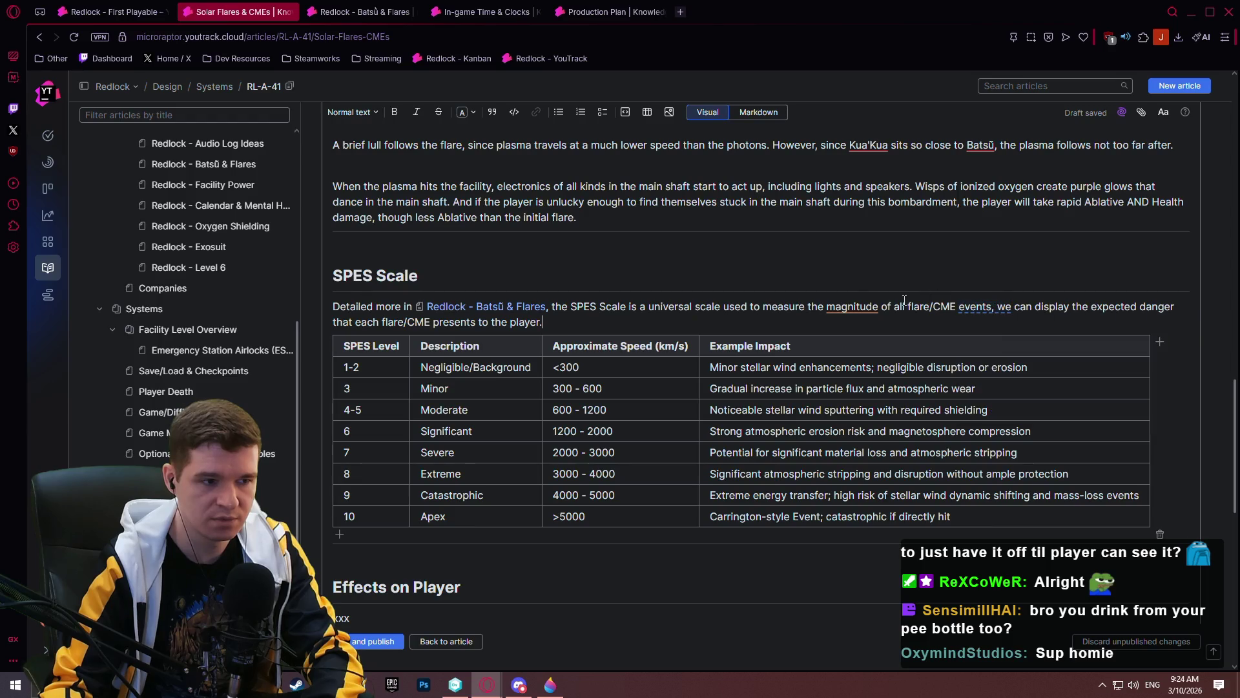
# - Start a new sentence after 'events' with 'We', and end the paragraph with 'using the in-game clock'
pyautogui.click(995, 308)
pyautogui.press('BackSpace')
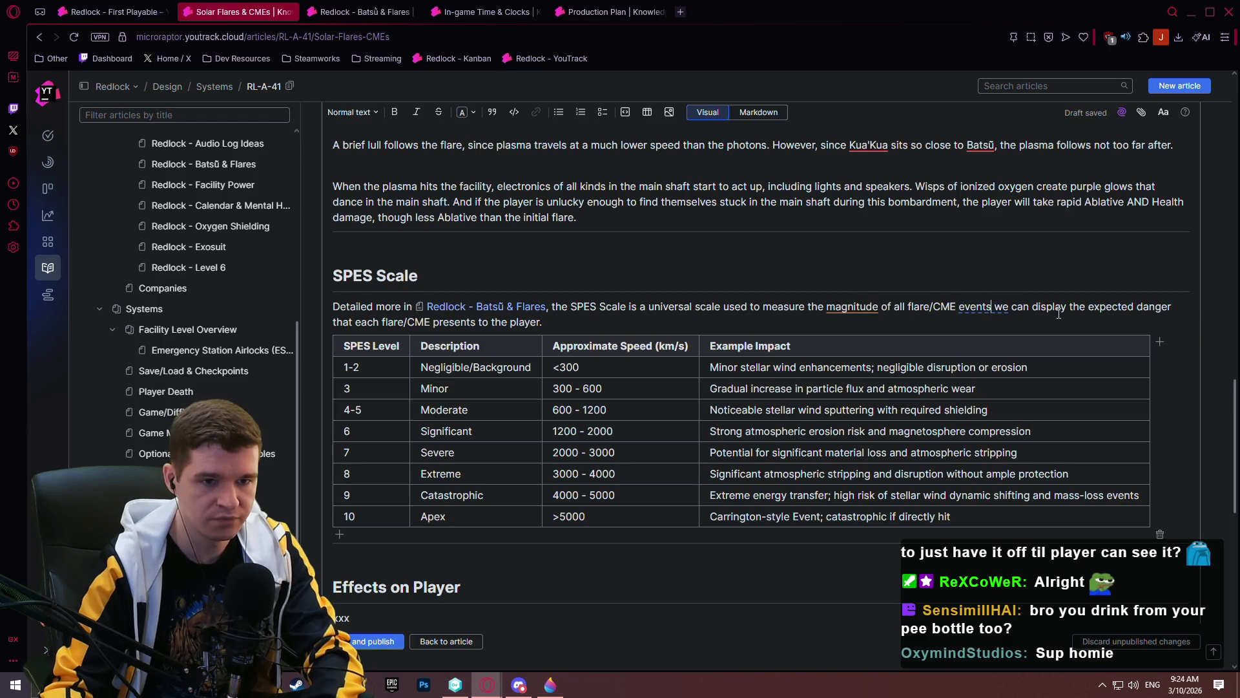
pyautogui.write('.')
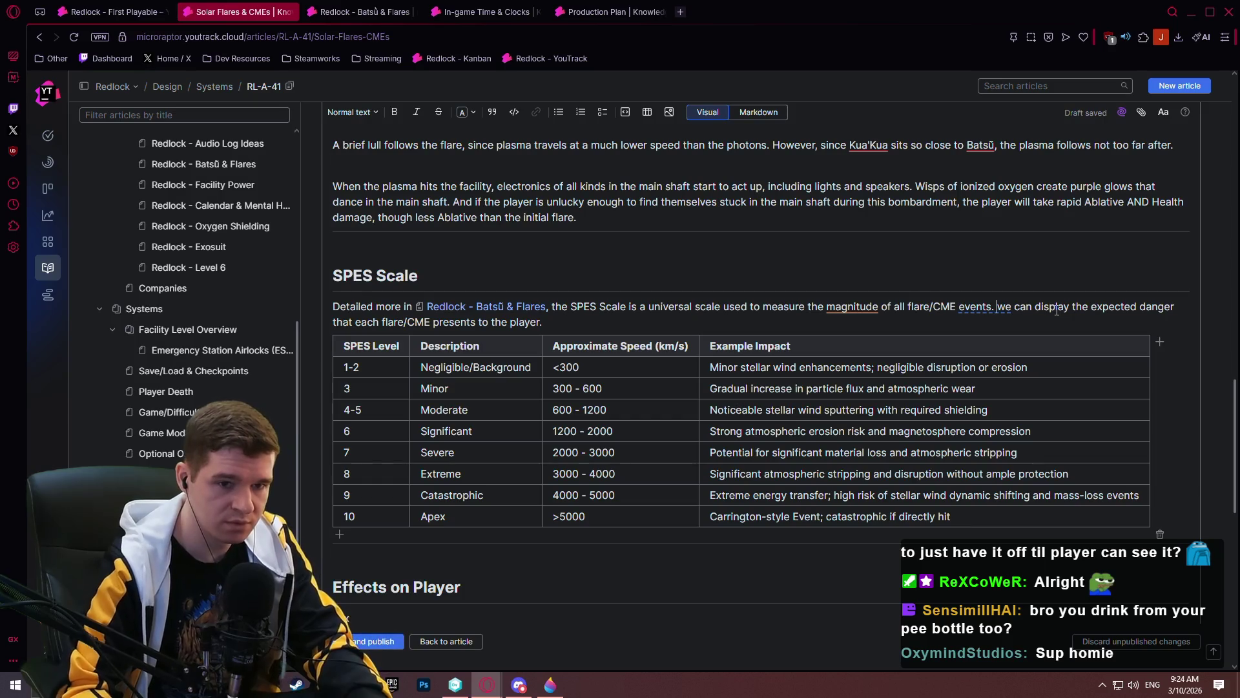
pyautogui.moveTo(998, 307); pyautogui.dragTo(1005, 307)
pyautogui.write('W')
pyautogui.click(447, 336)
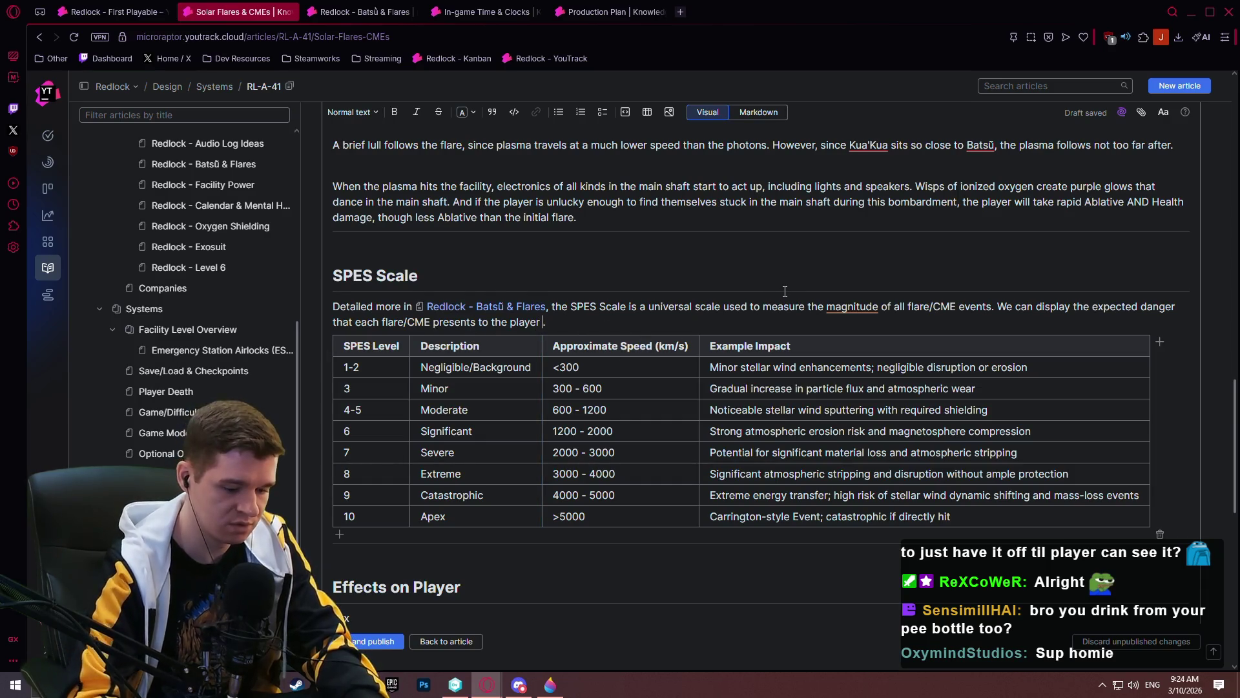
pyautogui.write('using the in')
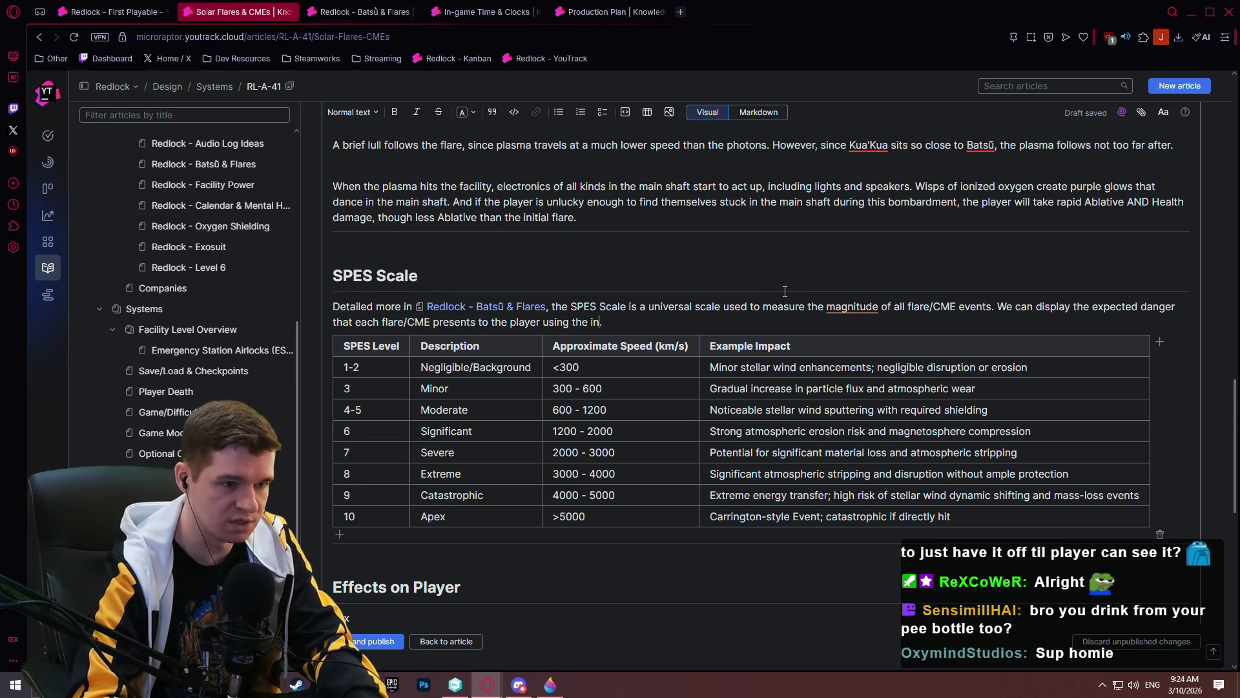
pyautogui.write('-game ')
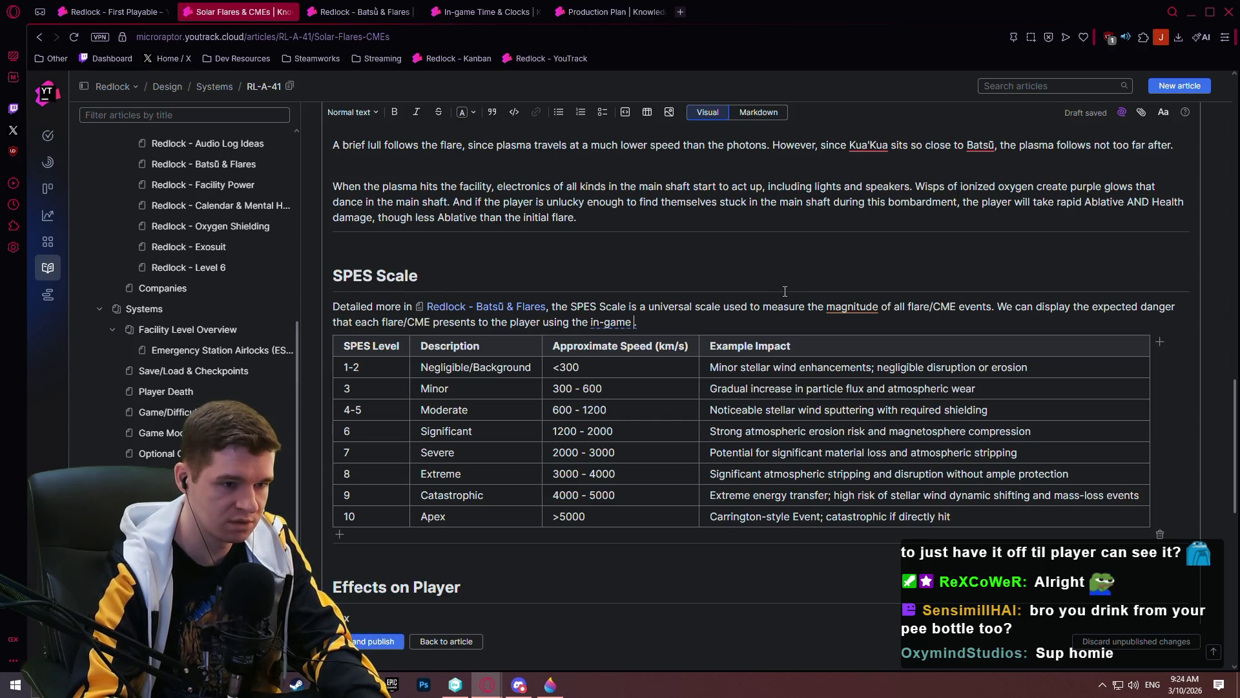
pyautogui.write('clock')
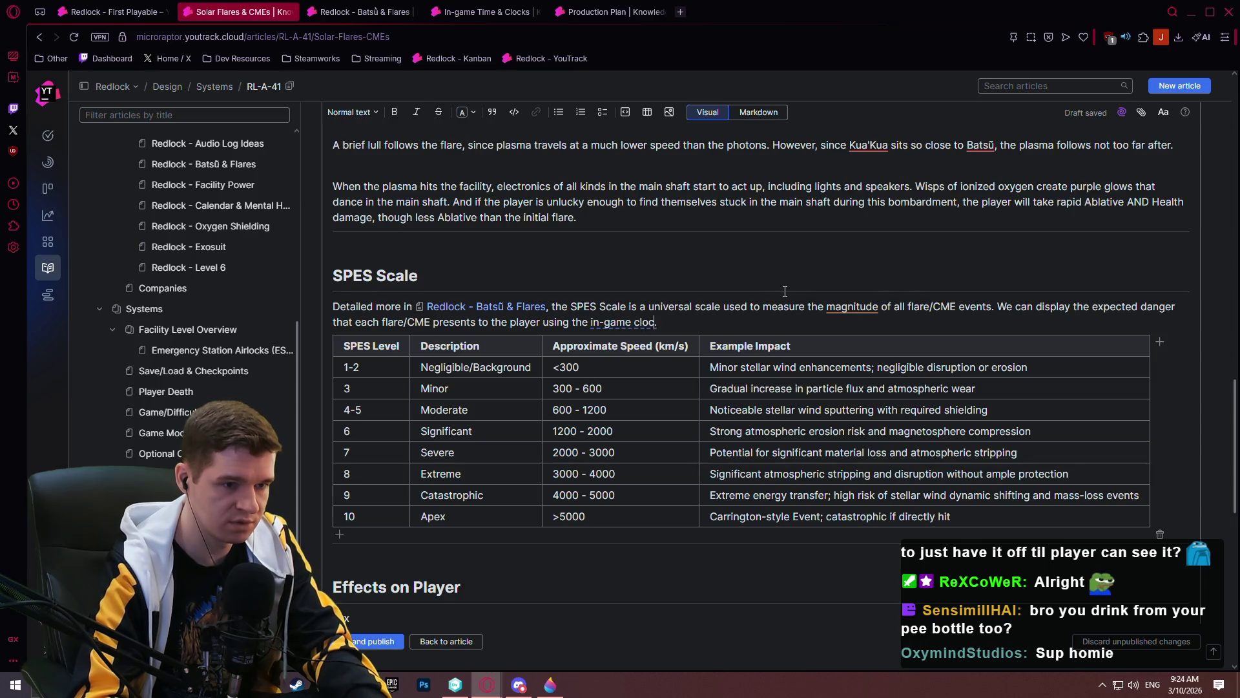
pyautogui.scroll(-3, 730, 323)
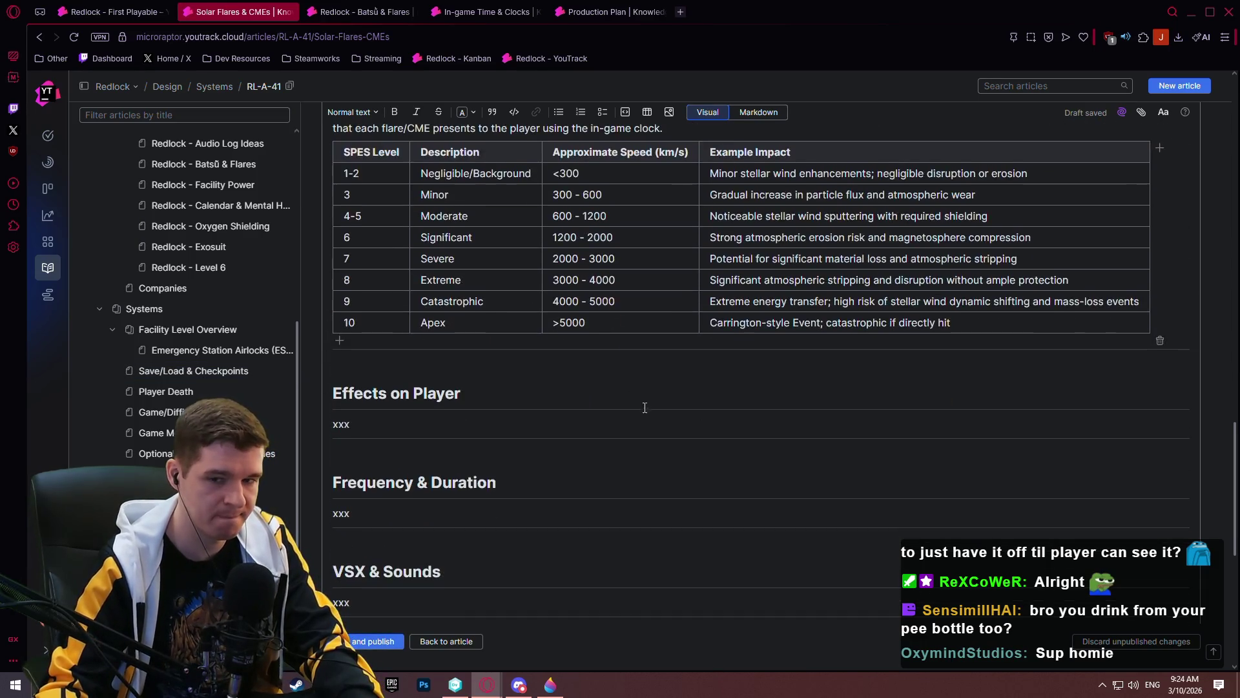
pyautogui.scroll(1, 678, 349)
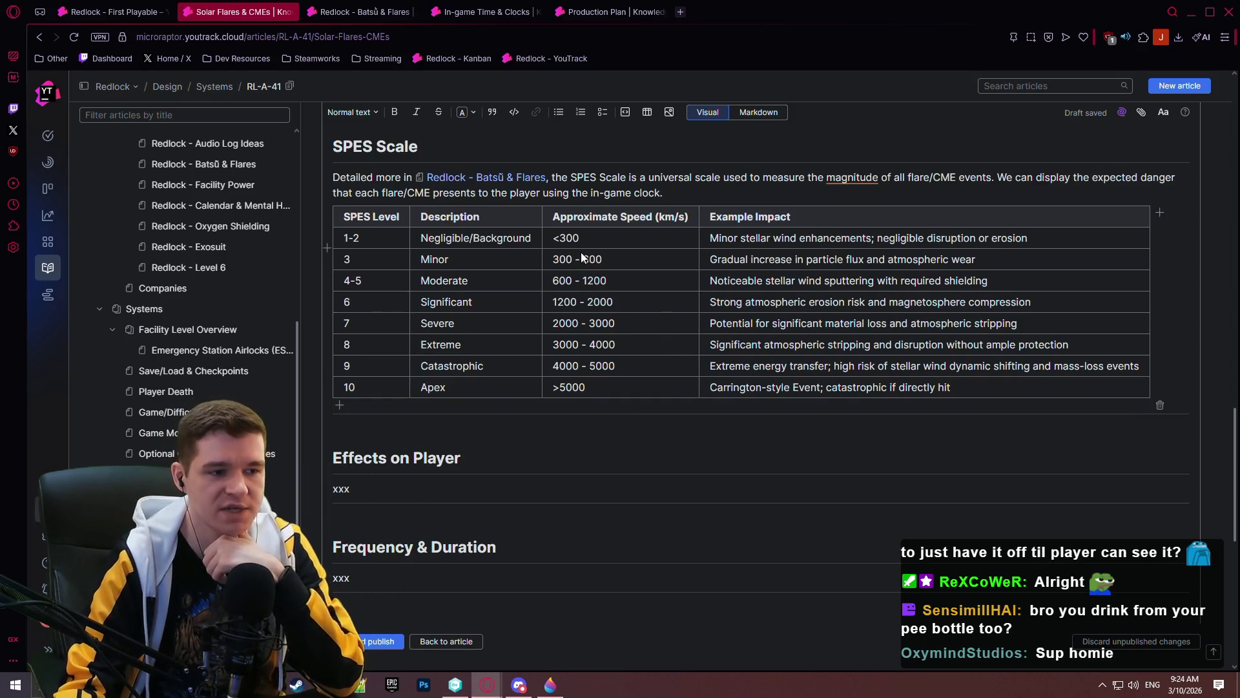
pyautogui.click(682, 12)
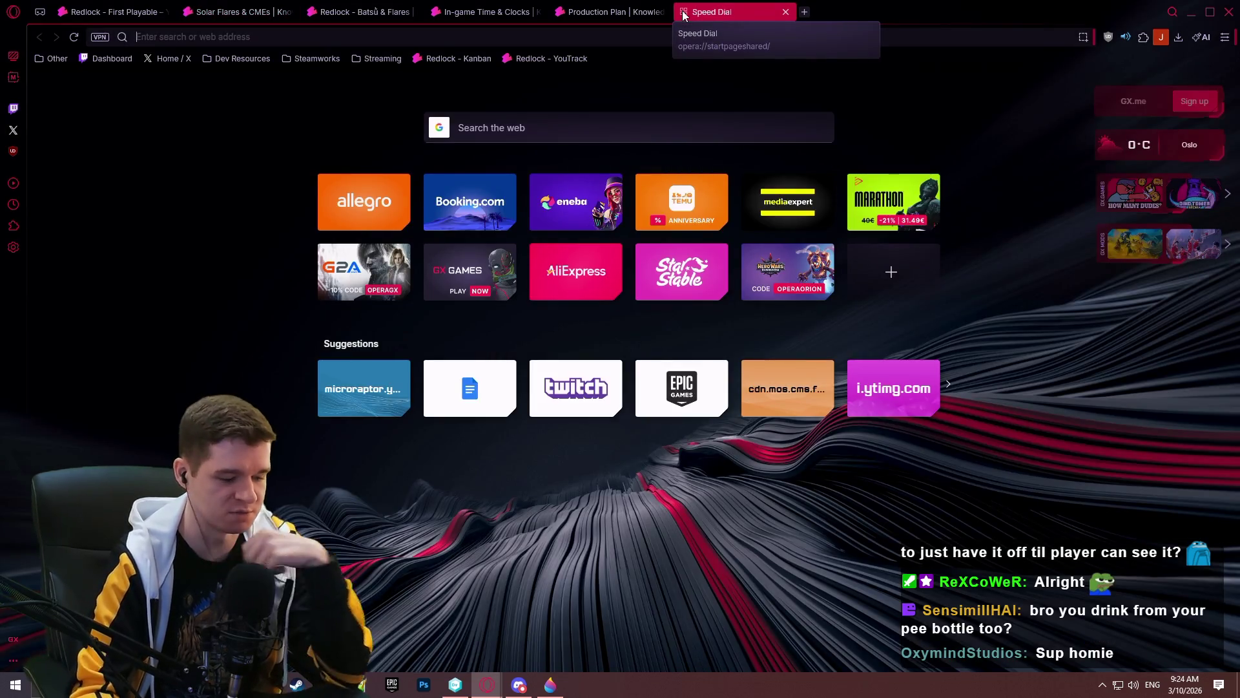
# - Find the Slay the Spire 2 charts on SteamDB, showing 280,457 current players and a 574,638 peak
pyautogui.write('steamdb')
pyautogui.press('Return')
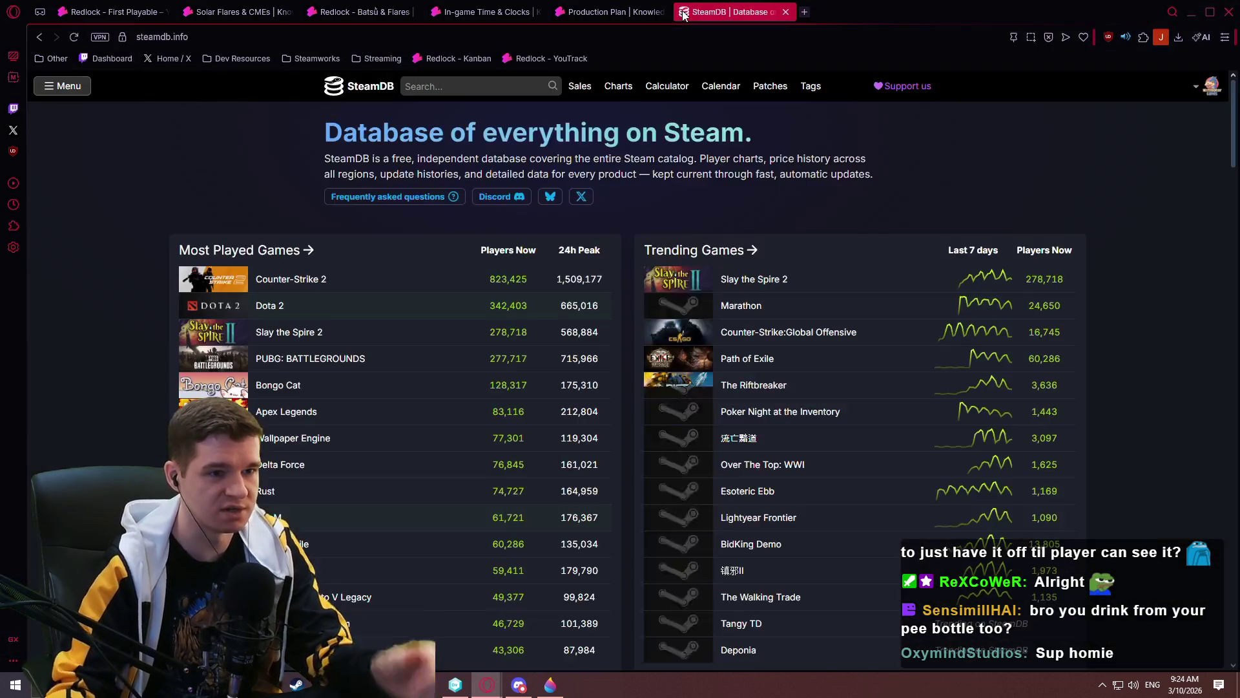
pyautogui.click(753, 279)
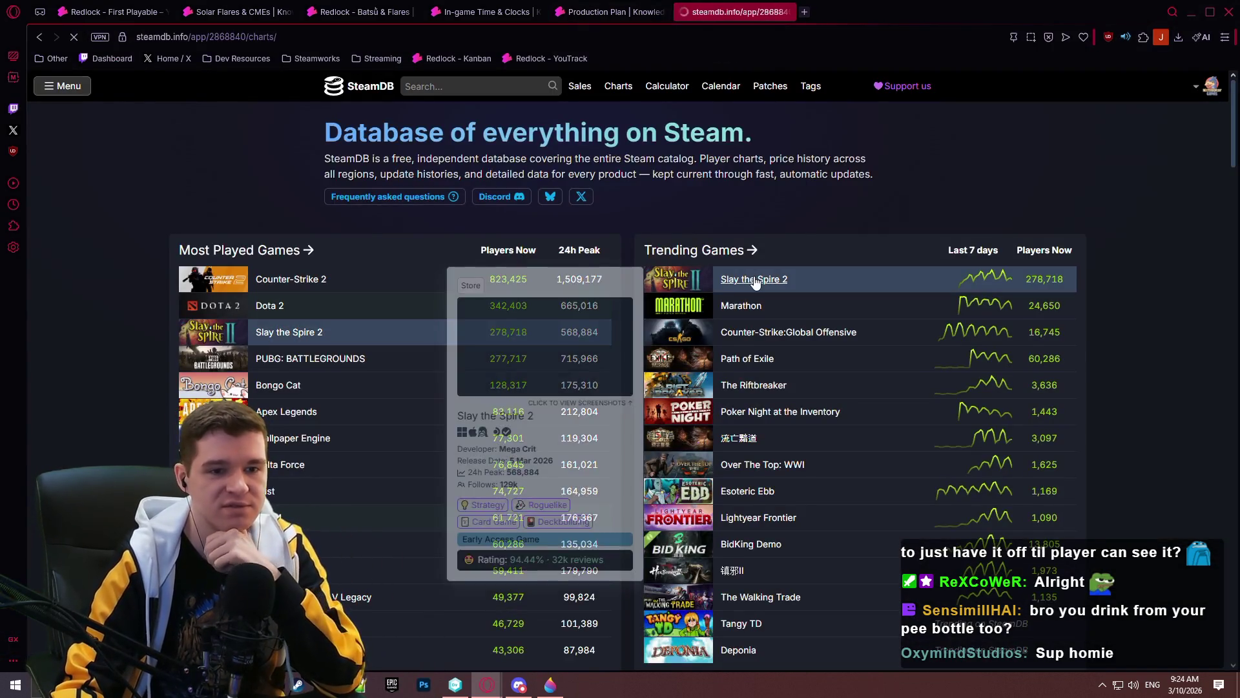
pyautogui.moveTo(827, 484)
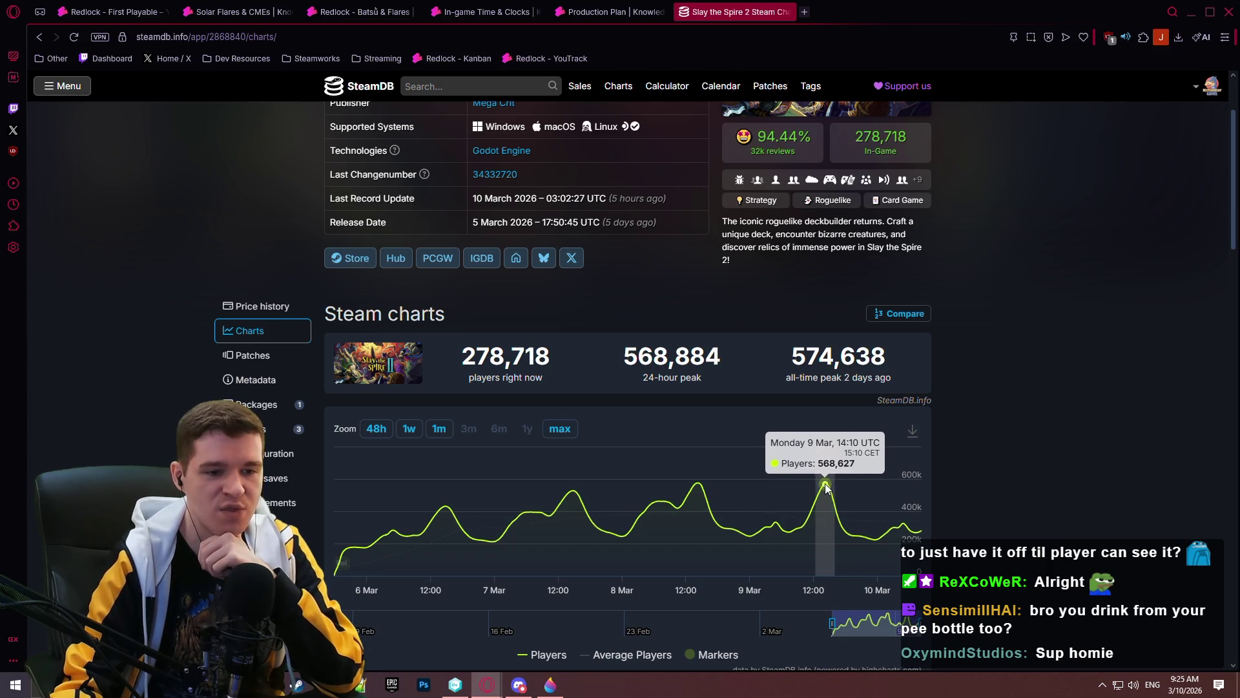
pyautogui.scroll(2, 828, 479)
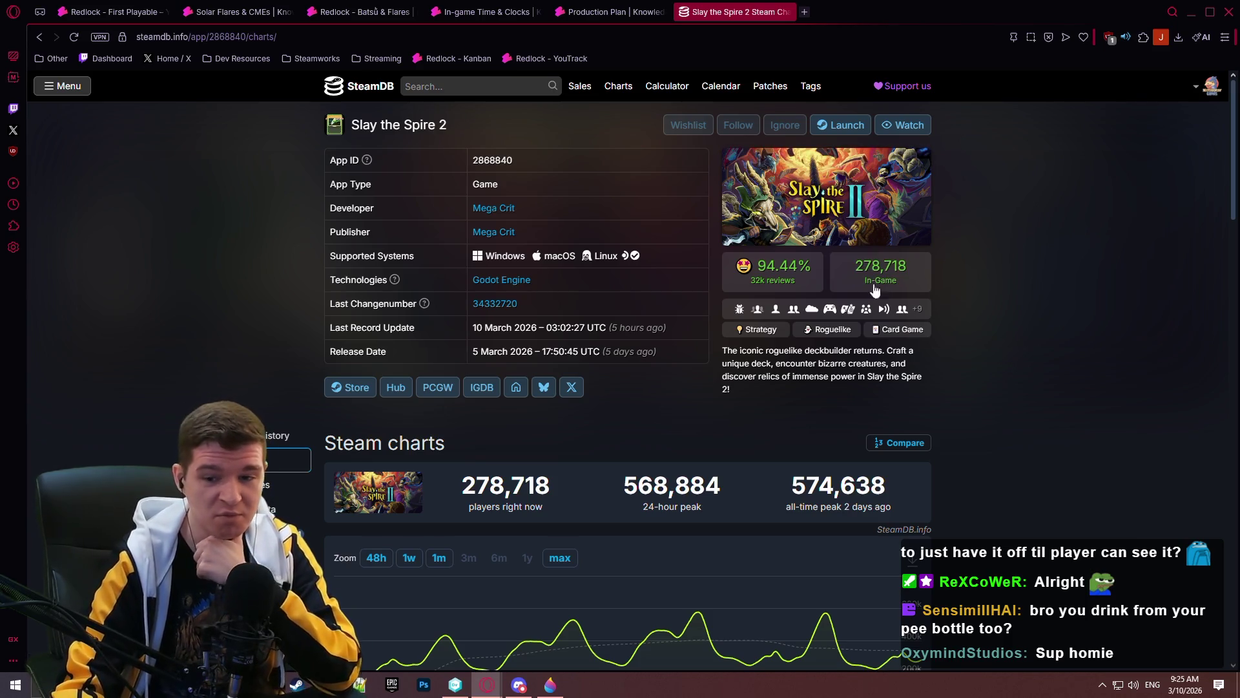
pyautogui.click(41, 37)
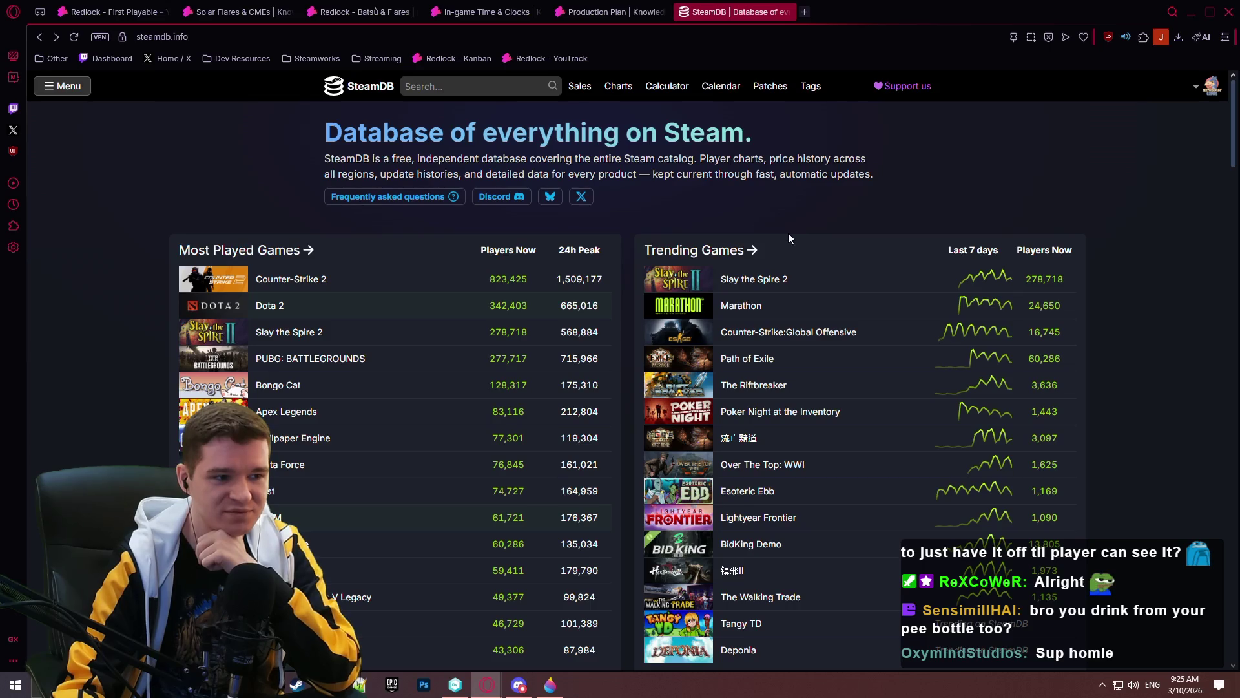
pyautogui.scroll(-1, 627, 254)
pyautogui.moveTo(358, 272)
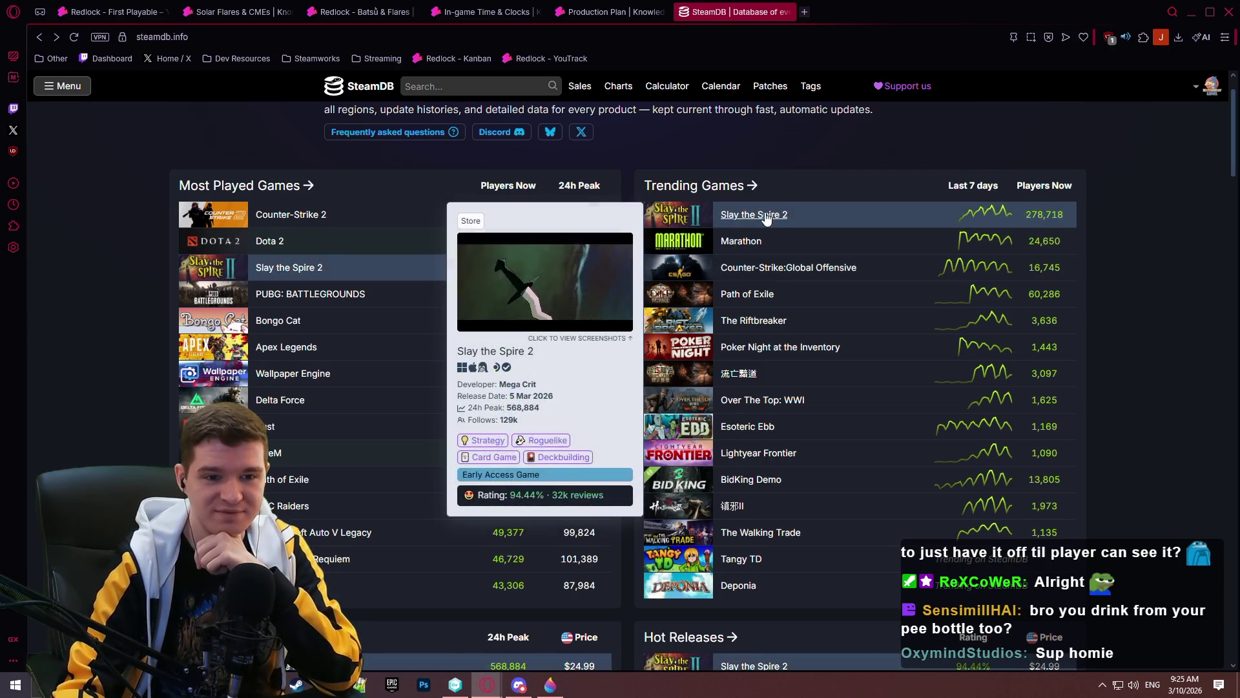
pyautogui.click(766, 217)
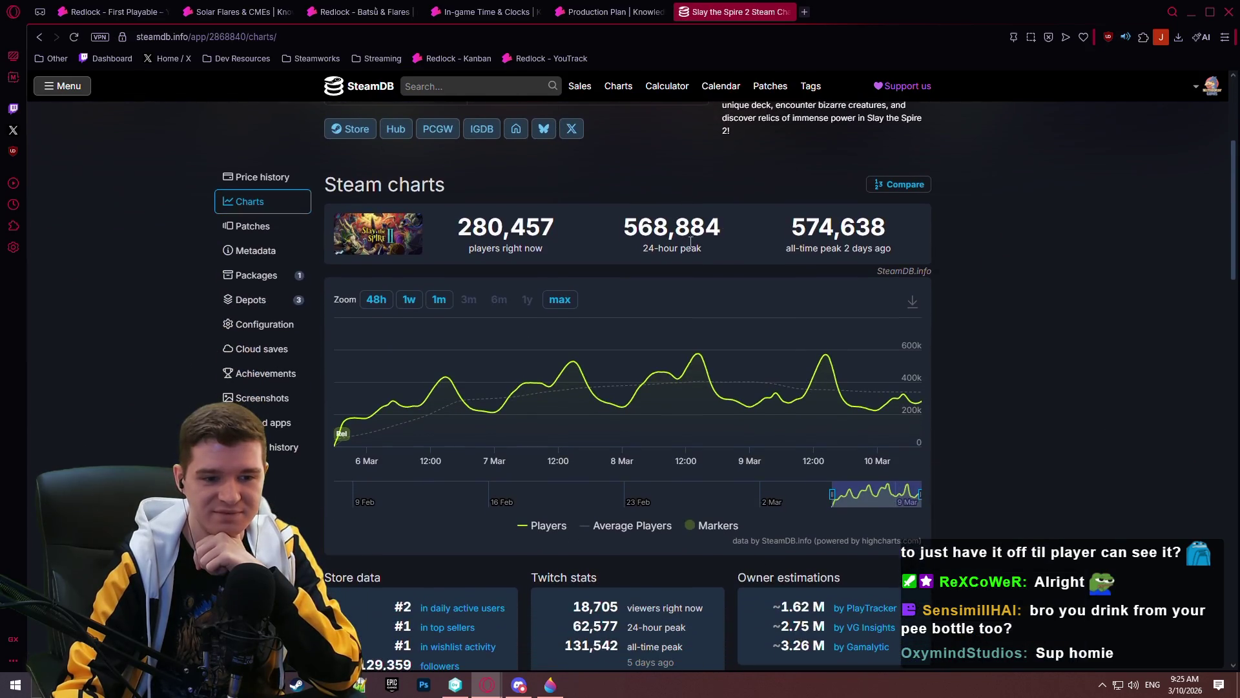
pyautogui.scroll(-3, 847, 247)
pyautogui.scroll(3, 1040, 226)
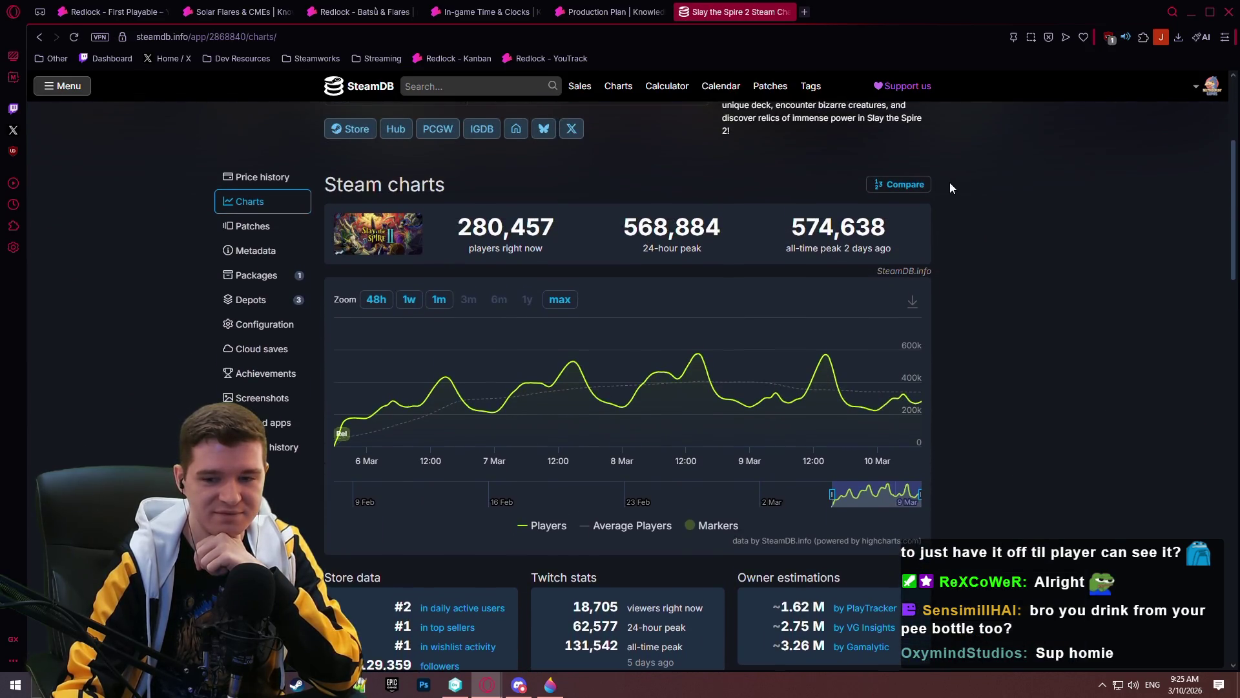
# - Close the SteamDB tab, return to the Solar Flares & CMEs draft and add a line below the SPES table
pyautogui.scroll(2, 951, 188)
pyautogui.click(791, 11)
pyautogui.click(239, 12)
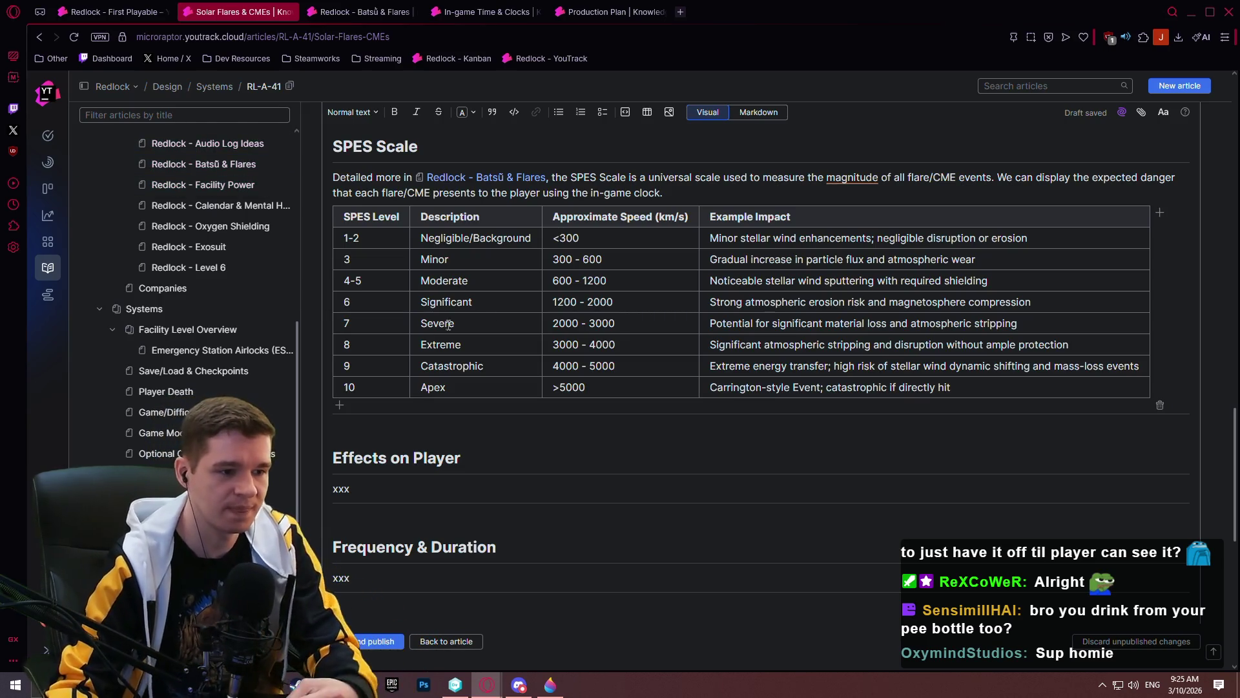
pyautogui.scroll(1, 582, 323)
pyautogui.scroll(-1, 969, 355)
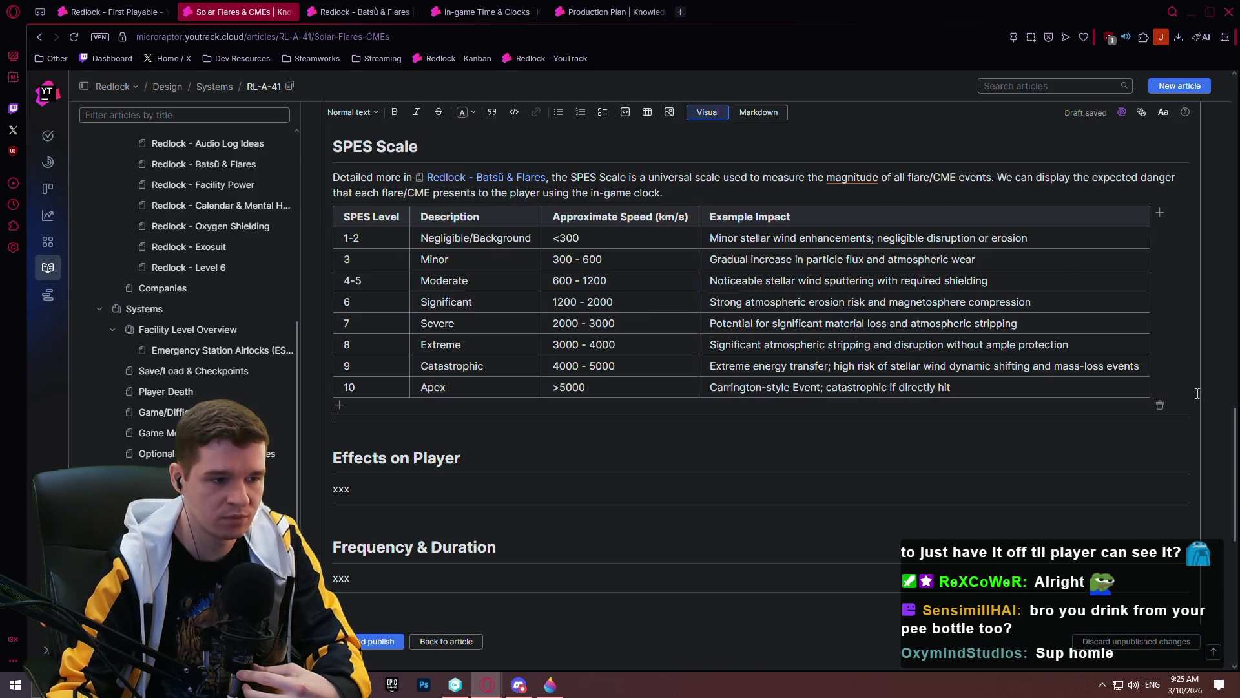
pyautogui.press('Return')
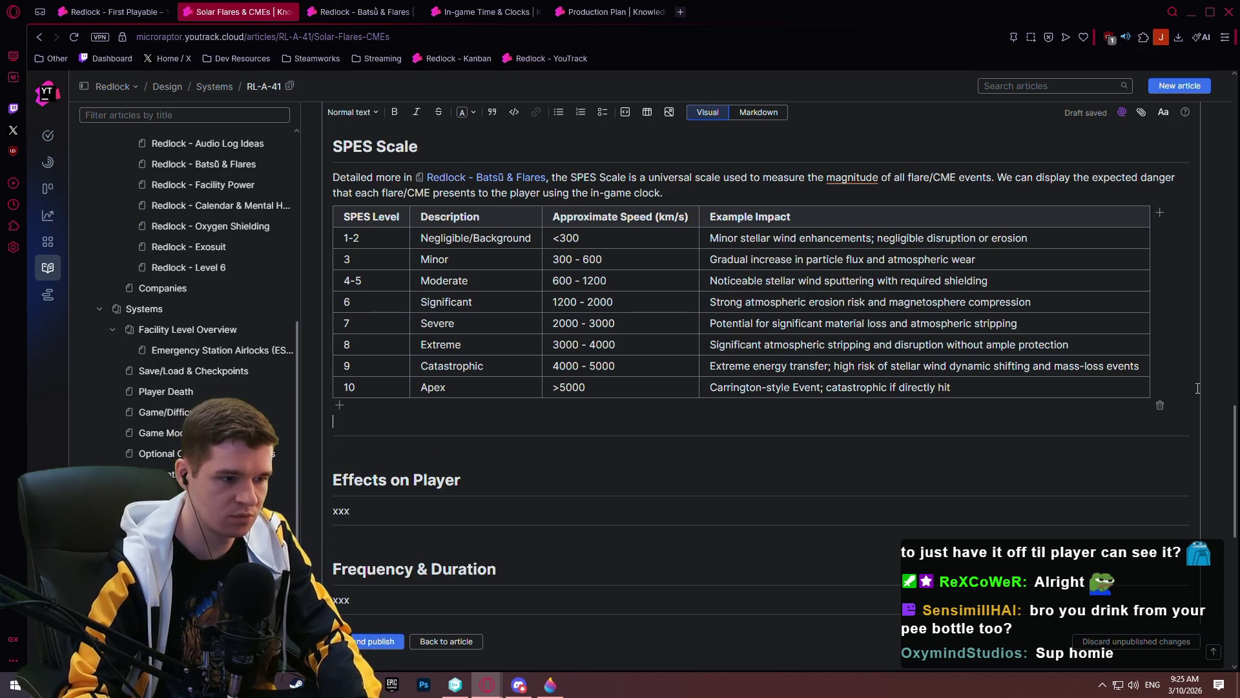
# - Begin a paragraph below the table: 'As part of the seed that is used to determine when a flare is spawned, and how long'
pyautogui.press('Return')
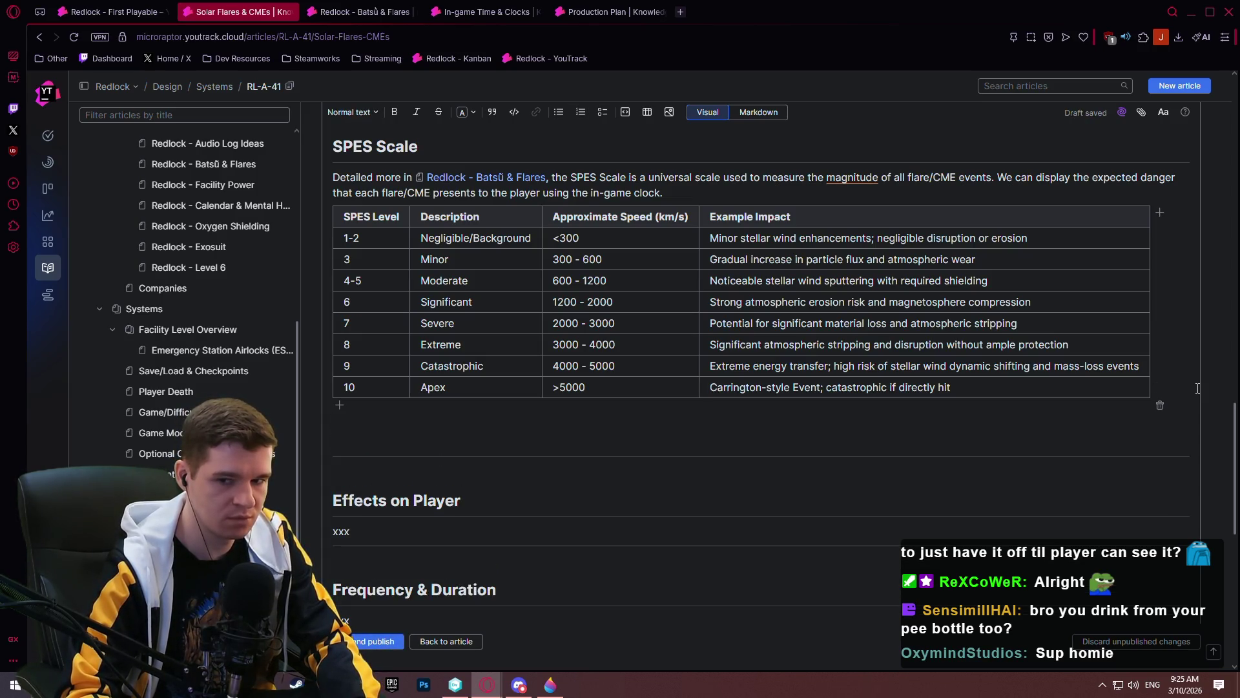
pyautogui.press('Return')
pyautogui.write('As part of t')
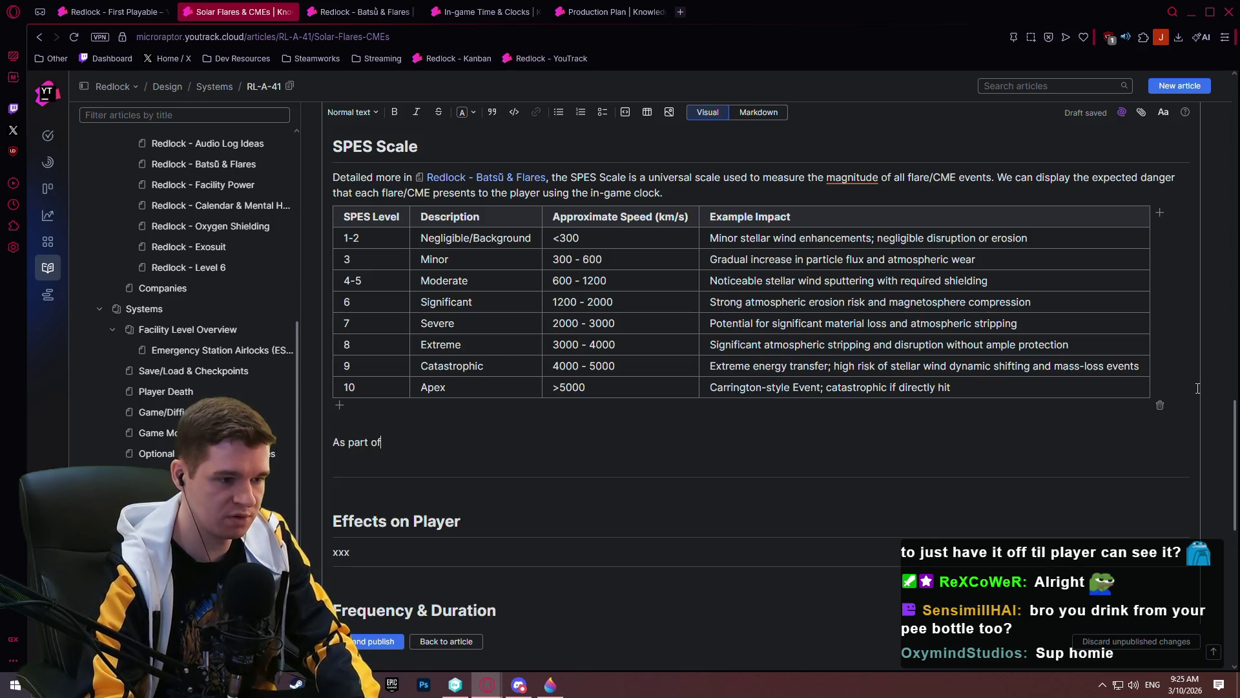
pyautogui.write('he seed that ')
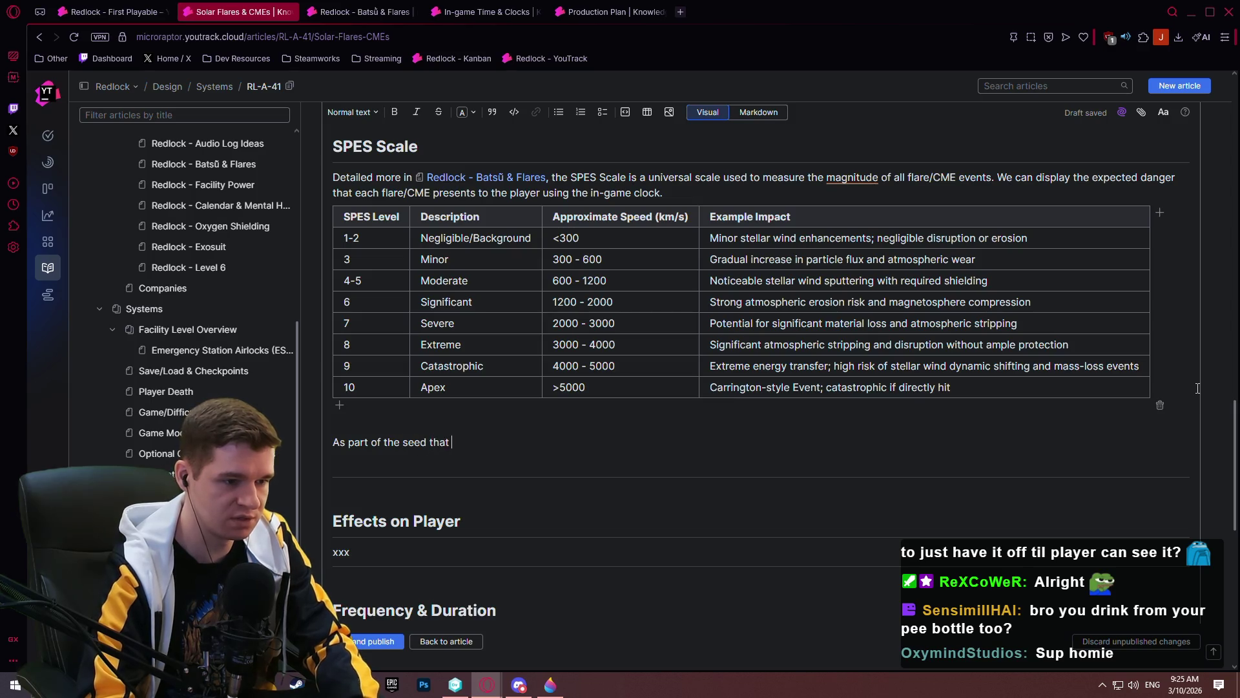
pyautogui.write('is used to d')
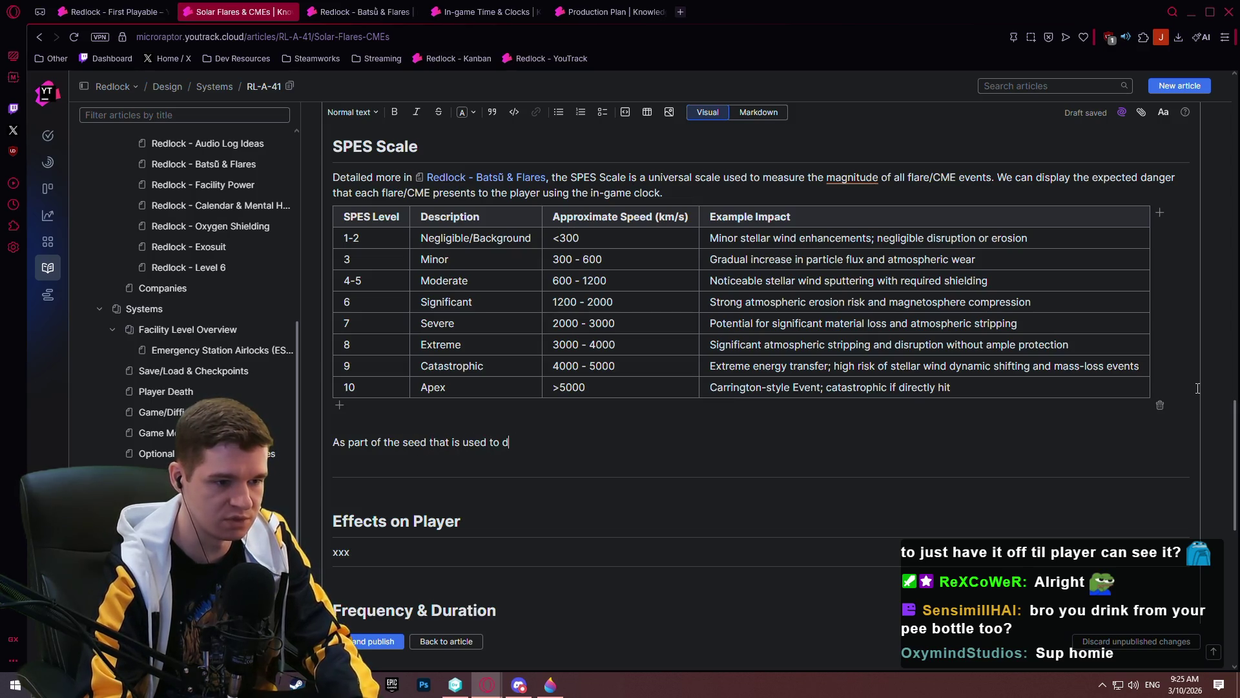
pyautogui.write('etermine')
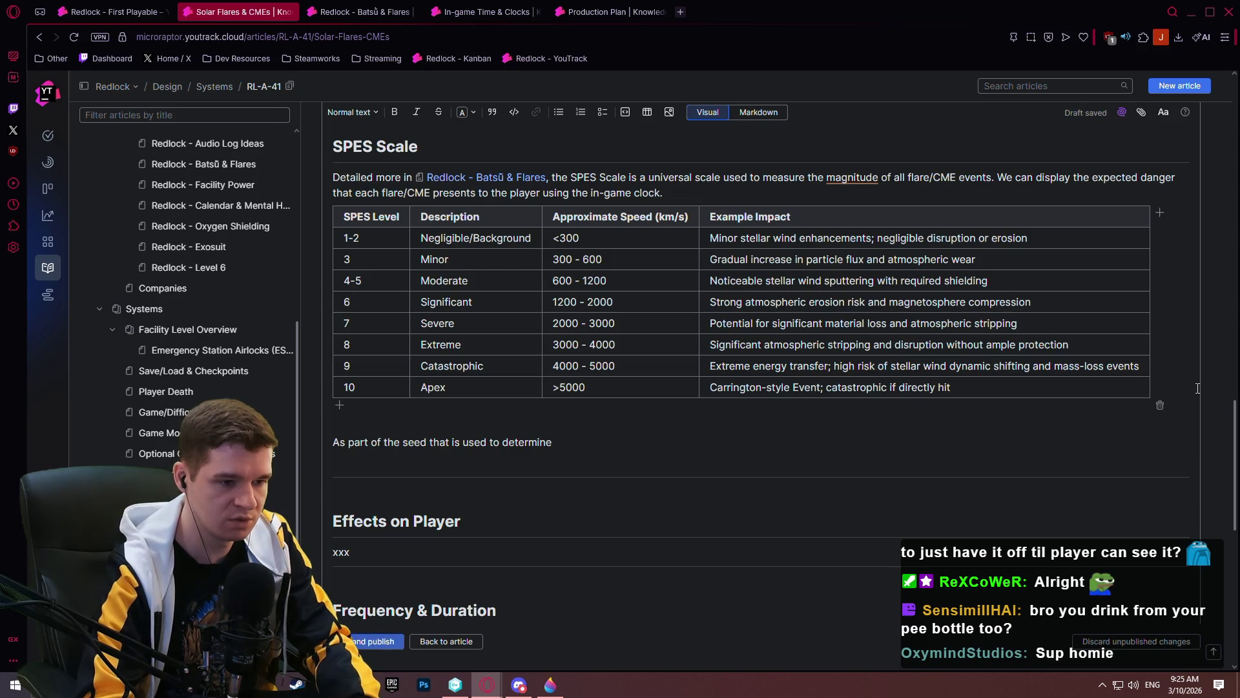
pyautogui.hotkey('ctrl', 'i')
pyautogui.write(' when')
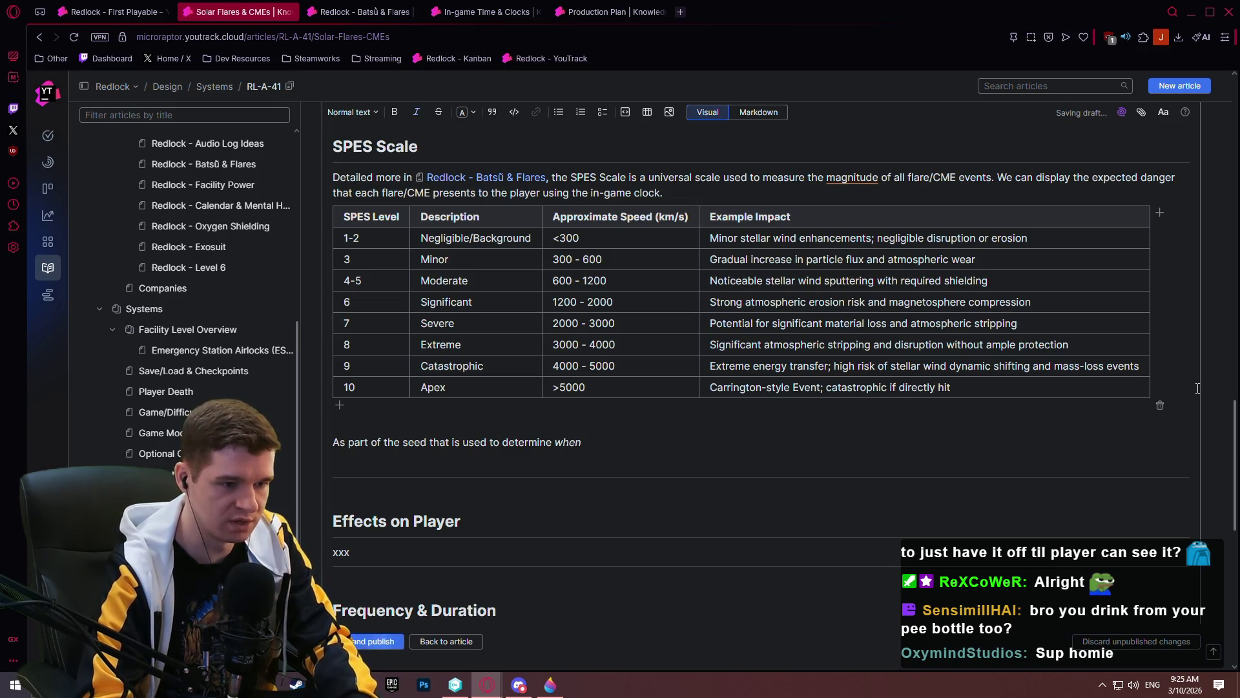
pyautogui.write(' a f')
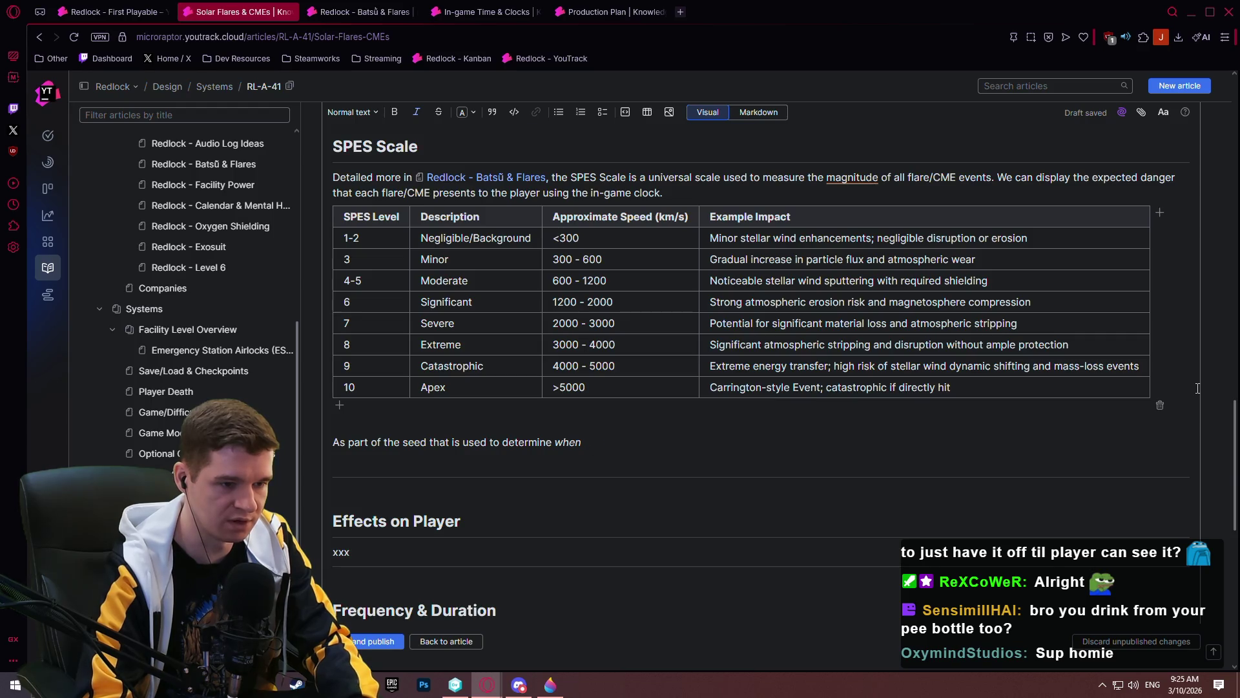
pyautogui.write('lare ')
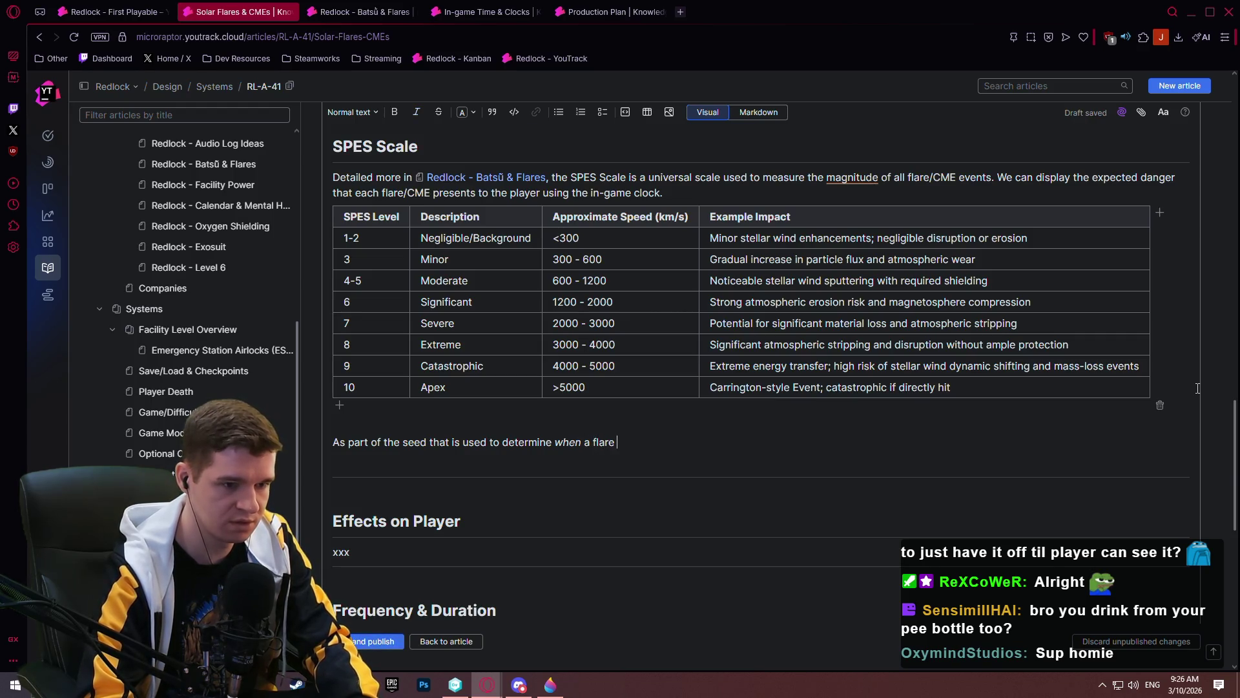
pyautogui.write('is spawen')
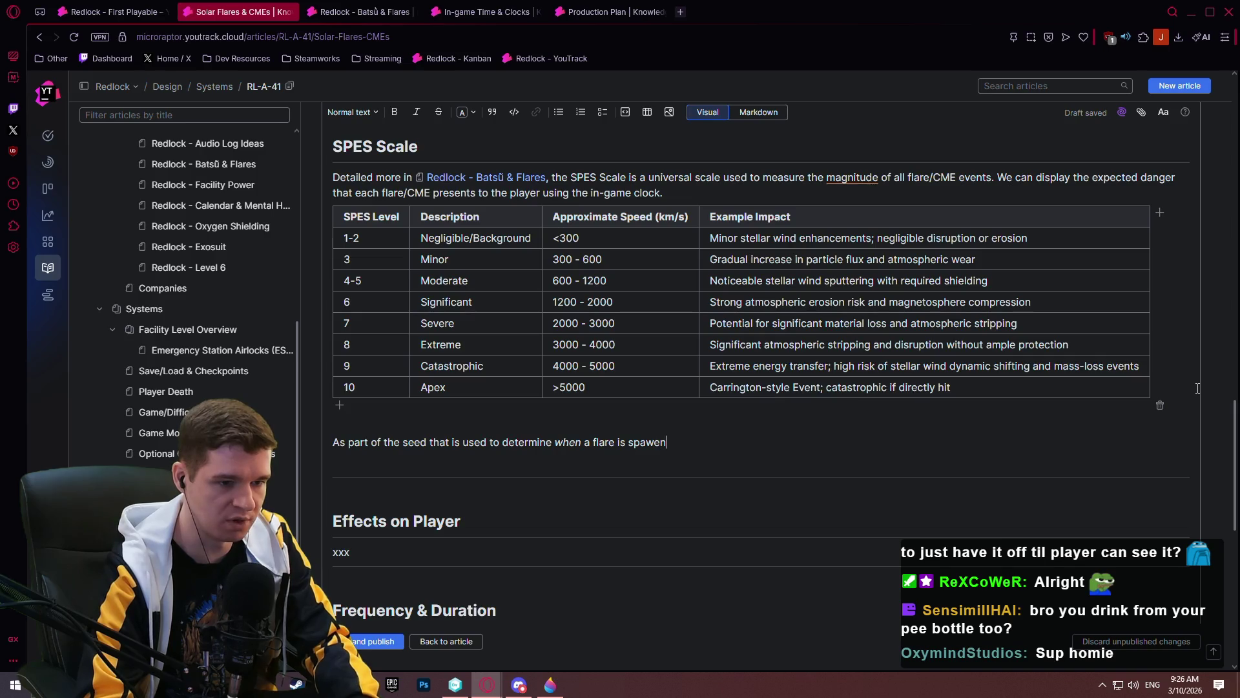
pyautogui.press('BackSpace')
pyautogui.press('BackSpace')
pyautogui.press('BackSpace')
pyautogui.write('d, an')
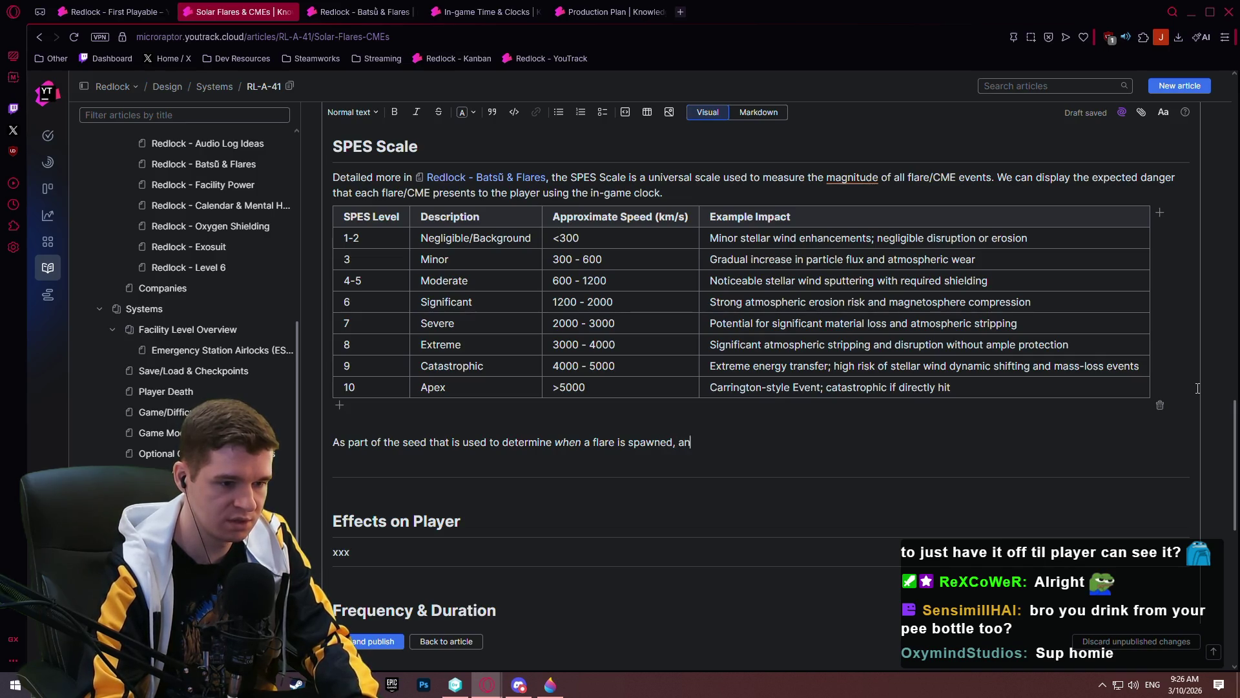
pyautogui.write('d how ')
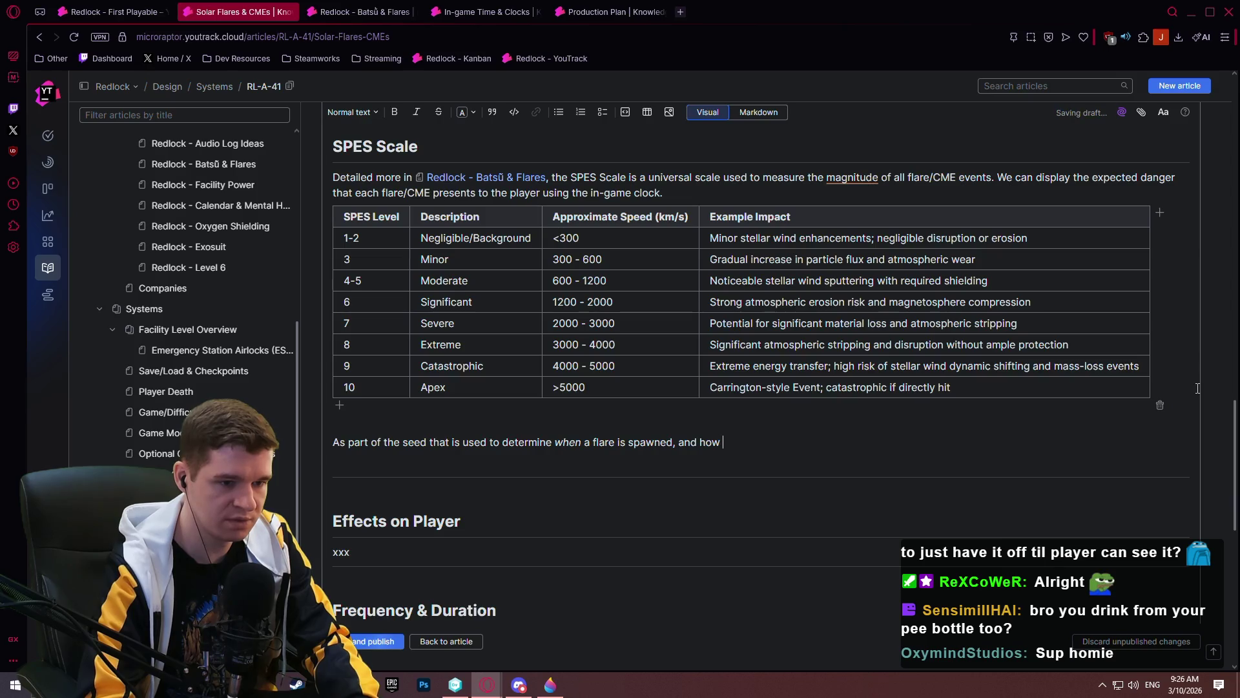
pyautogui.write('long it')
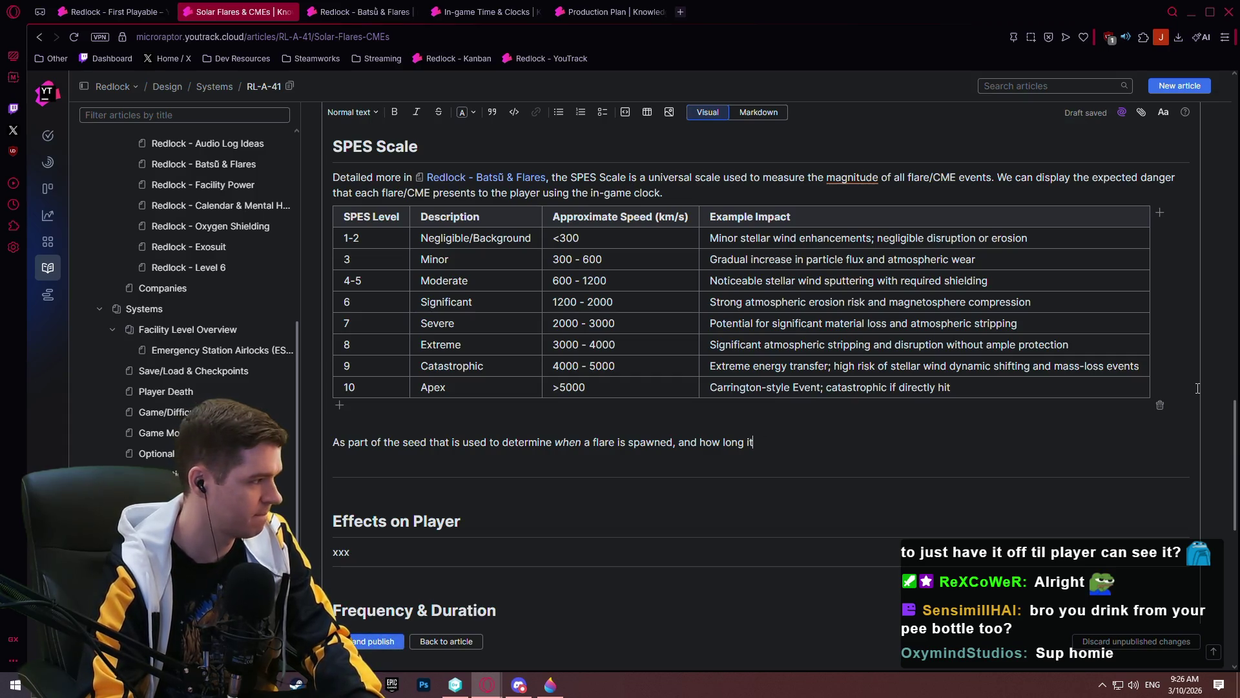
# - Add that the seed sets SPES magnitude, influencing how long the flare and CME last for that event
pyautogui.write('sts, we also use th')
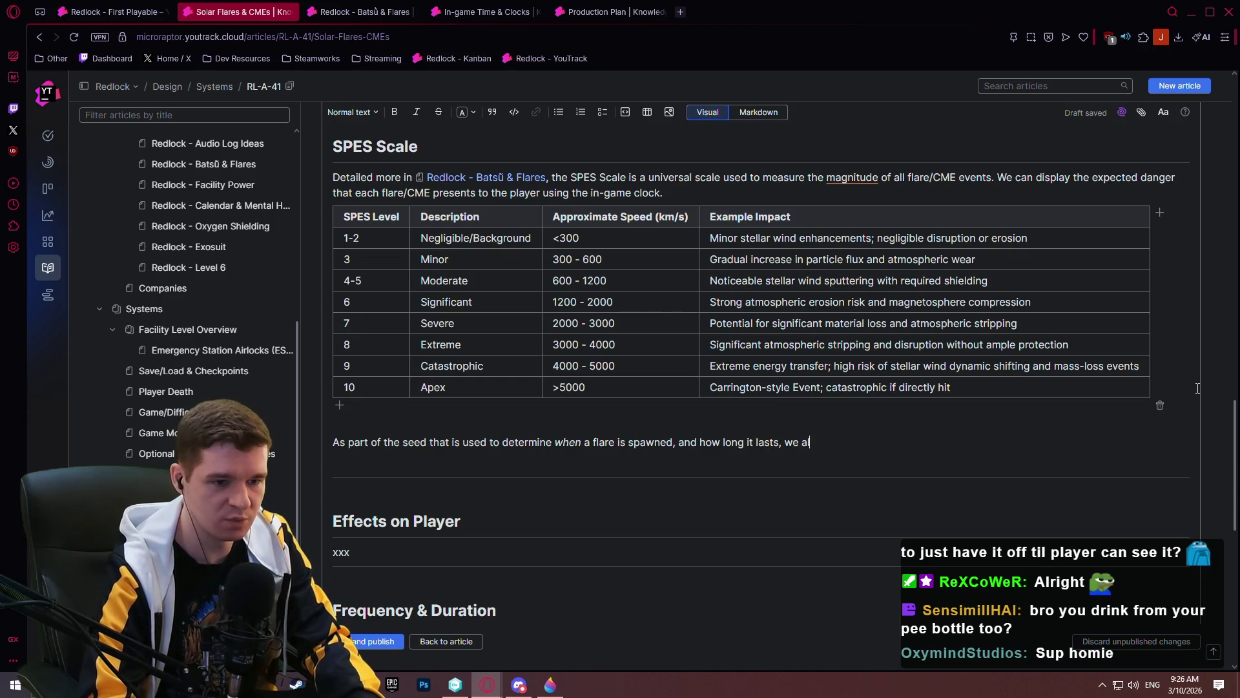
pyautogui.write('e de')
pyautogui.press('BackSpace')
pyautogui.press('BackSpace')
pyautogui.press('BackSpace')
pyautogui.write('seed to determ')
pyautogui.press('BackSpace')
pyautogui.write('ine the ')
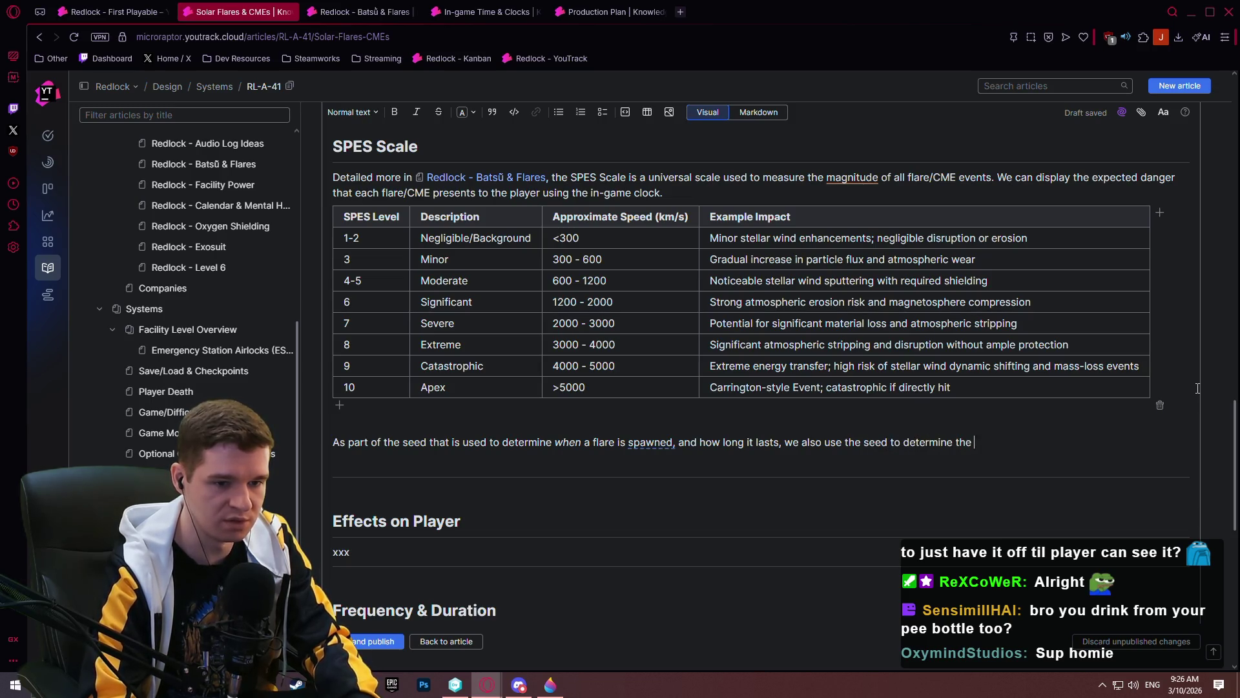
pyautogui.write('SPES magnitud')
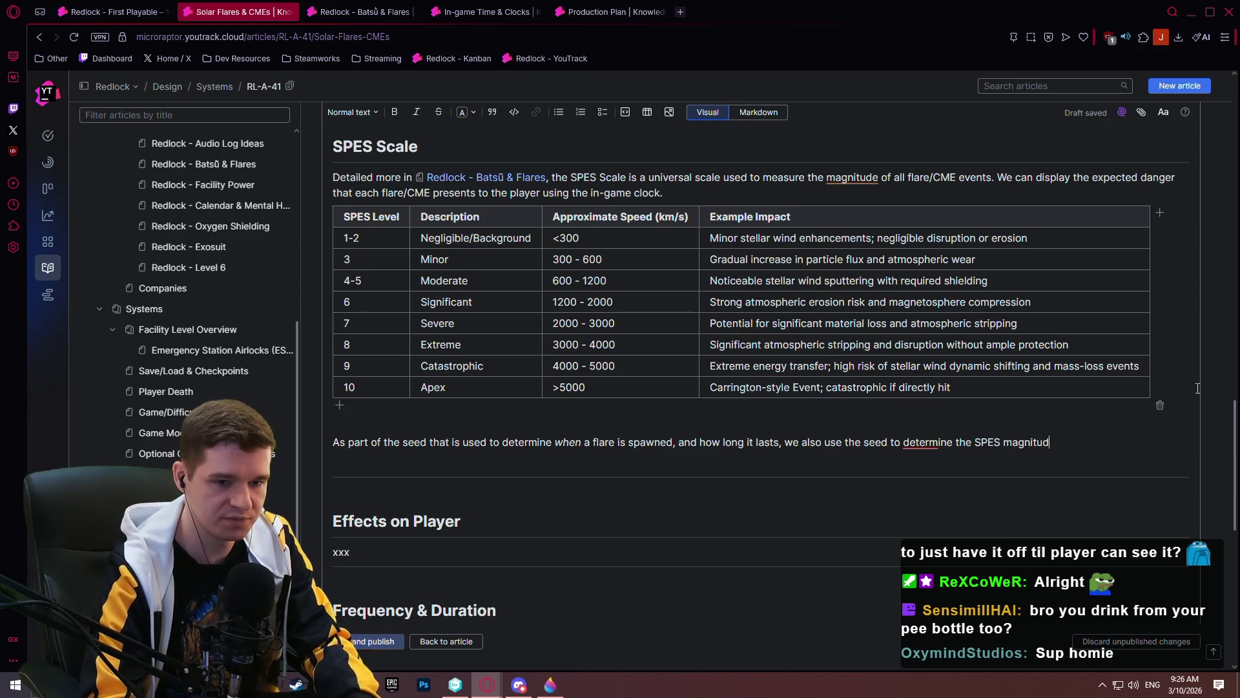
pyautogui.press('BackSpace')
pyautogui.write('de. This')
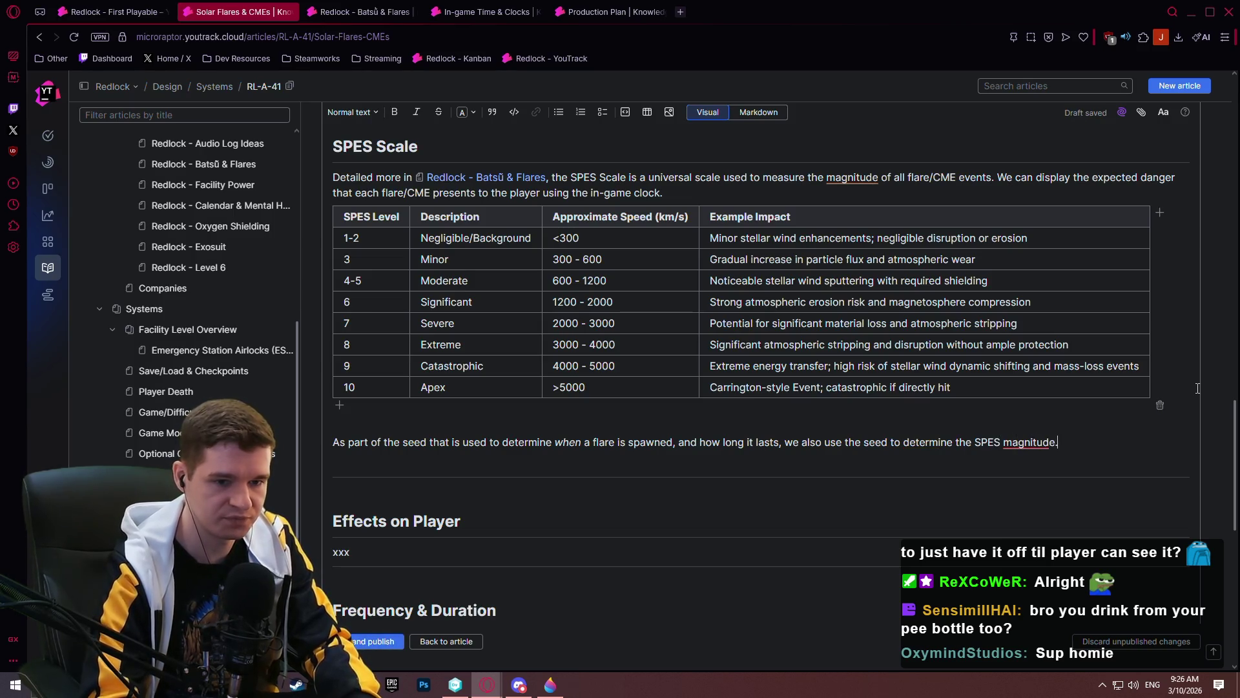
pyautogui.write(' directly inc')
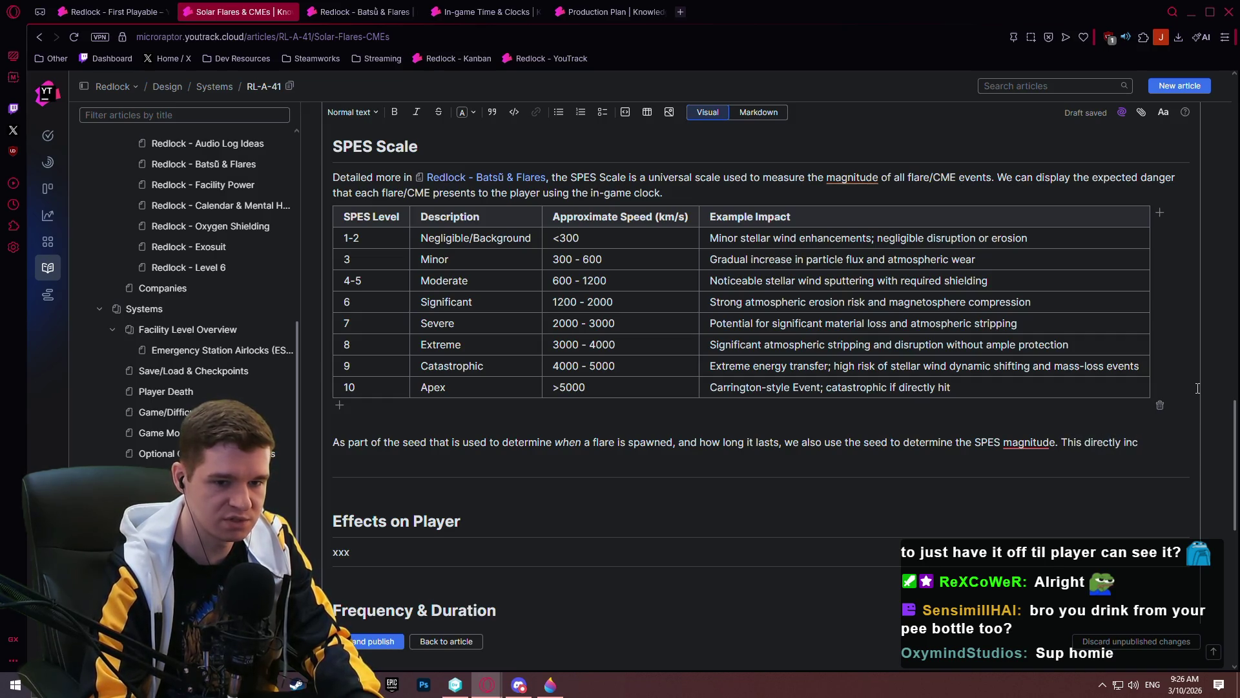
pyautogui.press('BackSpace')
pyautogui.write('fluences the')
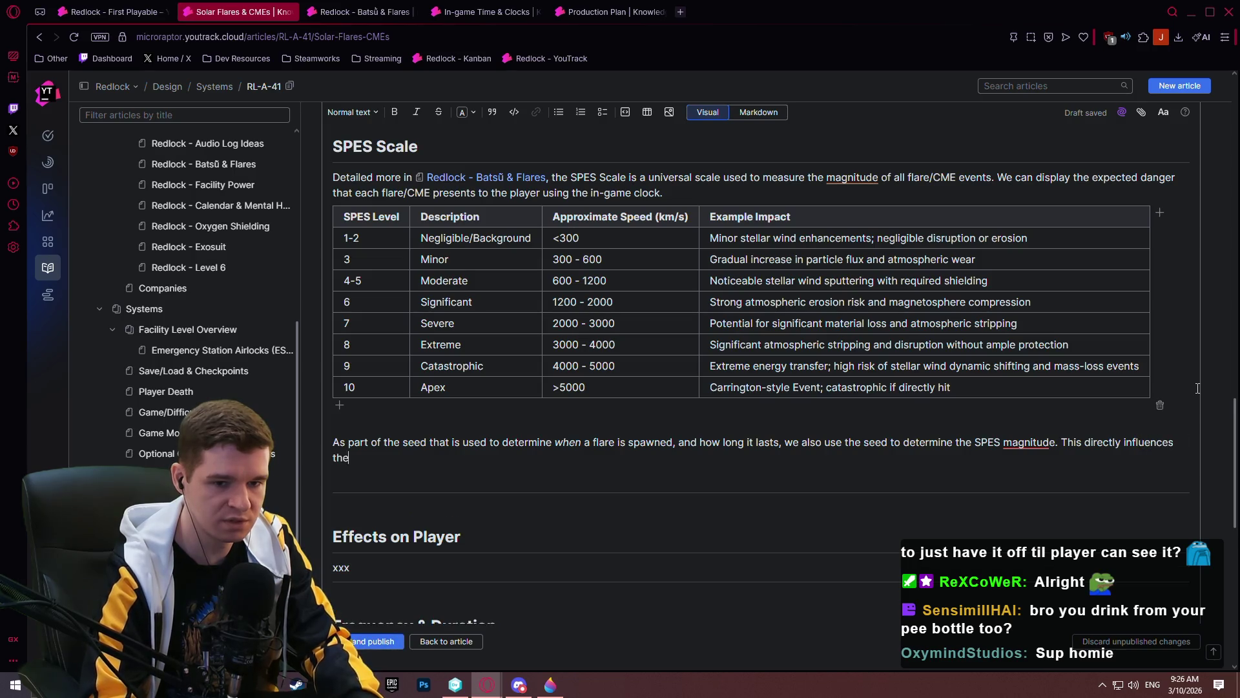
pyautogui.write(' length ')
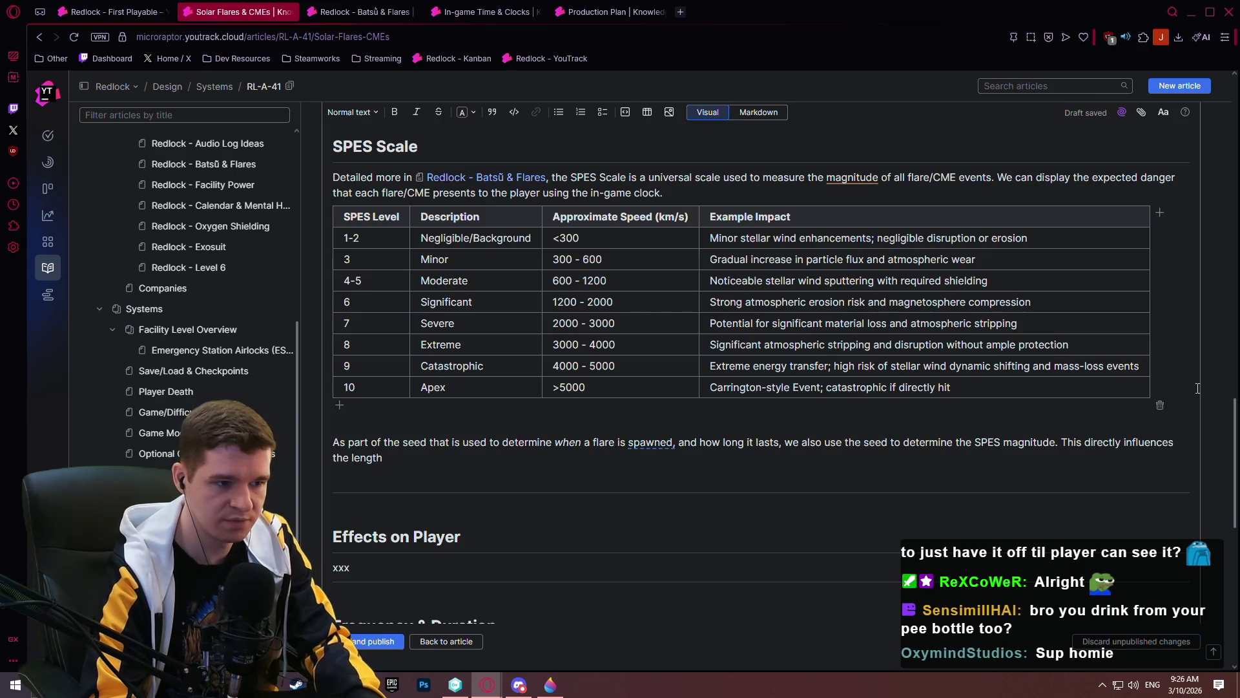
pyautogui.write('of time ')
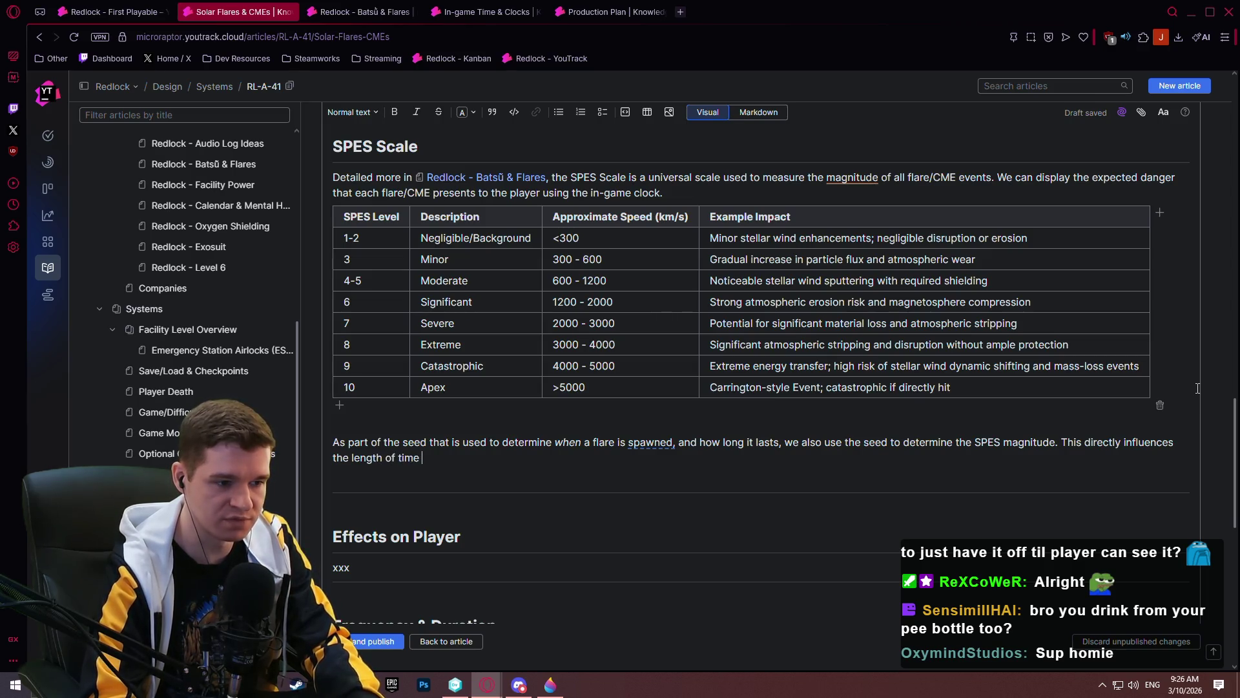
pyautogui.write('that the flare ')
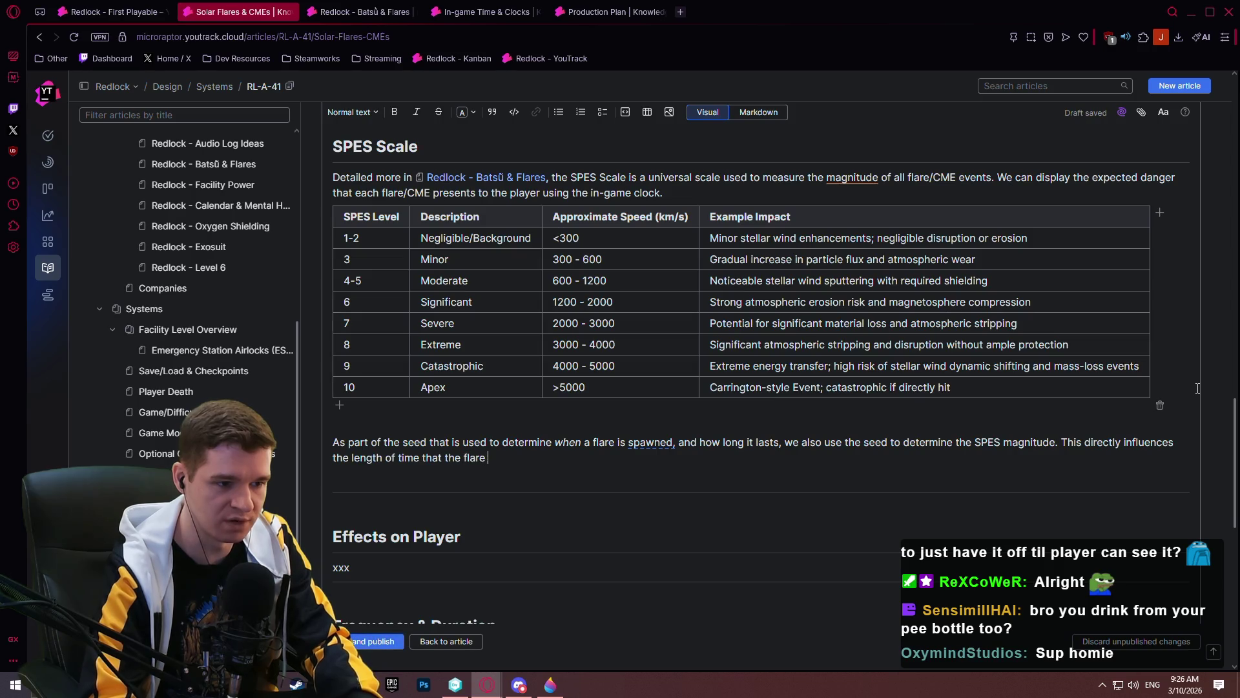
pyautogui.write('and CME last.')
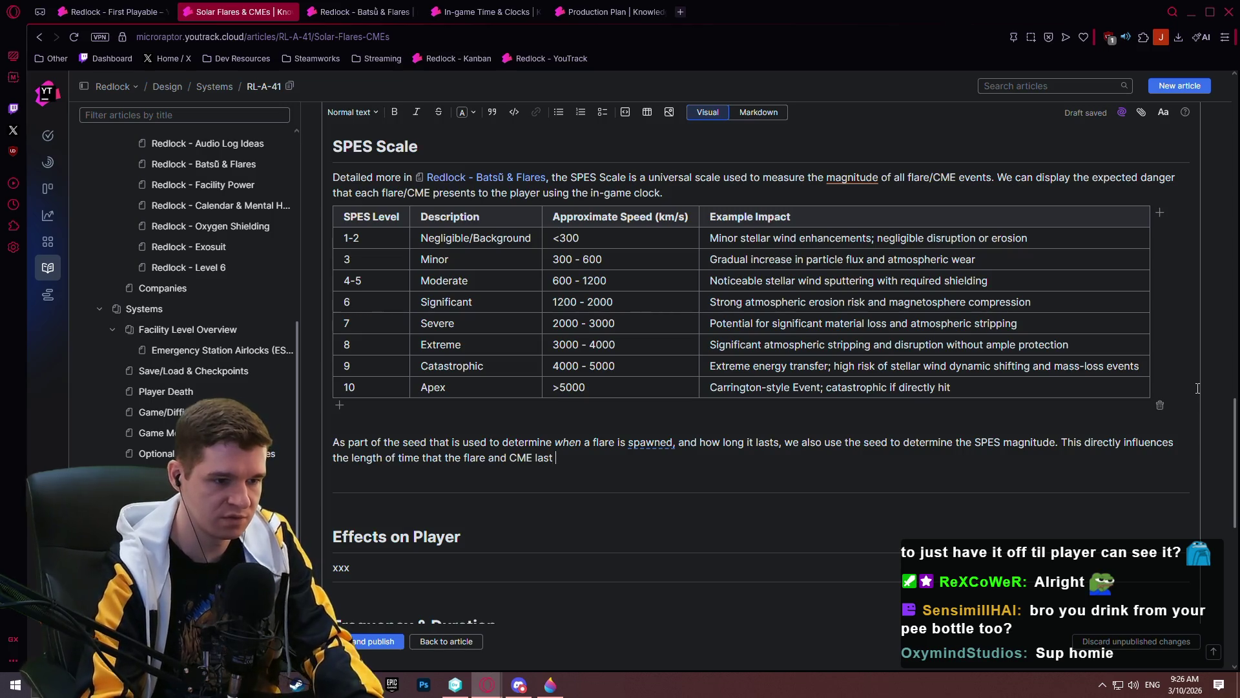
pyautogui.press('BackSpace')
pyautogui.write('for that event.')
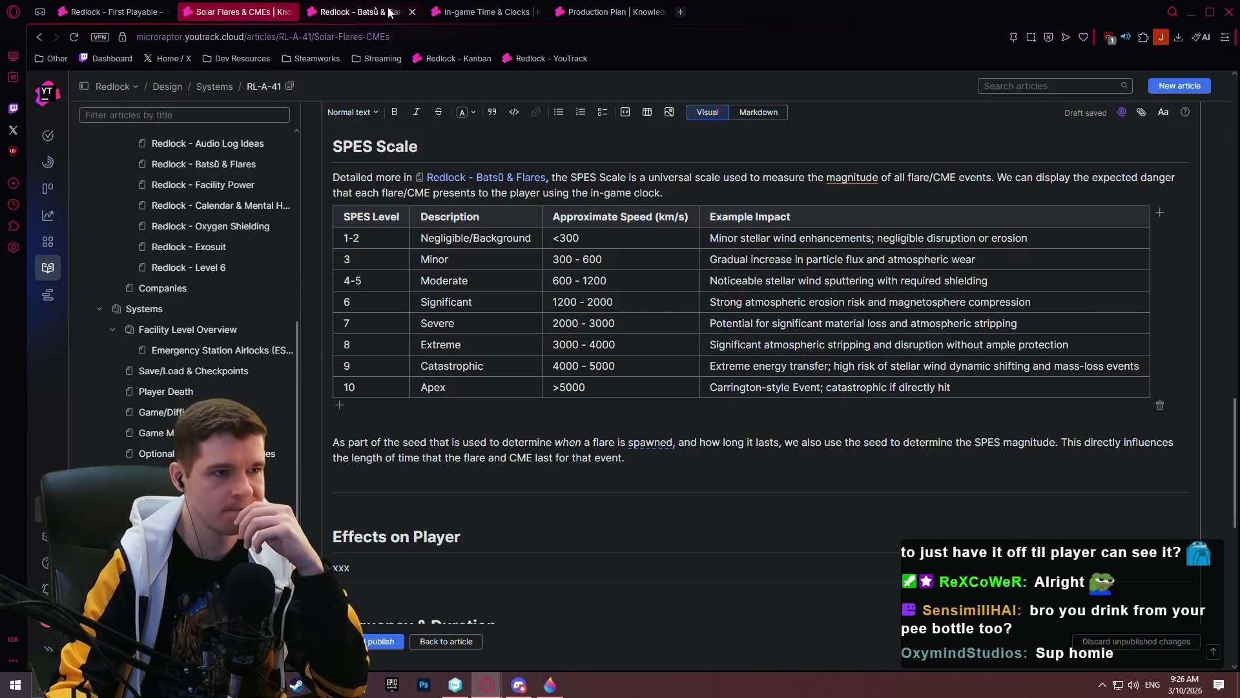
pyautogui.click(362, 11)
pyautogui.scroll(-2, 723, 465)
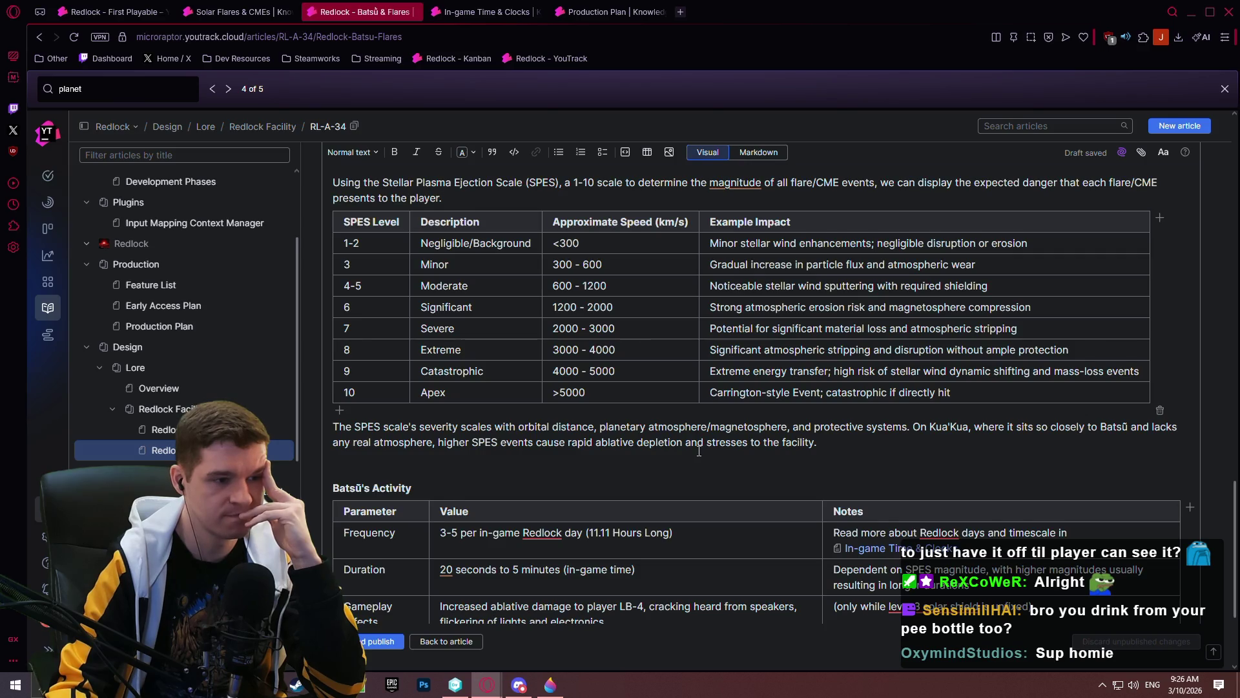
pyautogui.scroll(3, 699, 451)
pyautogui.scroll(1, 735, 335)
pyautogui.scroll(-1, 735, 337)
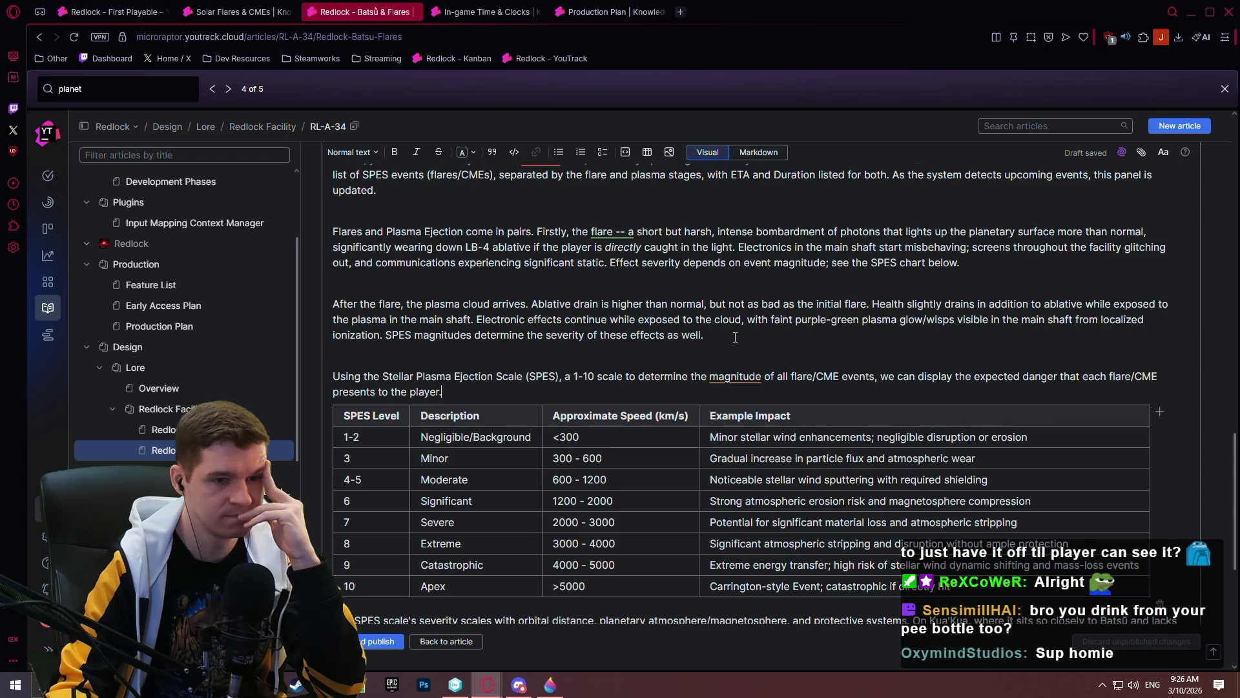
pyautogui.scroll(-6, 735, 336)
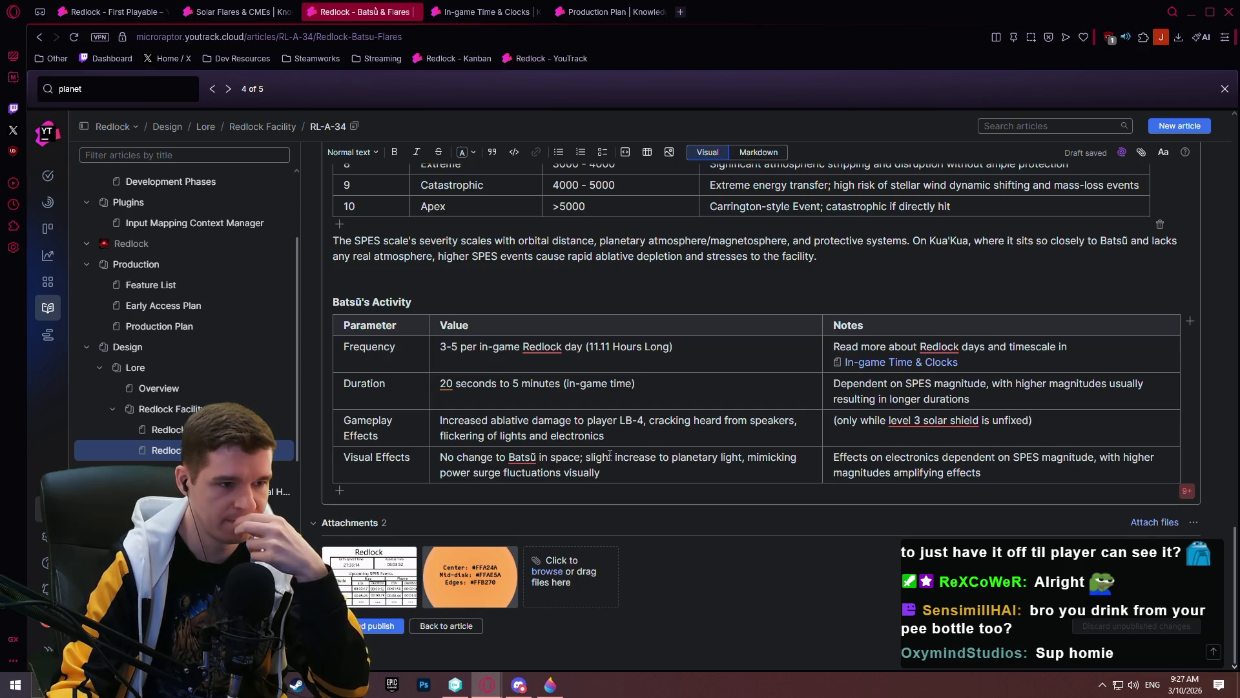
pyautogui.scroll(6, 610, 455)
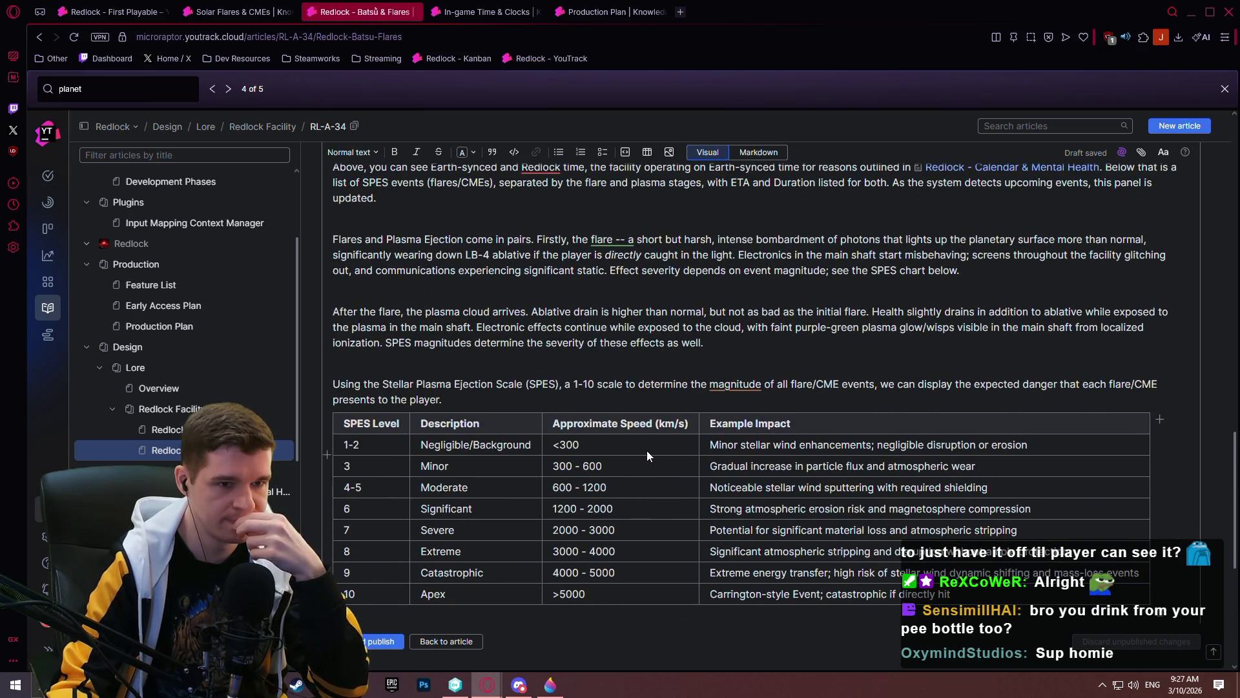
pyautogui.scroll(2, 646, 451)
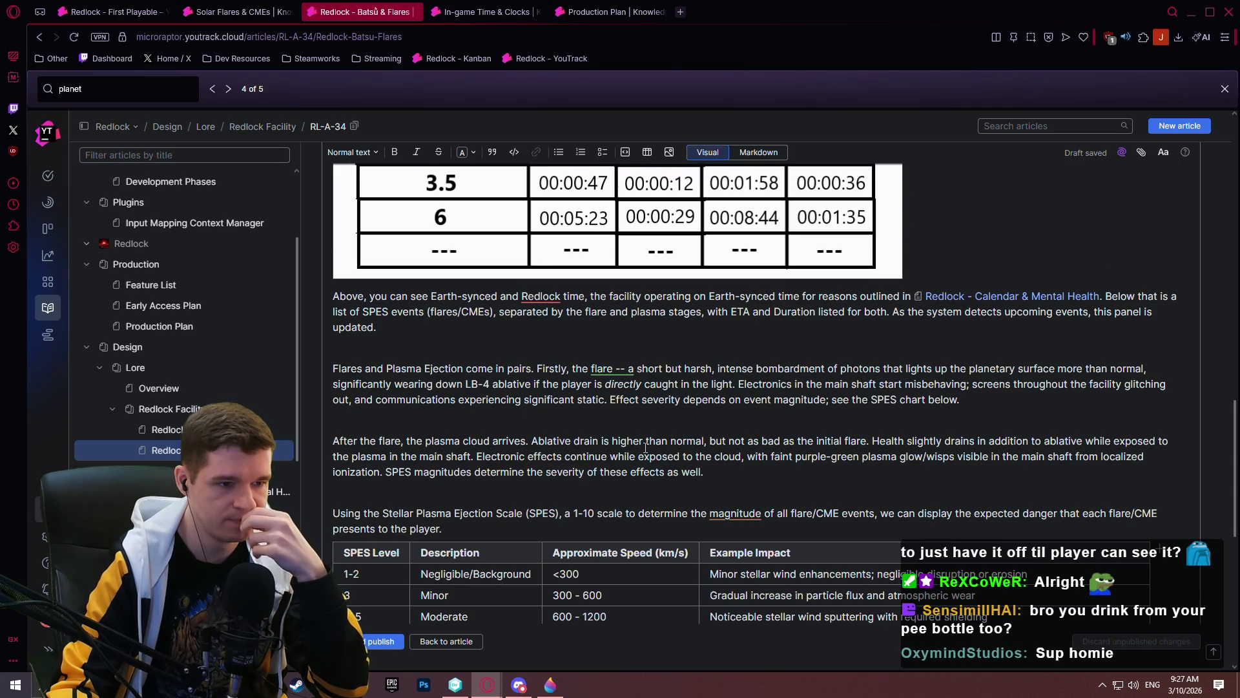
pyautogui.scroll(-3, 646, 446)
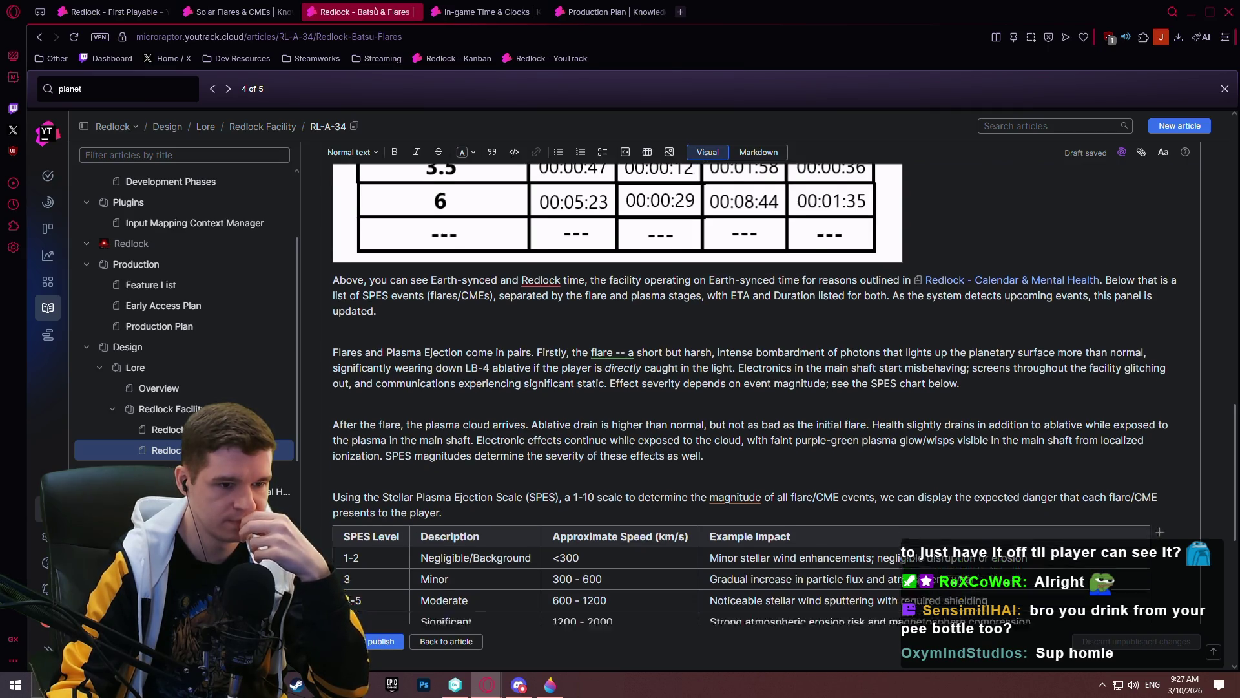
pyautogui.scroll(5, 654, 445)
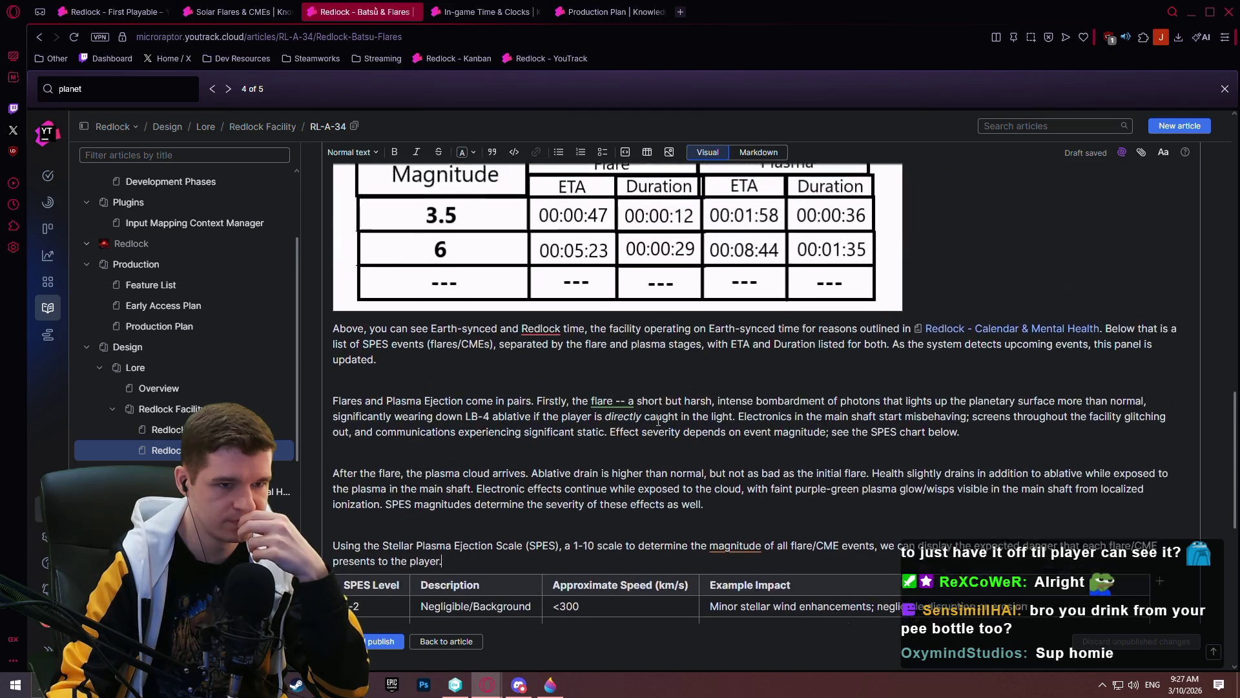
pyautogui.scroll(-2, 658, 419)
pyautogui.scroll(1, 654, 428)
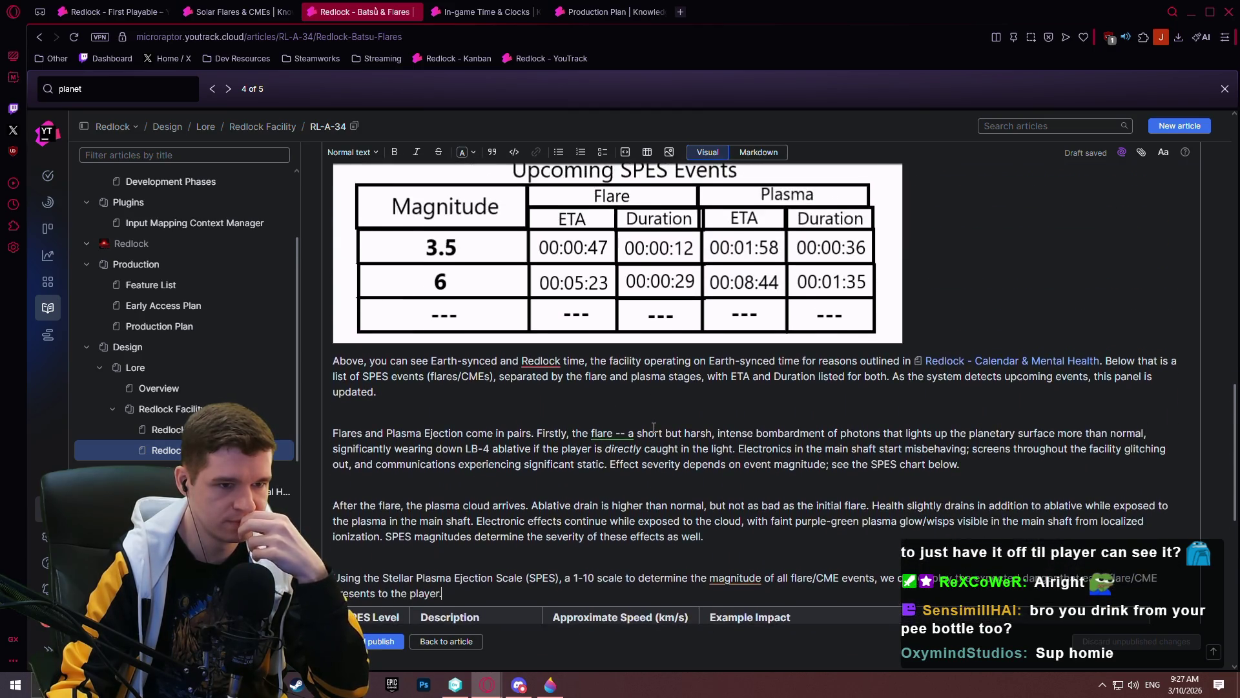
pyautogui.hotkey('ctrl', 'shift', 'Tab')
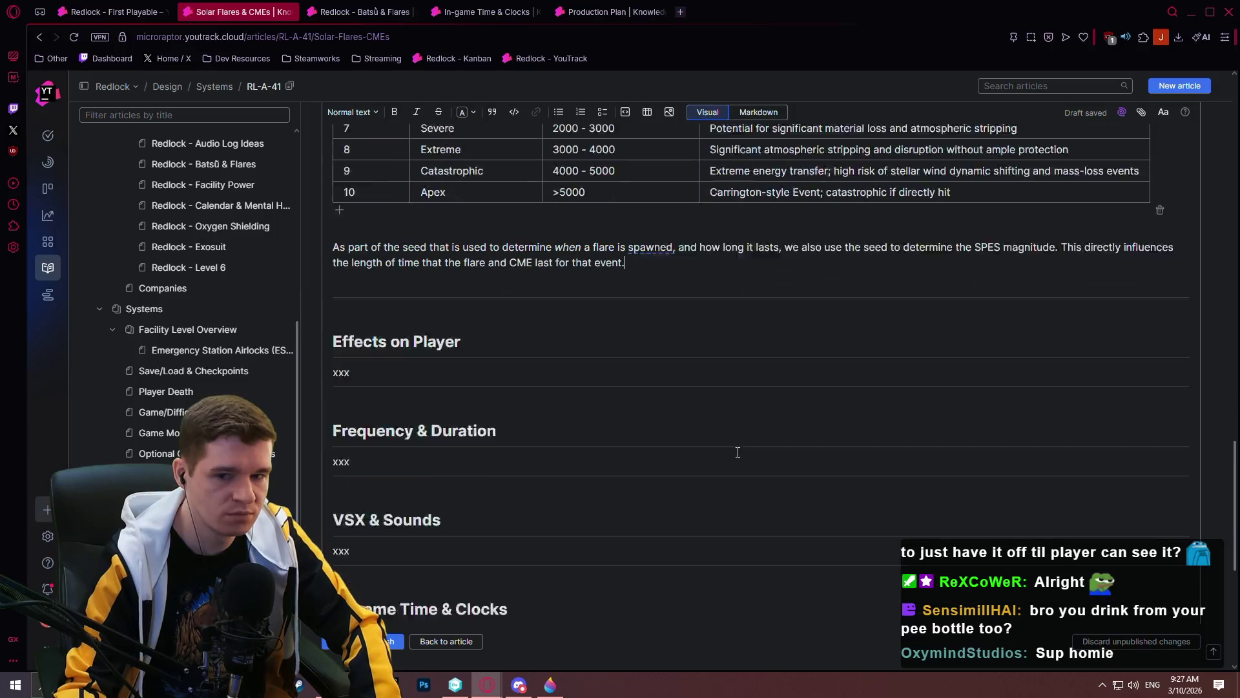
# - Replace the Effects on Player placeholder with 'Whether the player is caught in'
pyautogui.scroll(-2, 737, 445)
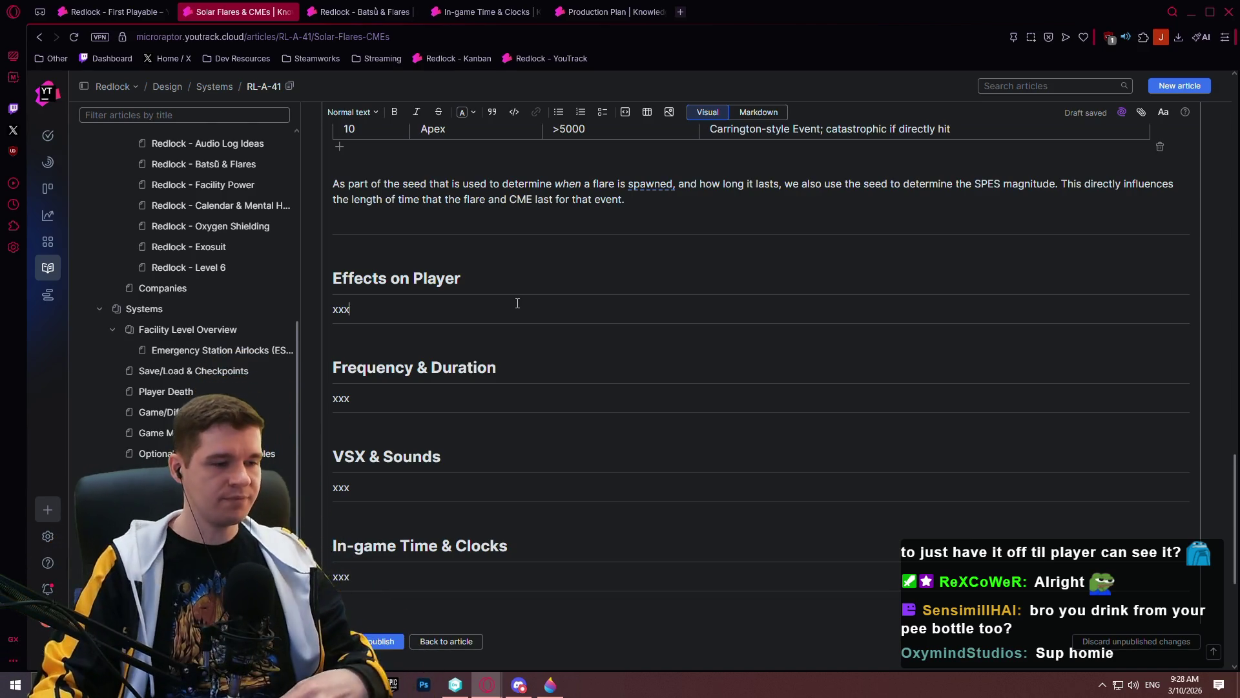
pyautogui.scroll(-4, 411, 289)
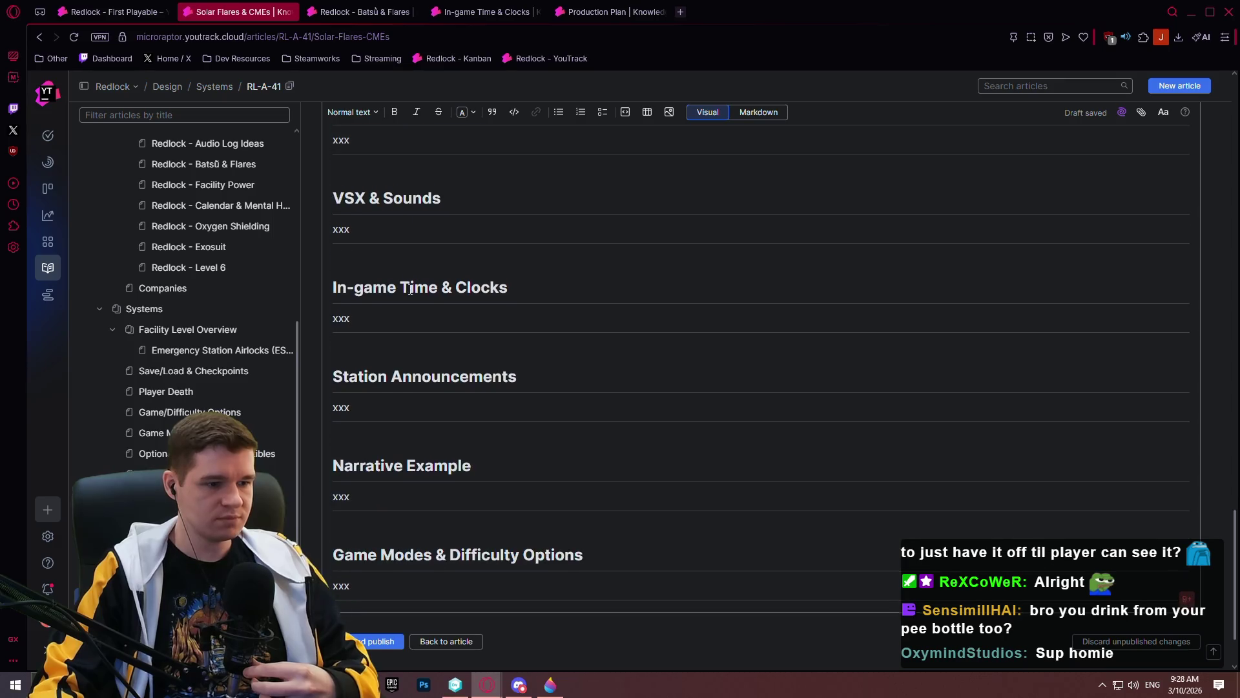
pyautogui.scroll(4, 417, 272)
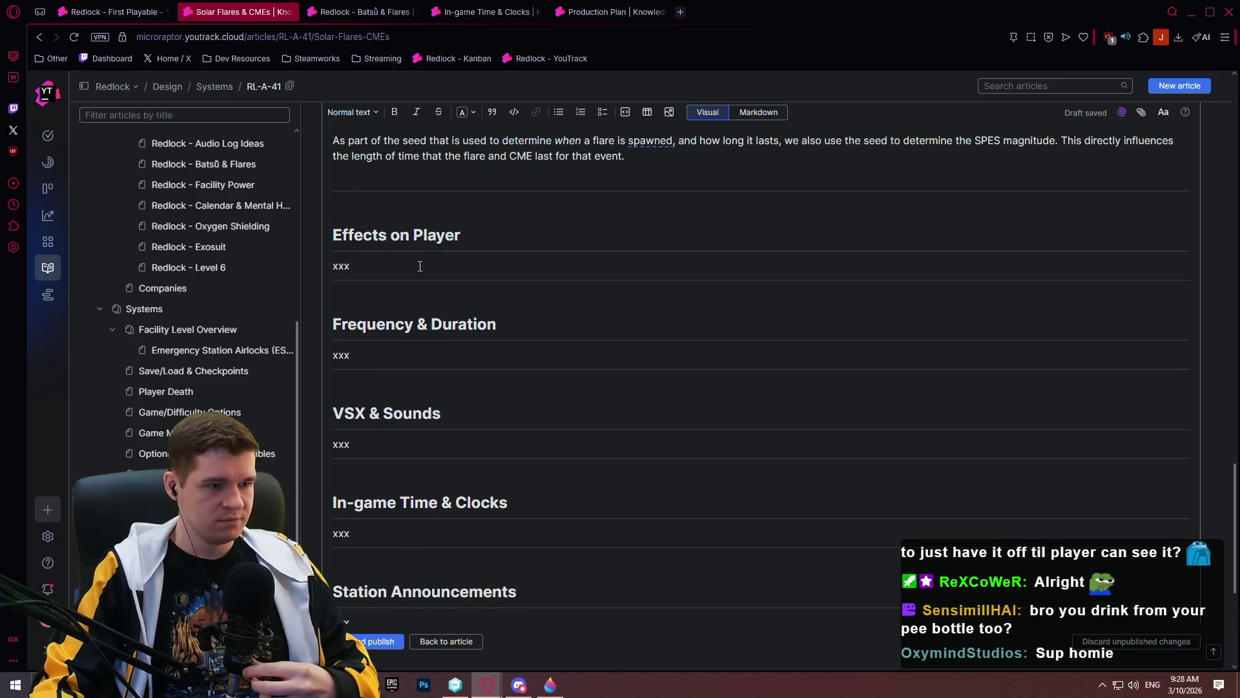
pyautogui.scroll(1, 420, 266)
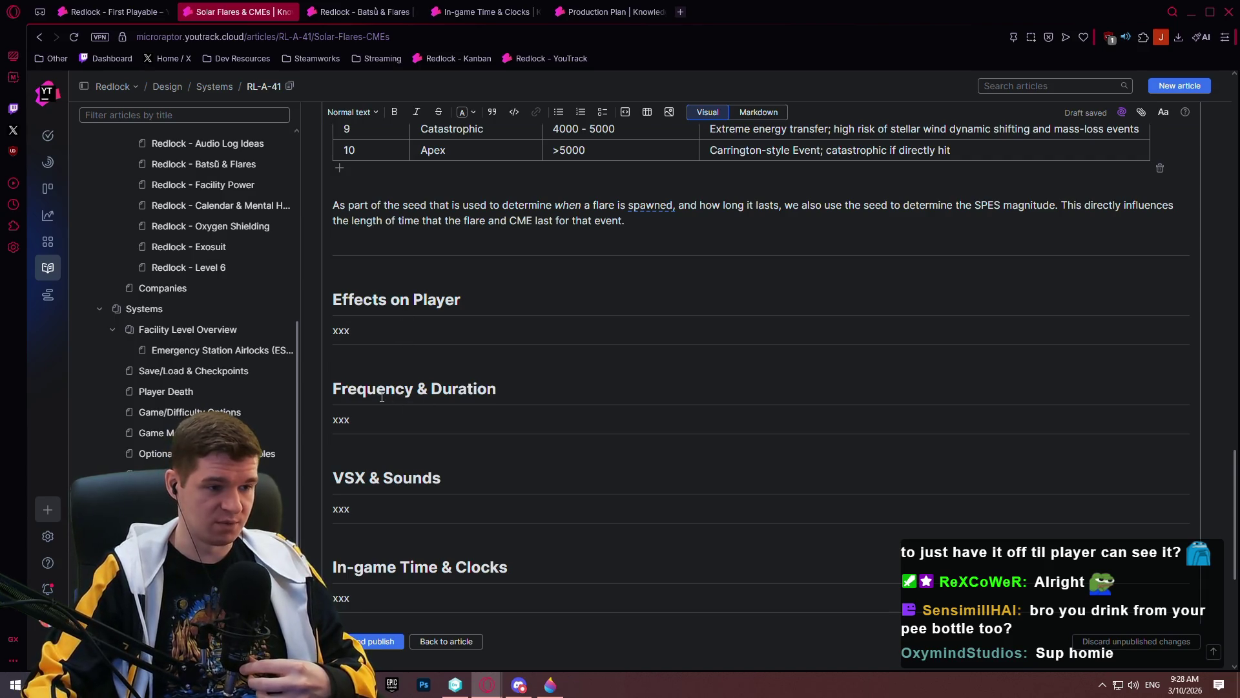
pyautogui.scroll(2, 381, 329)
pyautogui.scroll(-2, 357, 293)
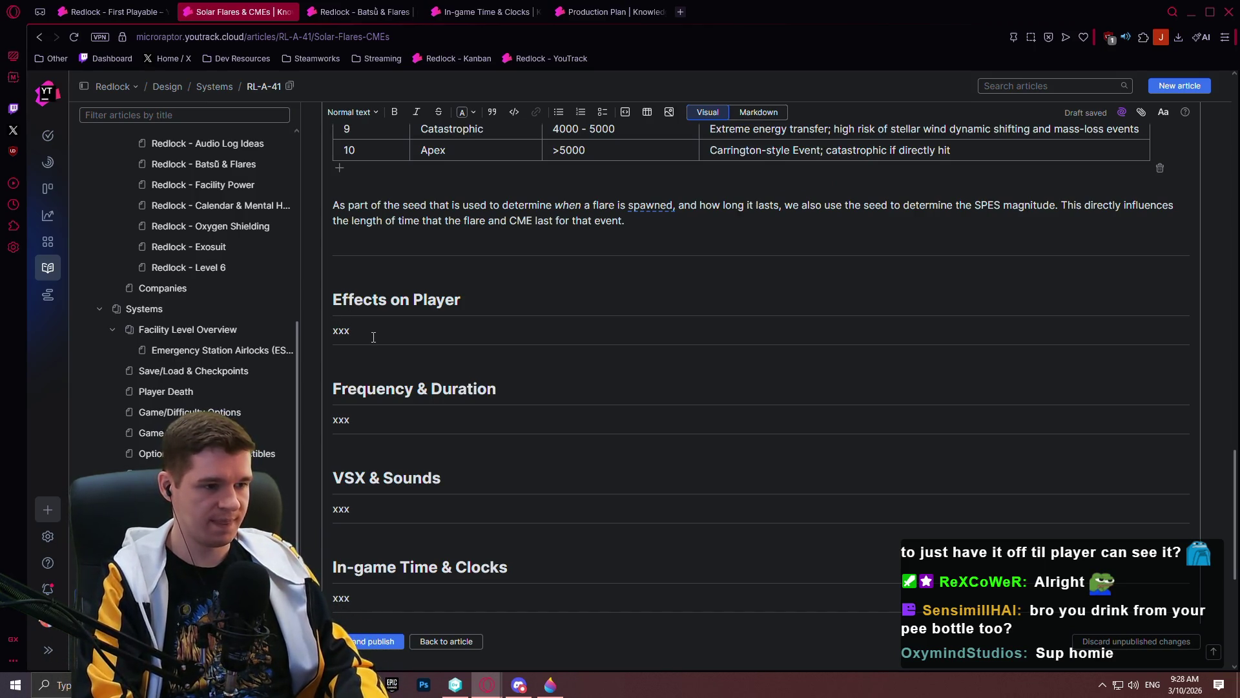
pyautogui.press('BackSpace')
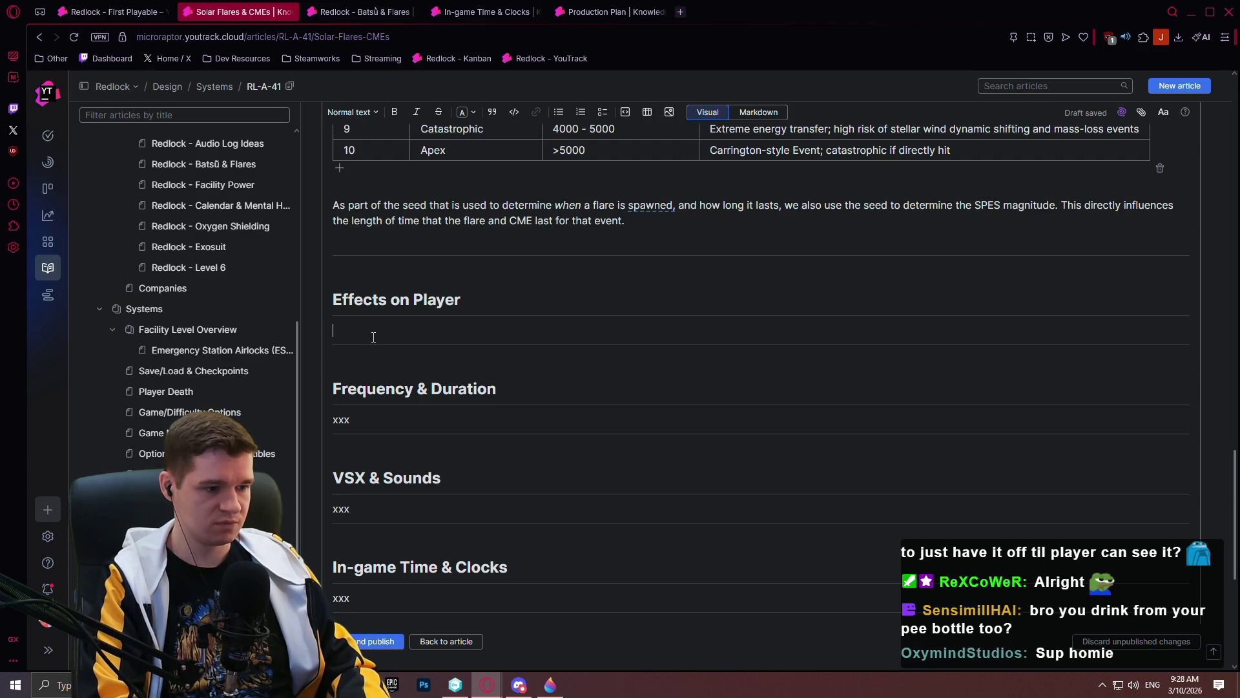
pyautogui.write('Whether')
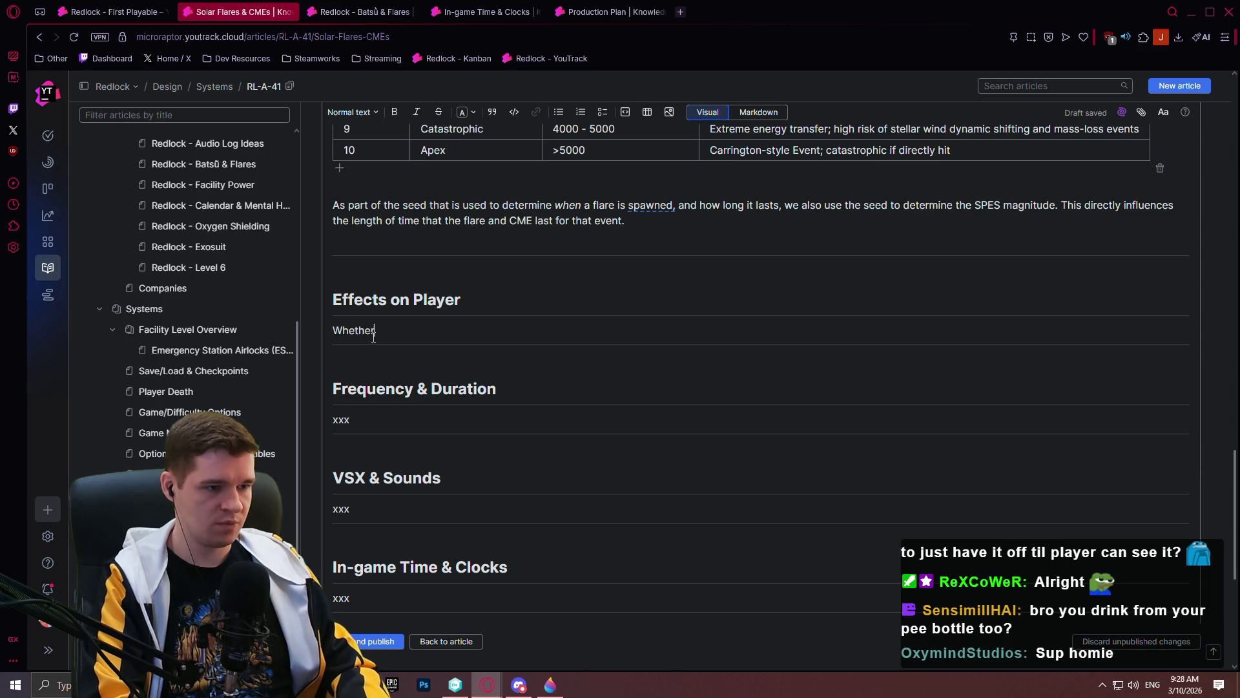
pyautogui.write(' the player is caught in')
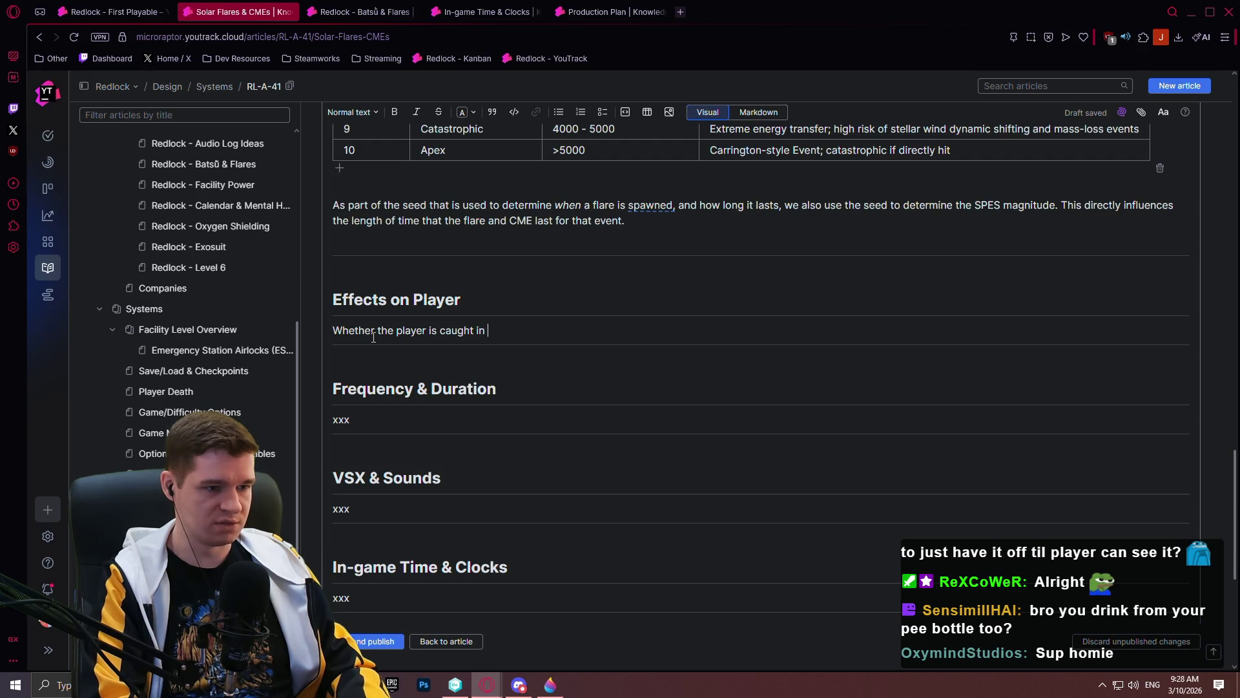
# - Copy the word Batsū from higher up and return to the end of the Effects on Player sentence
pyautogui.scroll(6, 691, 288)
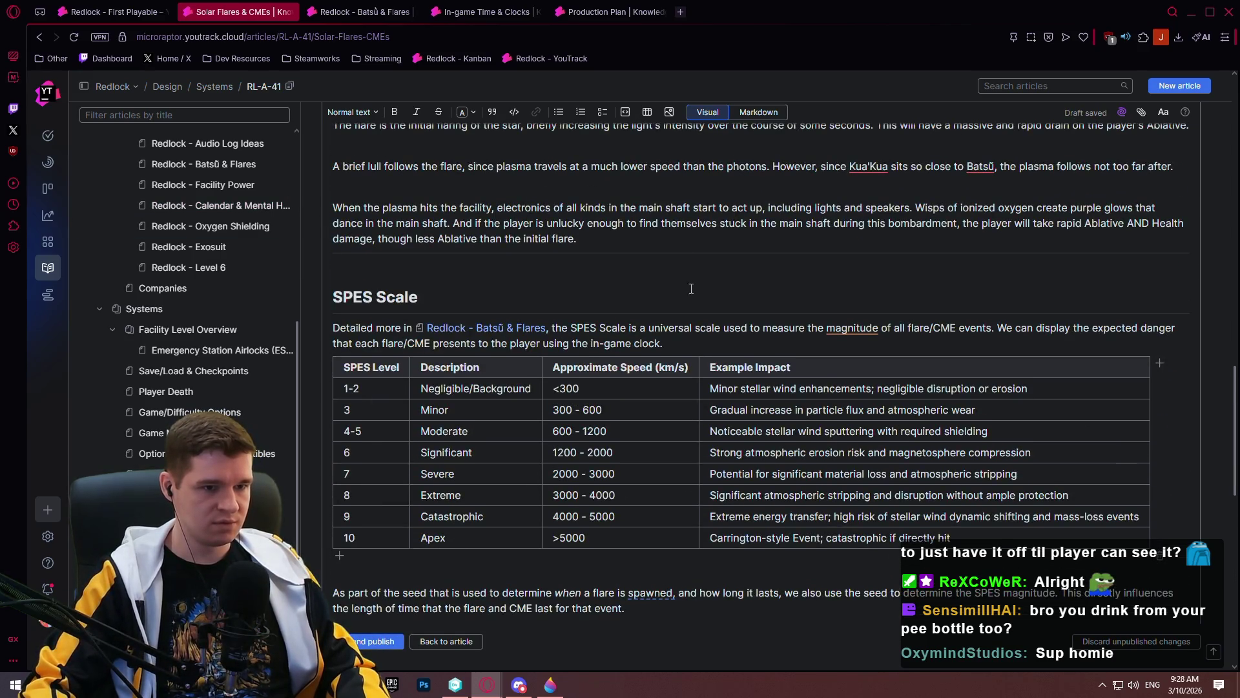
pyautogui.scroll(1, 601, 281)
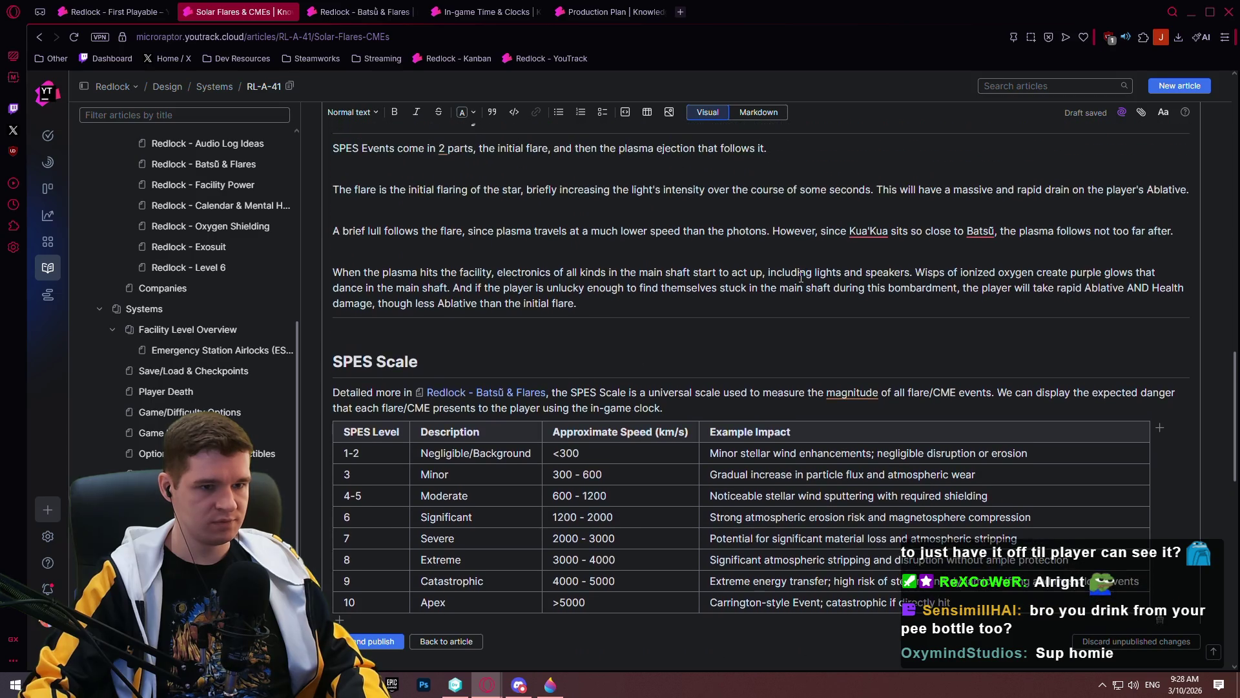
pyautogui.rightClick(982, 232)
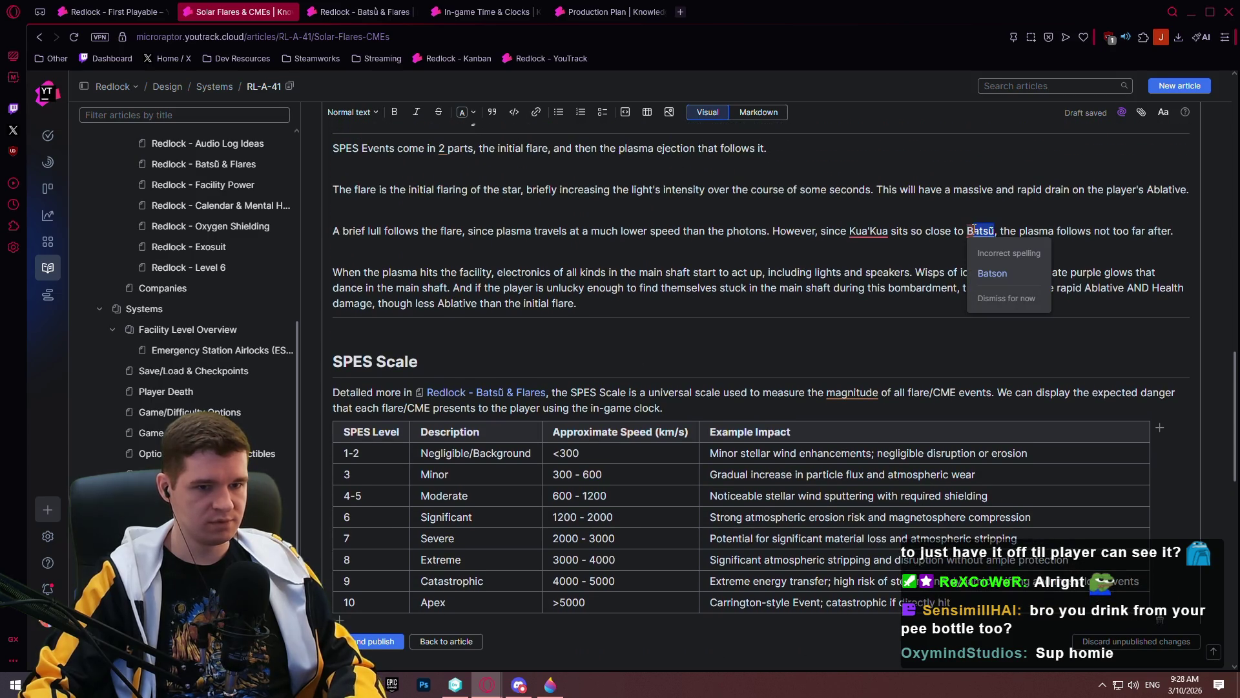
pyautogui.scroll(-7, 646, 388)
pyautogui.click(536, 333)
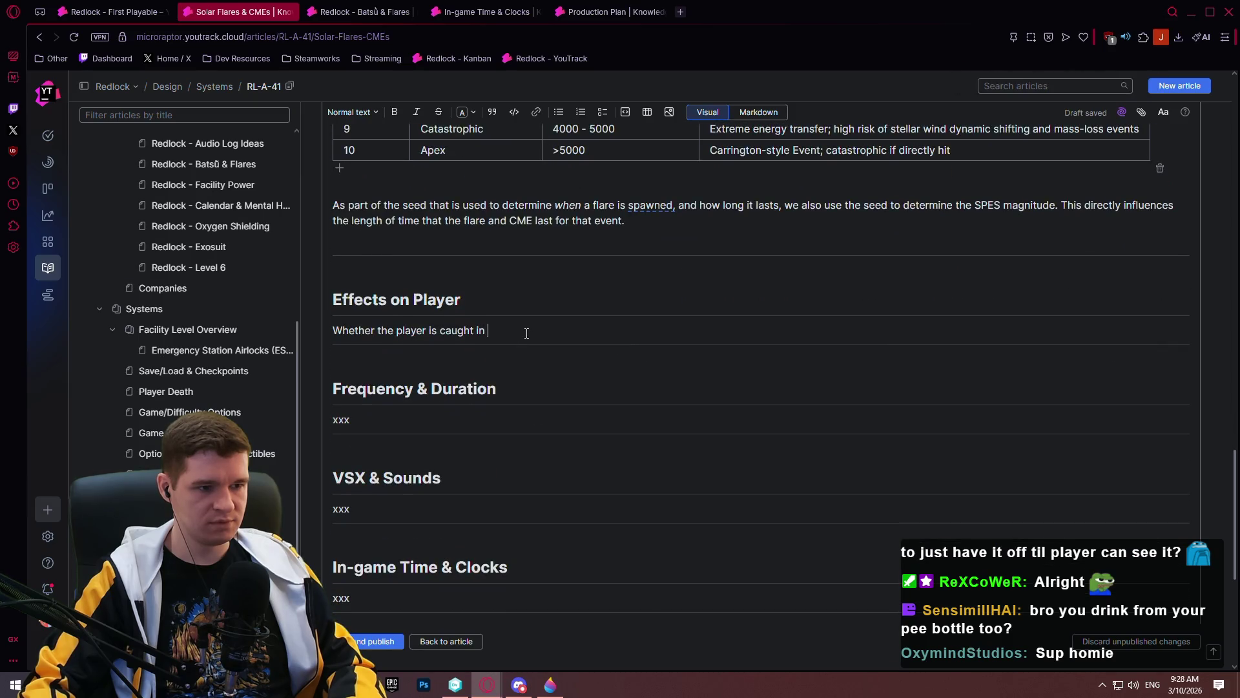
# - Continue with Batsū's light, noting Ablative damage is a given and LB-4 specializes in Neutron ablation
pyautogui.write('Batsū')
pyautogui.write("'s light")
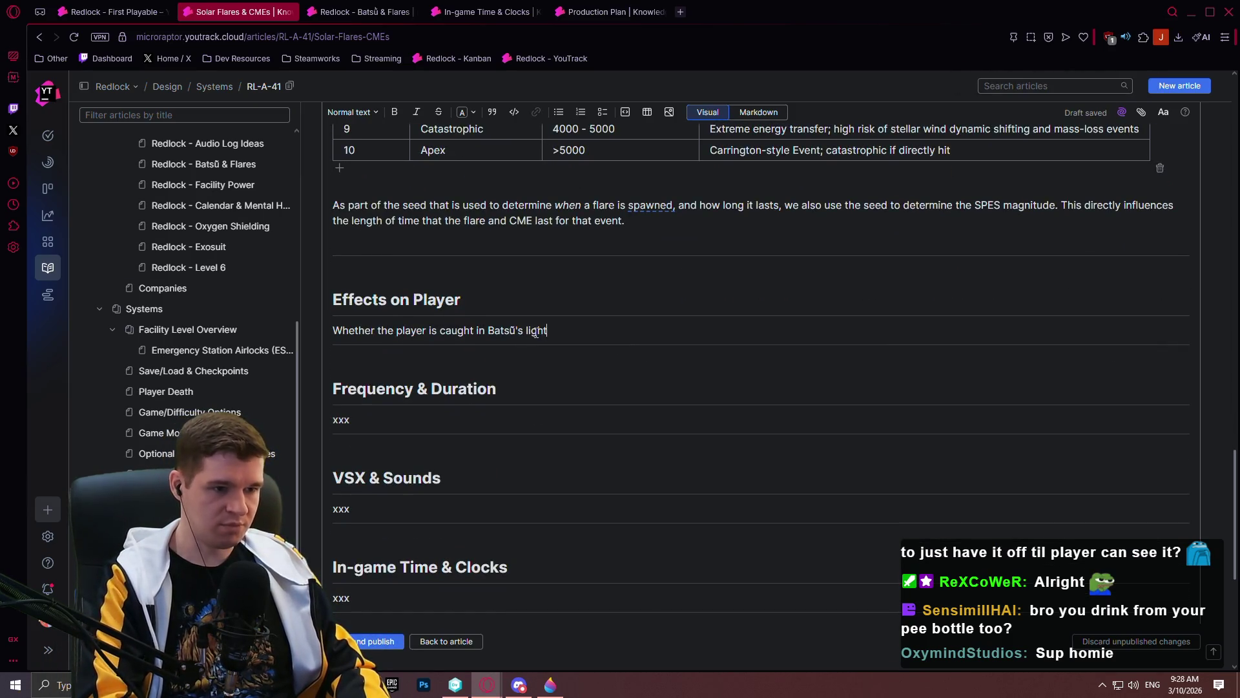
pyautogui.write(' with no flare/')
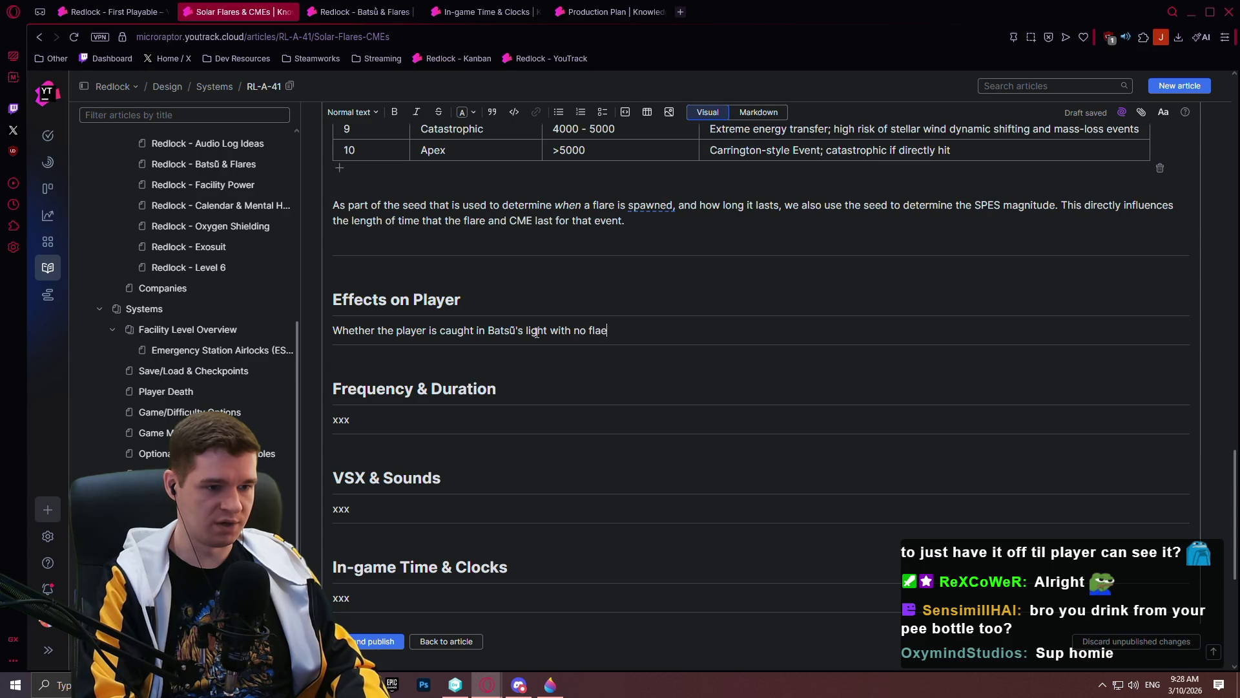
pyautogui.write('CME present, or if the player is caugh')
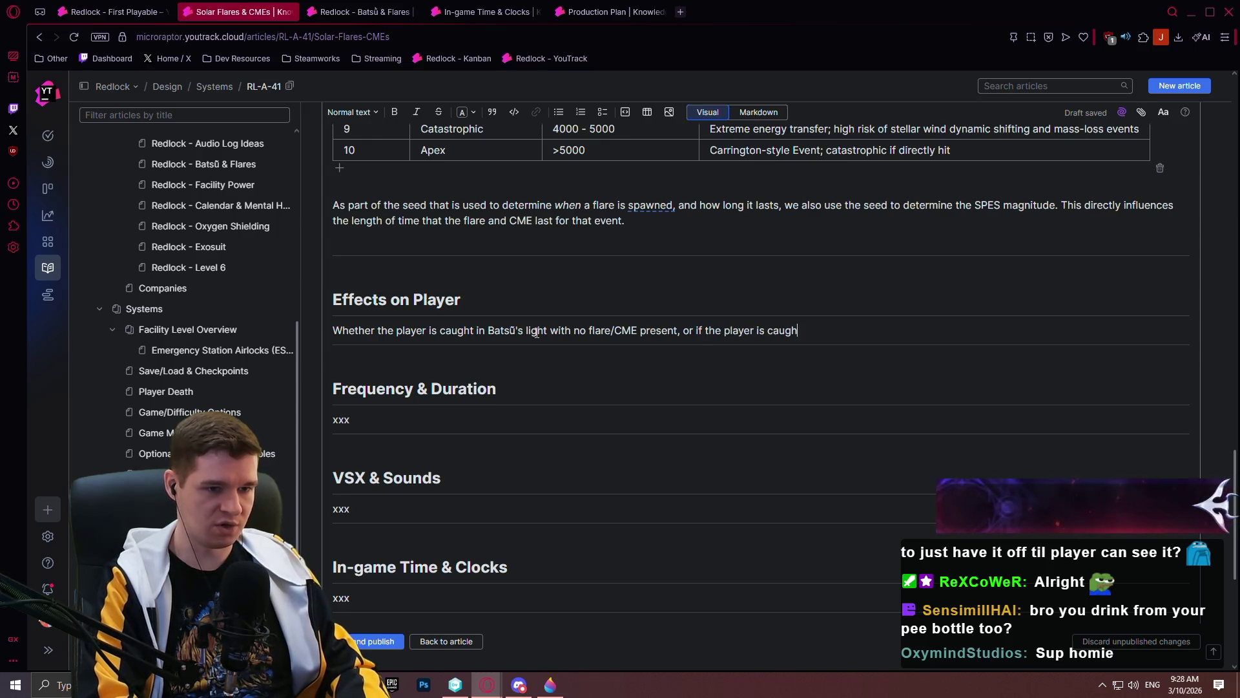
pyautogui.write('t in one of the mored')
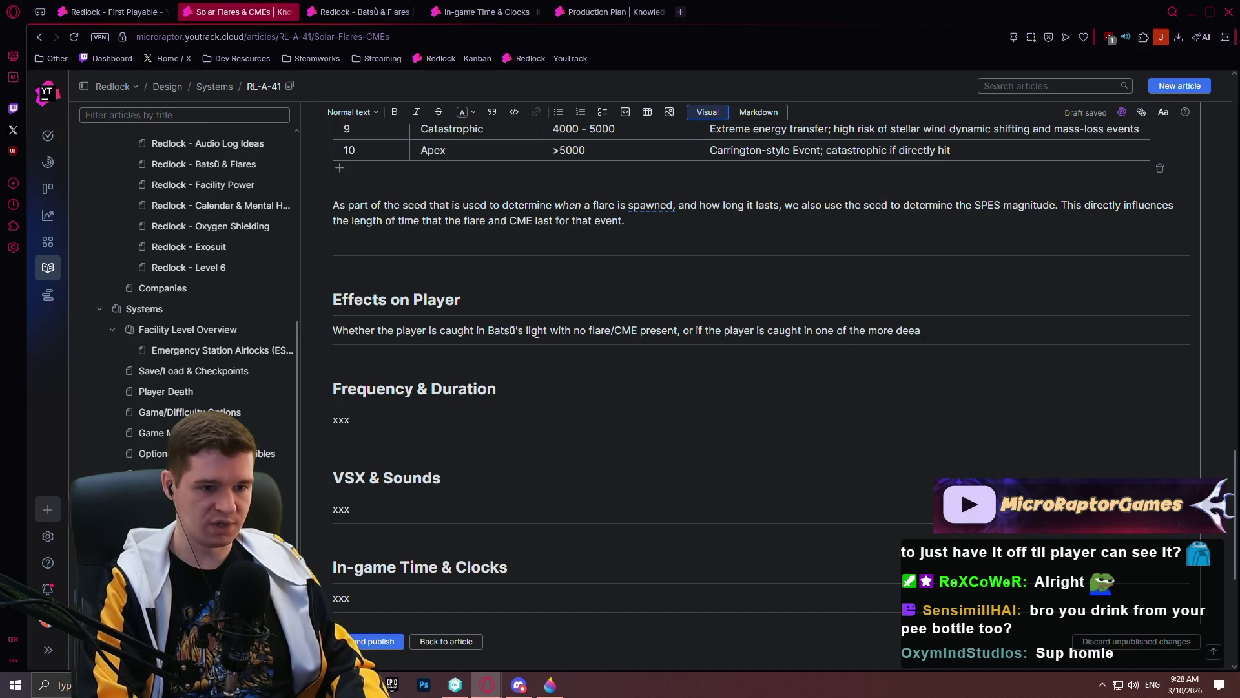
pyautogui.write('cenari')
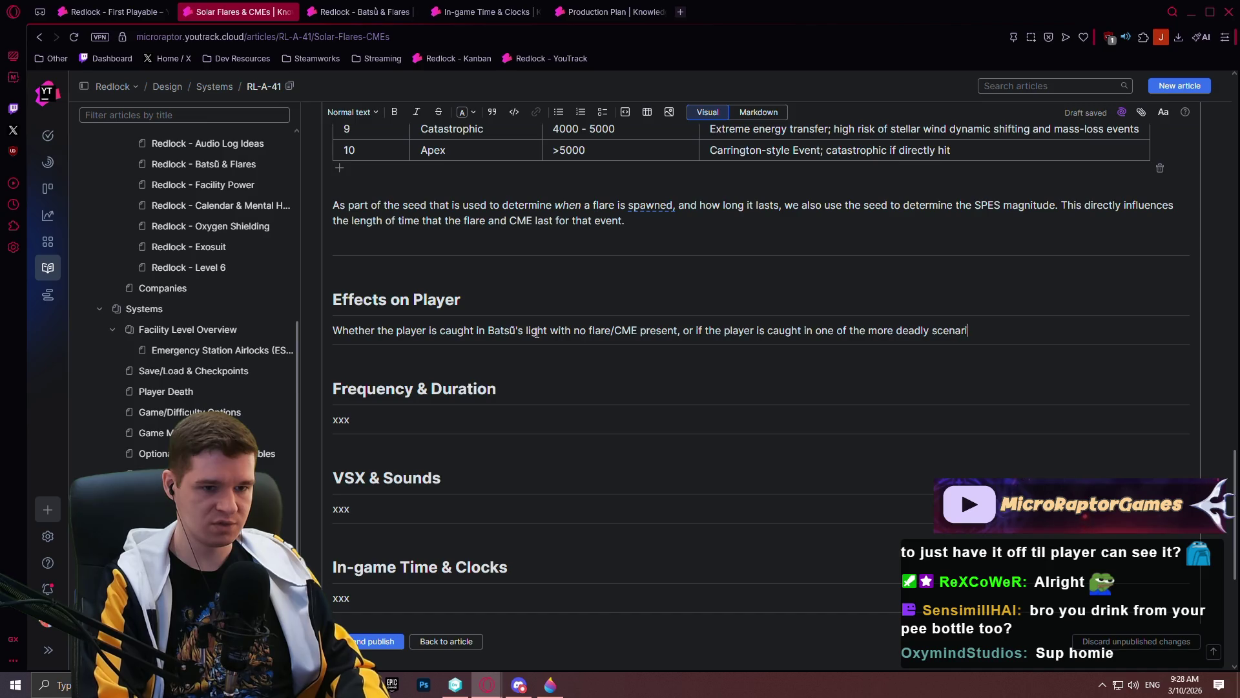
pyautogui.write('os, Ablative d')
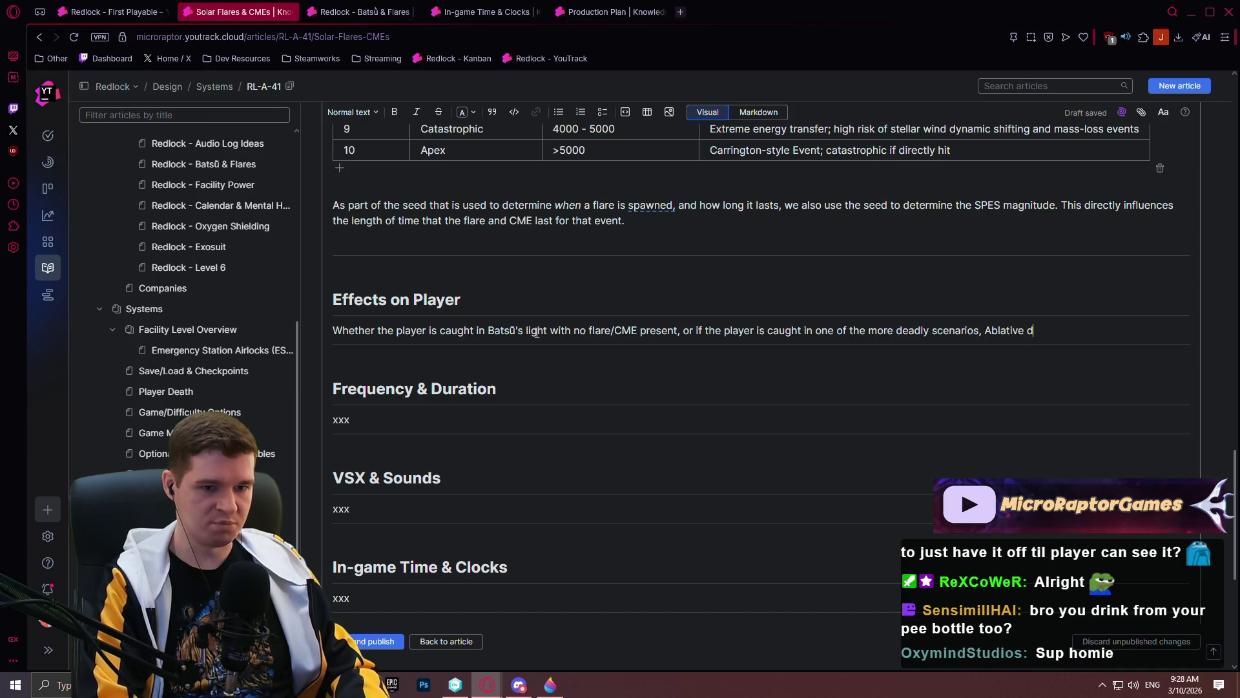
pyautogui.write('amage is a given.')
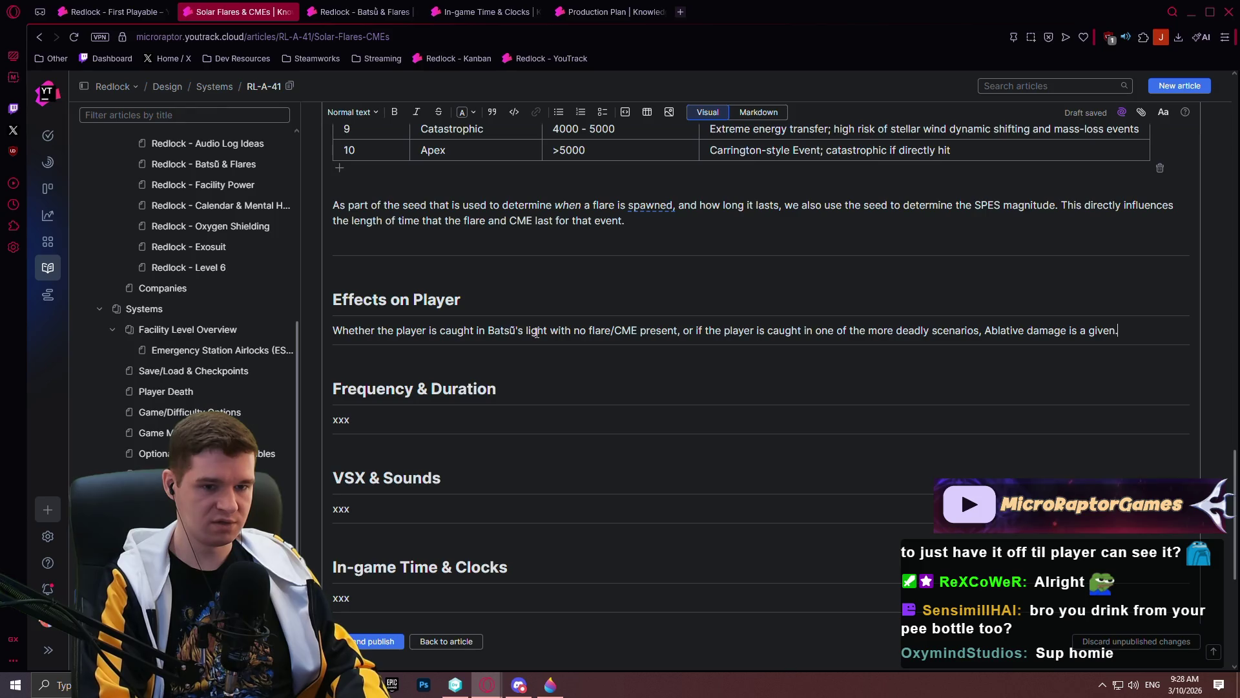
pyautogui.write(' LB')
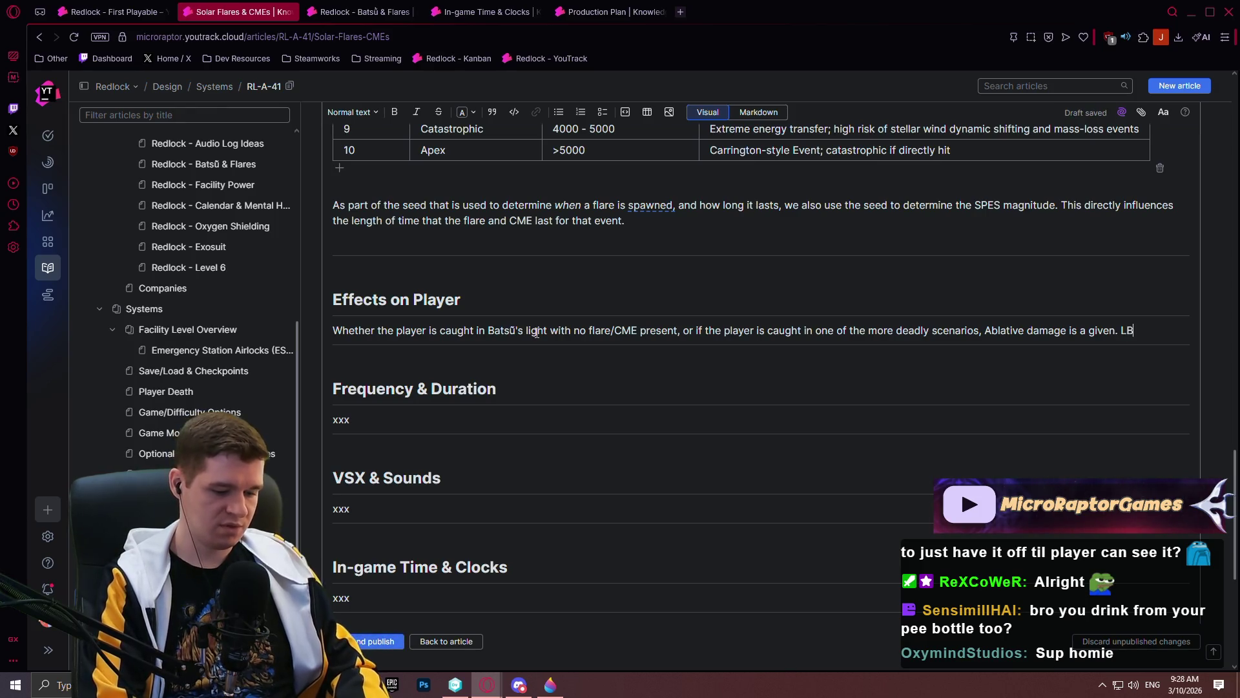
pyautogui.write('-4 sp')
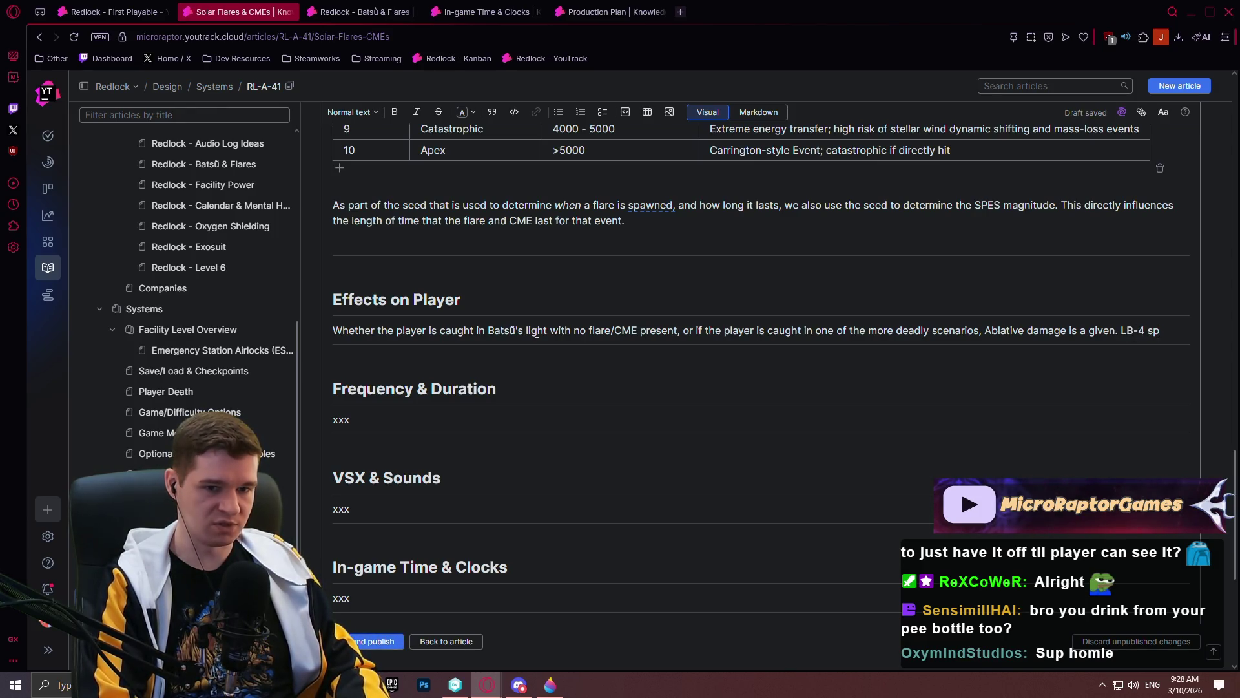
pyautogui.write('ecializes in ')
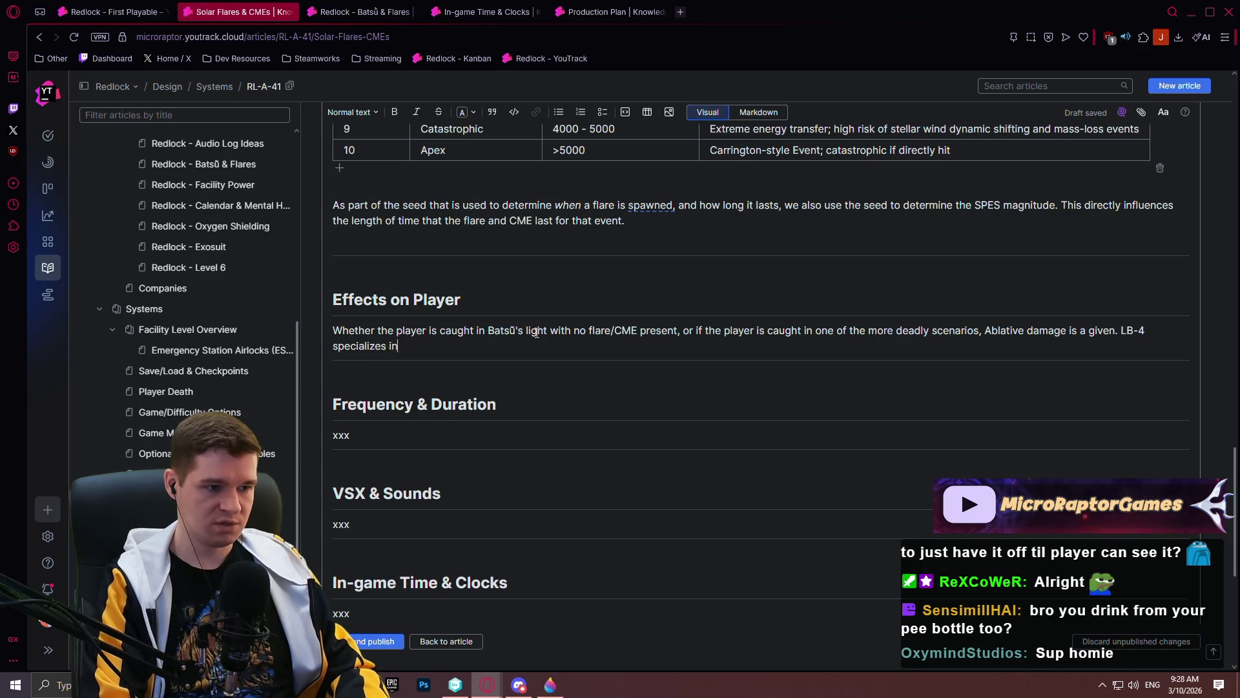
pyautogui.write('Neutron ')
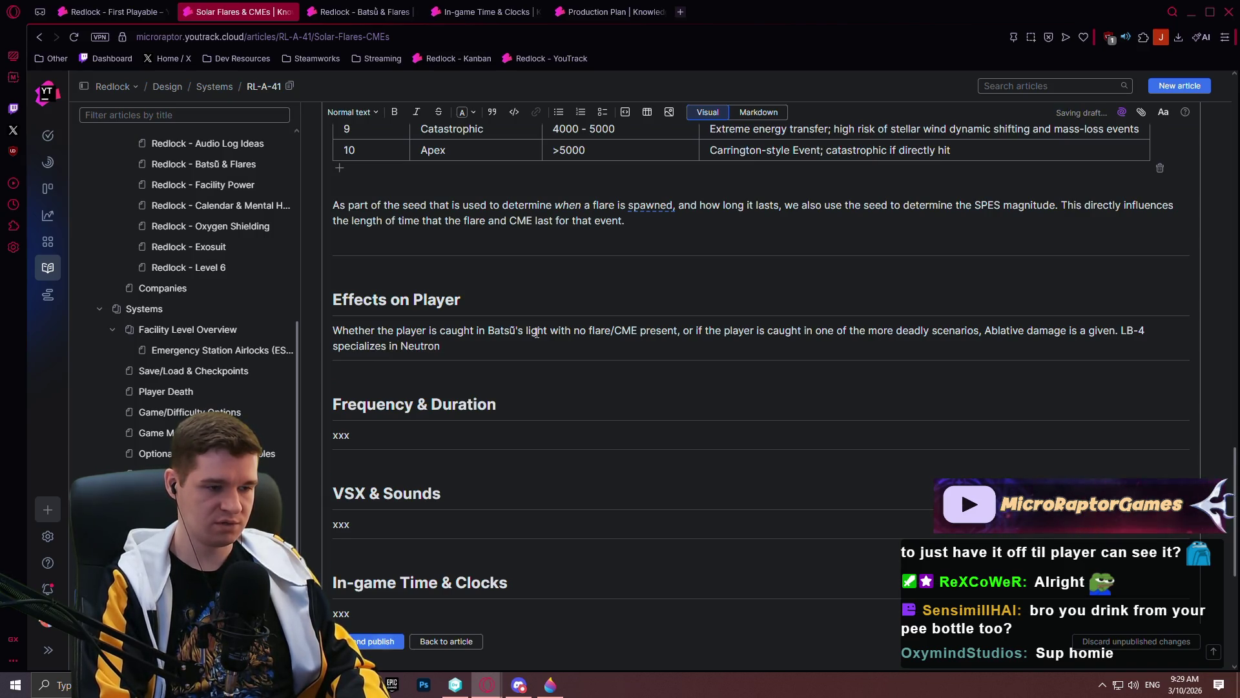
pyautogui.write('ablat')
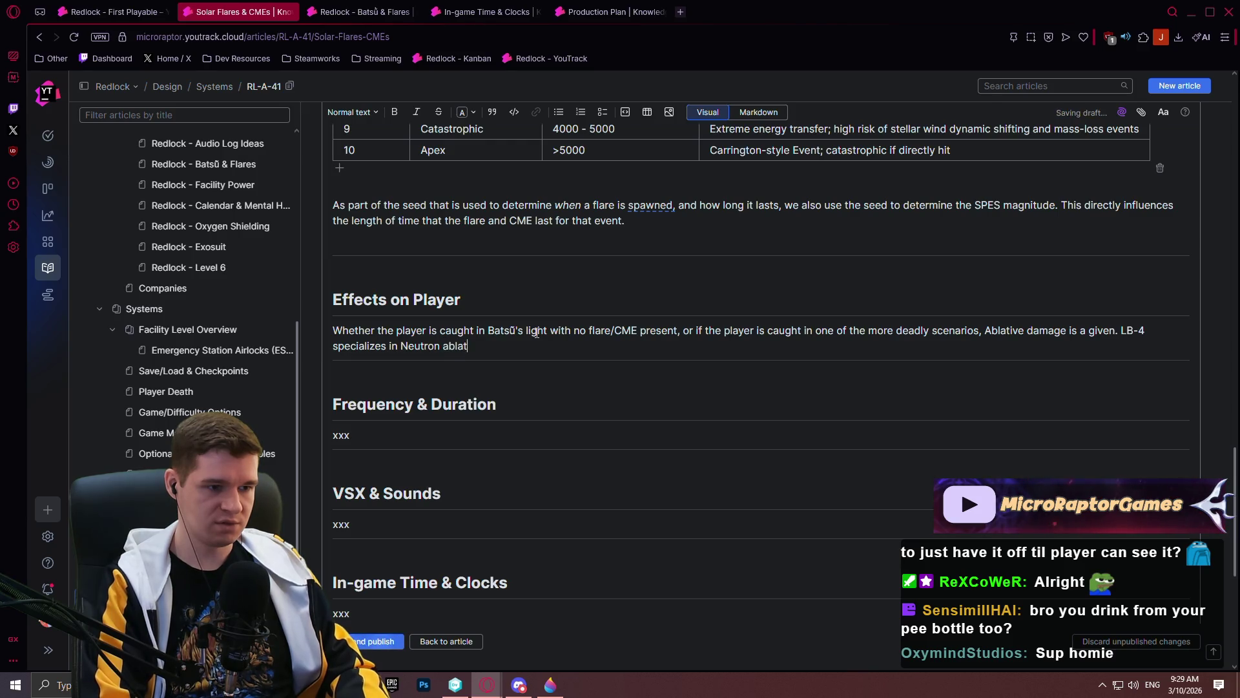
pyautogui.write('ion')
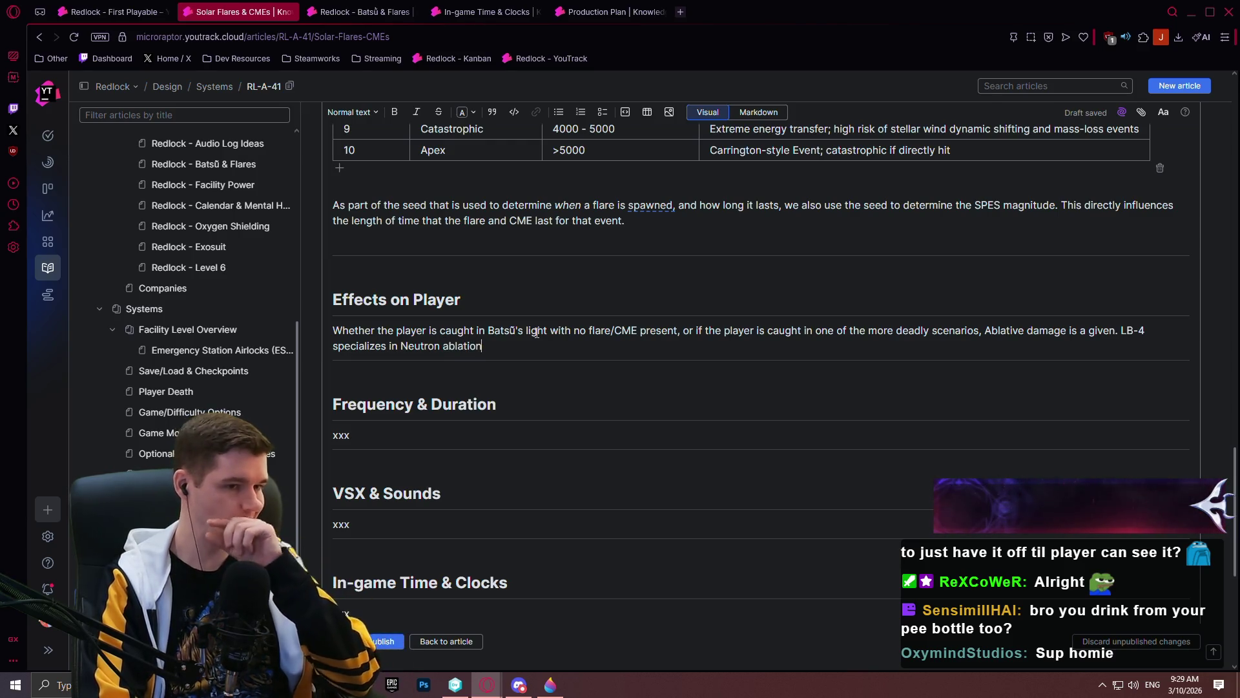
pyautogui.hotkey('ctrl', 'Left')
pyautogui.hotkey('ctrl', 'Left')
pyautogui.press('Right')
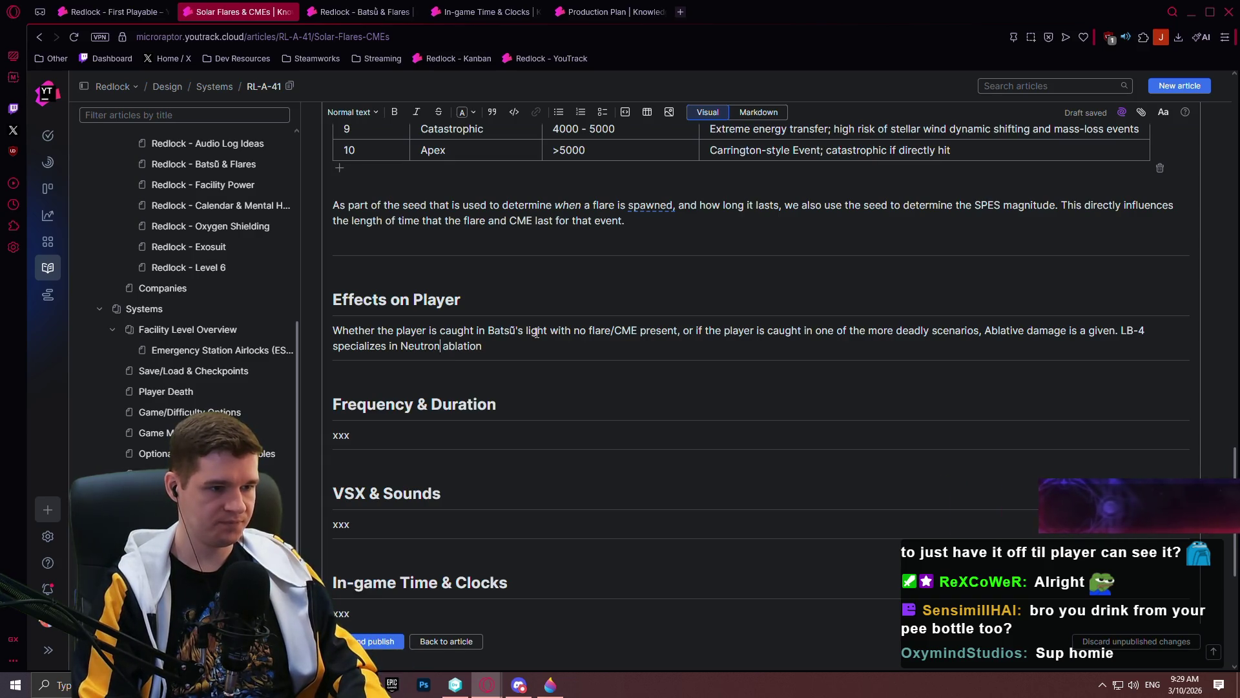
# - Lowercase 'neutron' and add ', not the broad spectrum light that we see with our eyes.'
pyautogui.press('BackSpace')
pyautogui.write('n')
pyautogui.press('End')
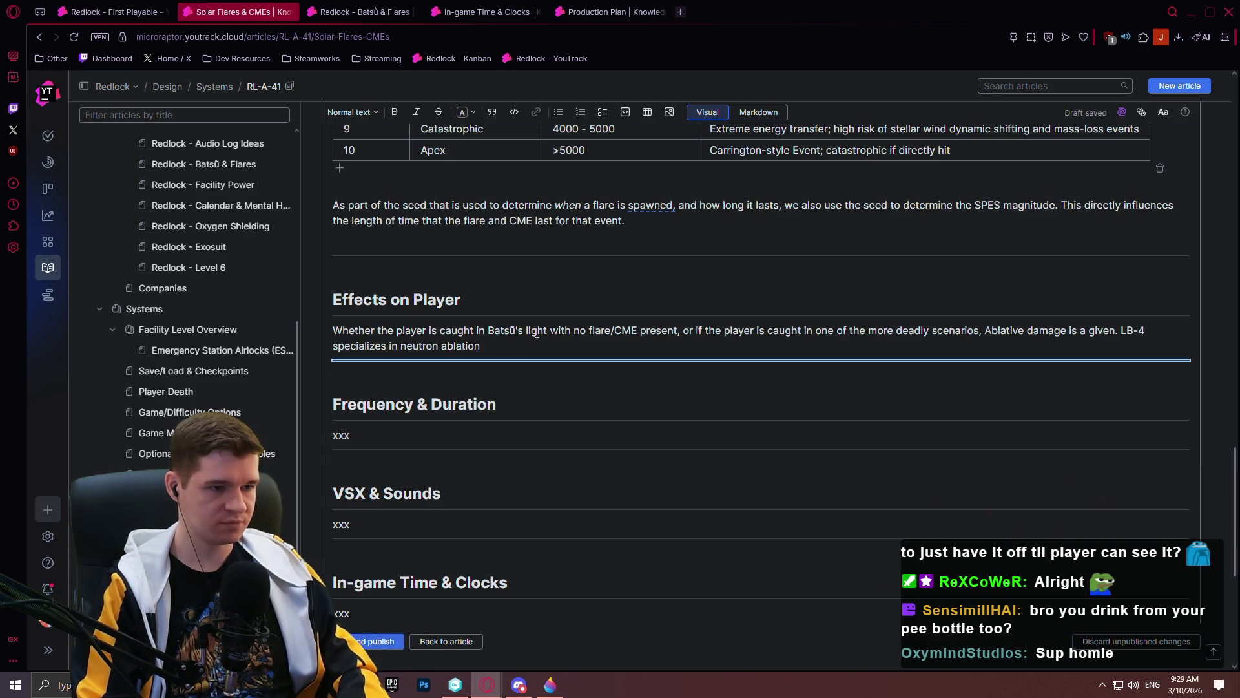
pyautogui.write(', no')
pyautogui.write('t the boar')
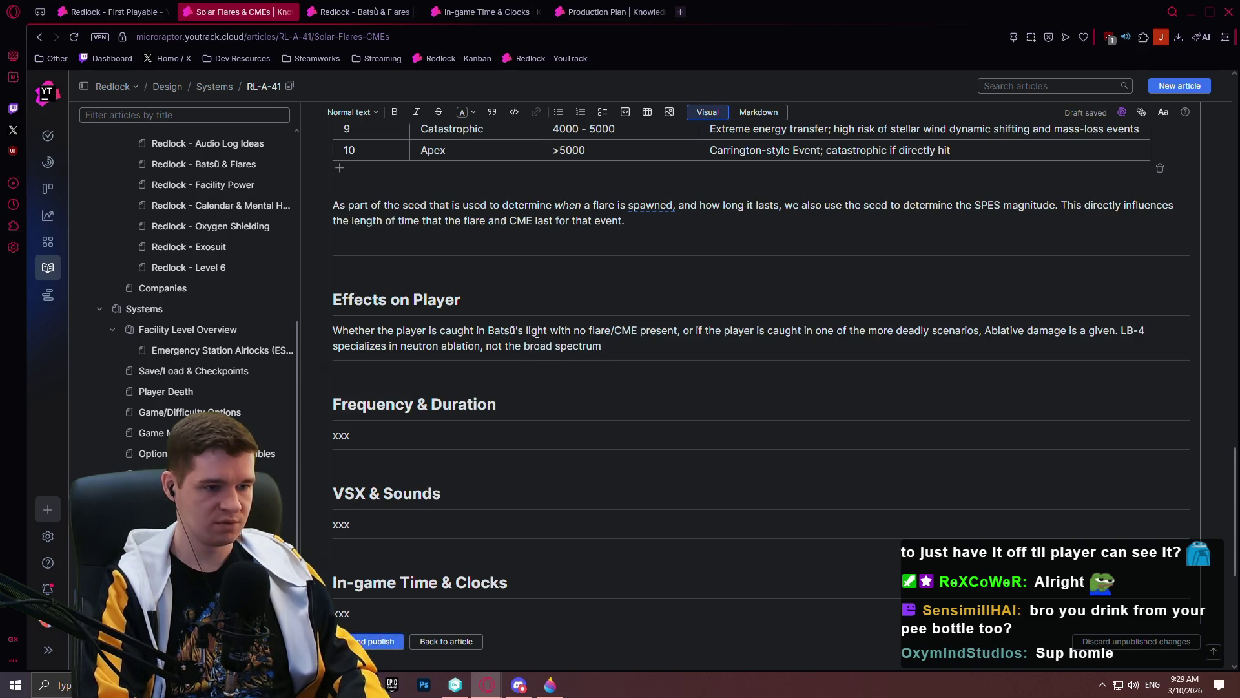
pyautogui.write('hat we see with')
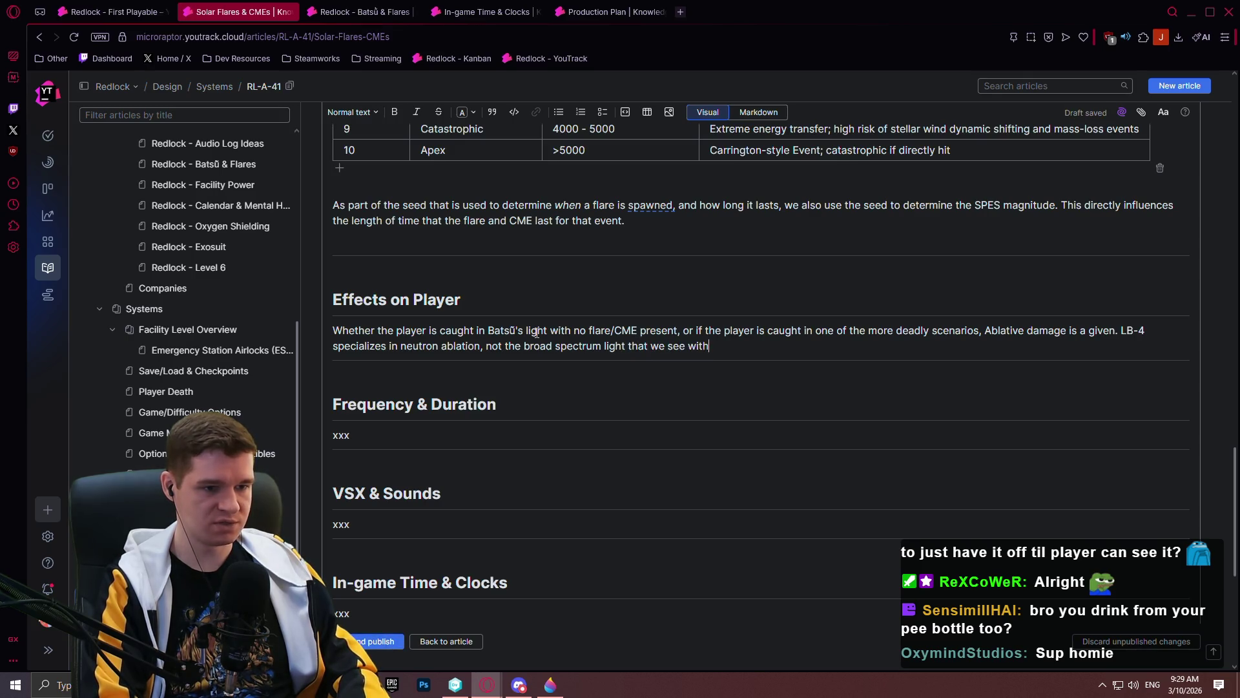
pyautogui.write(' our eyes. ')
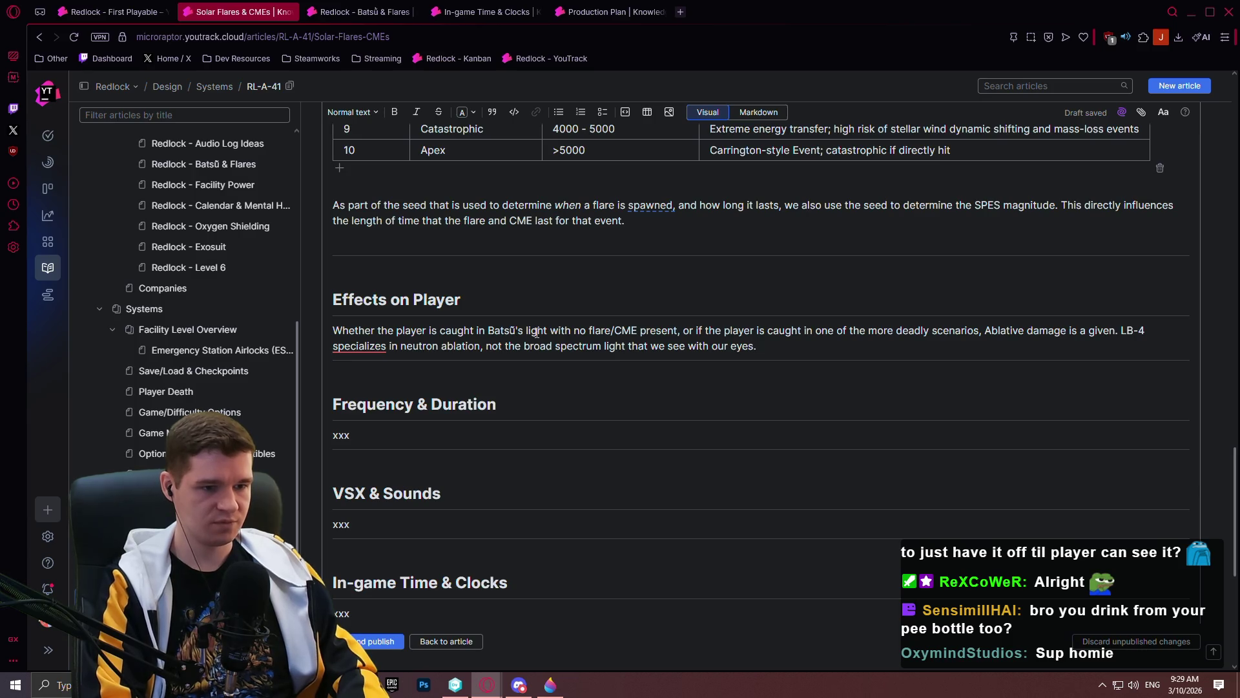
pyautogui.write('When c')
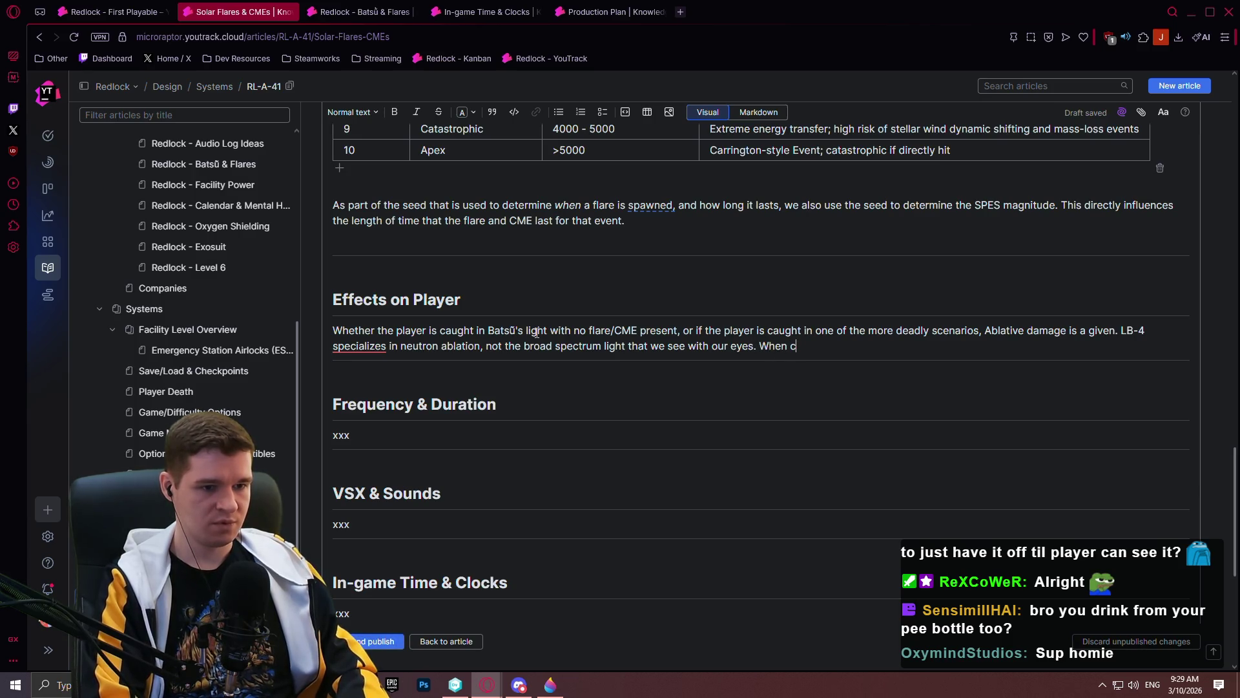
pyautogui.press('BackSpace')
pyautogui.write('standing in ')
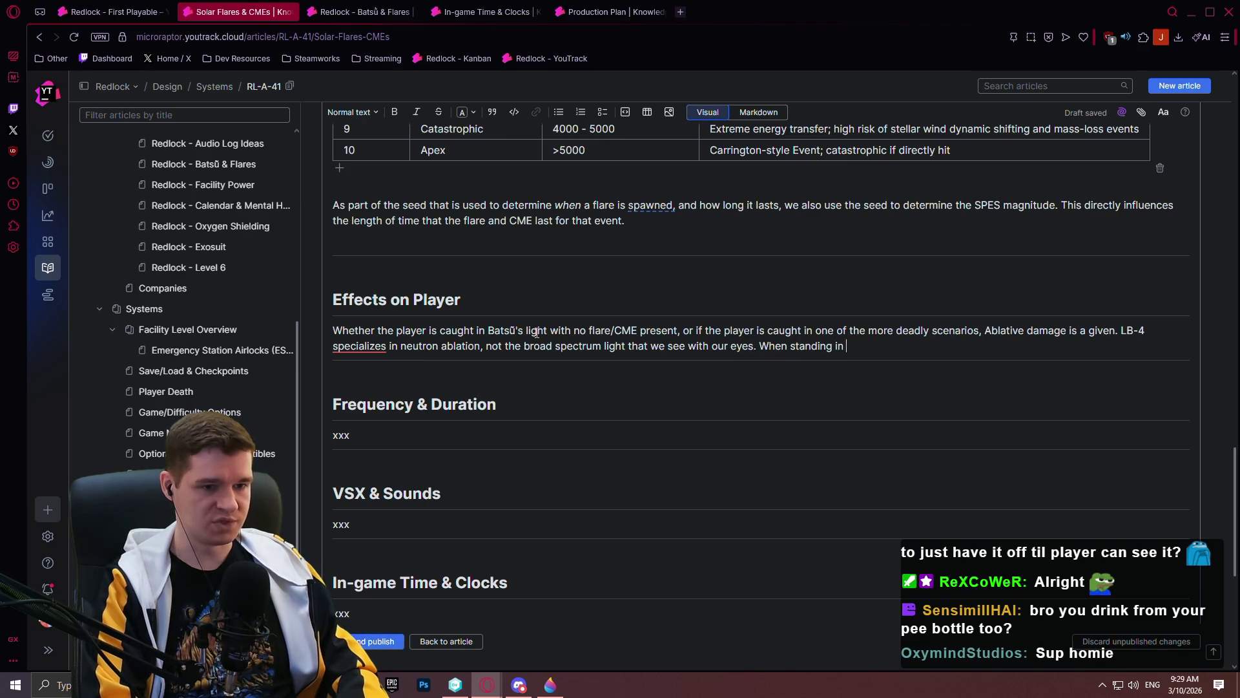
pyautogui.write('the light of Batsū')
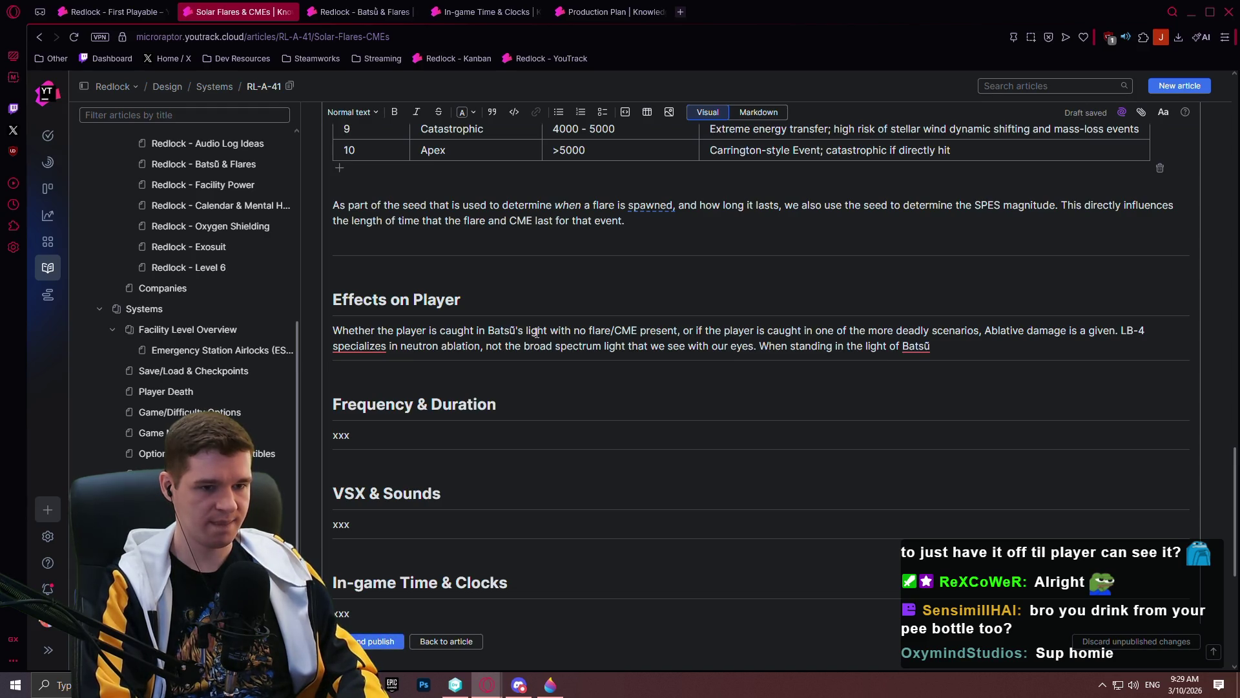
pyautogui.write(', or')
pyautogui.press('BackSpace')
pyautogui.press('BackSpace')
pyautogui.press('BackSpace')
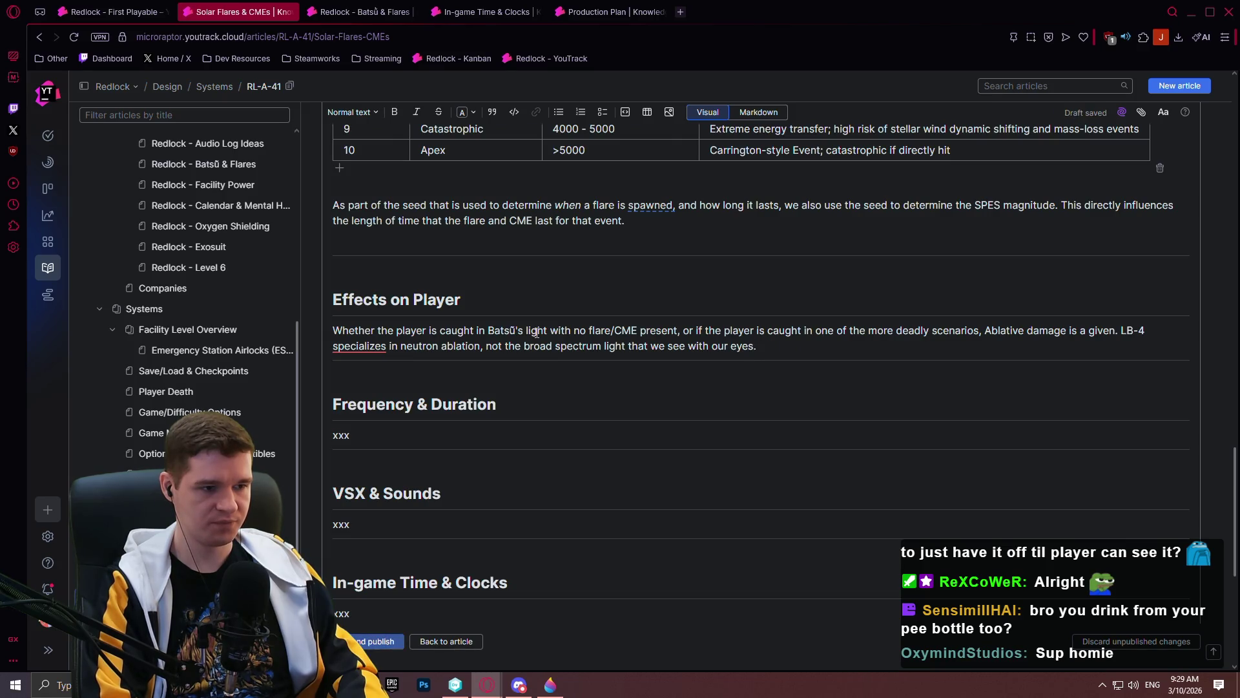
# - Add 'This means the player's Ablative will rapidly deteriorate in these scenarios.', fixing spelling and capitalising Ablative
pyautogui.write('. This')
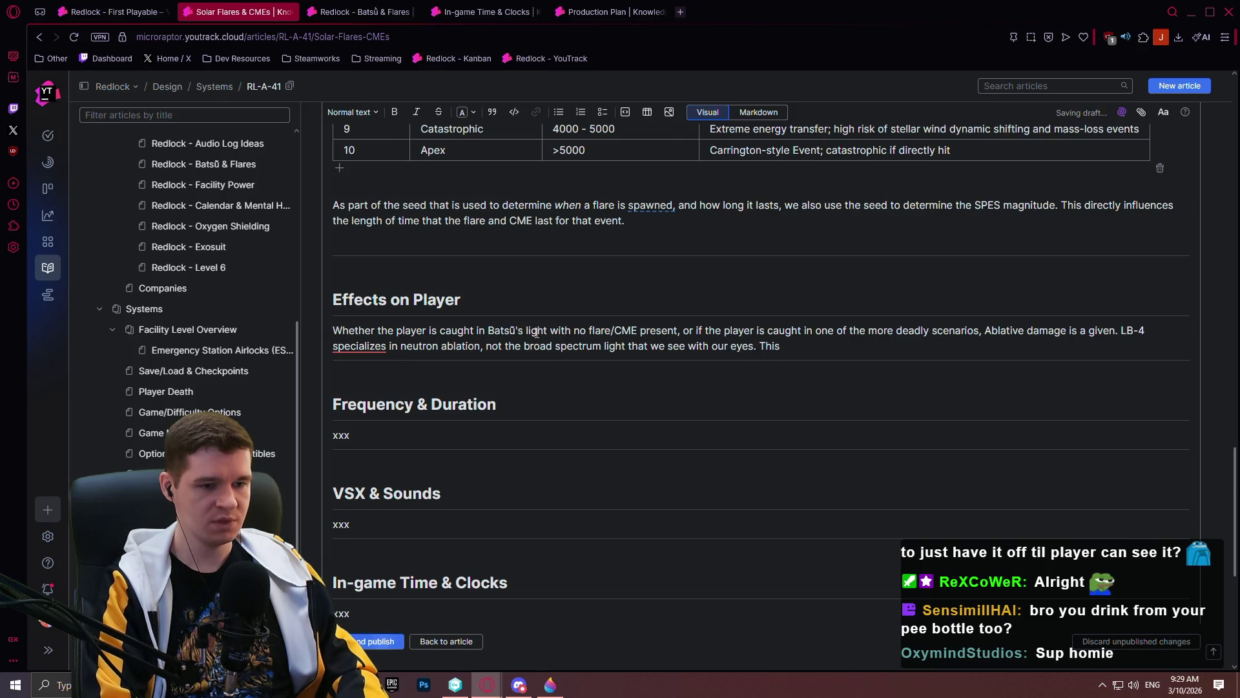
pyautogui.write(' meanshat ')
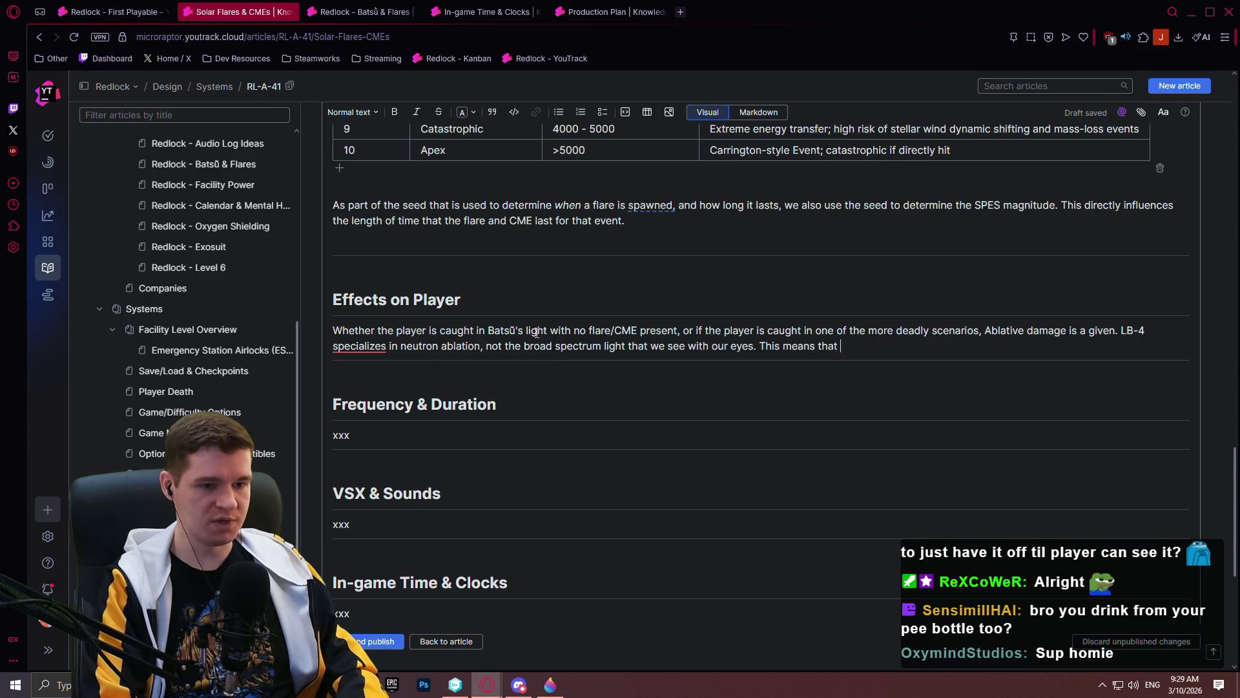
pyautogui.write(" player's ")
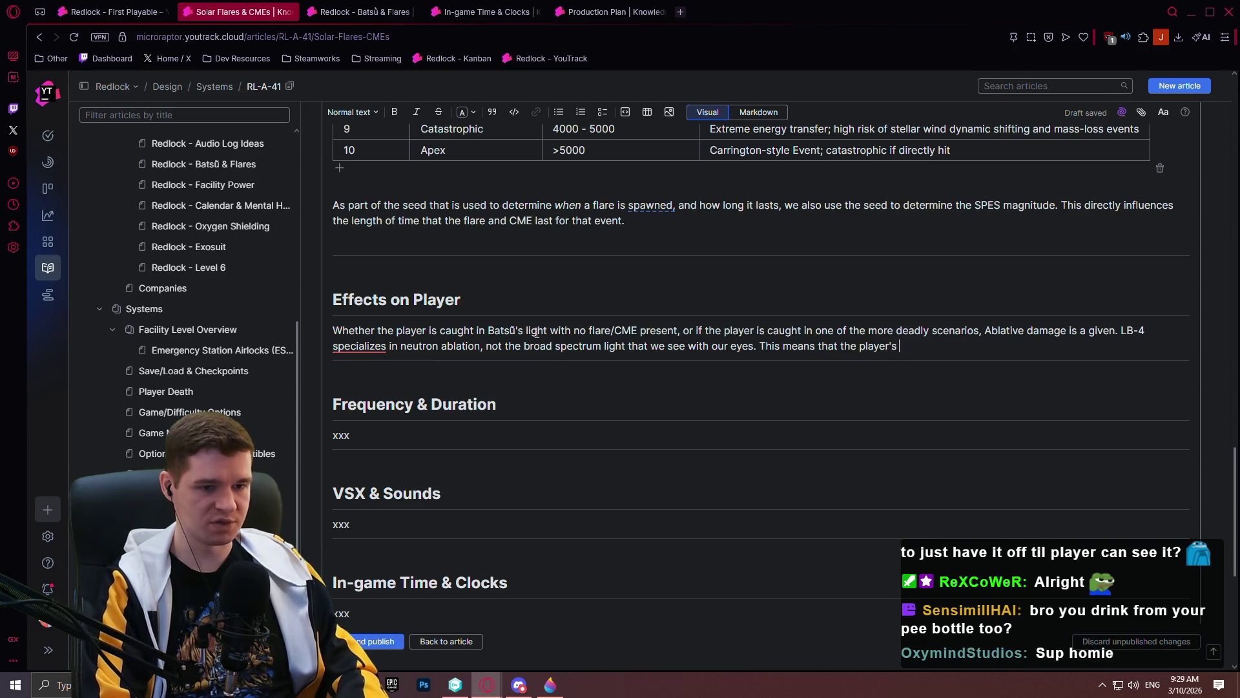
pyautogui.write('ablative w')
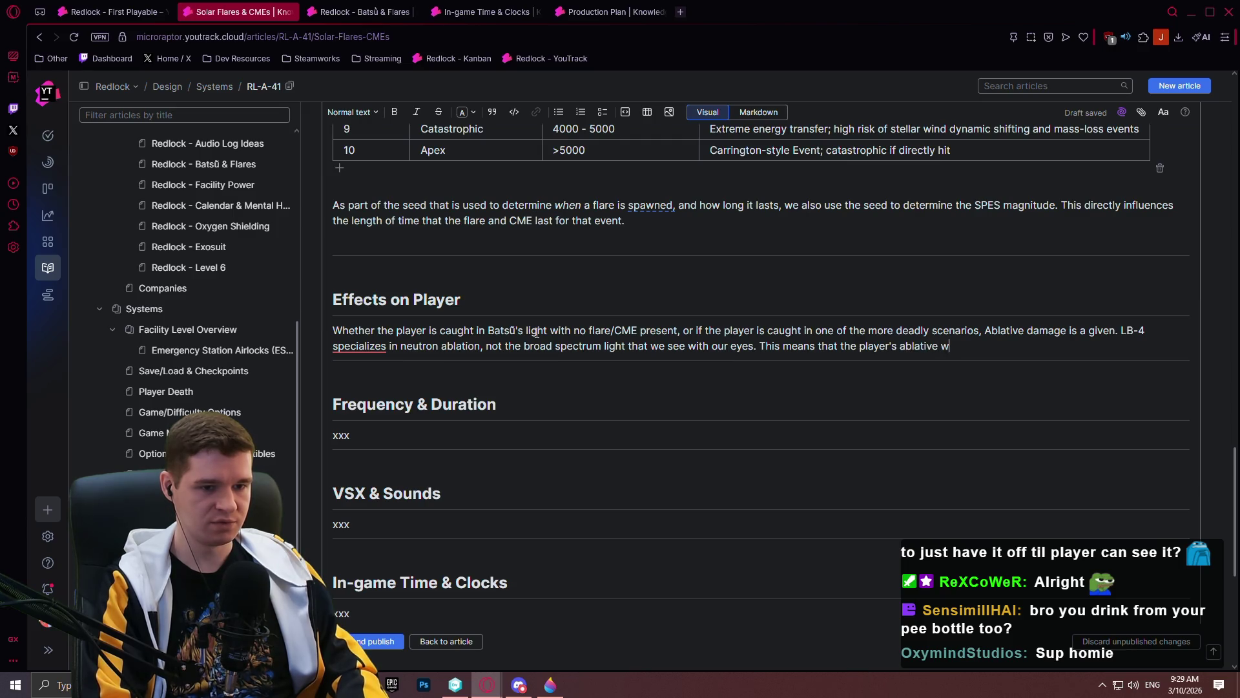
pyautogui.write('ill rapeteriorate')
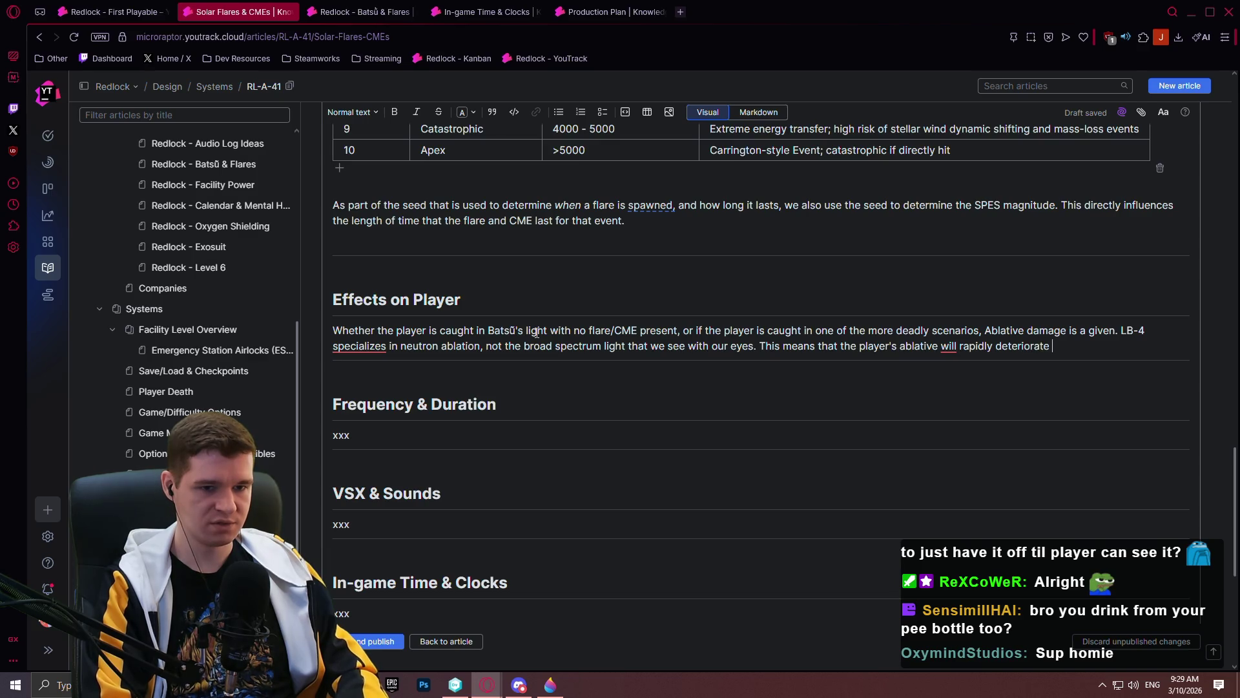
pyautogui.write('in these secearions')
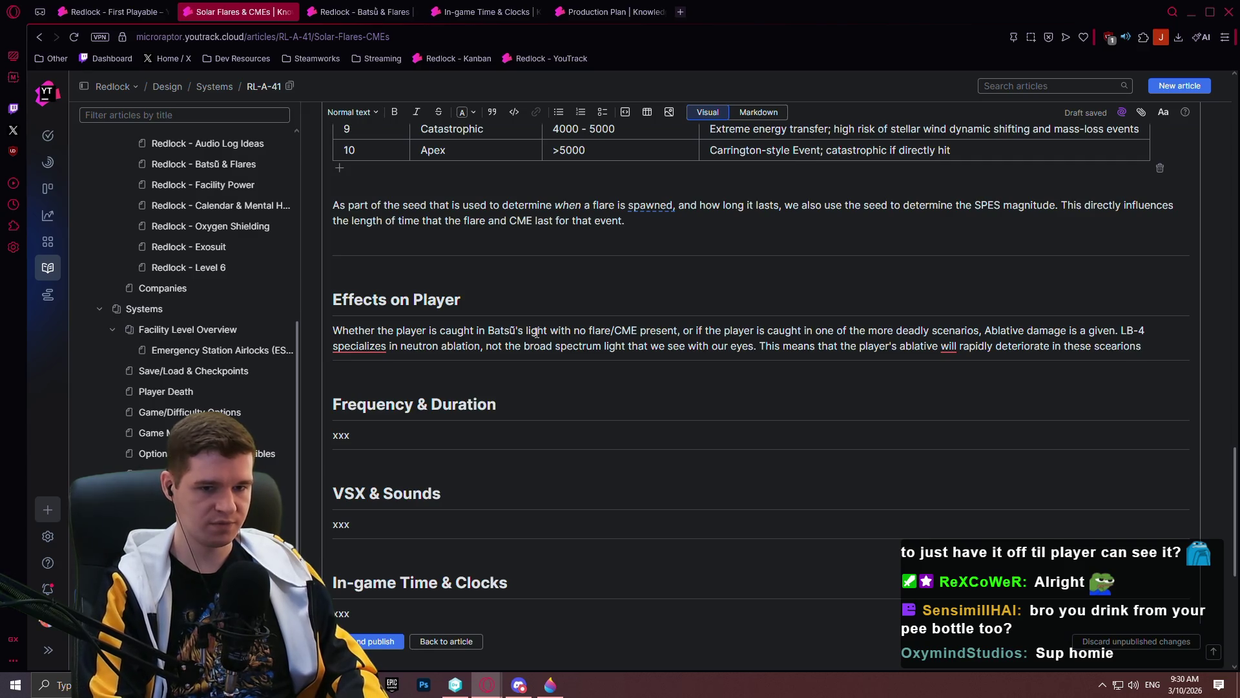
pyautogui.press('BackSpace')
pyautogui.press('BackSpace')
pyautogui.write('s.')
pyautogui.press('Left')
pyautogui.press('Left')
pyautogui.press('Left')
pyautogui.write('n')
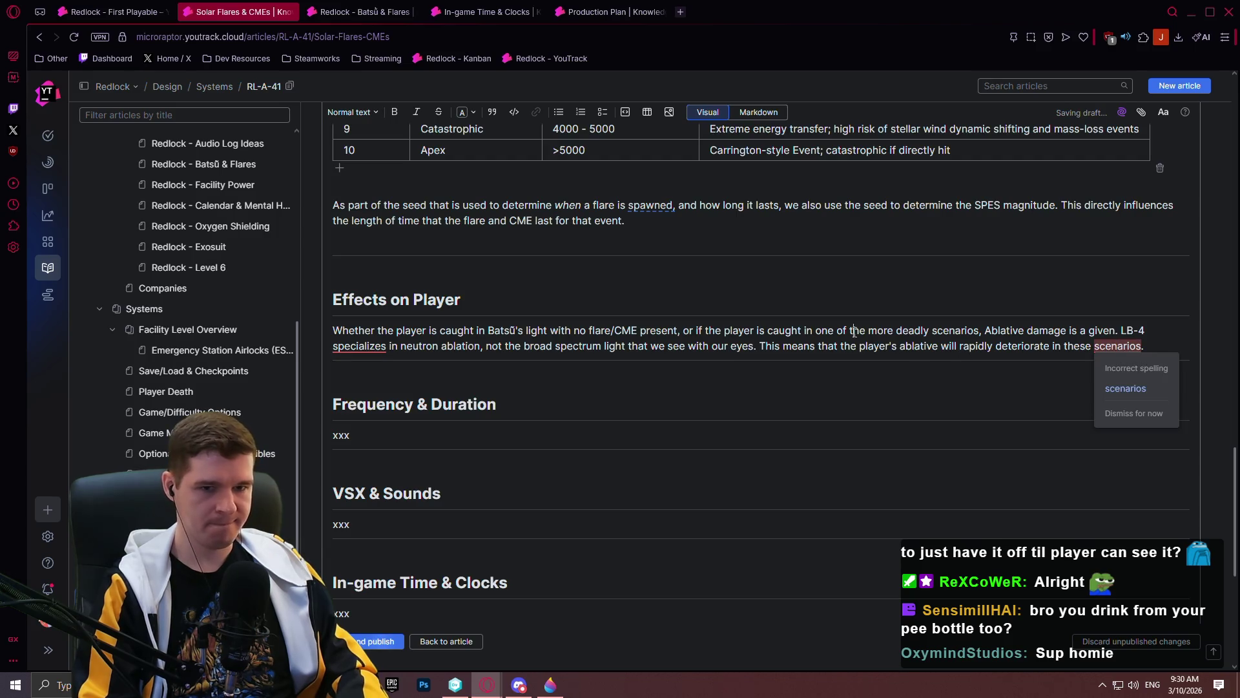
pyautogui.doubleClick(903, 343)
pyautogui.press('Left')
pyautogui.hotkey('shift', 'Right')
pyautogui.write('A')
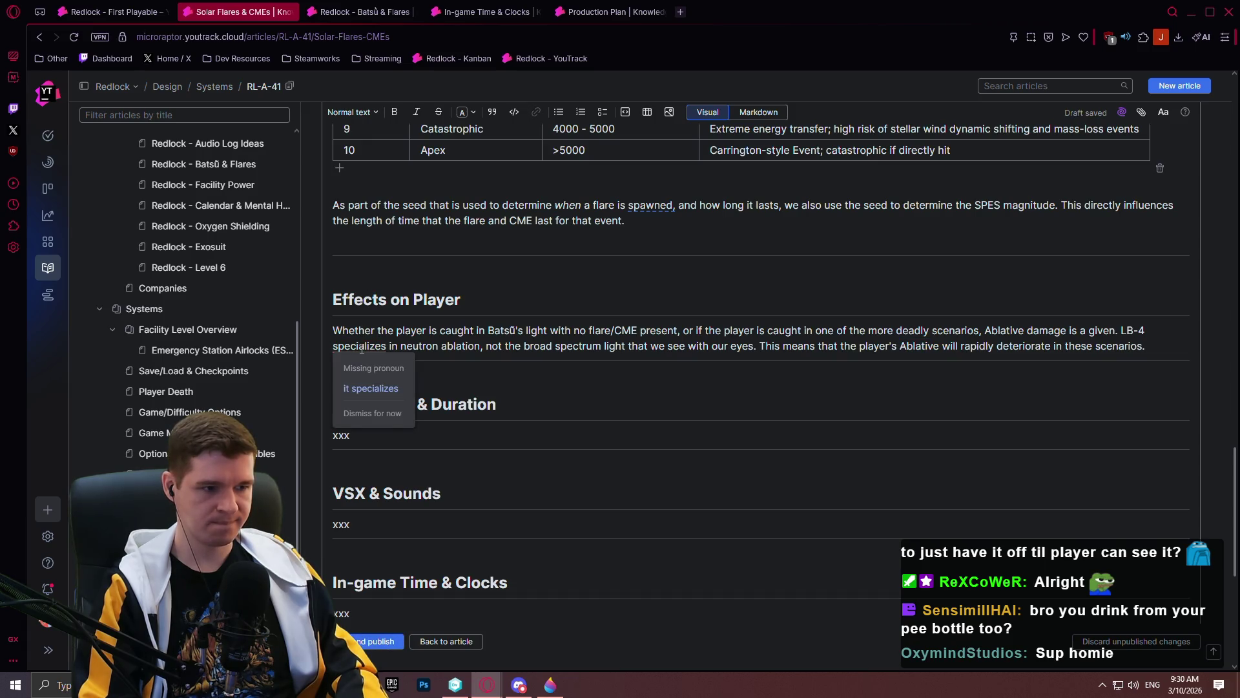
pyautogui.moveTo(384, 346)
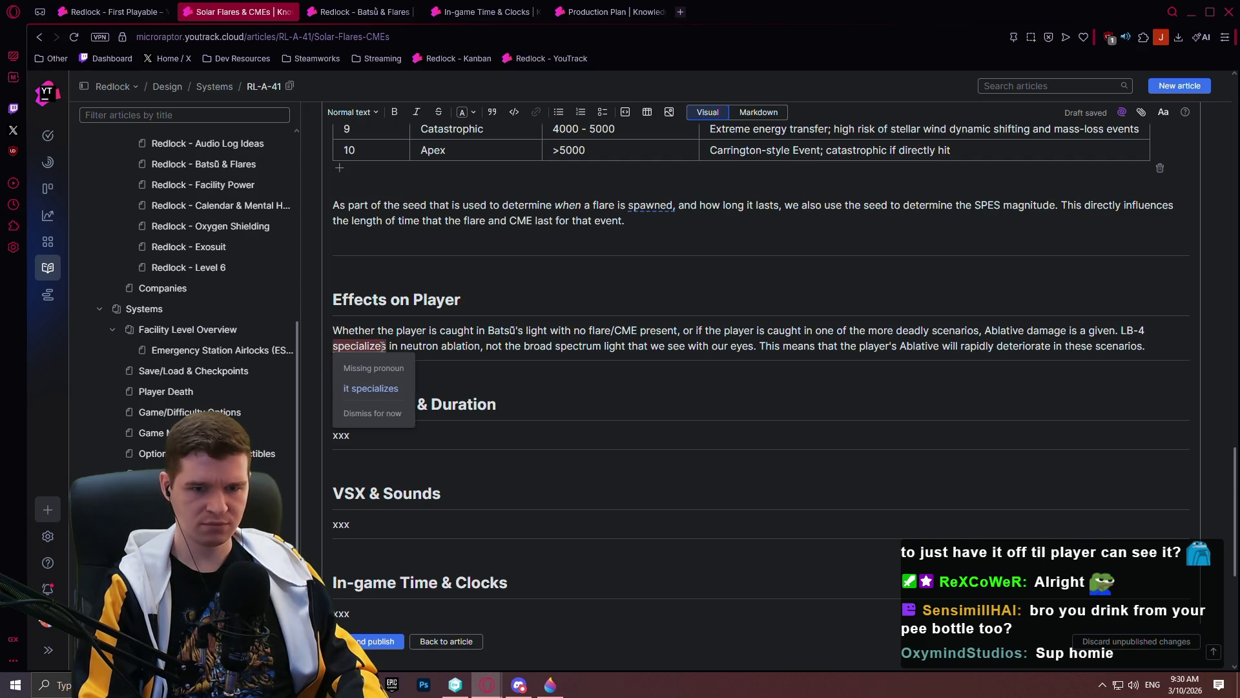
pyautogui.click(1159, 340)
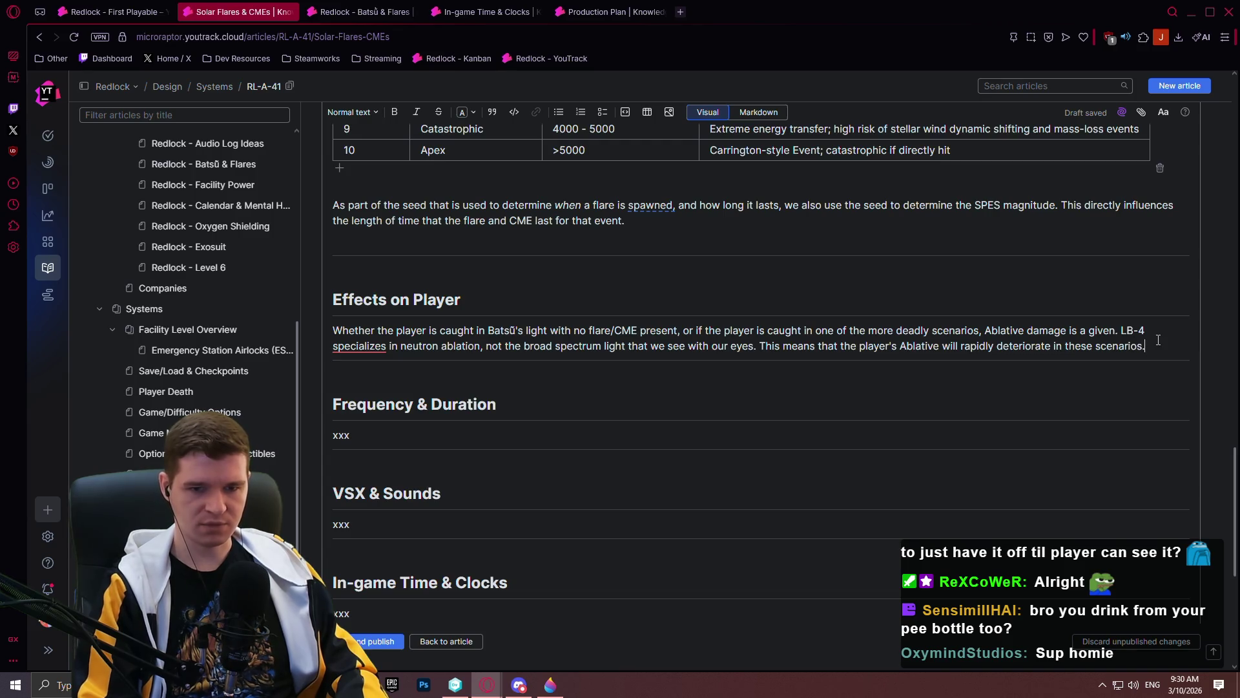
# - Add an Effects on Player paragraph: flares are rapid, extremely deadly, and deal extreme Ablative damage to players caught in them
pyautogui.press('Return')
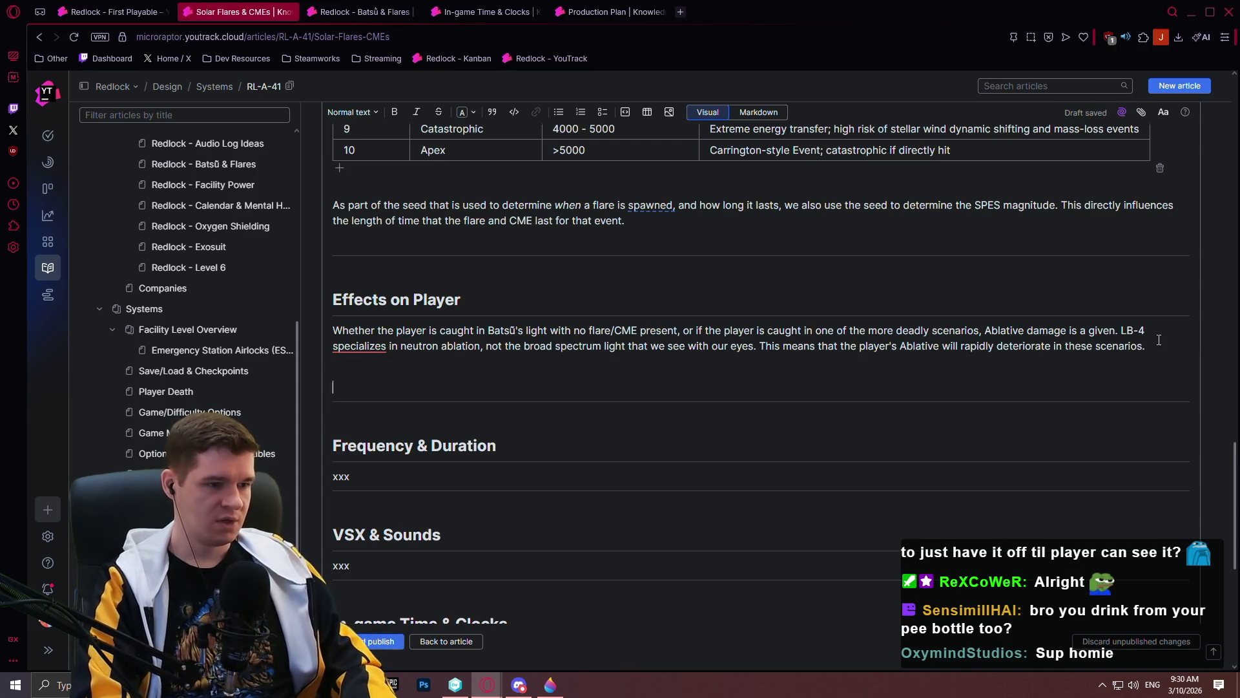
pyautogui.write('F')
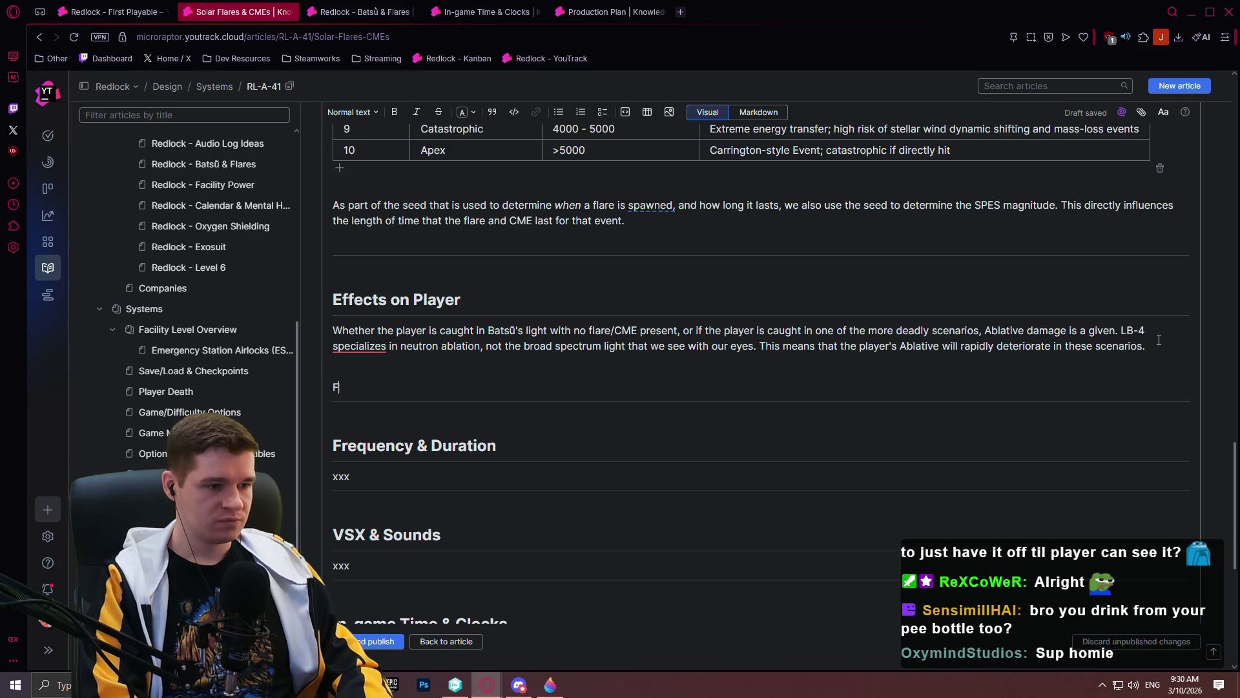
pyautogui.write('lares are rapi')
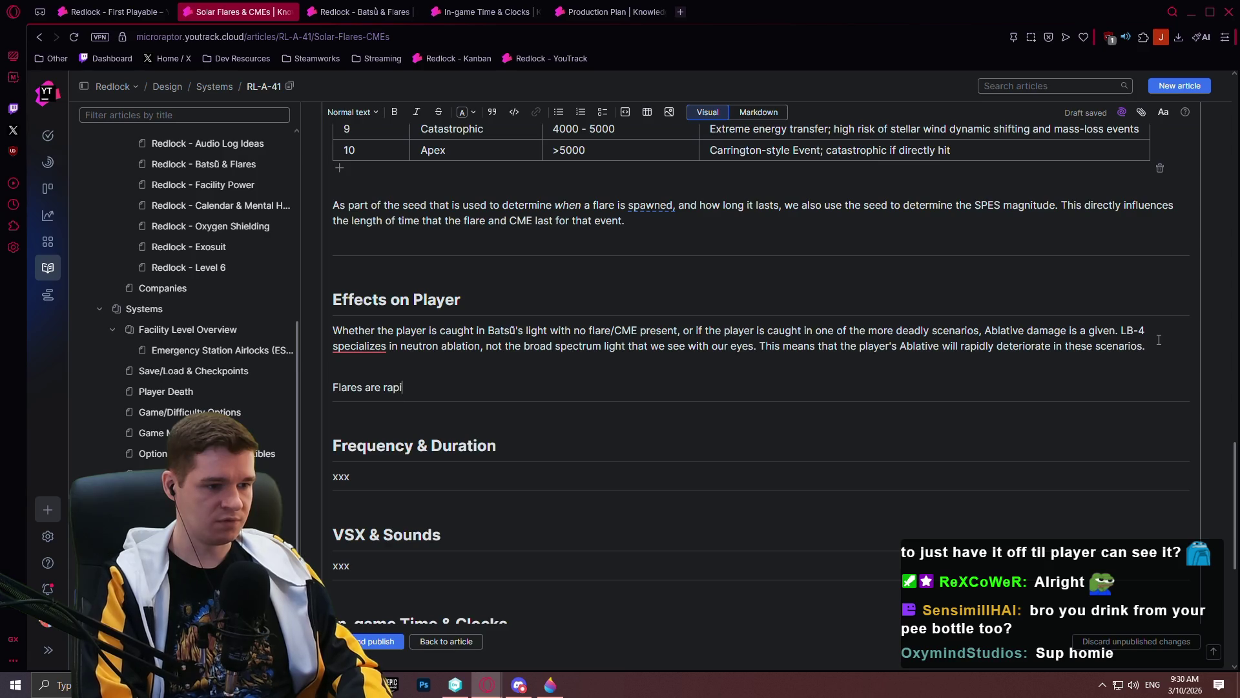
pyautogui.press('BackSpace')
pyautogui.press('BackSpace')
pyautogui.press('BackSpace')
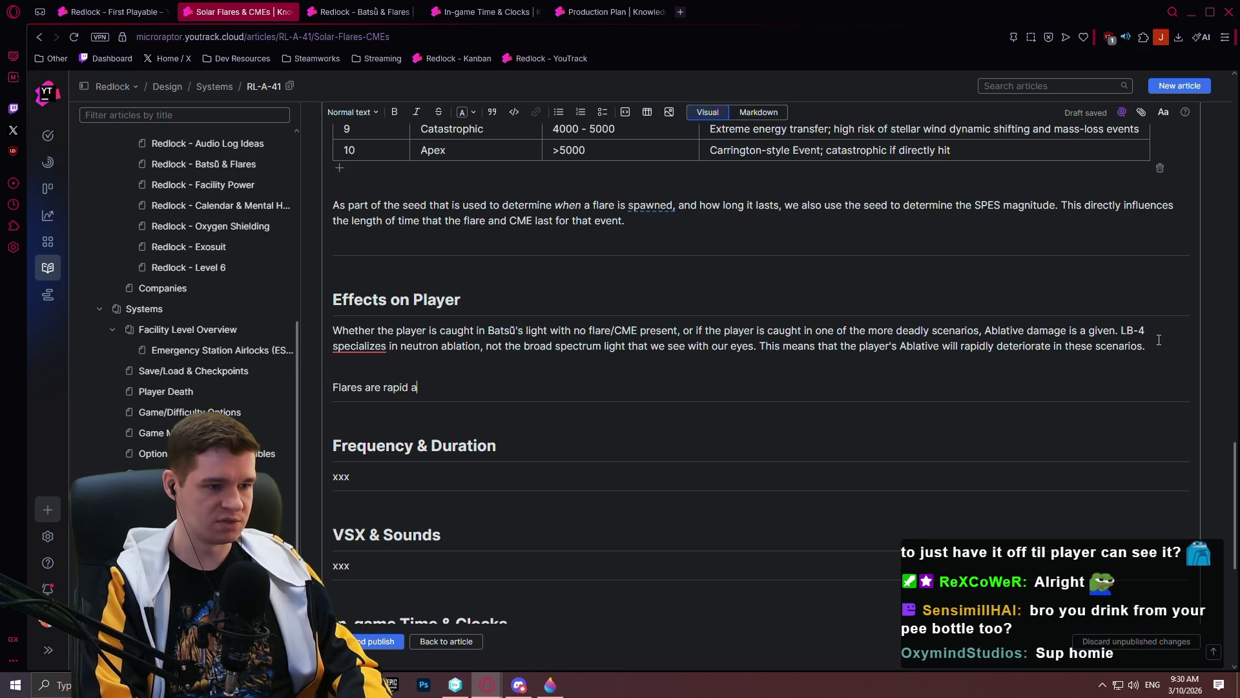
pyautogui.write('nd extyre')
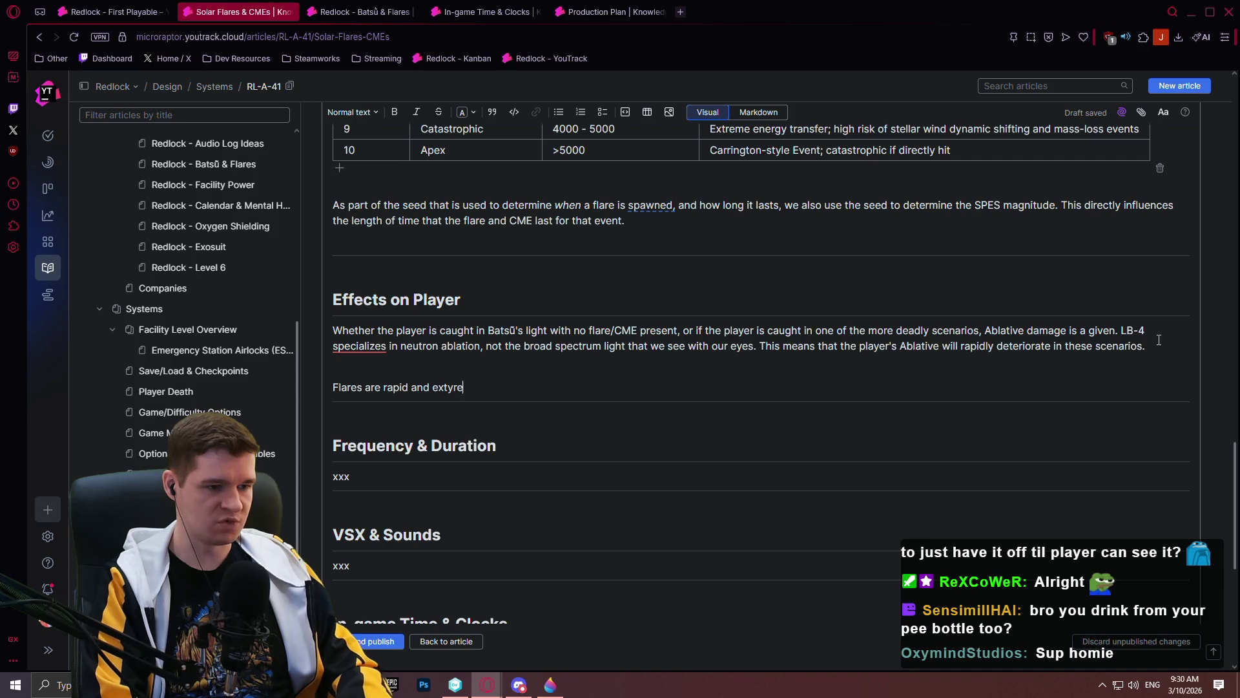
pyautogui.write('mely deadly, representing ')
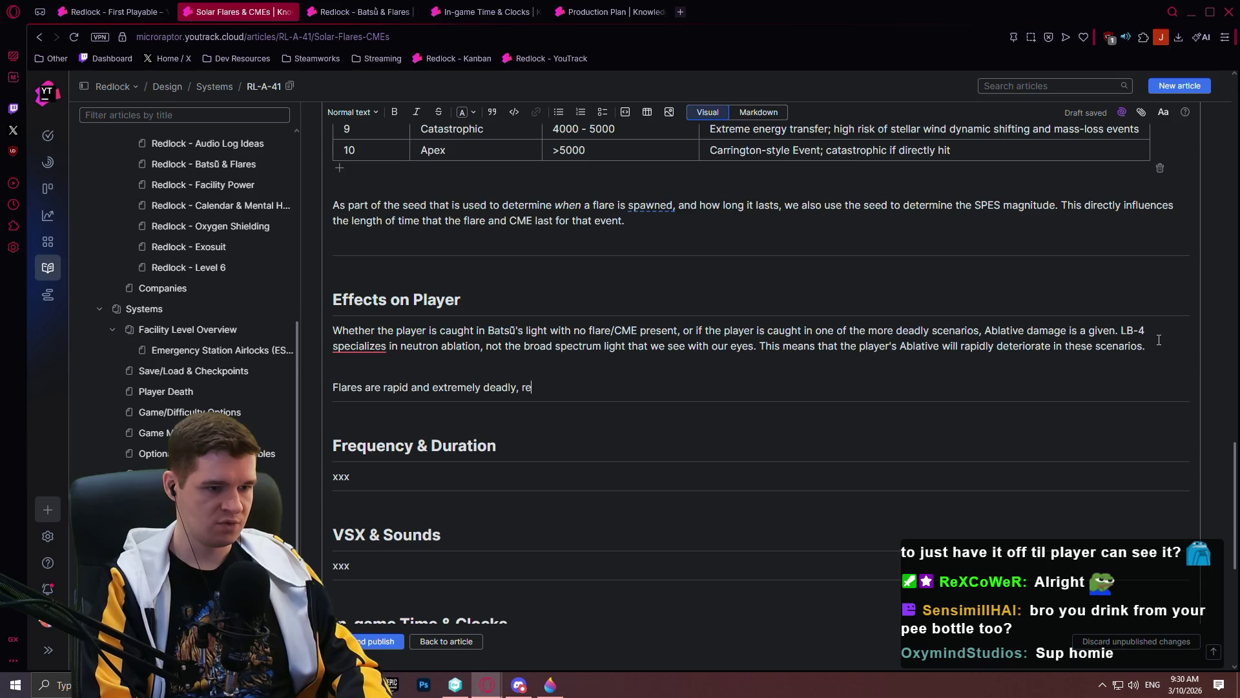
pyautogui.write('the ')
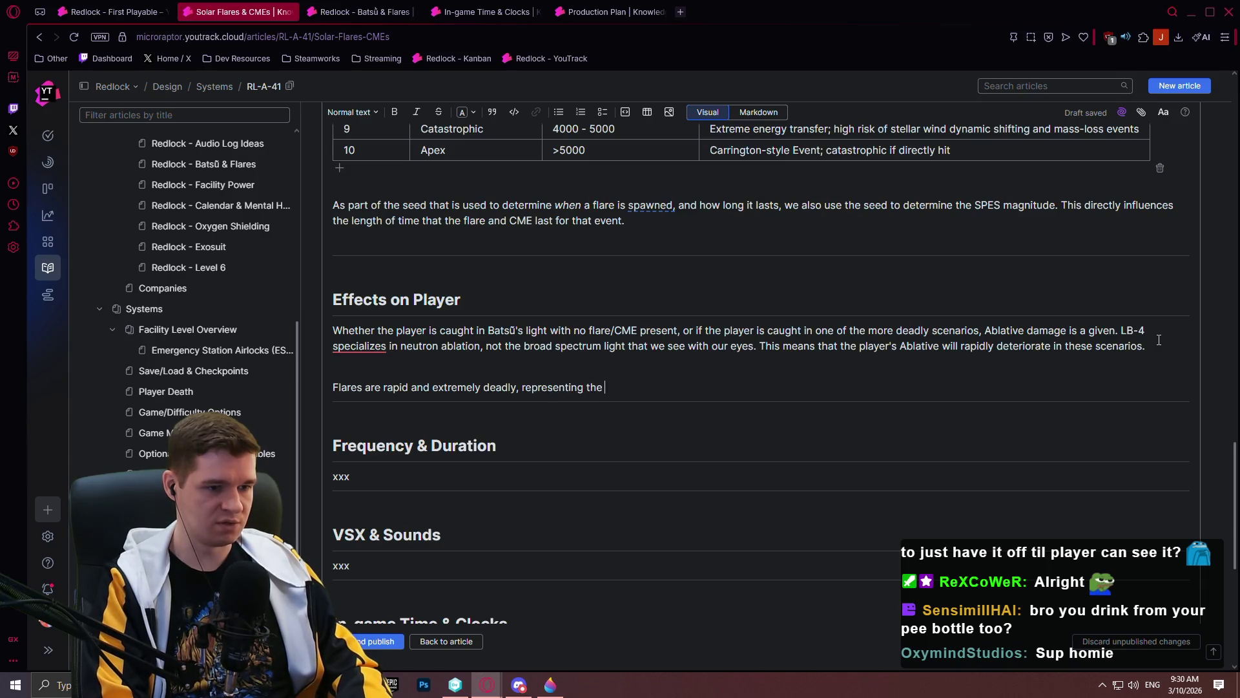
pyautogui.write('most dangerous ')
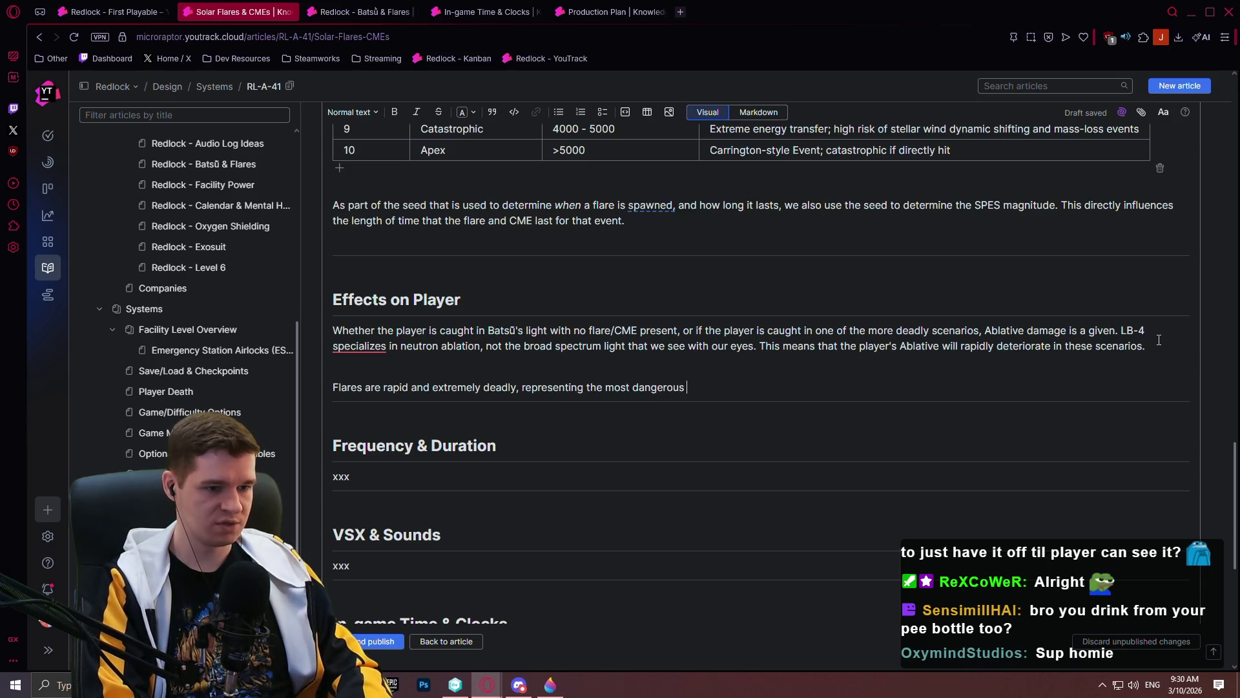
pyautogui.write('part oa SPES Event')
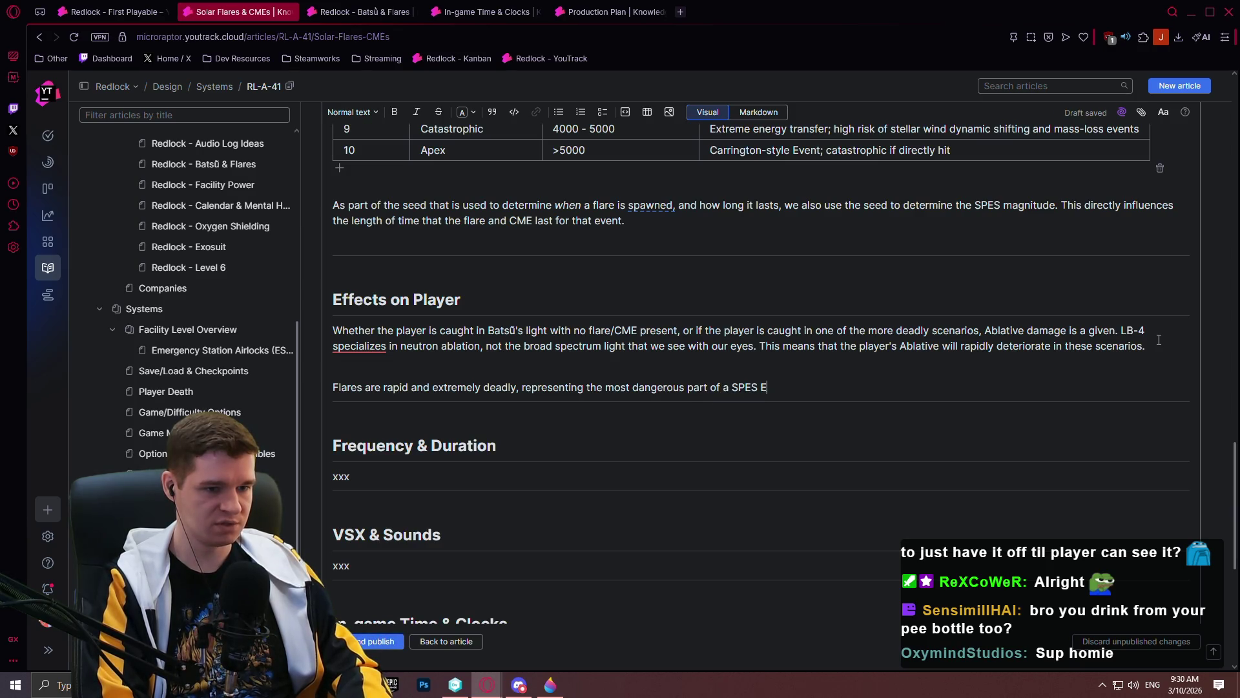
pyautogui.write(', but')
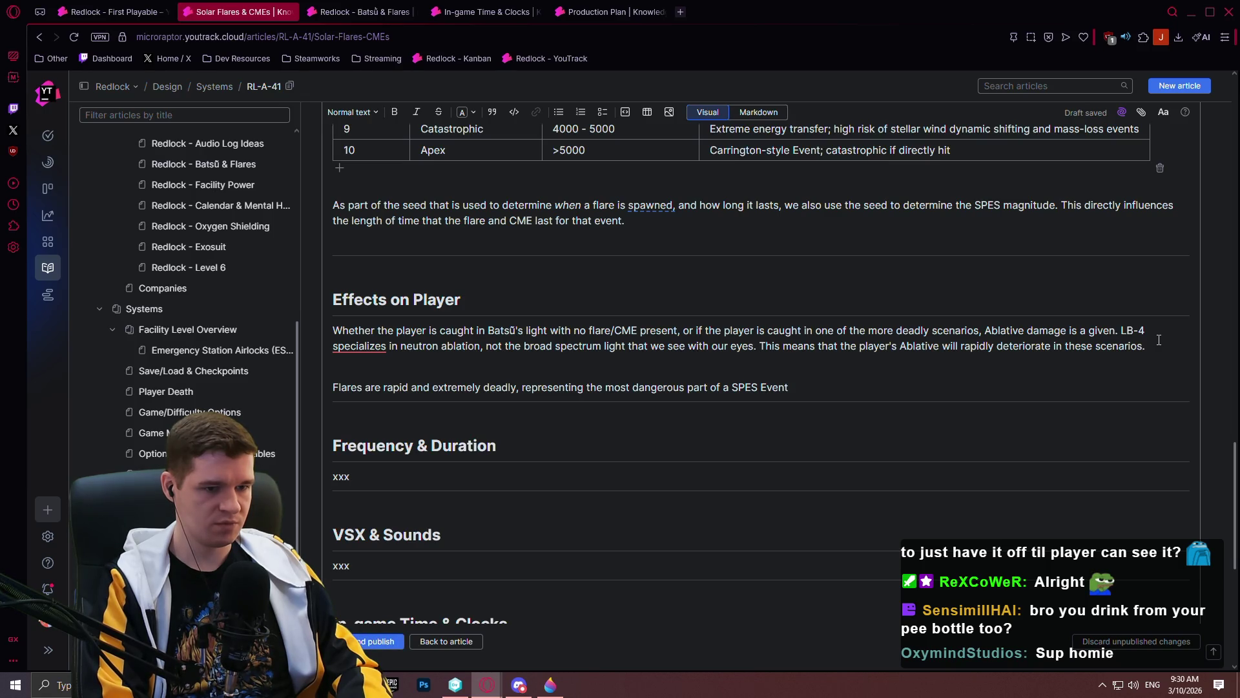
pyautogui.write('and doing e')
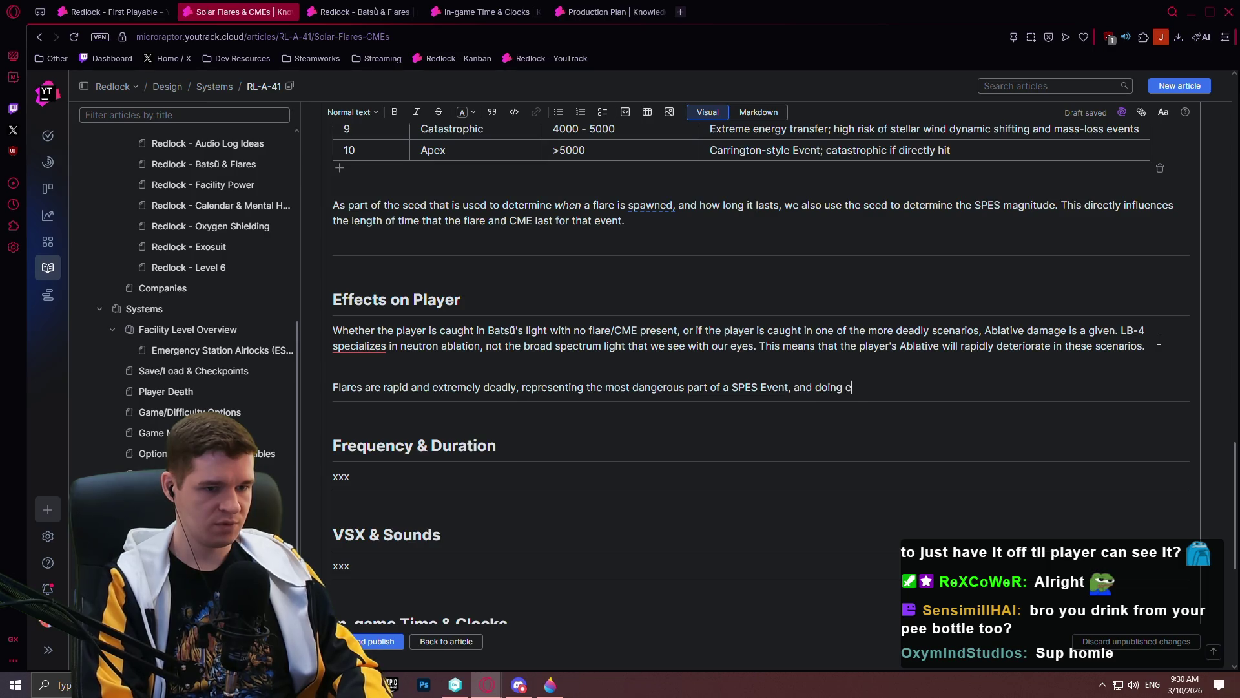
pyautogui.write('xtreme ')
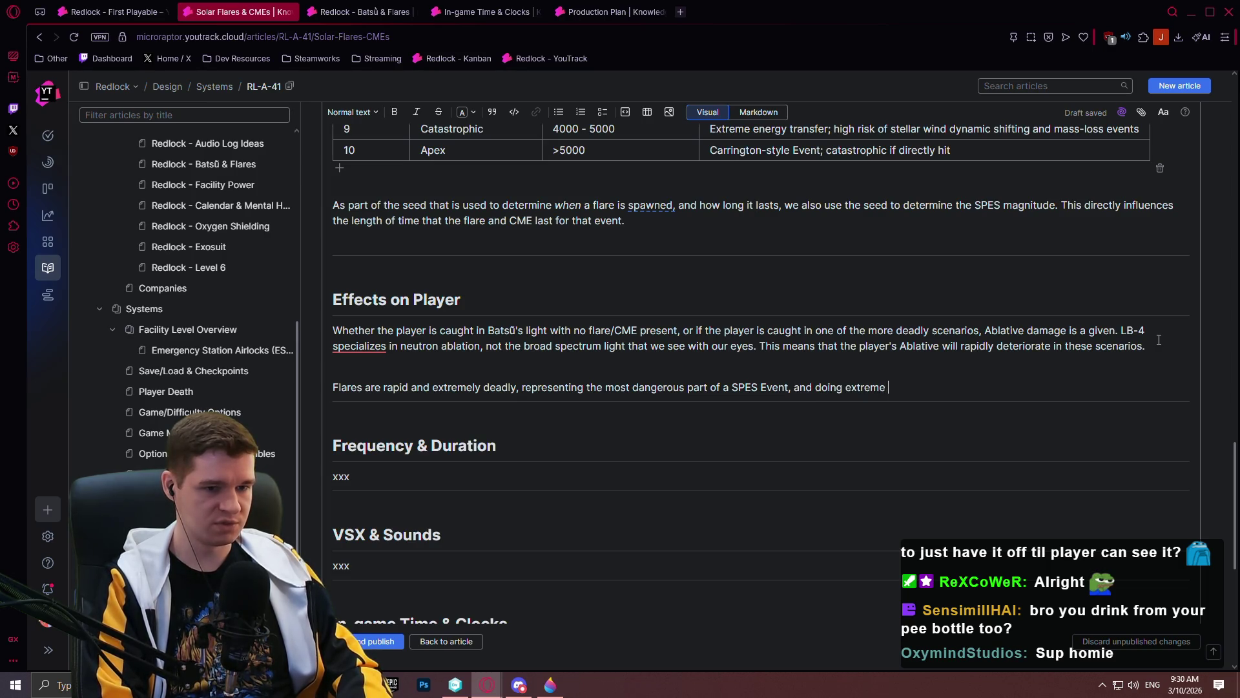
pyautogui.write('amounts of ')
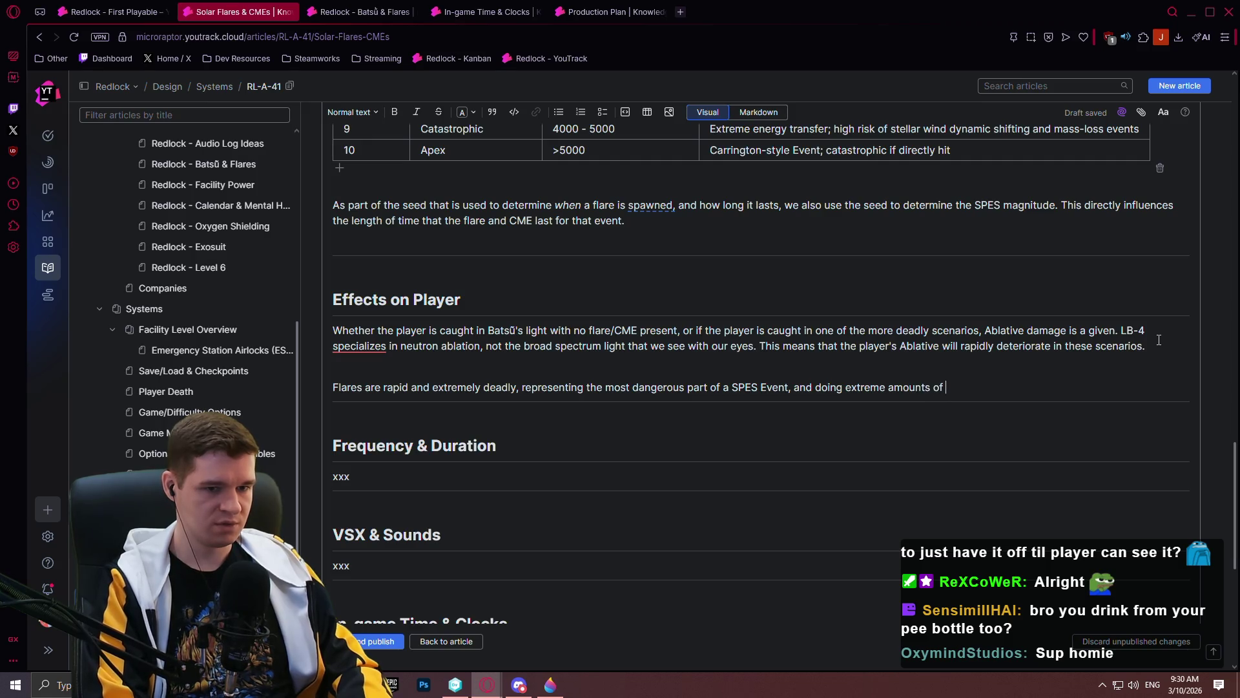
pyautogui.write('Ablative d')
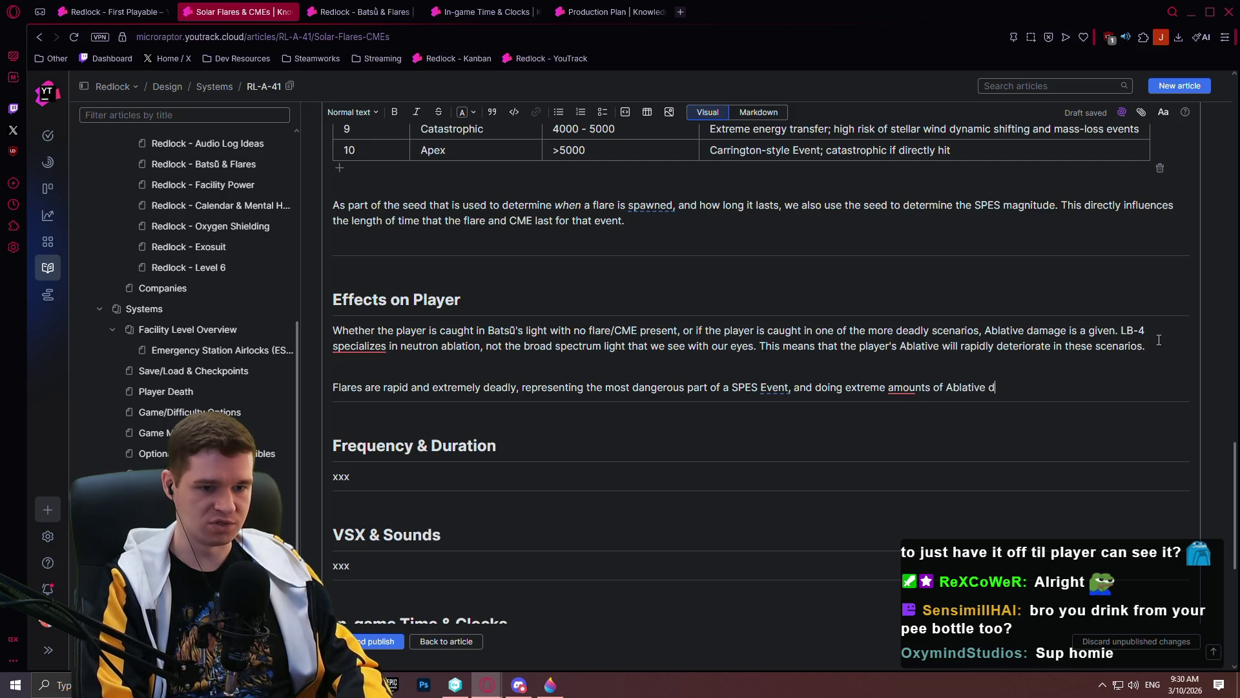
pyautogui.write('amage to the p')
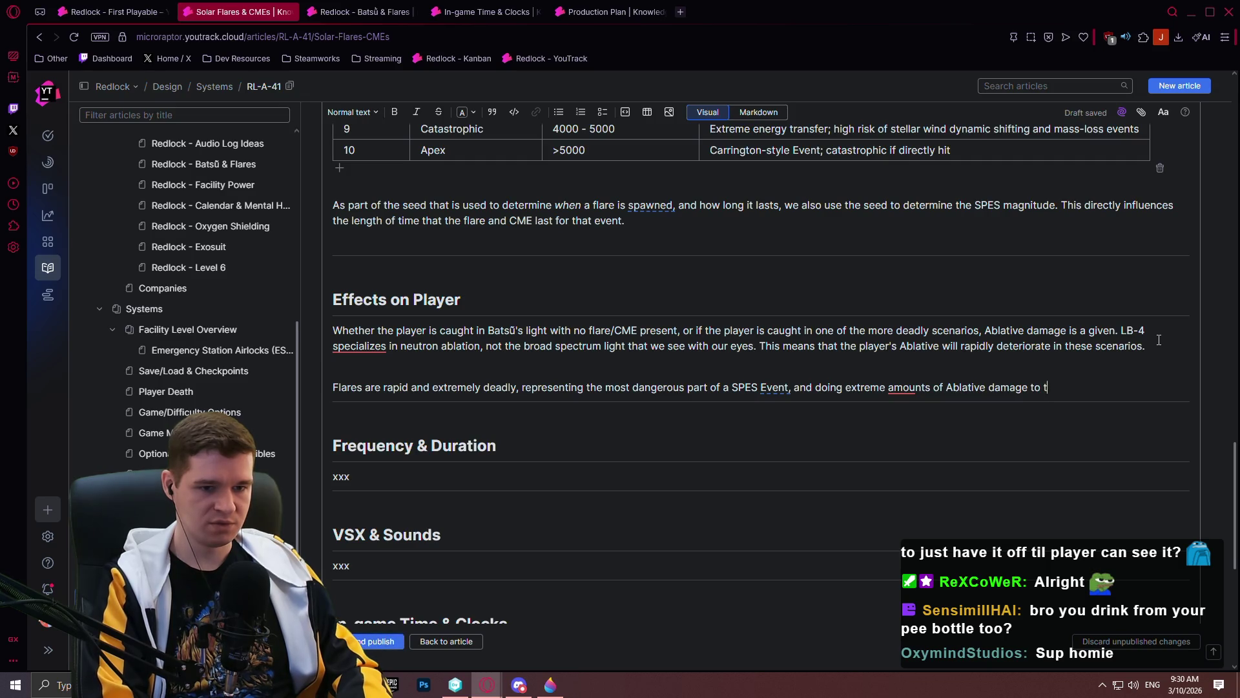
pyautogui.press('BackSpace')
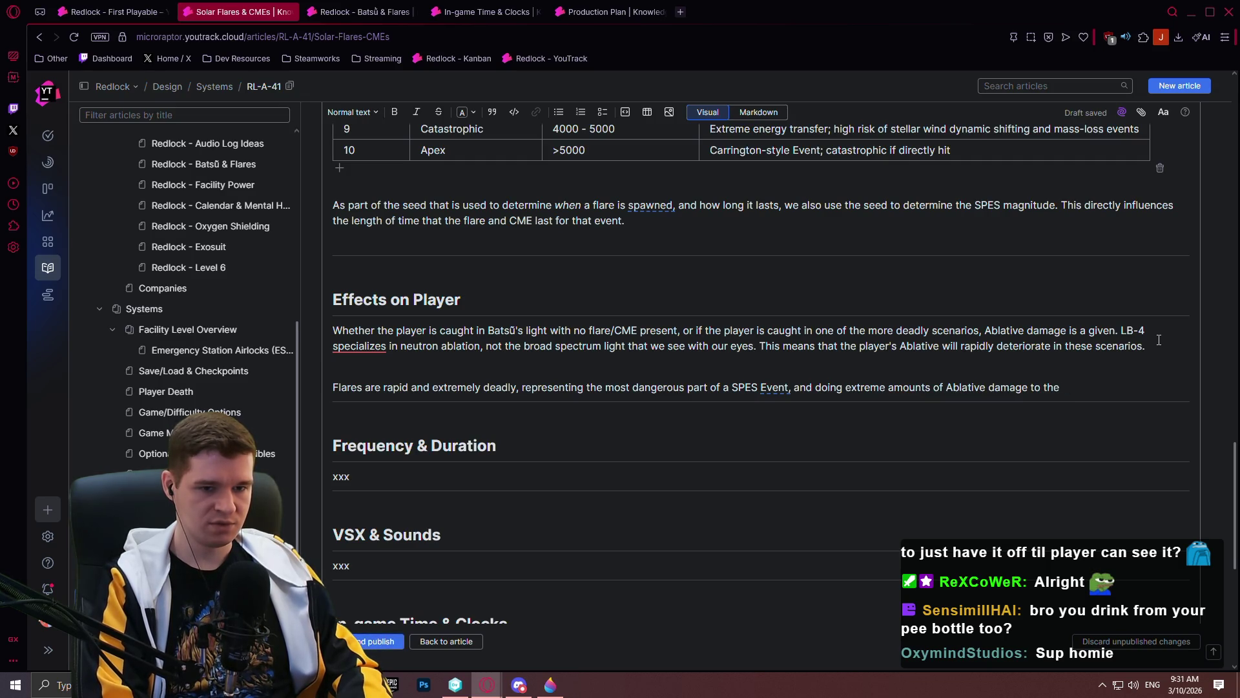
pyautogui.write('any player cau')
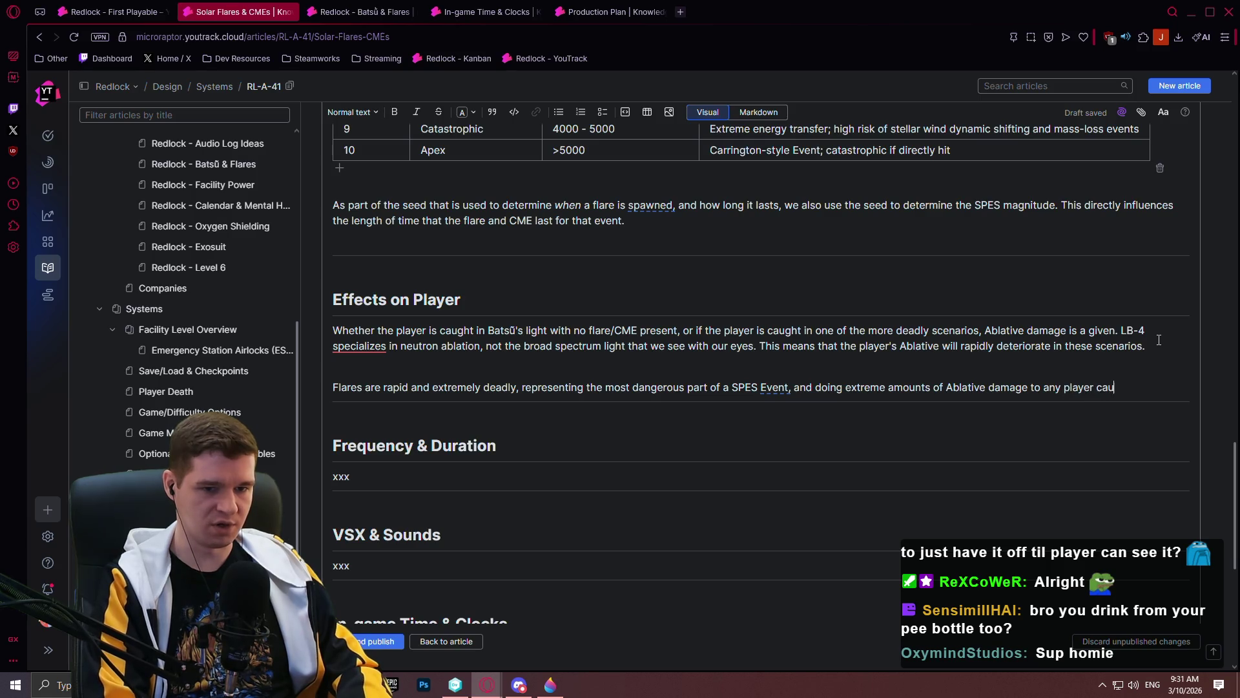
pyautogui.write('ght in them.')
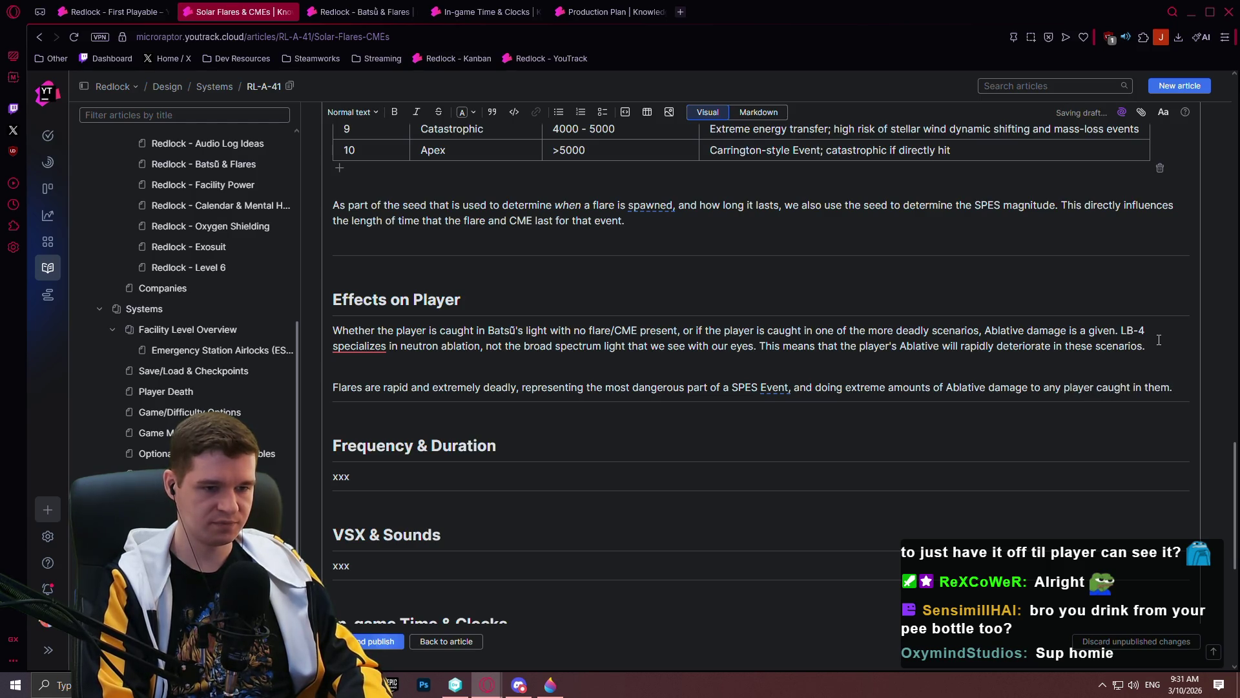
pyautogui.press('Return')
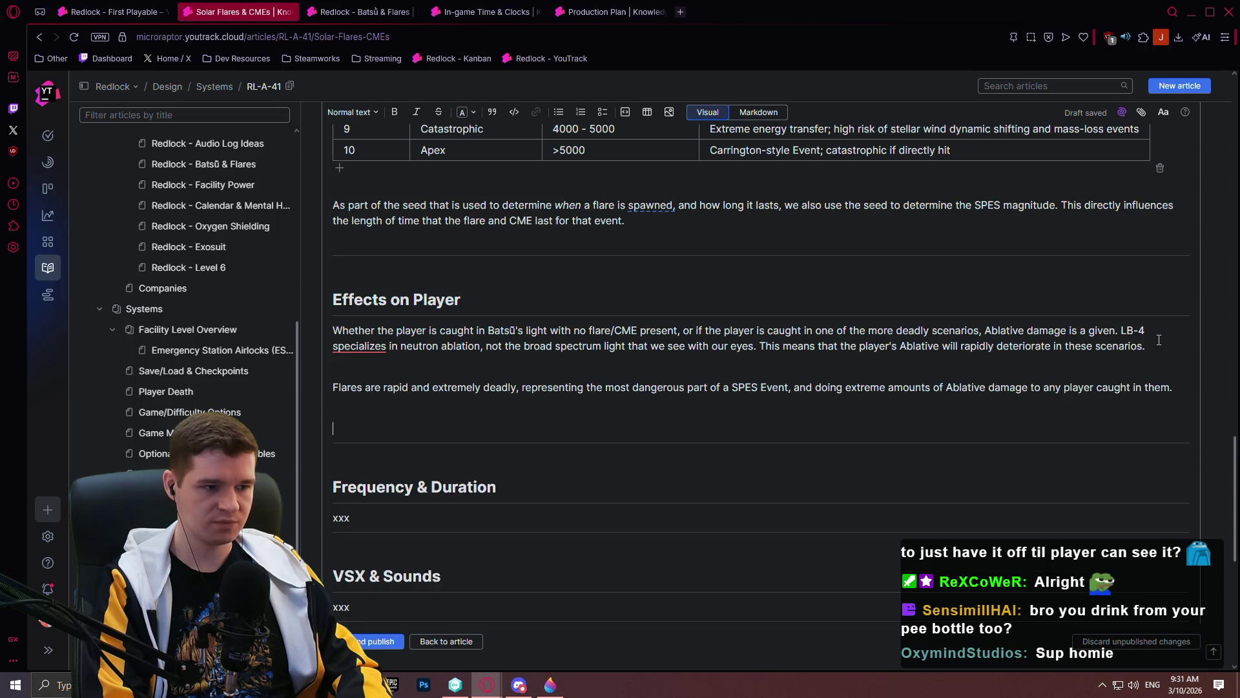
# - Write that the longer plasma ejection adds Health damage but is less deadly, then begin the next paragraph
pyautogui.write('The')
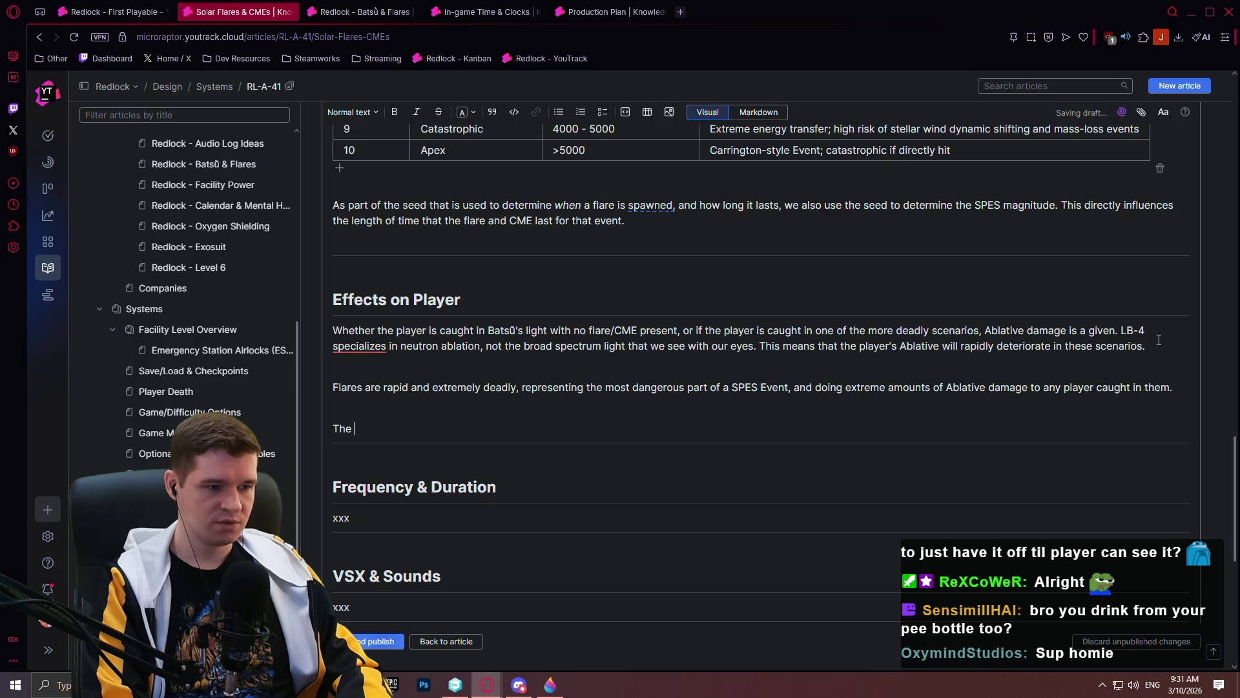
pyautogui.write(' plas')
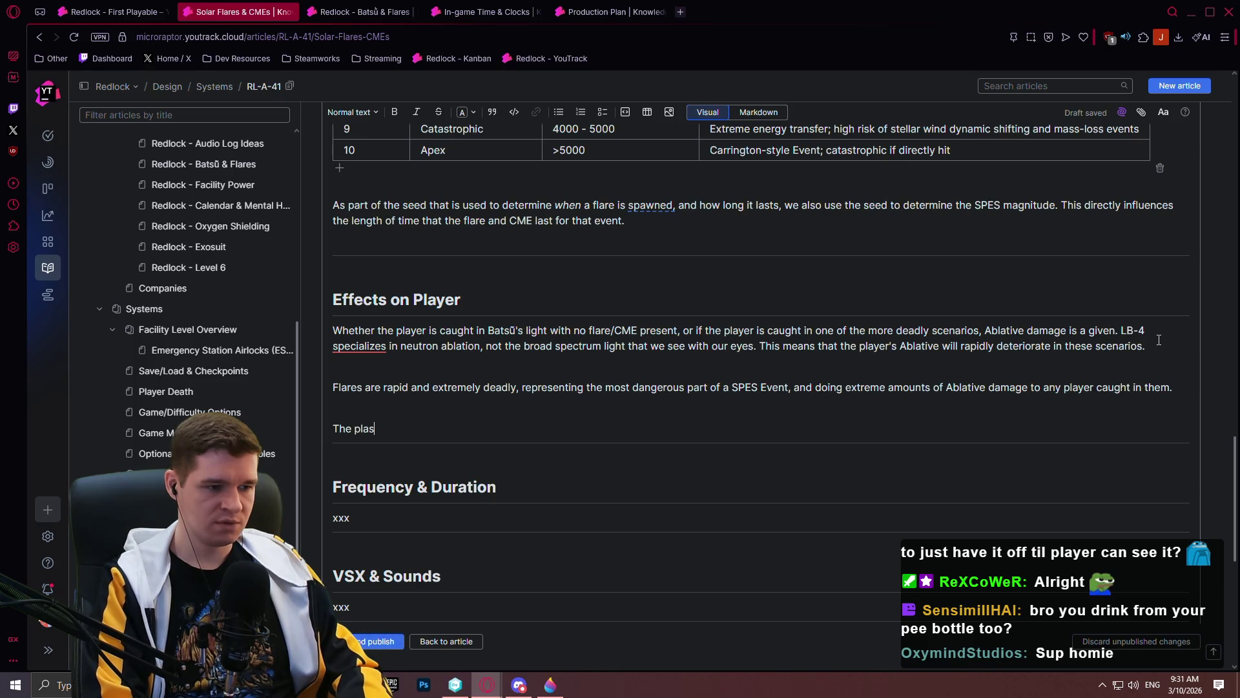
pyautogui.write('ma ejection that')
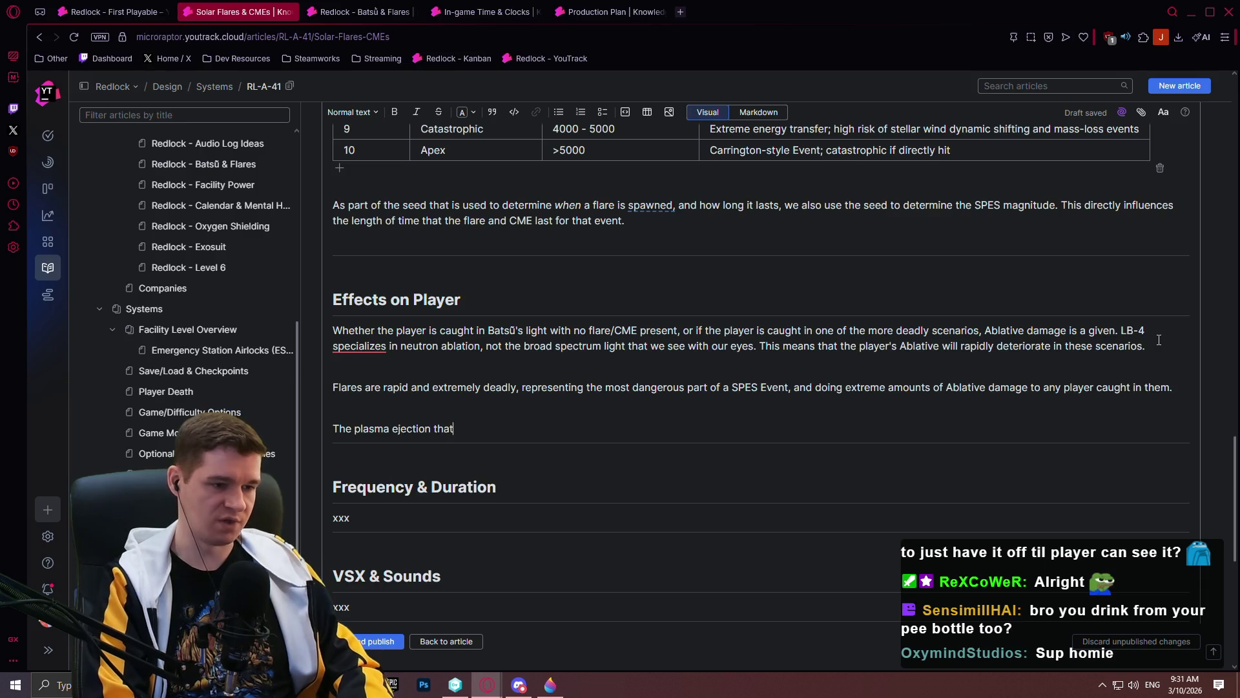
pyautogui.write(' follows all ')
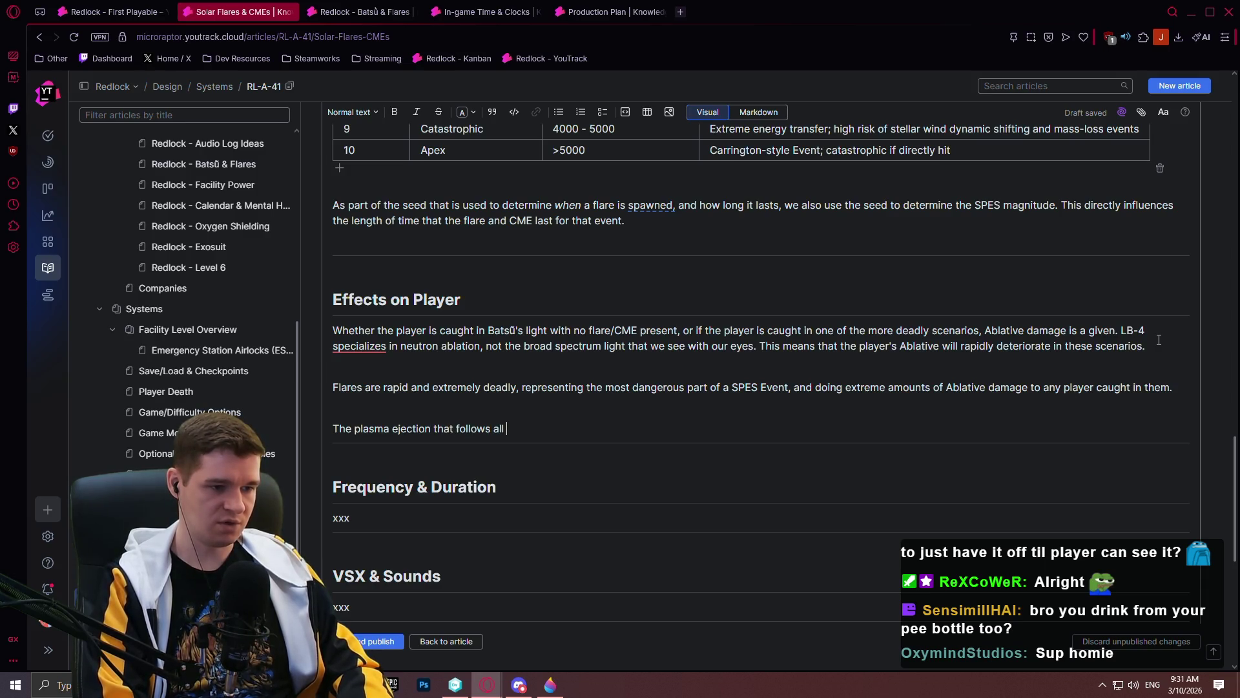
pyautogui.write('flares is longer, and ')
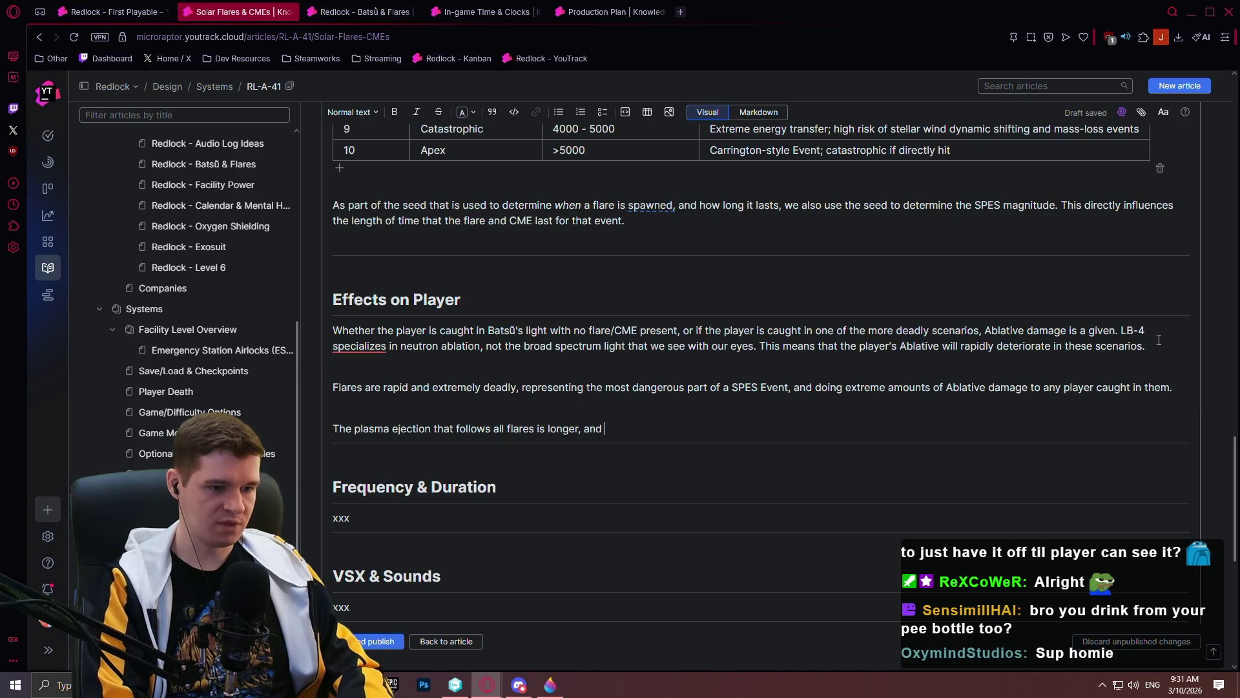
pyautogui.write('does add')
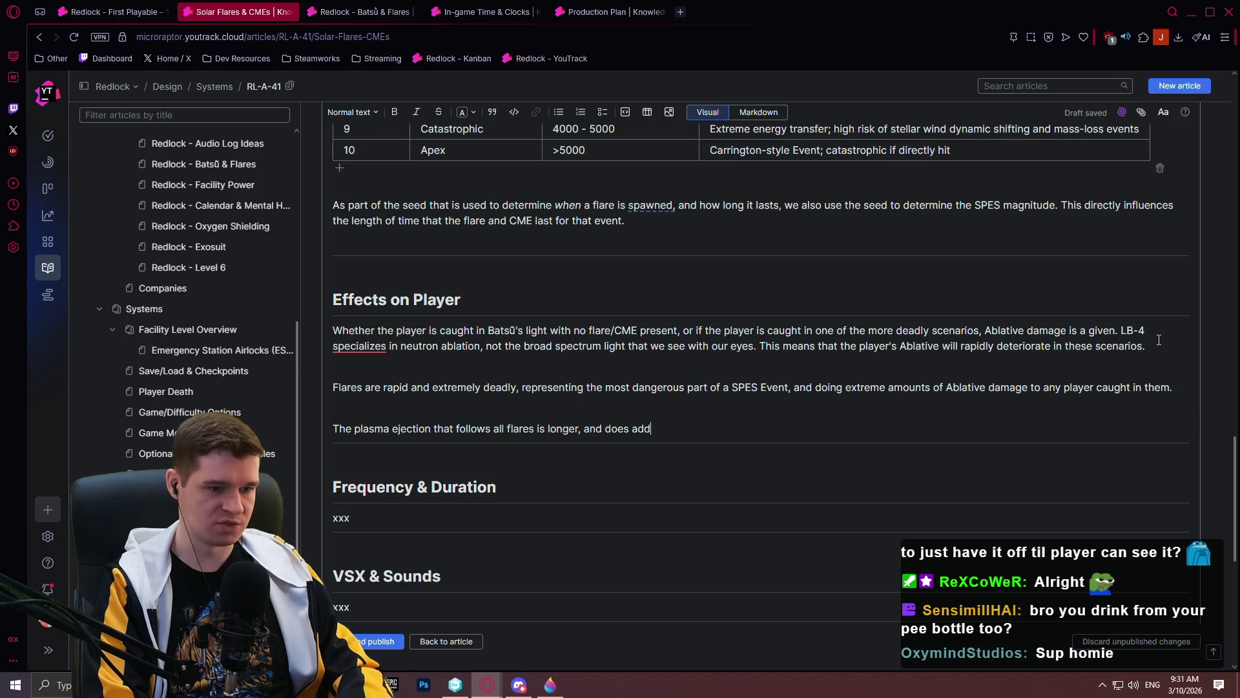
pyautogui.write('itional Hea')
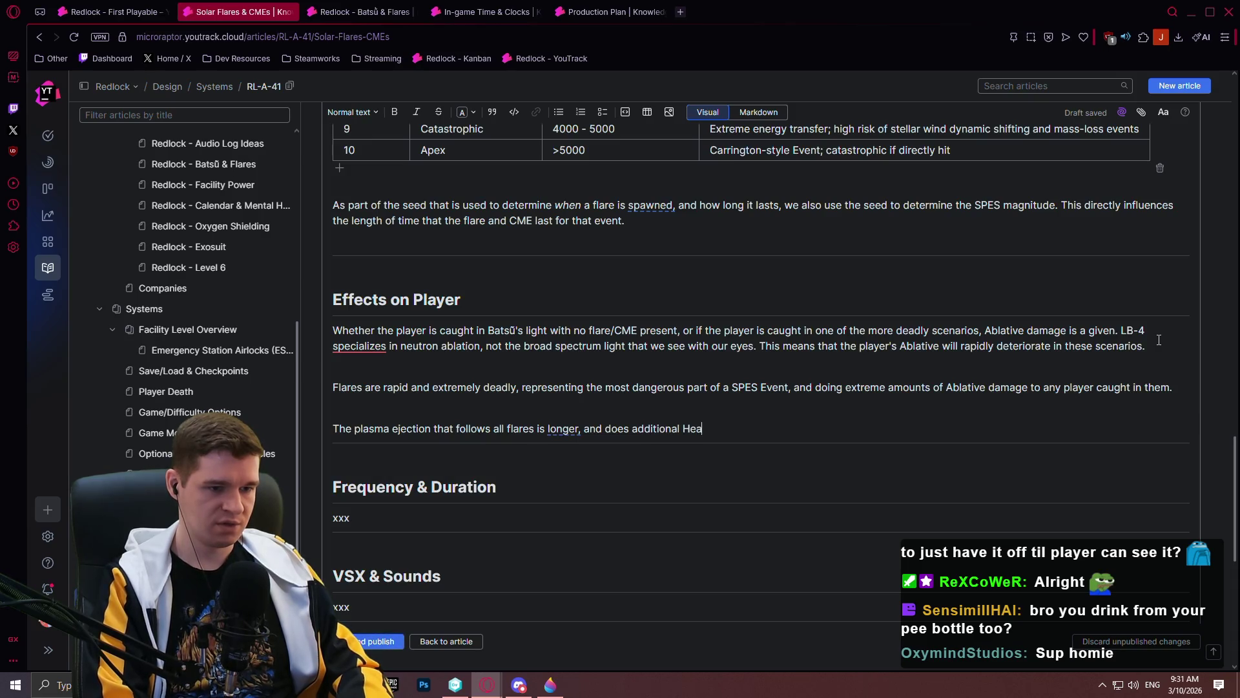
pyautogui.write('lth damage, but the Ablative ')
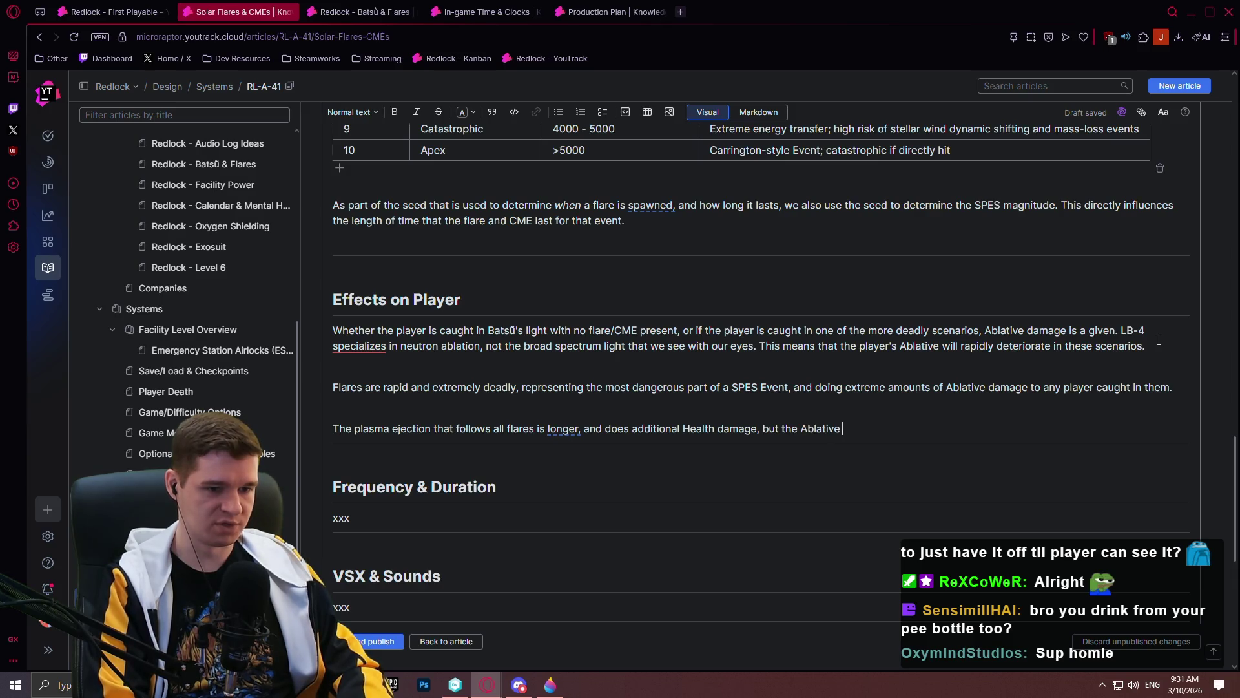
pyautogui.write('damage')
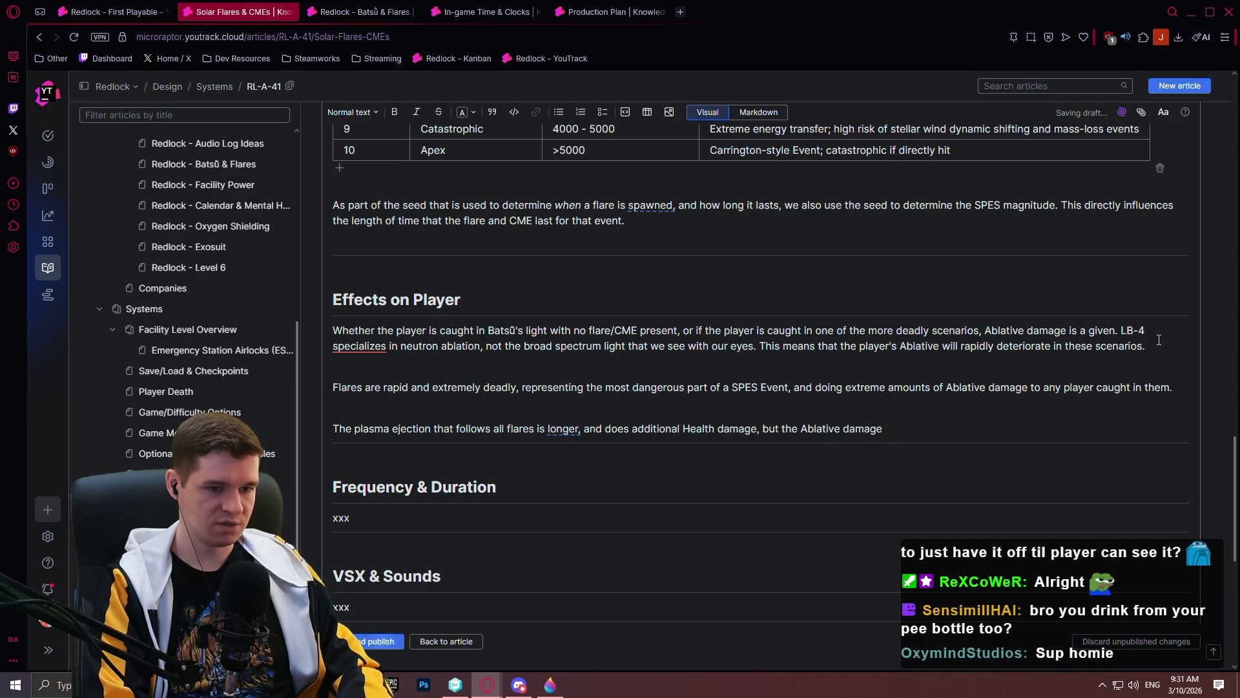
pyautogui.write(' alone is less deadly than the')
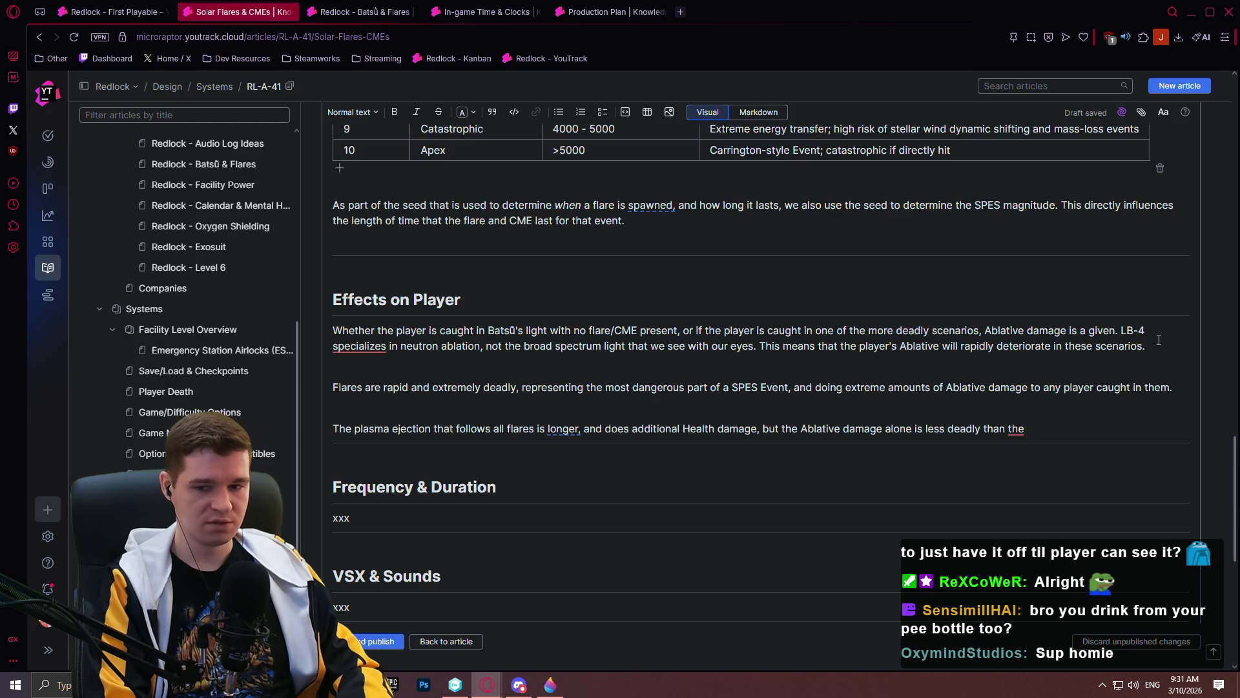
pyautogui.write(' flare.')
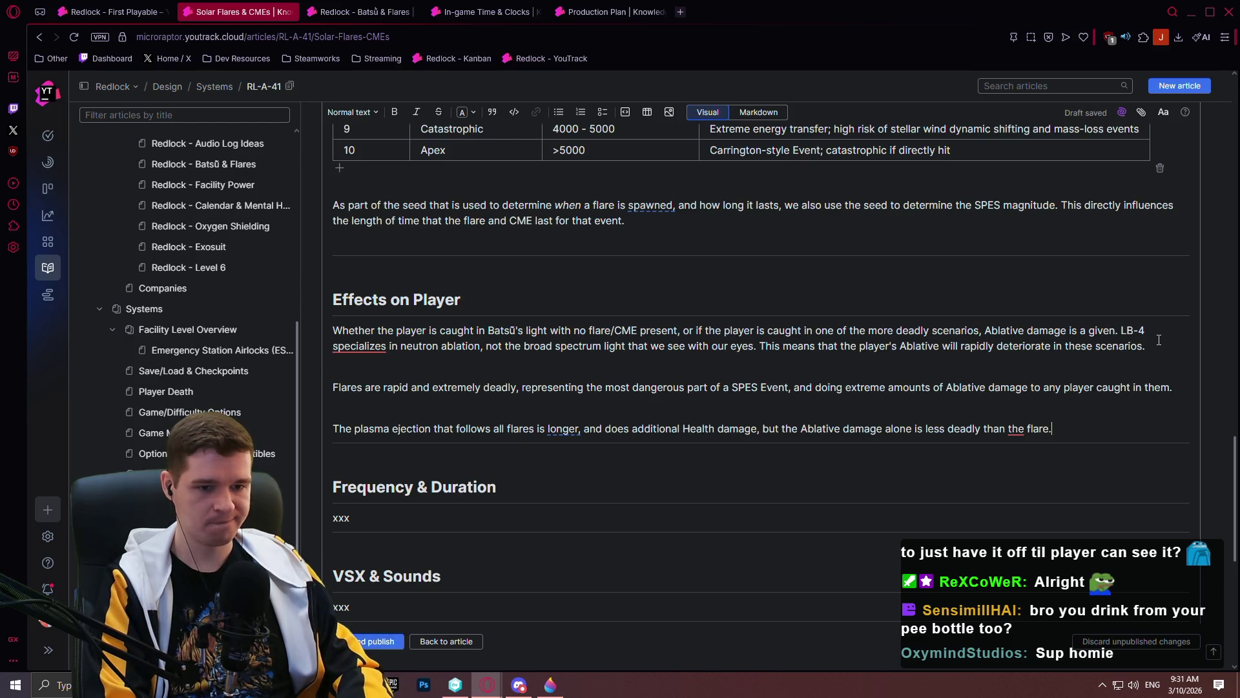
pyautogui.press('Return')
pyautogui.write('Of')
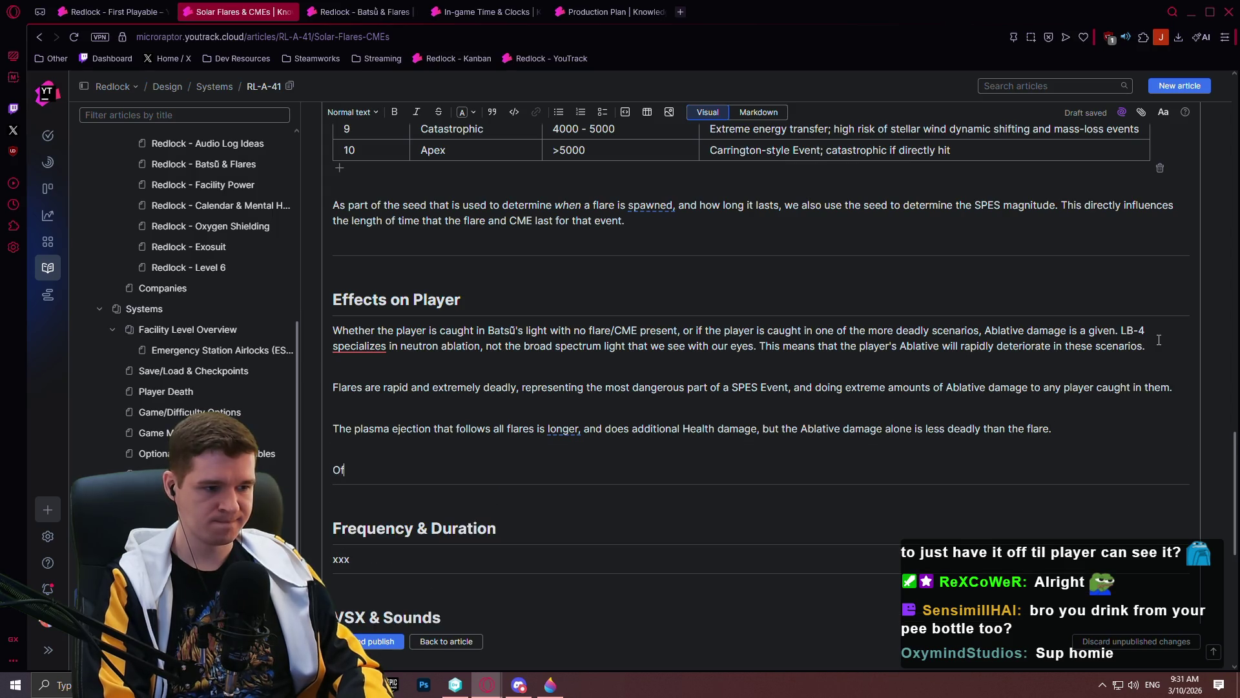
pyautogui.write(' course, should t')
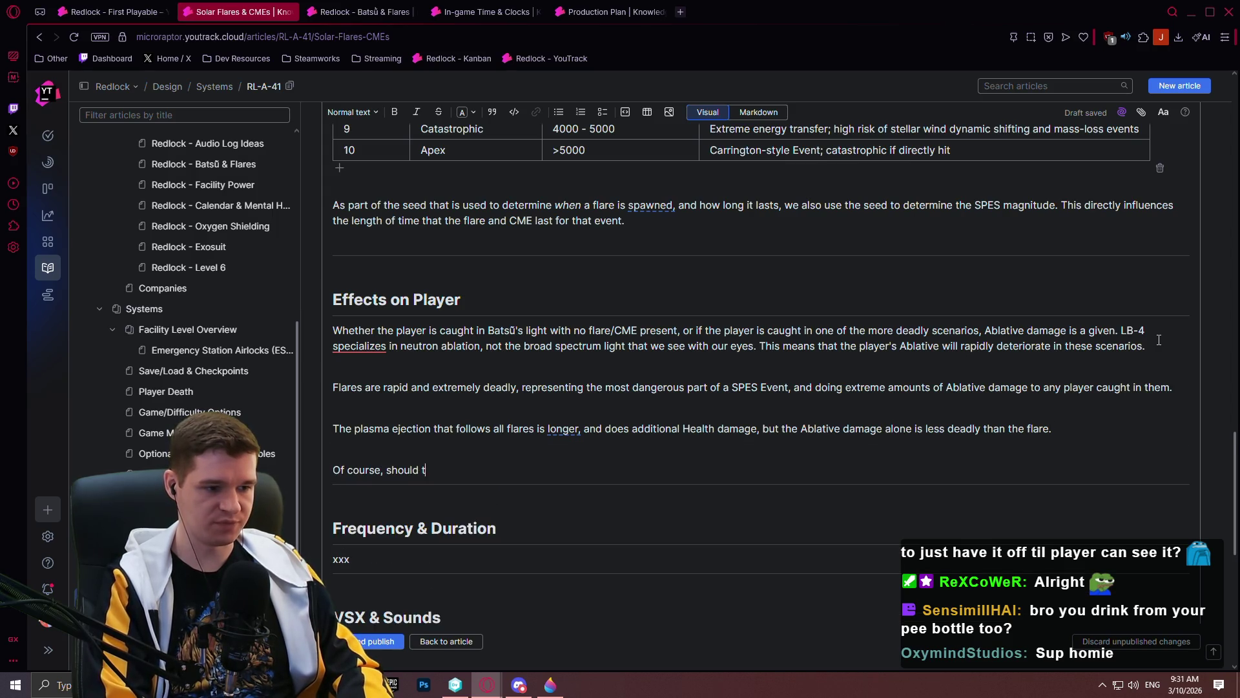
pyautogui.write('he player')
pyautogui.write("'s Ab")
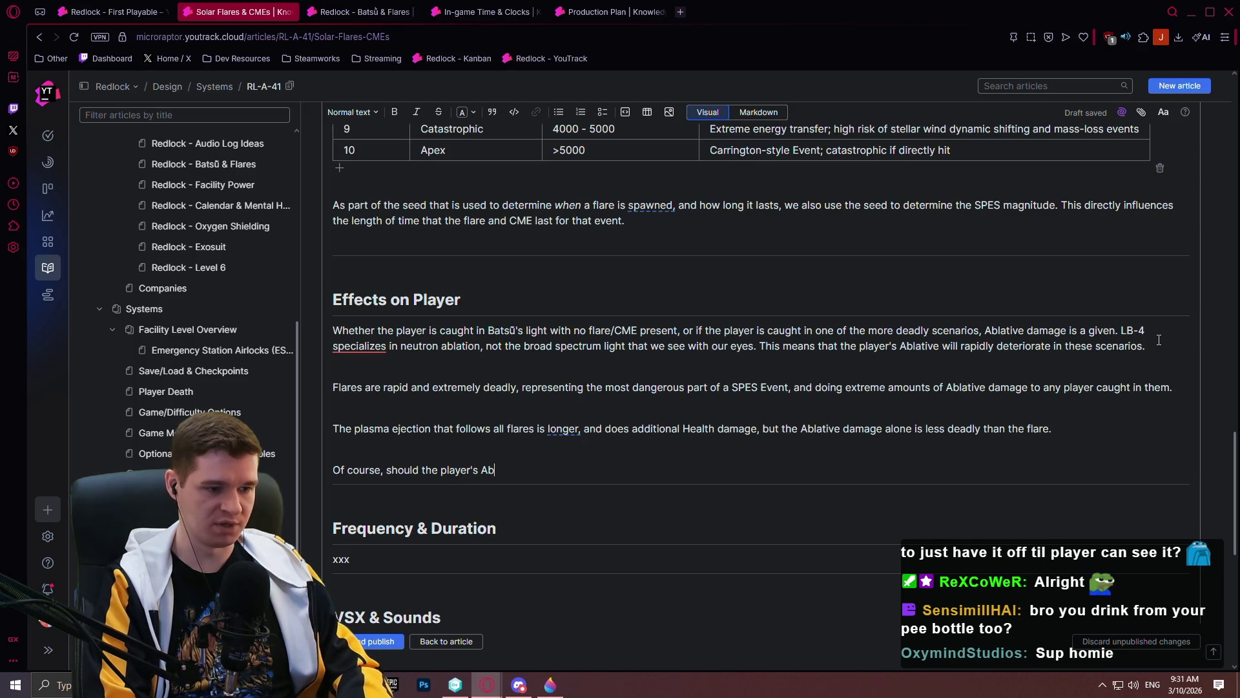
pyautogui.write('ive be t')
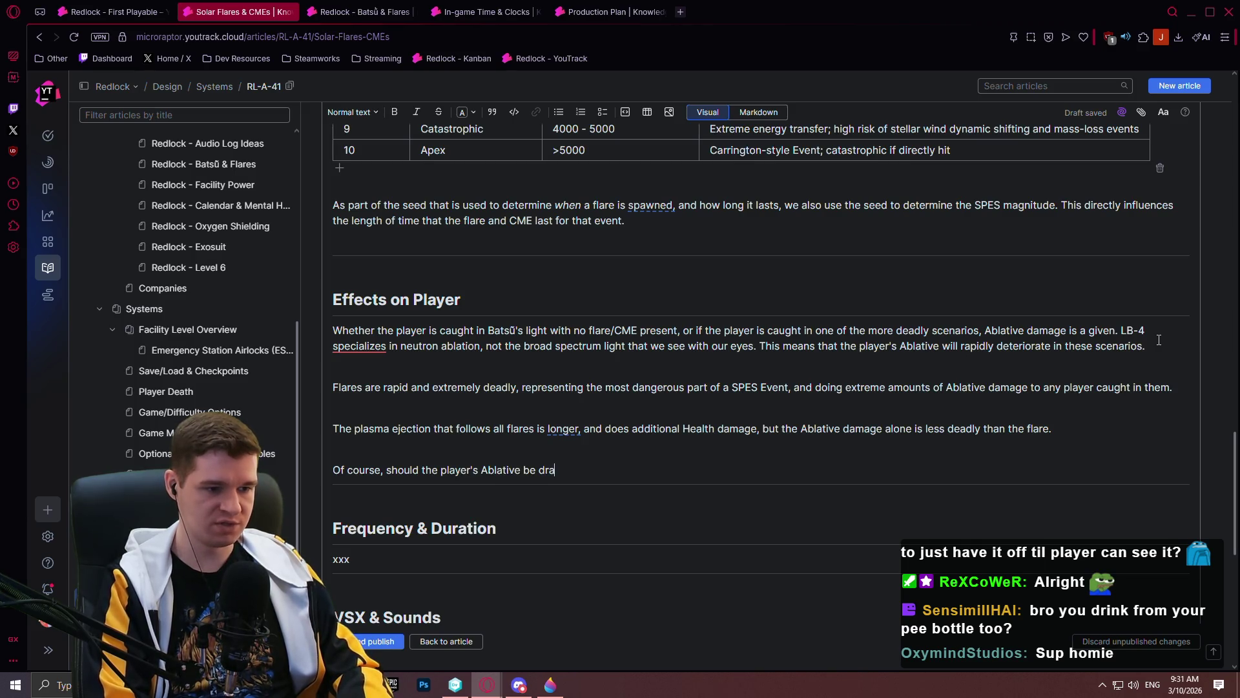
pyautogui.write('hen ')
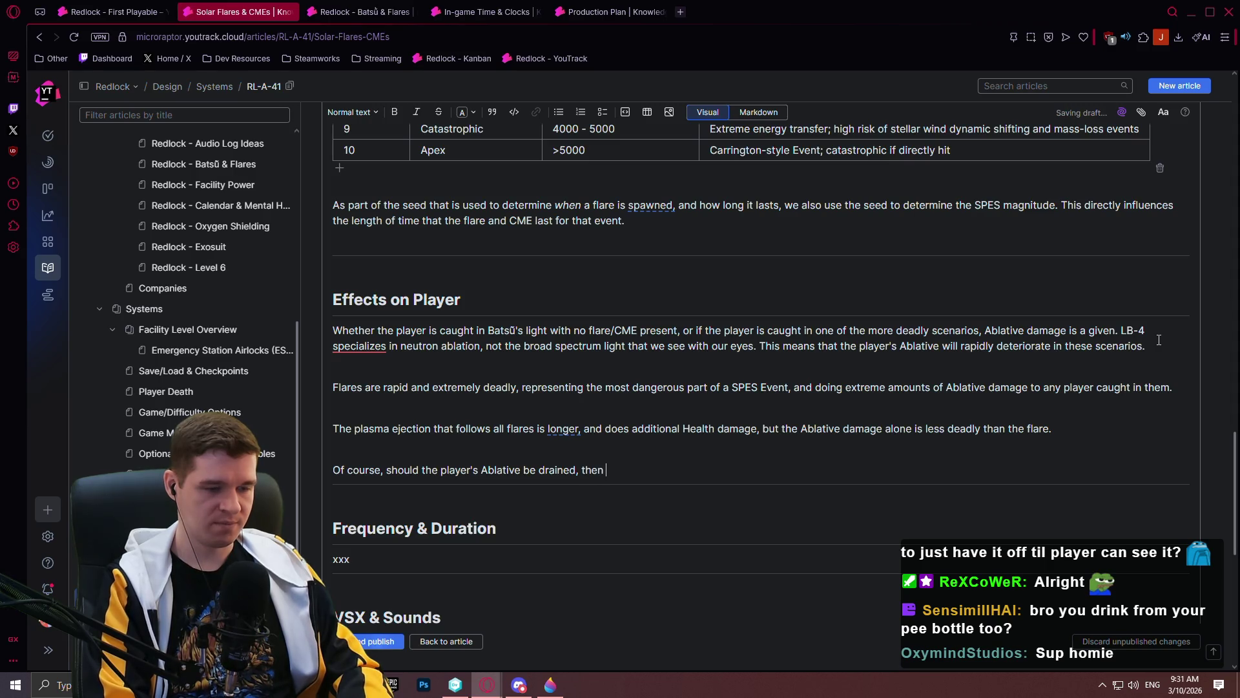
pyautogui.write('it all cou')
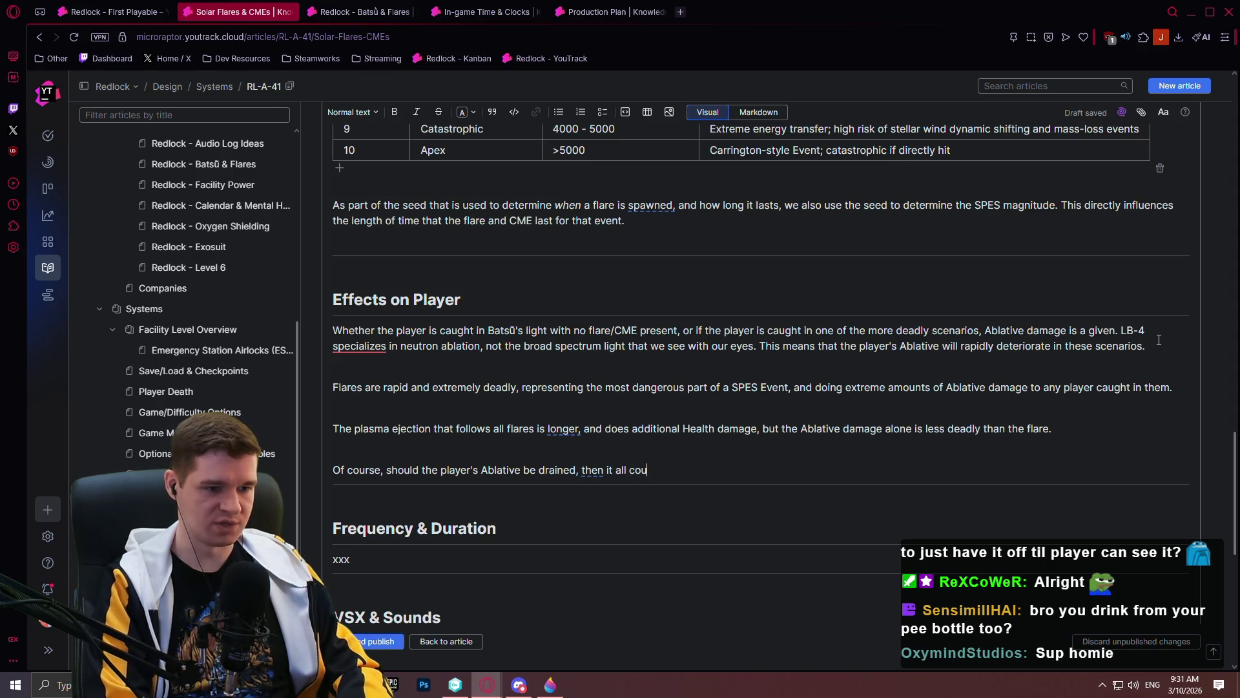
pyautogui.write('nts as Hle')
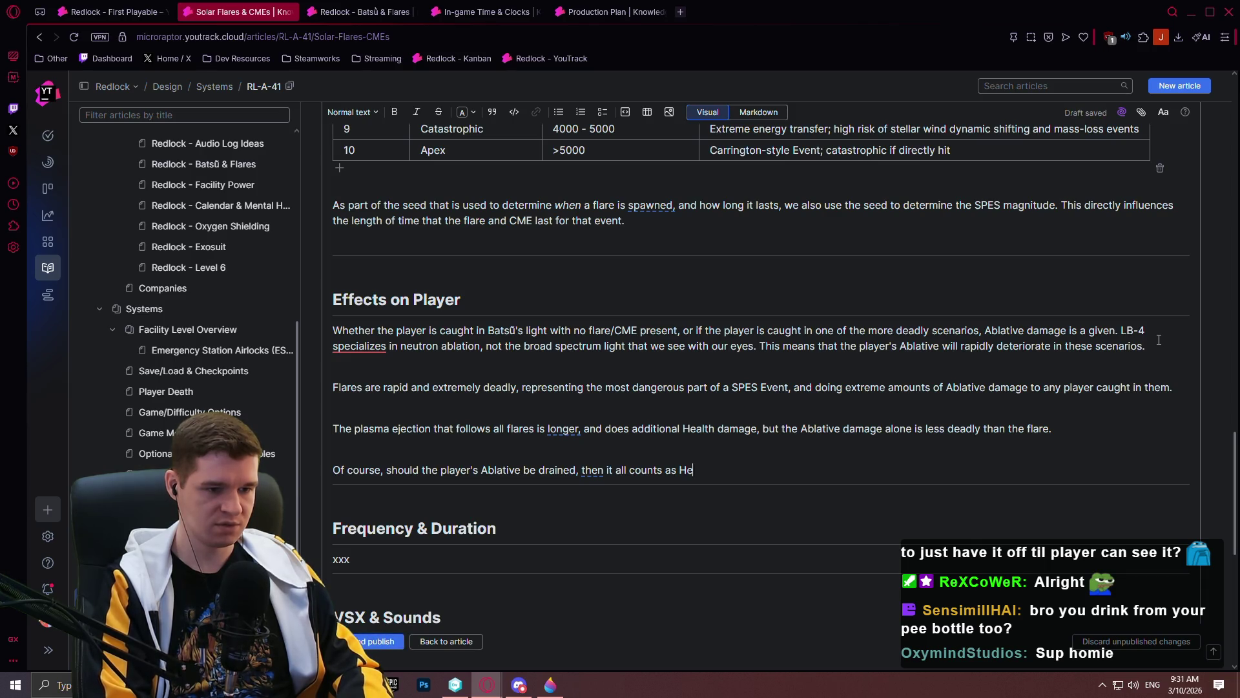
pyautogui.write(' dma')
pyautogui.write('amage anyway.')
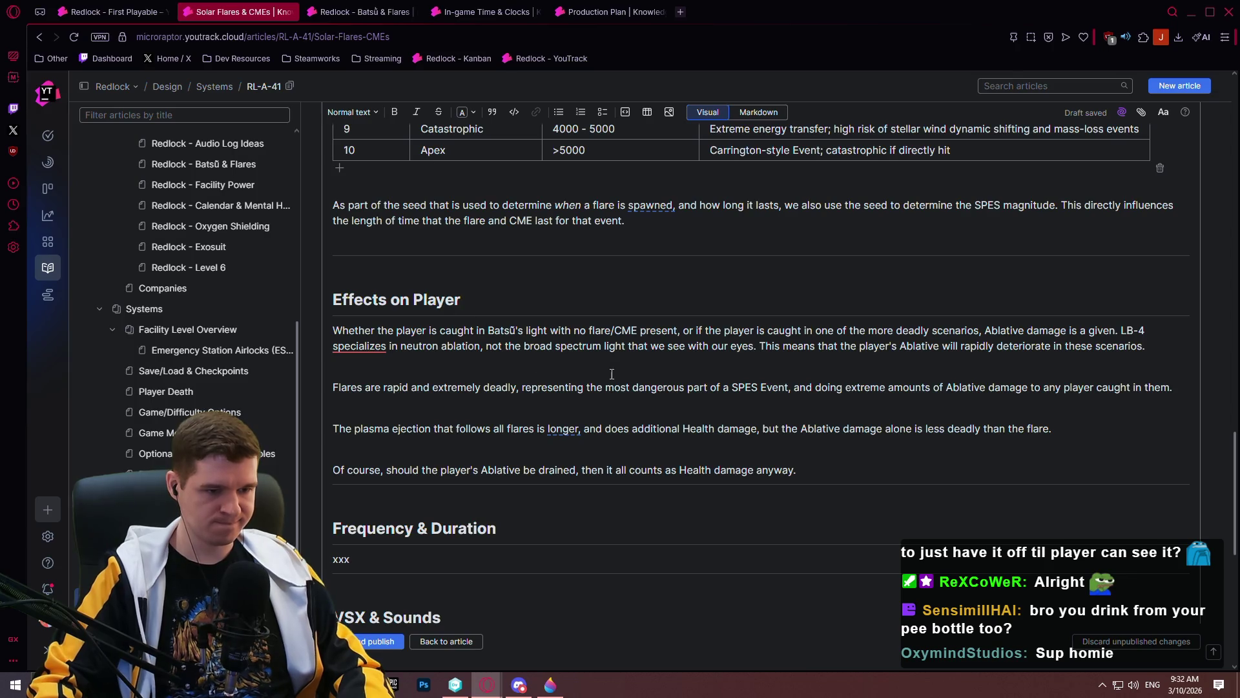
pyautogui.scroll(-3, 624, 349)
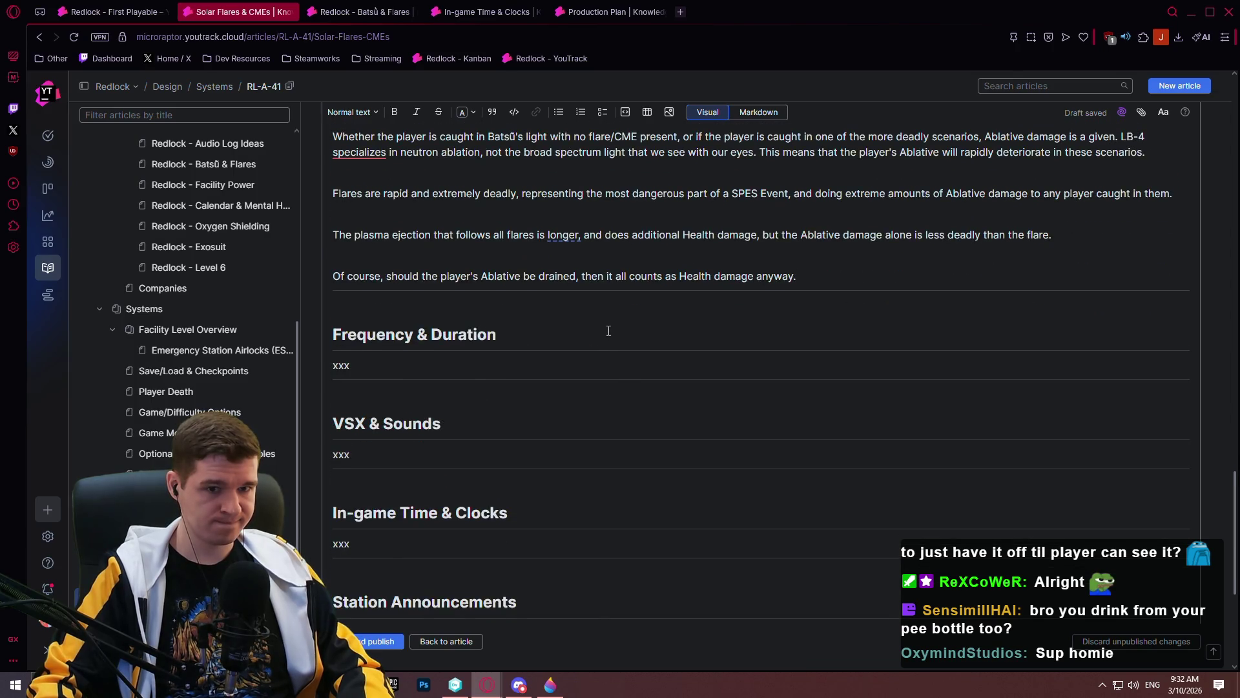
pyautogui.scroll(2, 602, 325)
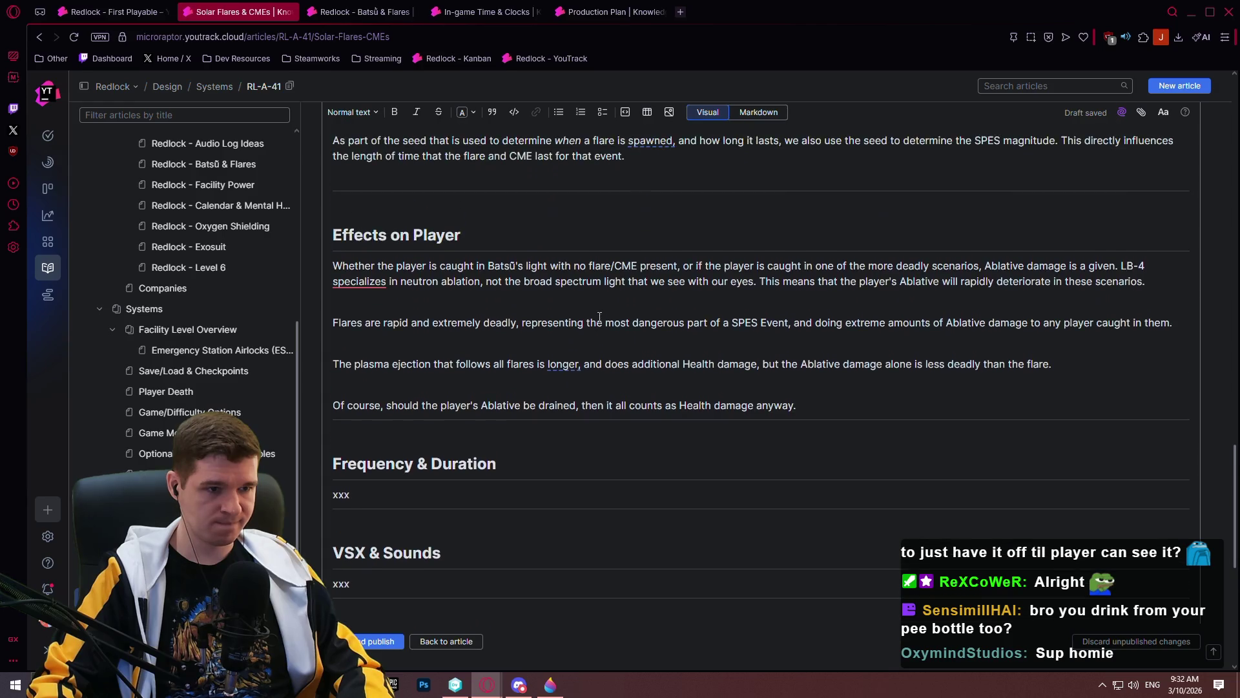
pyautogui.scroll(-4, 599, 316)
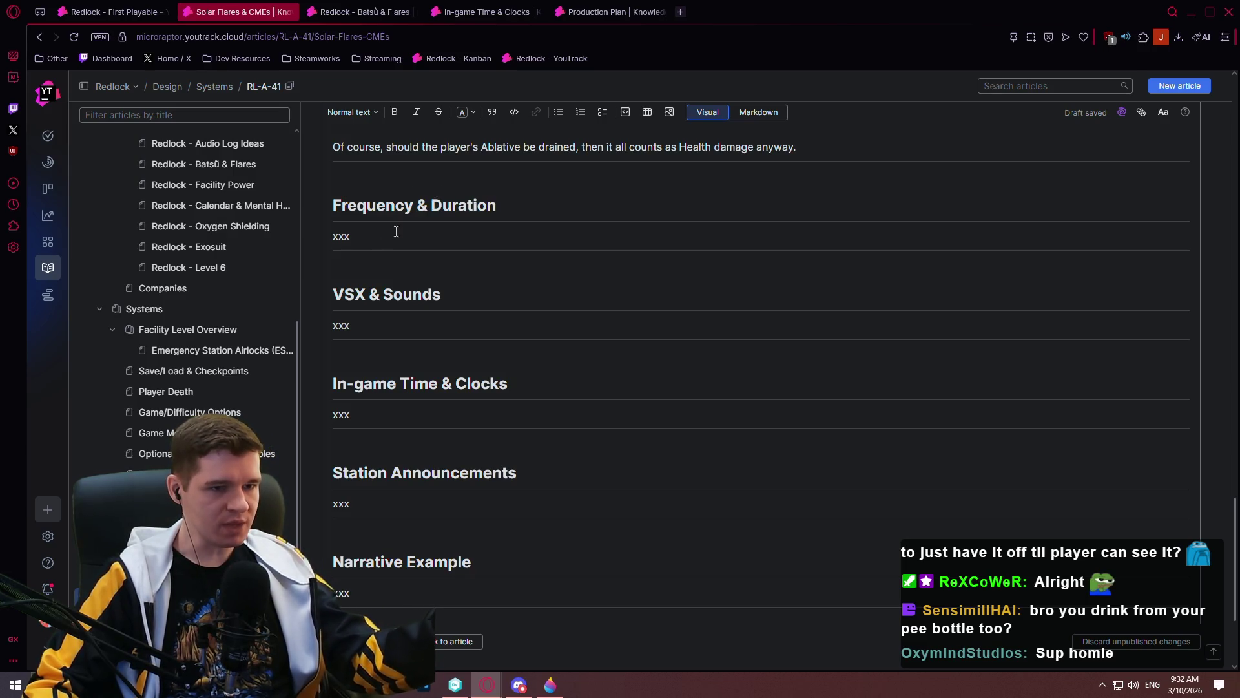
pyautogui.scroll(2, 396, 231)
pyautogui.click(474, 641)
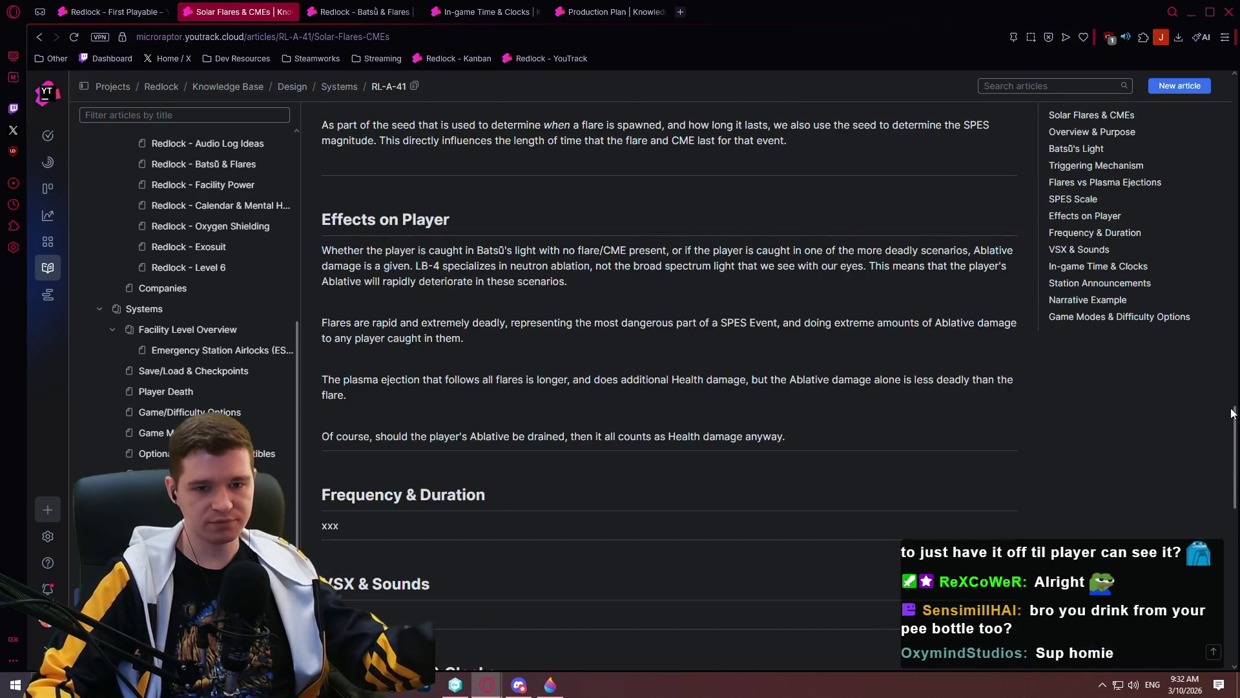
pyautogui.moveTo(1231, 420)
pyautogui.mouseDown()
pyautogui.moveTo(1231, 117)
pyautogui.moveTo(1198, 515)
pyautogui.mouseUp()
pyautogui.click(1227, 115)
pyautogui.click(413, 225)
pyautogui.scroll(2, 636, 246)
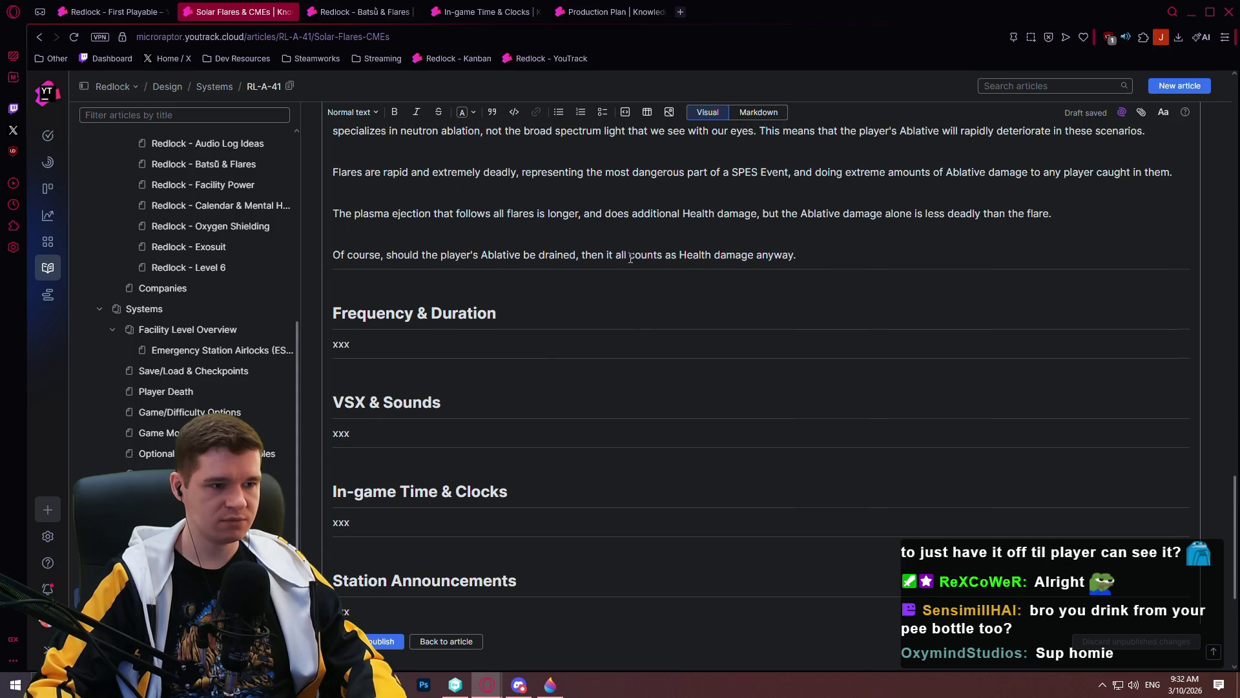
# - Replace the 'xxx' placeholder under Frequency & Duration with 'The frequency of SPES Events'
pyautogui.press('BackSpace')
pyautogui.press('BackSpace')
pyautogui.press('BackSpace')
pyautogui.write('The freuquency of')
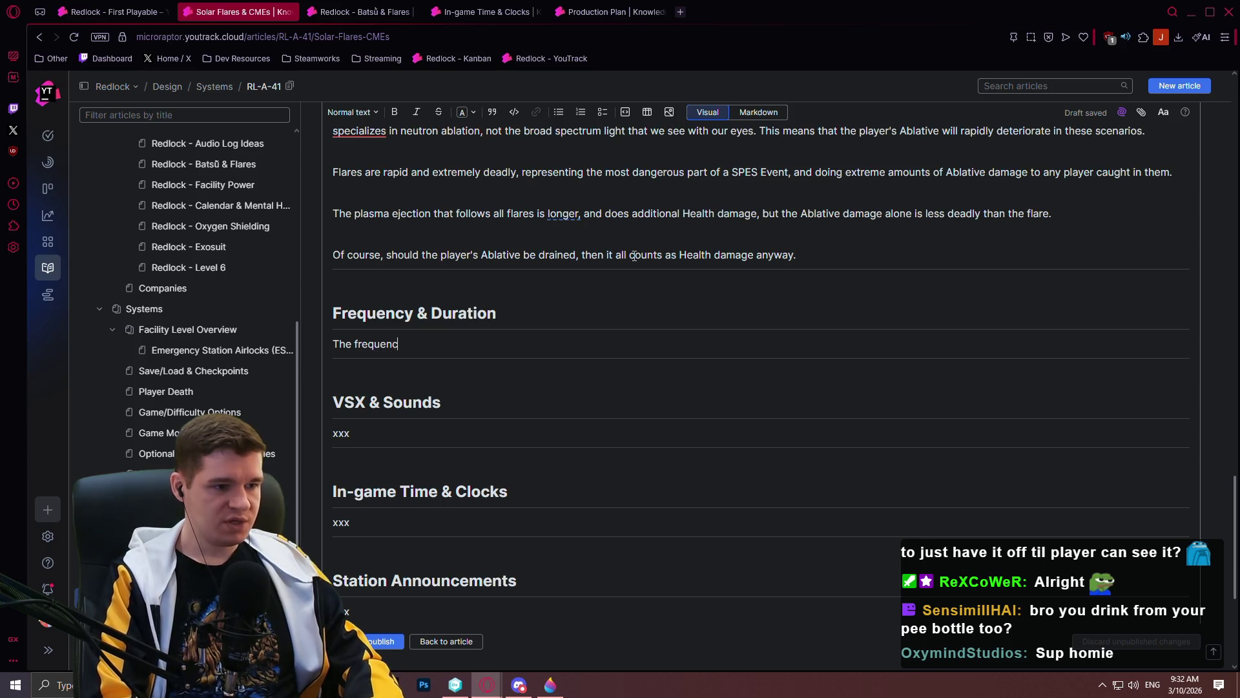
pyautogui.press('BackSpace')
pyautogui.press('BackSpace')
pyautogui.press('BackSpace')
pyautogui.write('and duration')
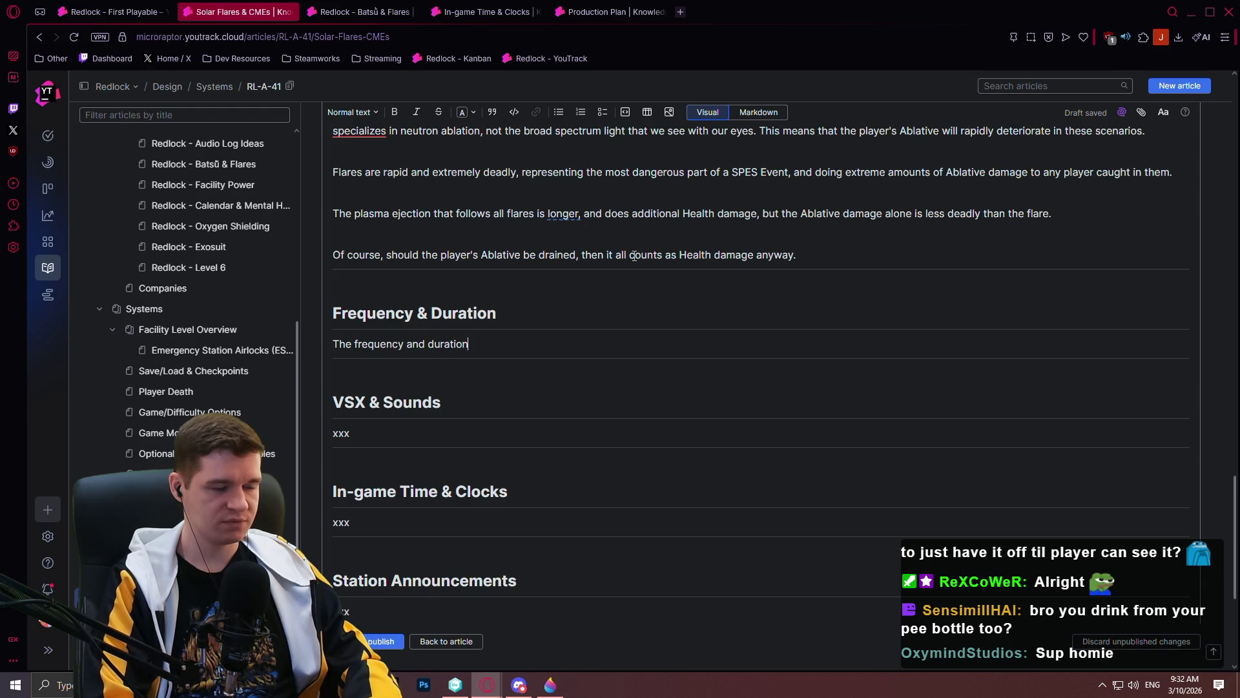
pyautogui.hotkey('ctrl', 'BackSpace')
pyautogui.hotkey('ctrl', 'BackSpace')
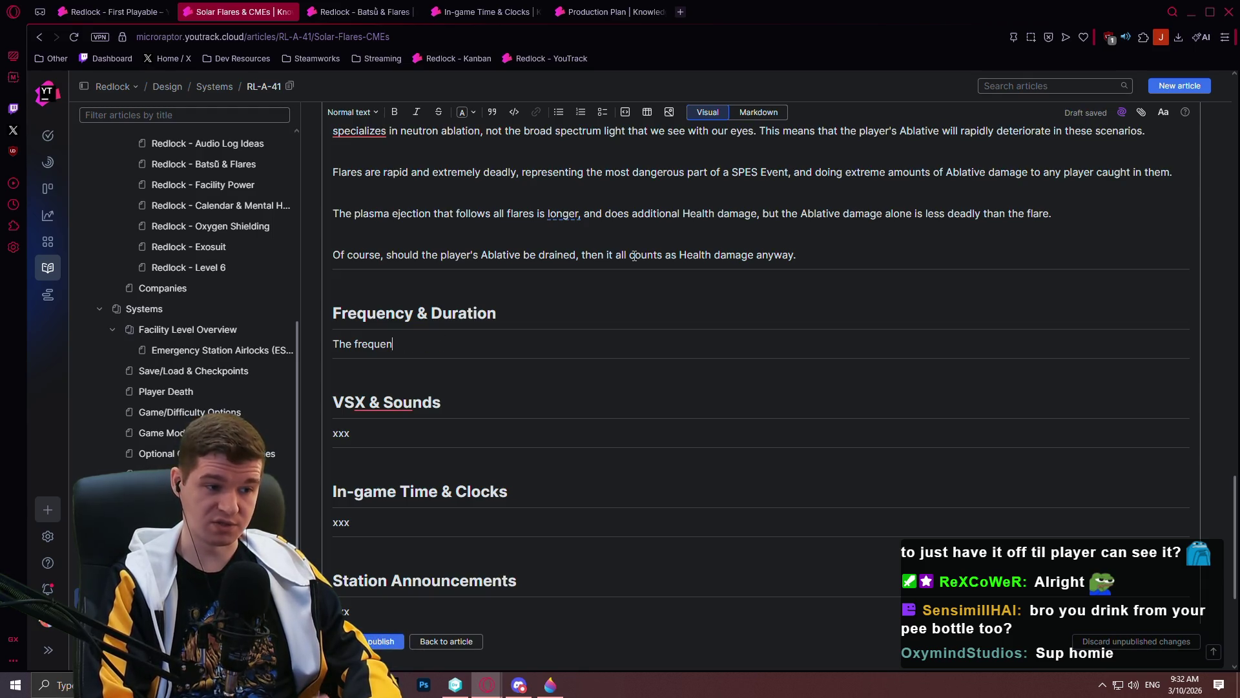
pyautogui.write('cy of SPES ')
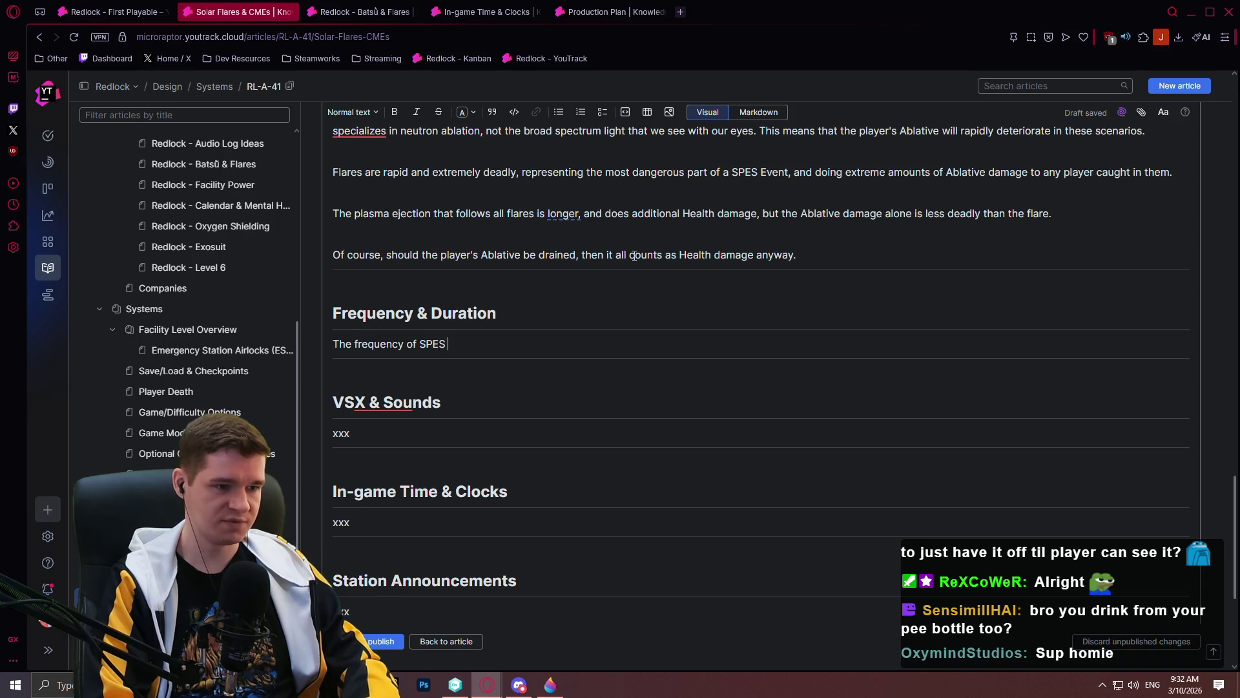
pyautogui.write('Events')
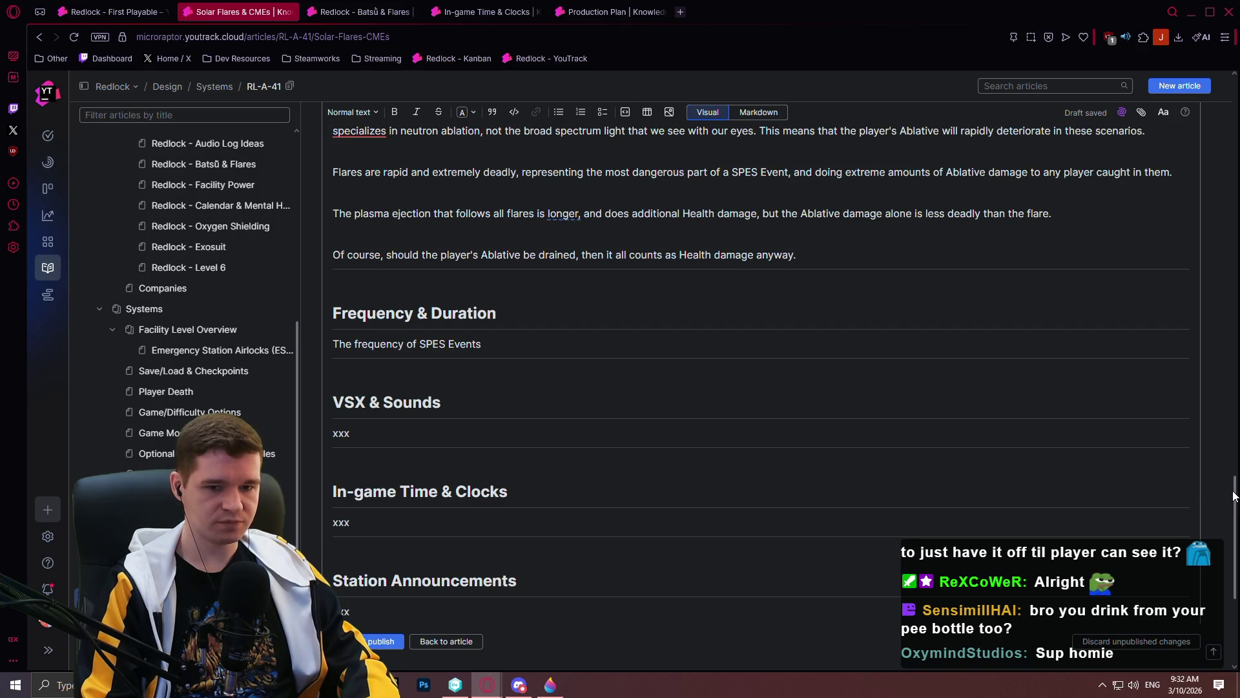
# - Append '(SPES Events)' to the title so it reads 'Solar Flares & CMEs (SPES Events)'
pyautogui.moveTo(1234, 492); pyautogui.dragTo(1234, 91)
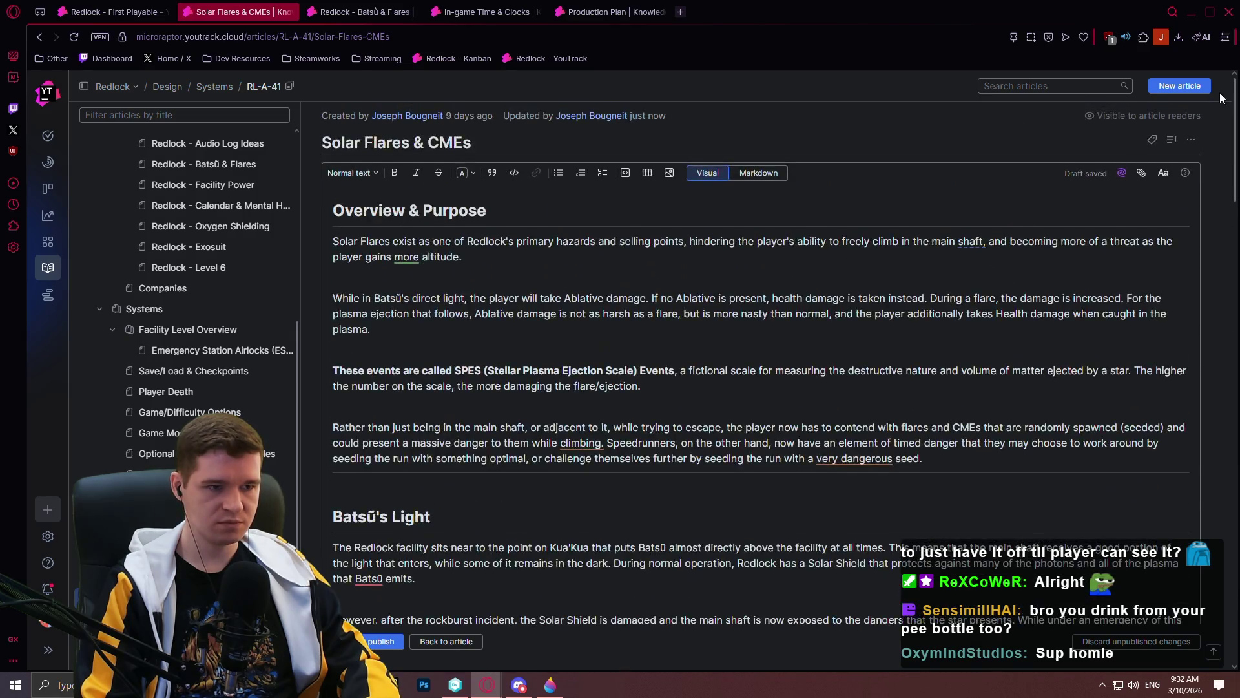
pyautogui.click(508, 141)
pyautogui.write('(SPES E')
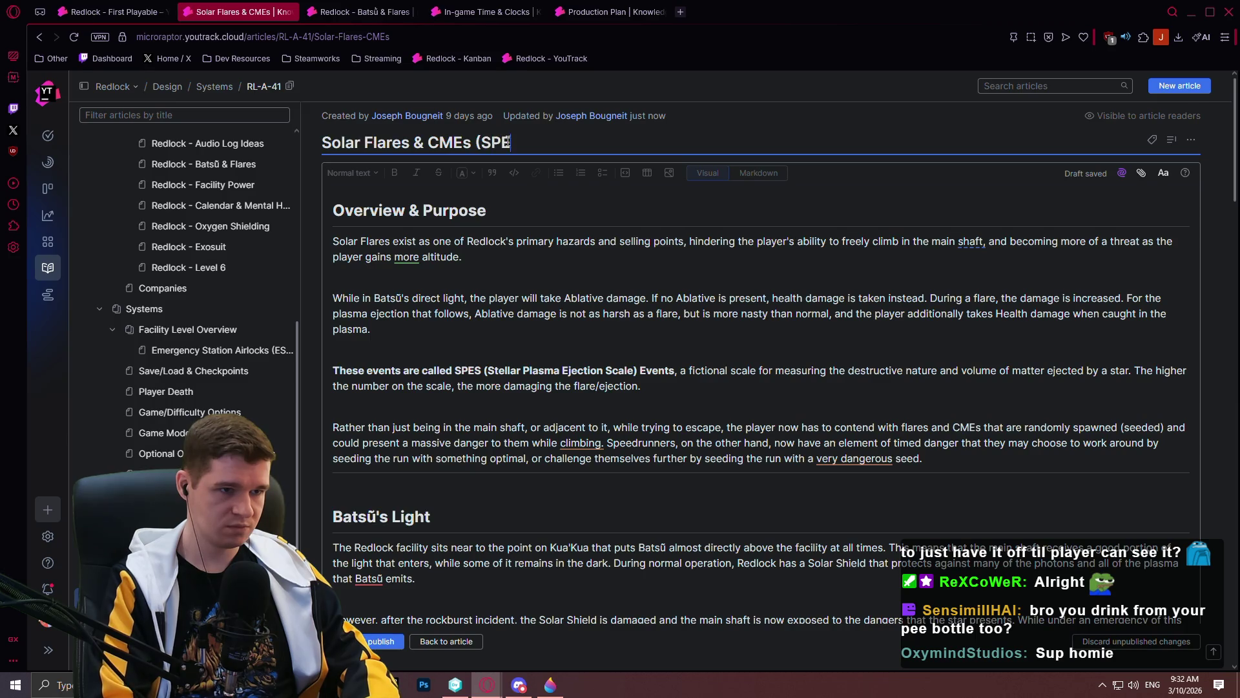
pyautogui.write('vents)')
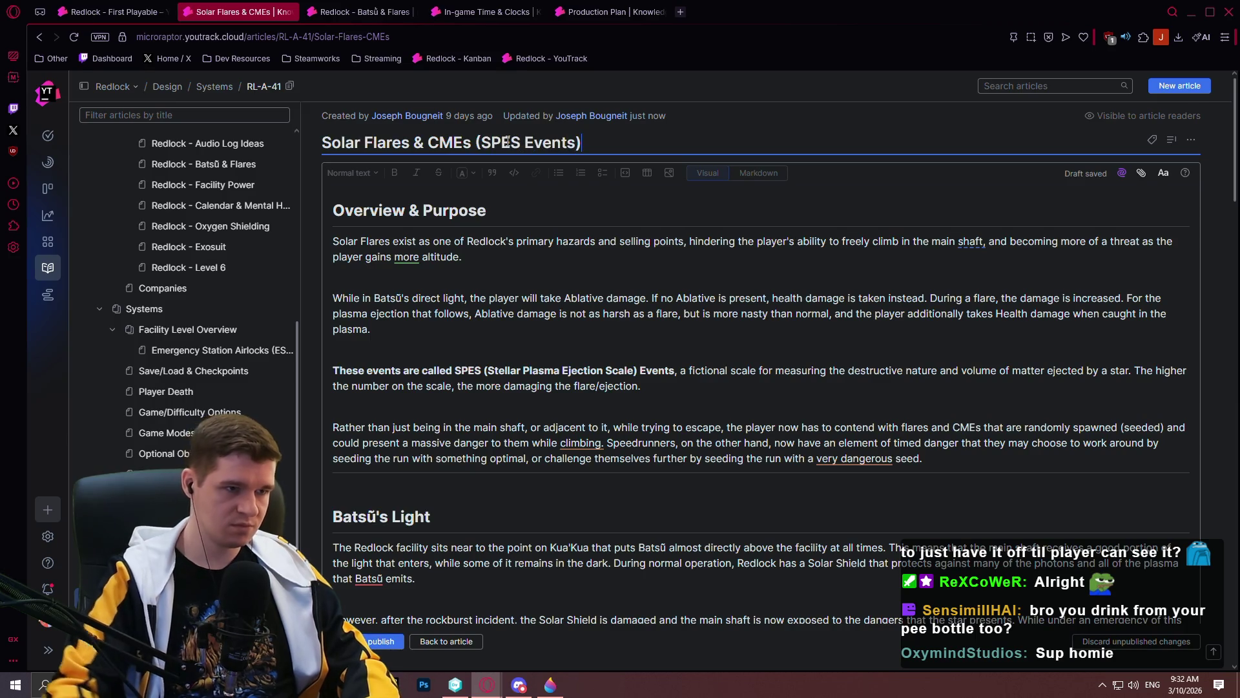
pyautogui.moveTo(1232, 101)
pyautogui.mouseDown()
pyautogui.moveTo(1224, 291)
pyautogui.moveTo(1183, 501)
pyautogui.mouseUp()
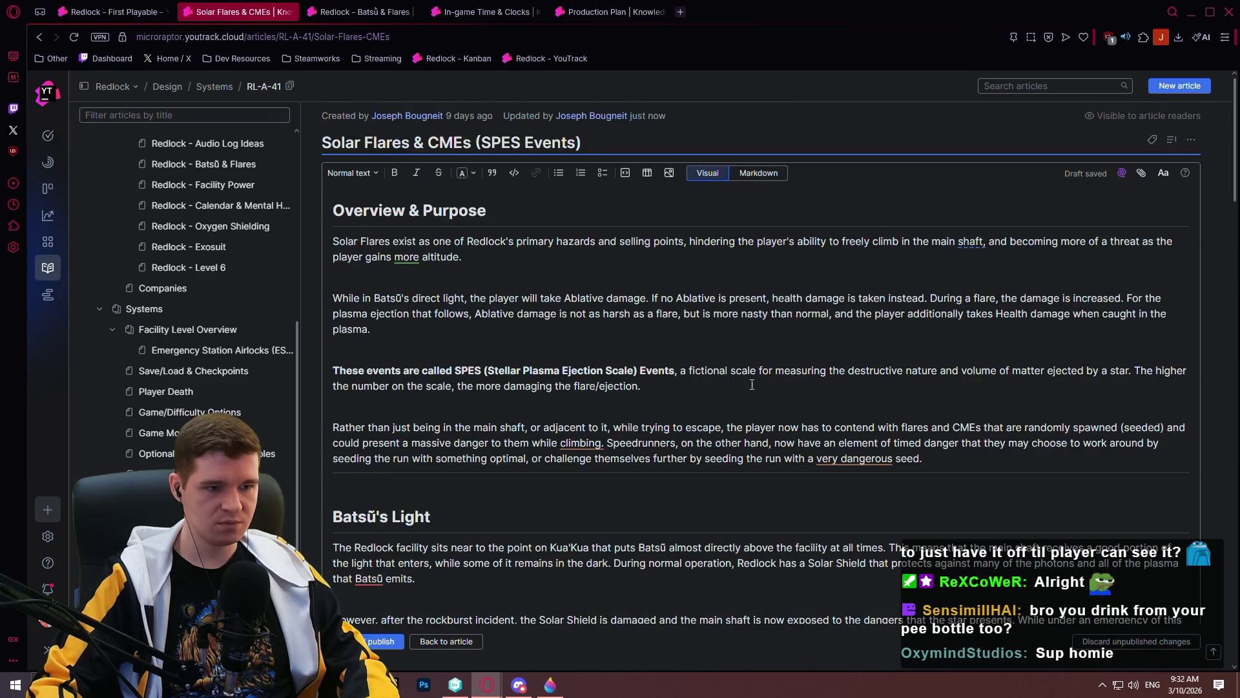
pyautogui.scroll(-4, 761, 374)
pyautogui.scroll(-10, 761, 375)
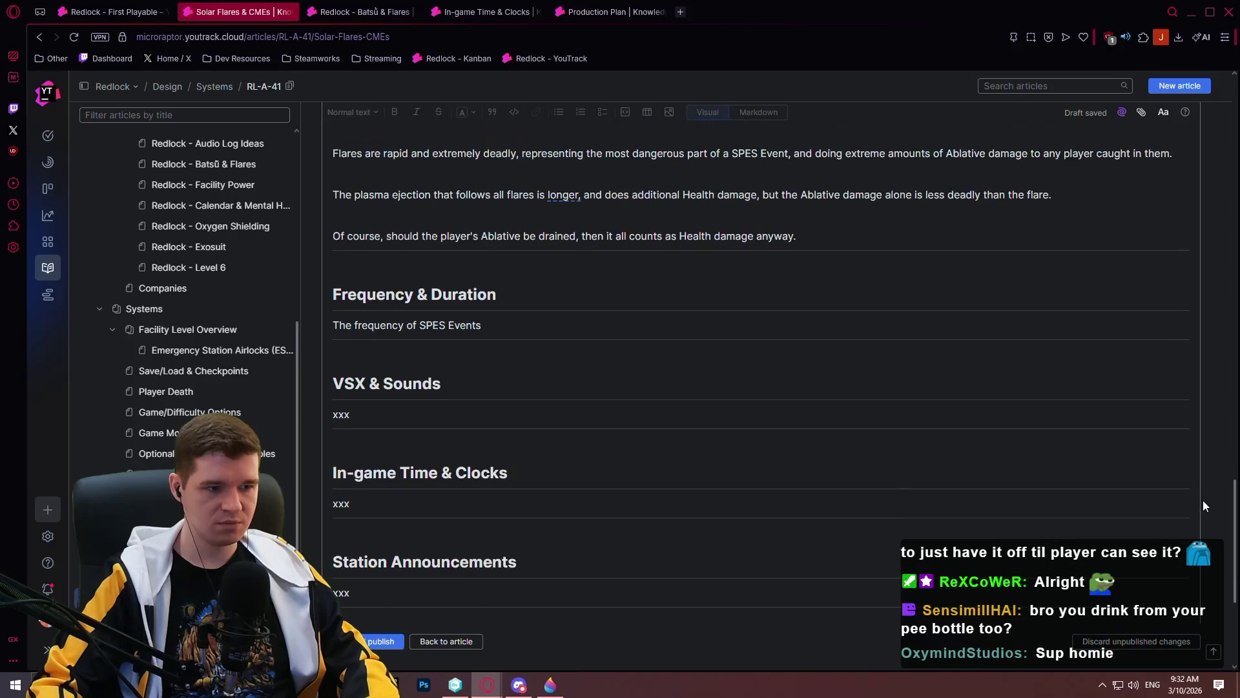
# - Continue the frequency sentence: it is determined by the seed created at the start of a new run, with min and max values
pyautogui.click(494, 326)
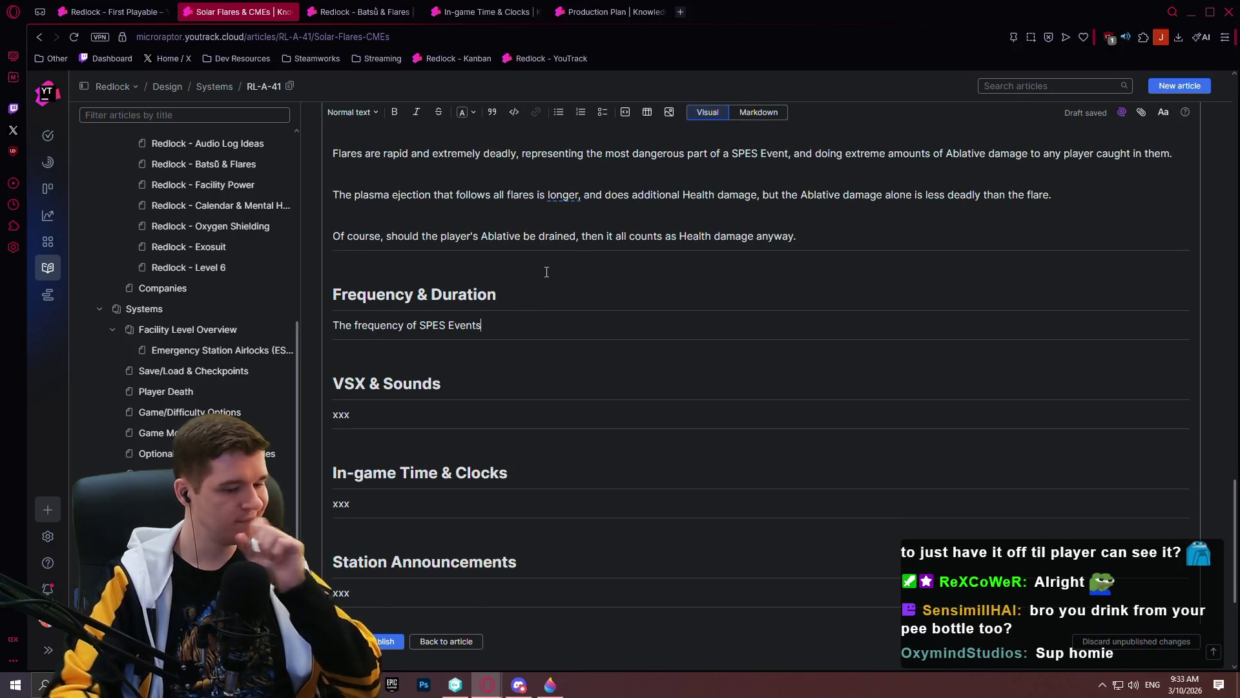
pyautogui.write('is determined by')
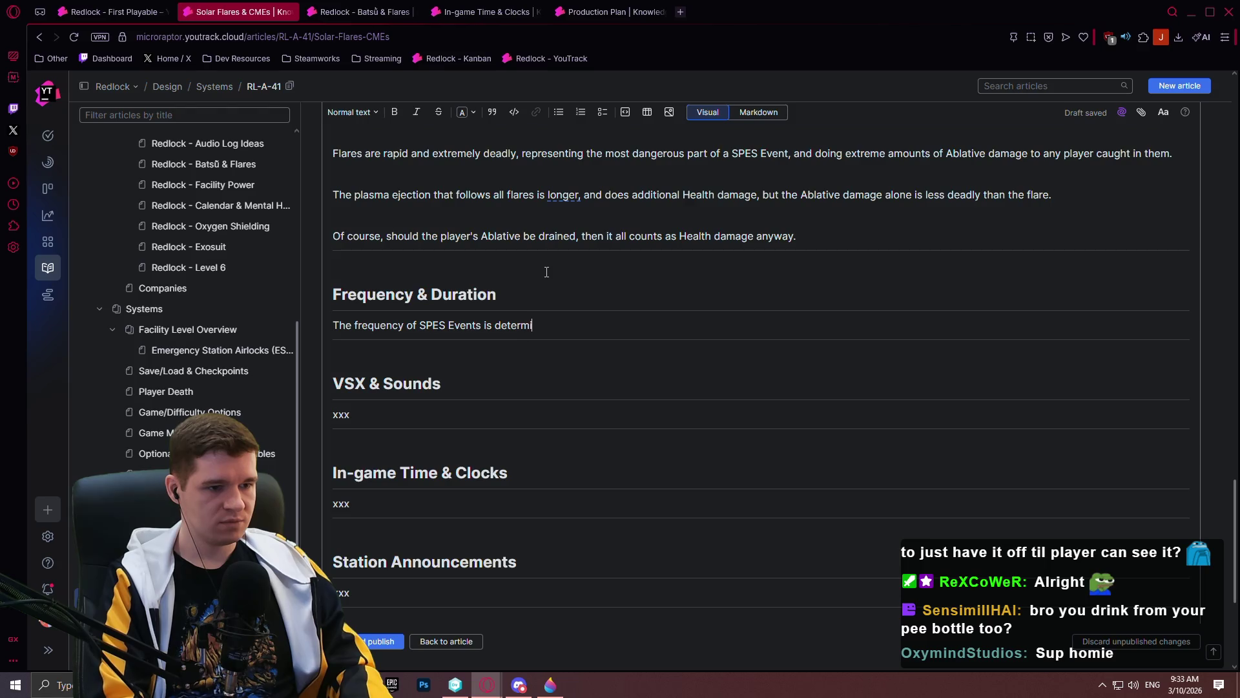
pyautogui.write(' the seed ')
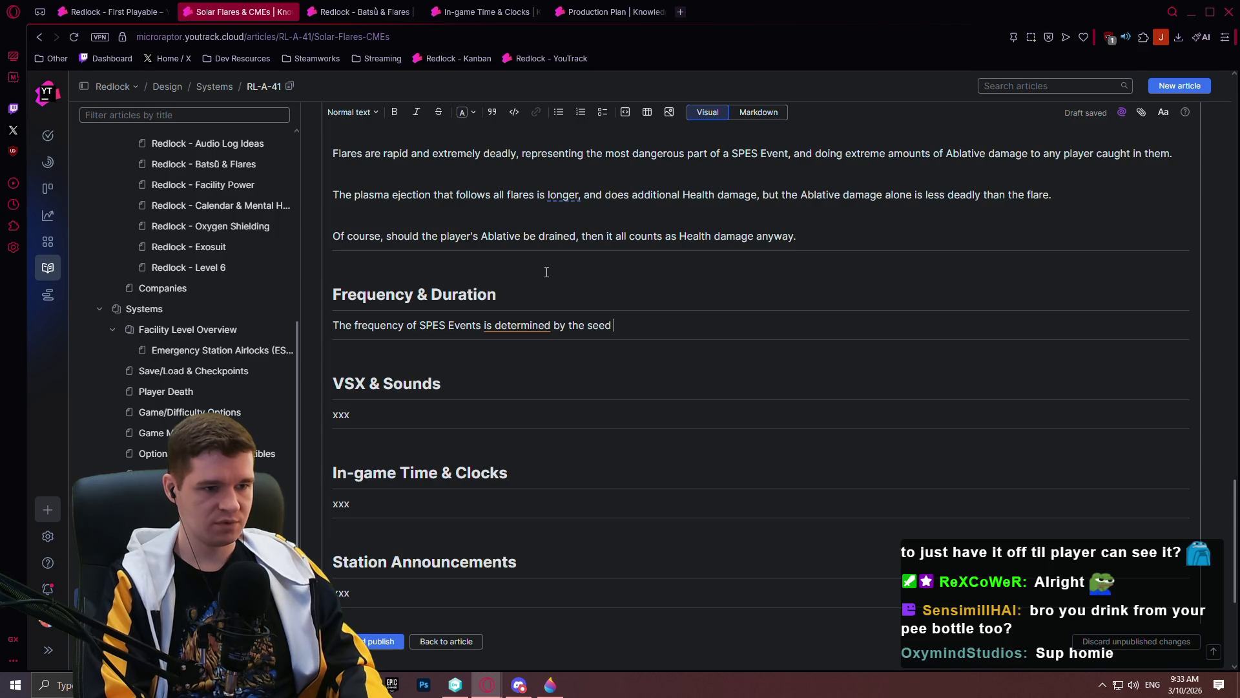
pyautogui.write('created at the beginning of a new run.')
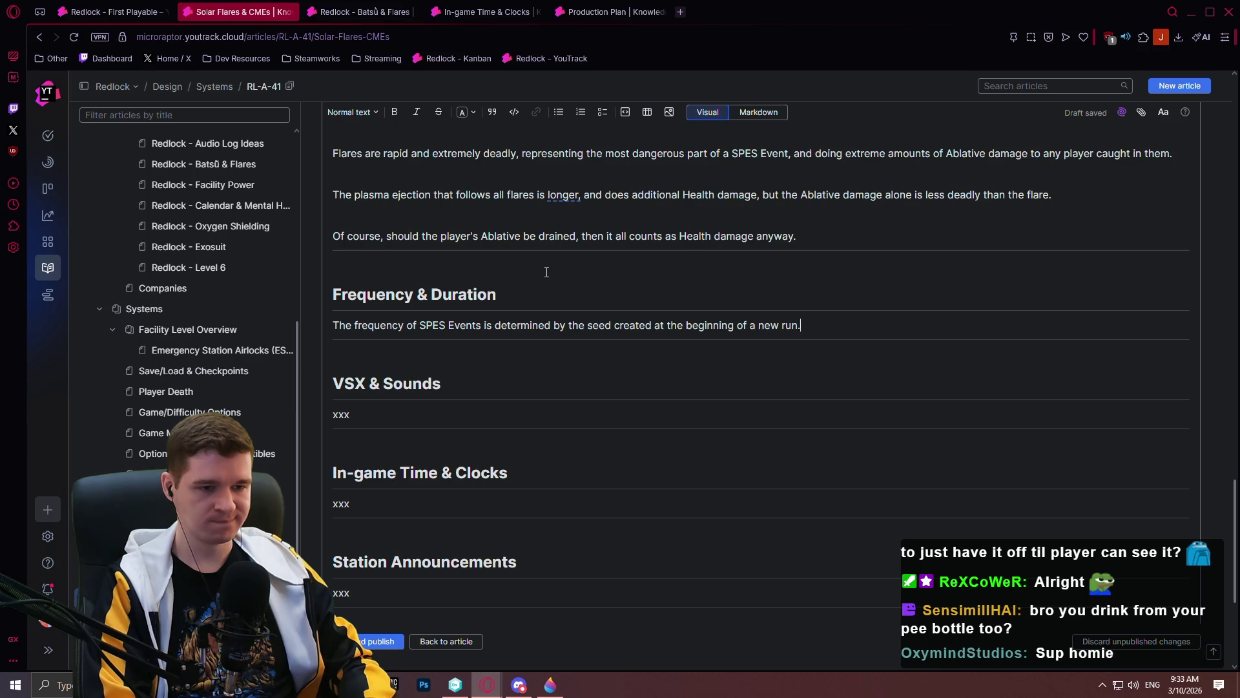
pyautogui.write('In order to ensure ')
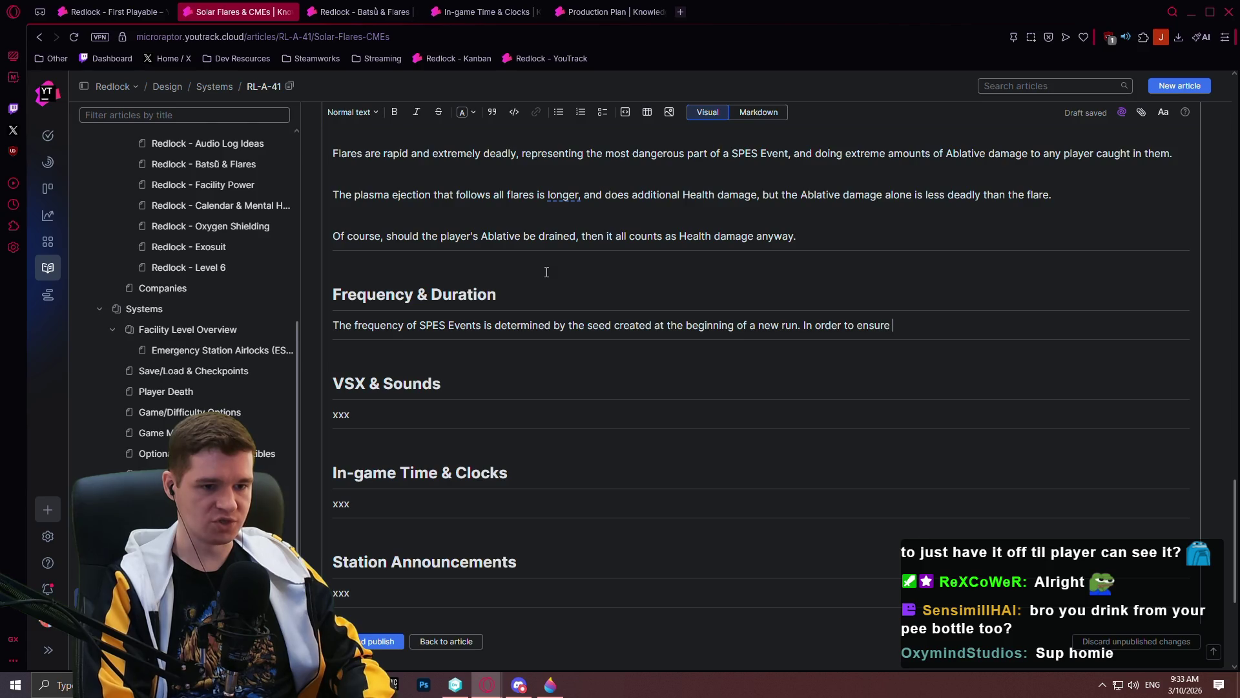
pyautogui.write('that a minimum amount of SPES E')
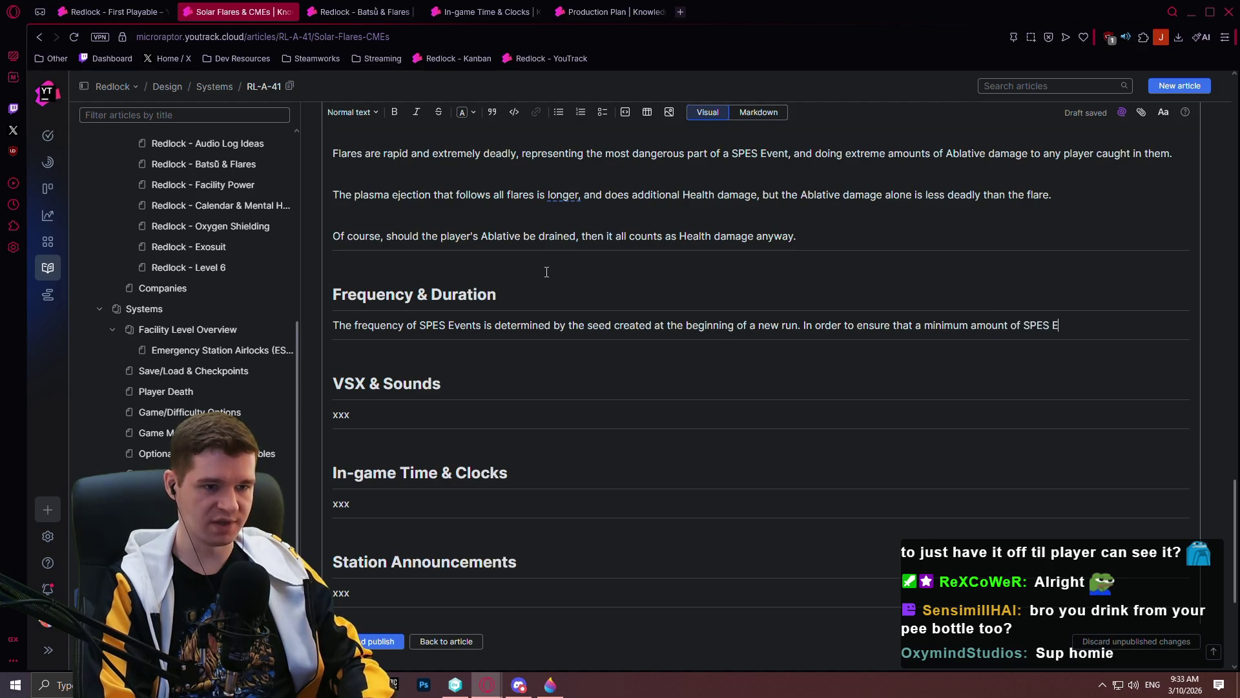
pyautogui.write('vents occureach in-game h')
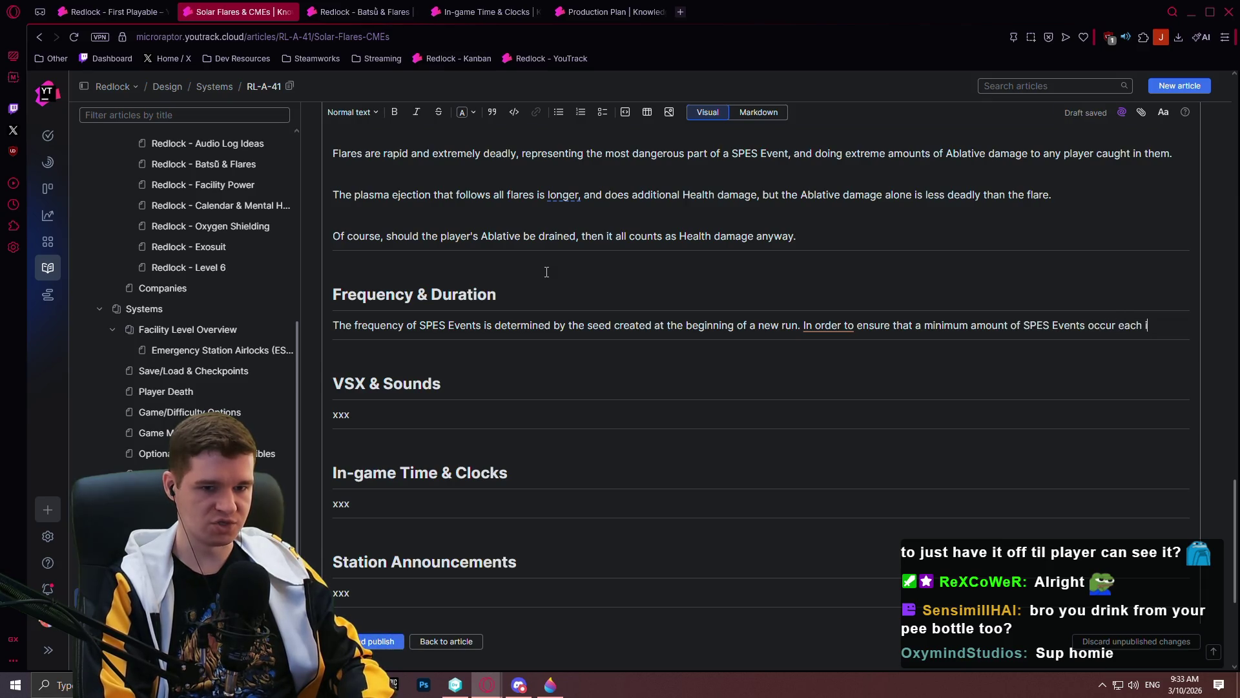
pyautogui.write('our, bu')
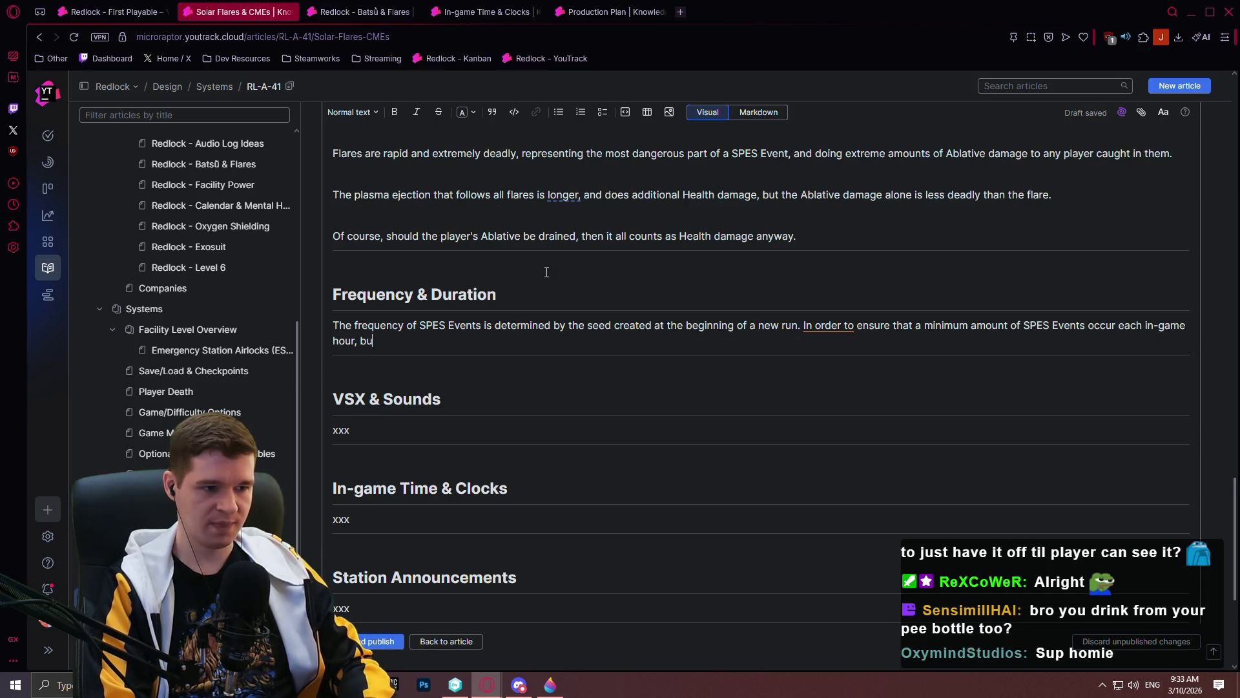
pyautogui.write('t also not to')
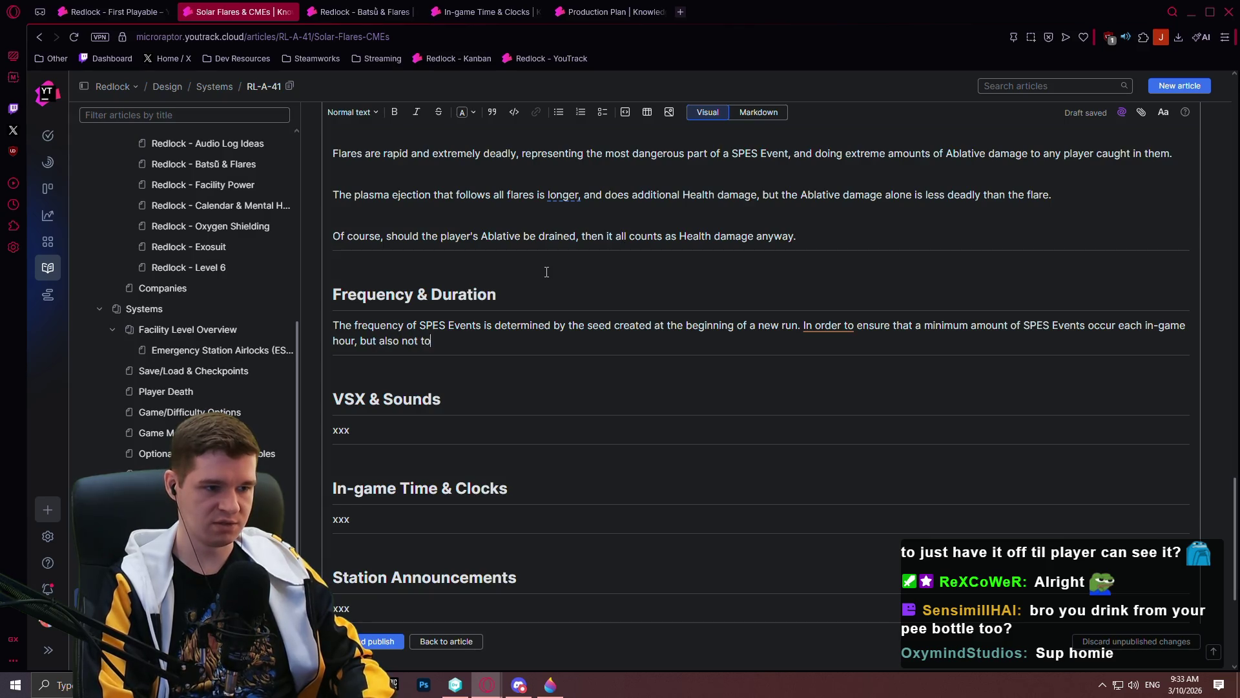
pyautogui.write('o many, we ')
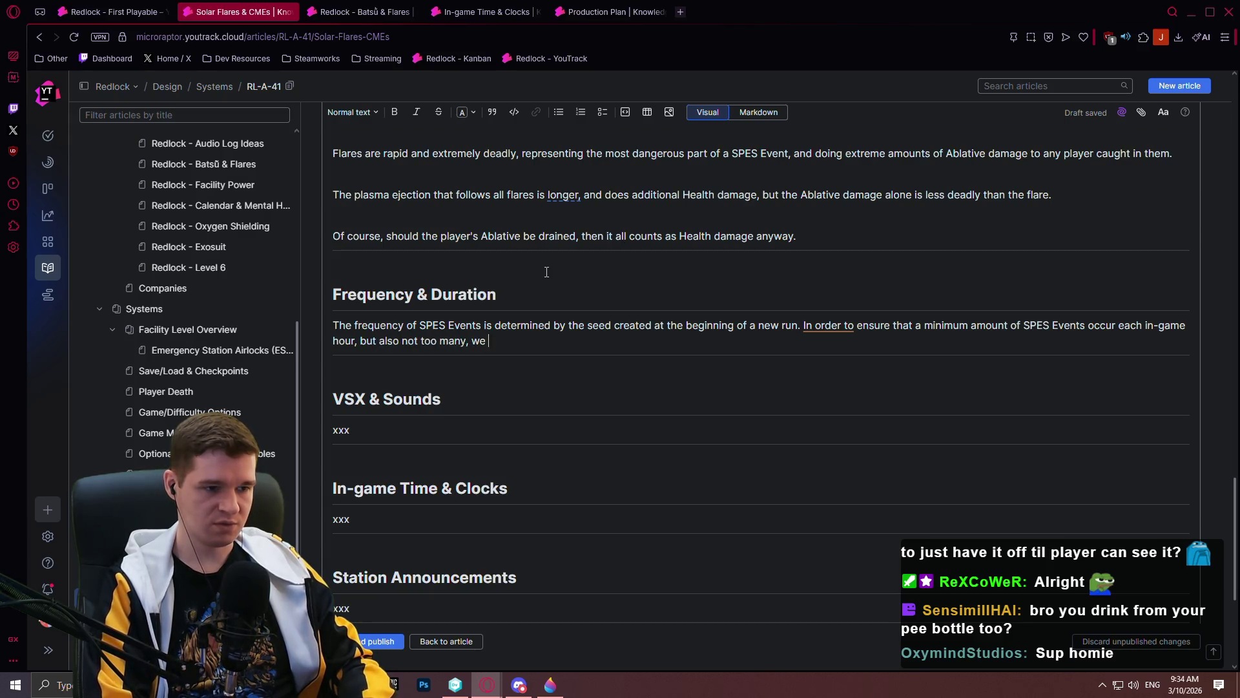
pyautogui.write('use the seed to ')
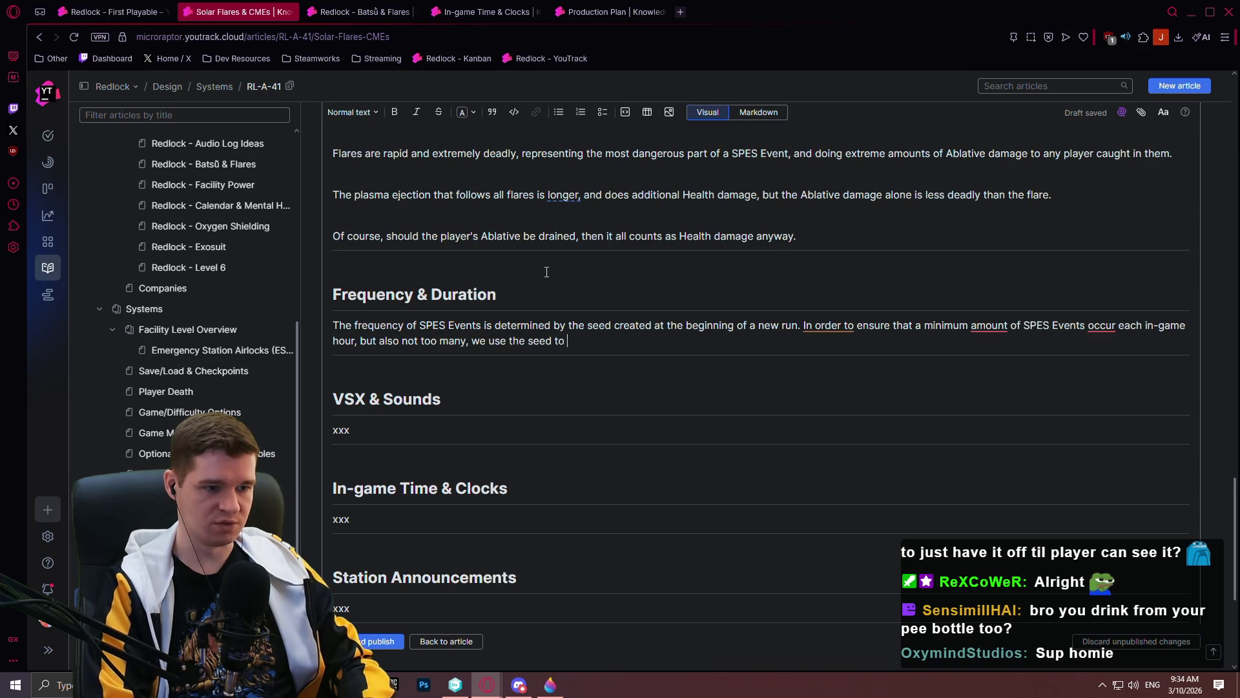
pyautogui.write('generate')
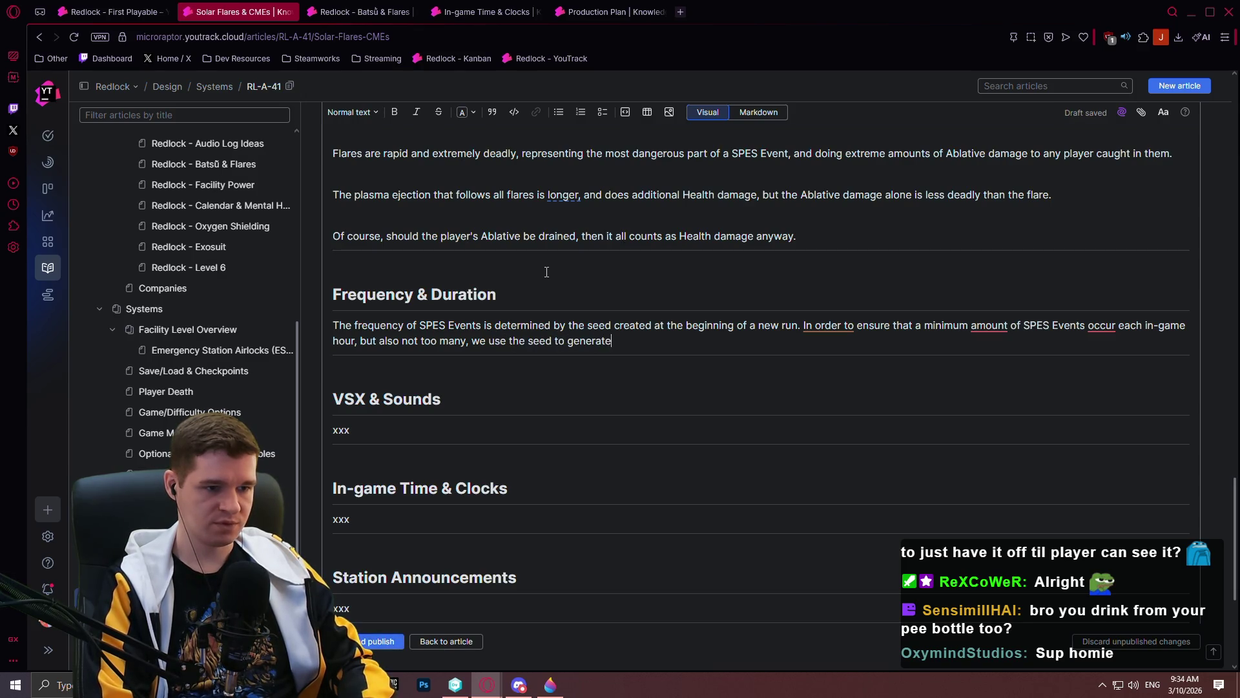
pyautogui.write('e a random ti')
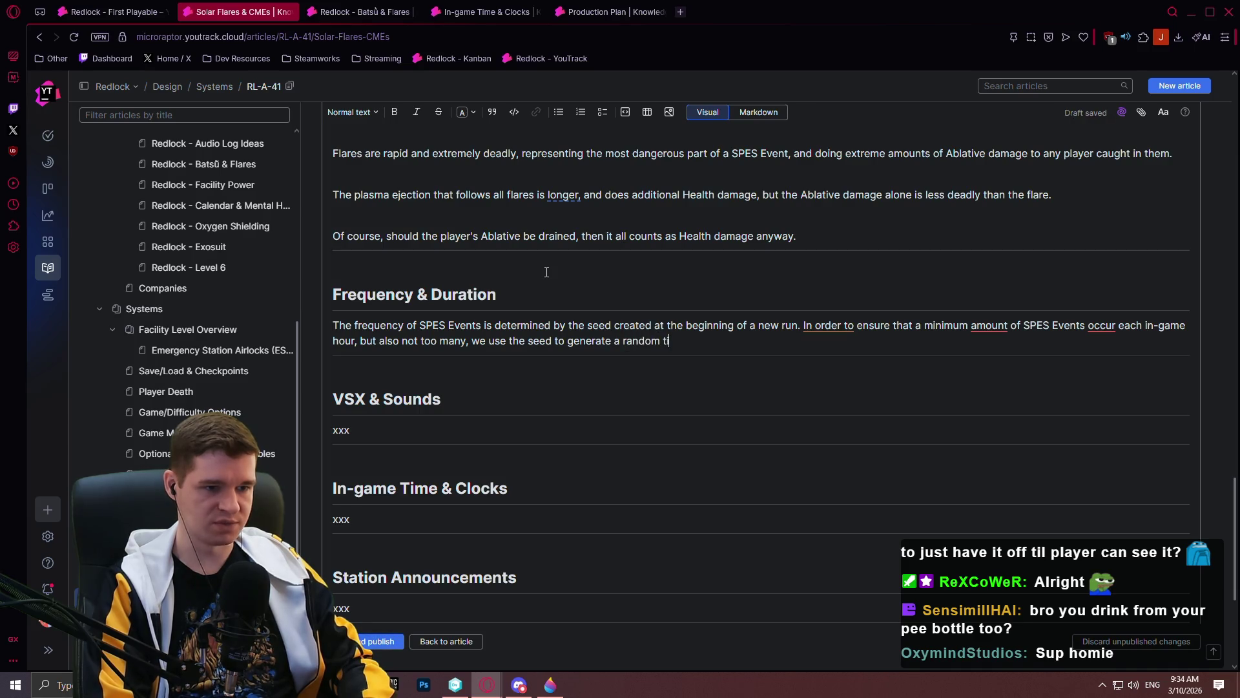
pyautogui.write('me between ')
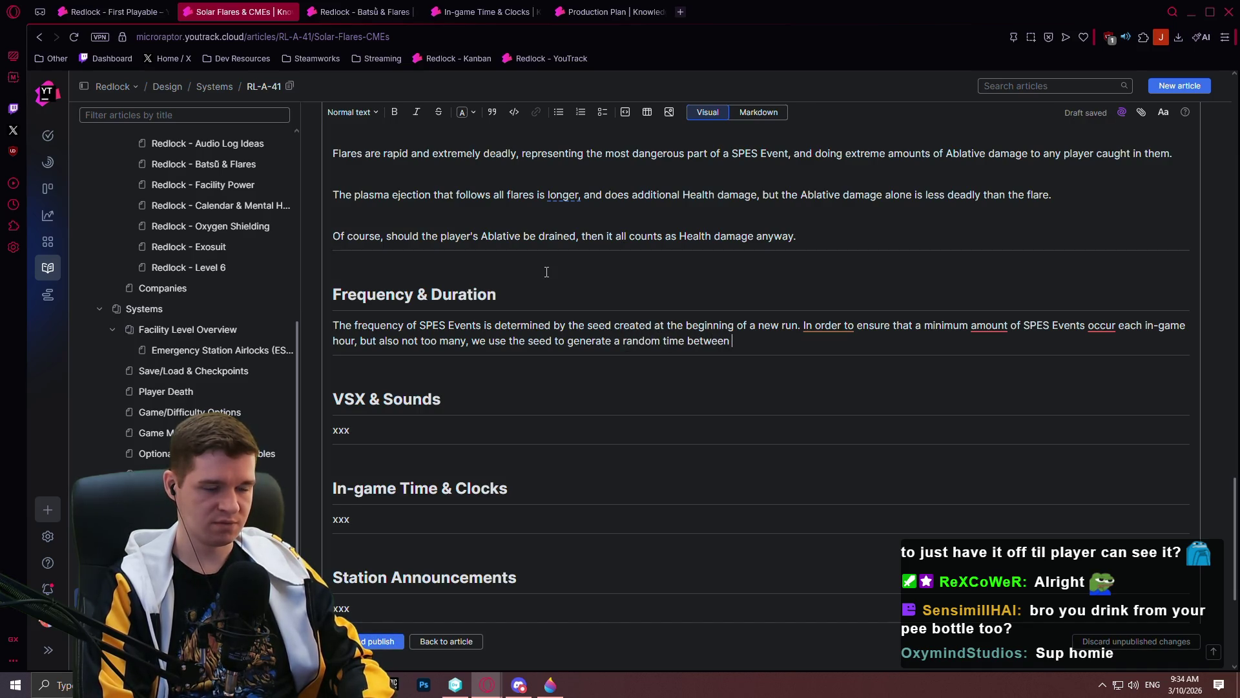
pyautogui.write('a min and ma')
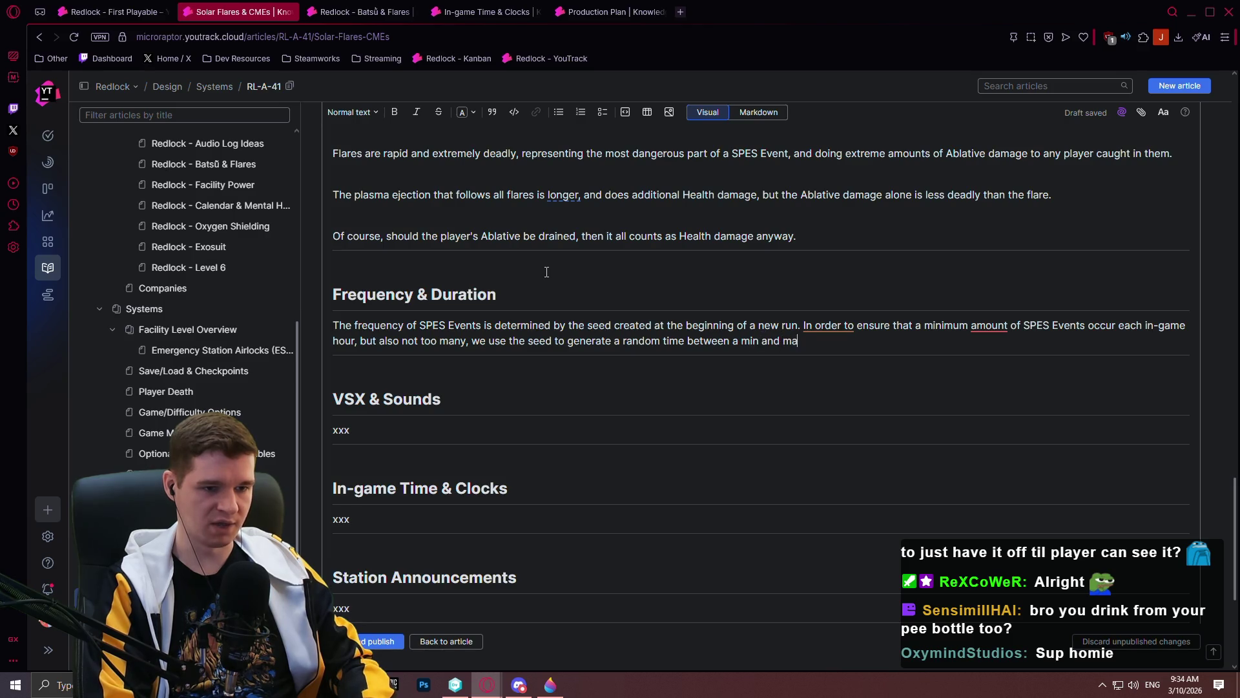
pyautogui.write('x value')
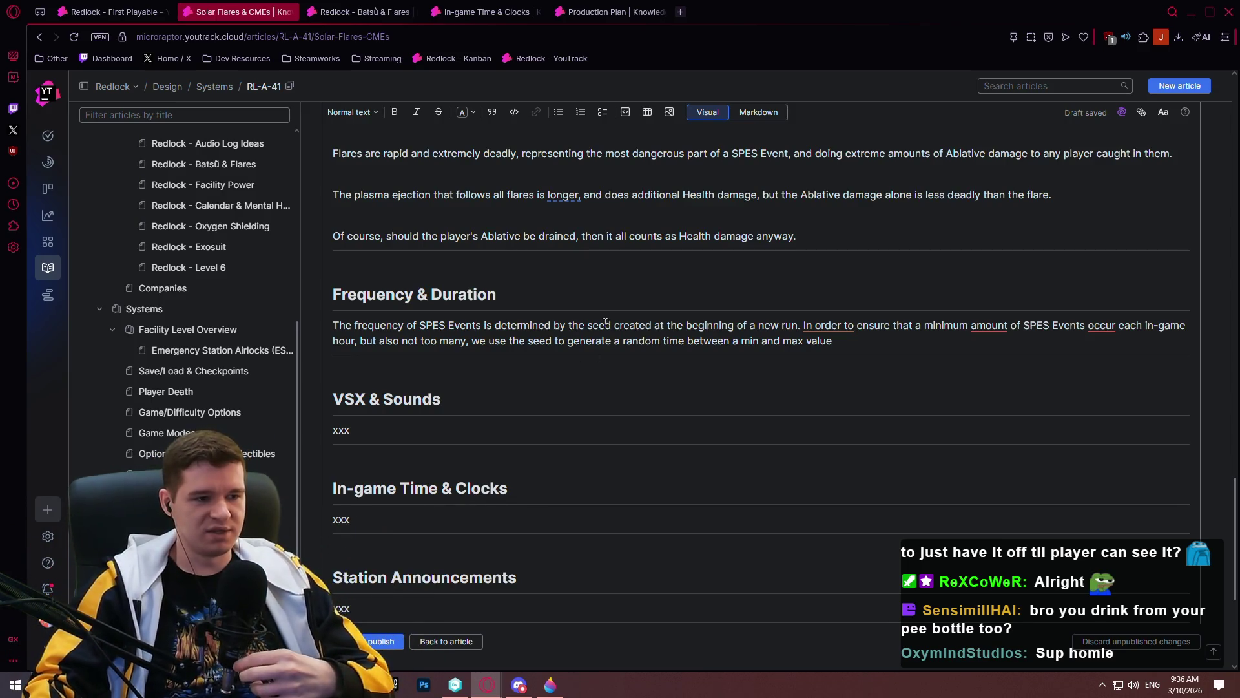
# - Add a bold '> NOTE' under SPES Scale: magnitude 9 or 10 SPES Events likely won't spawn in the game
pyautogui.scroll(2, 622, 305)
pyautogui.scroll(5, 622, 305)
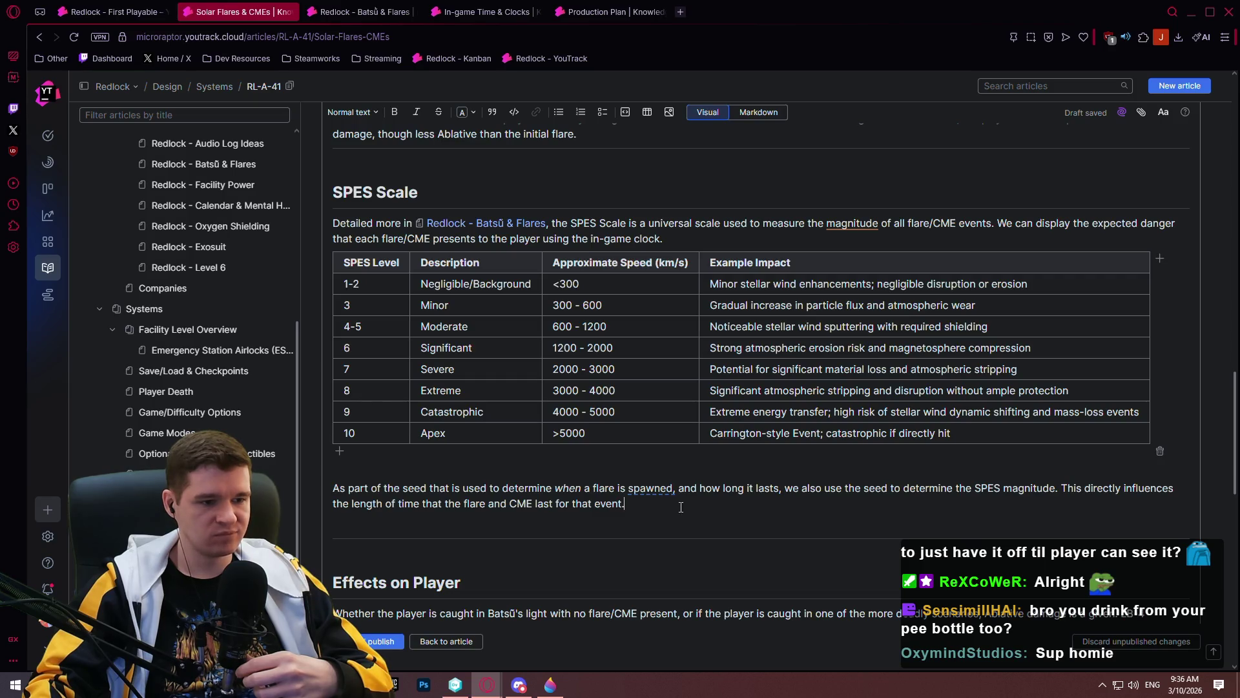
pyautogui.press('Return')
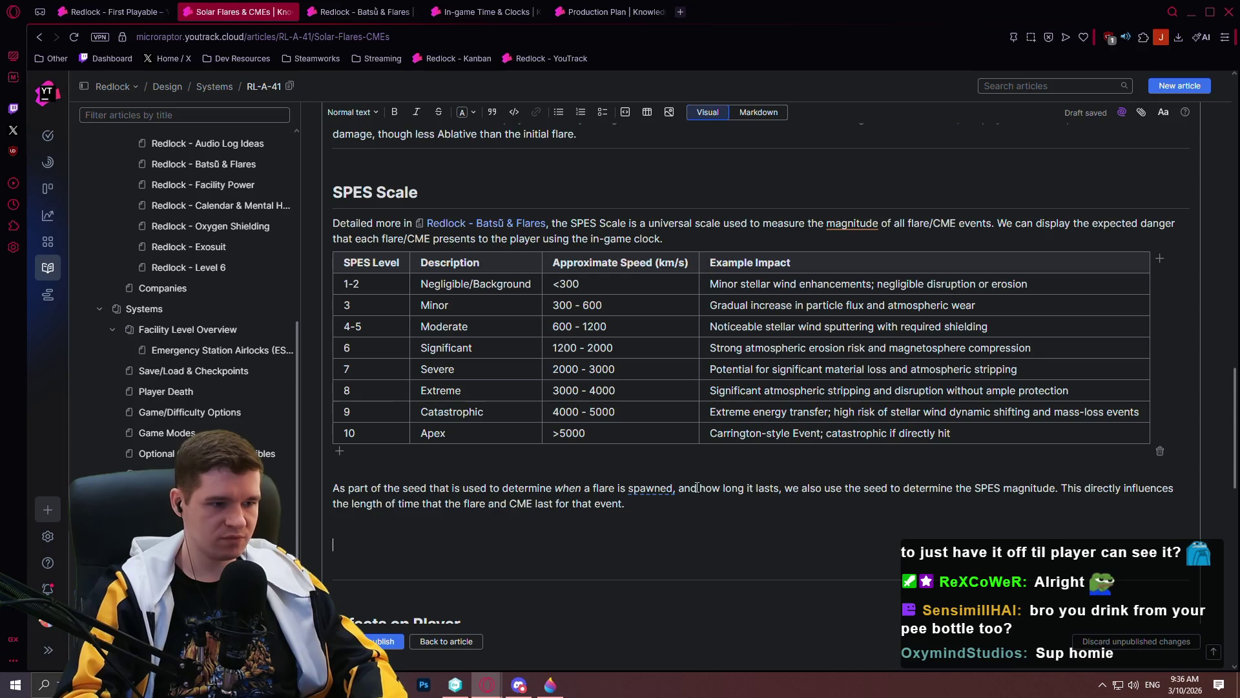
pyautogui.write('> ')
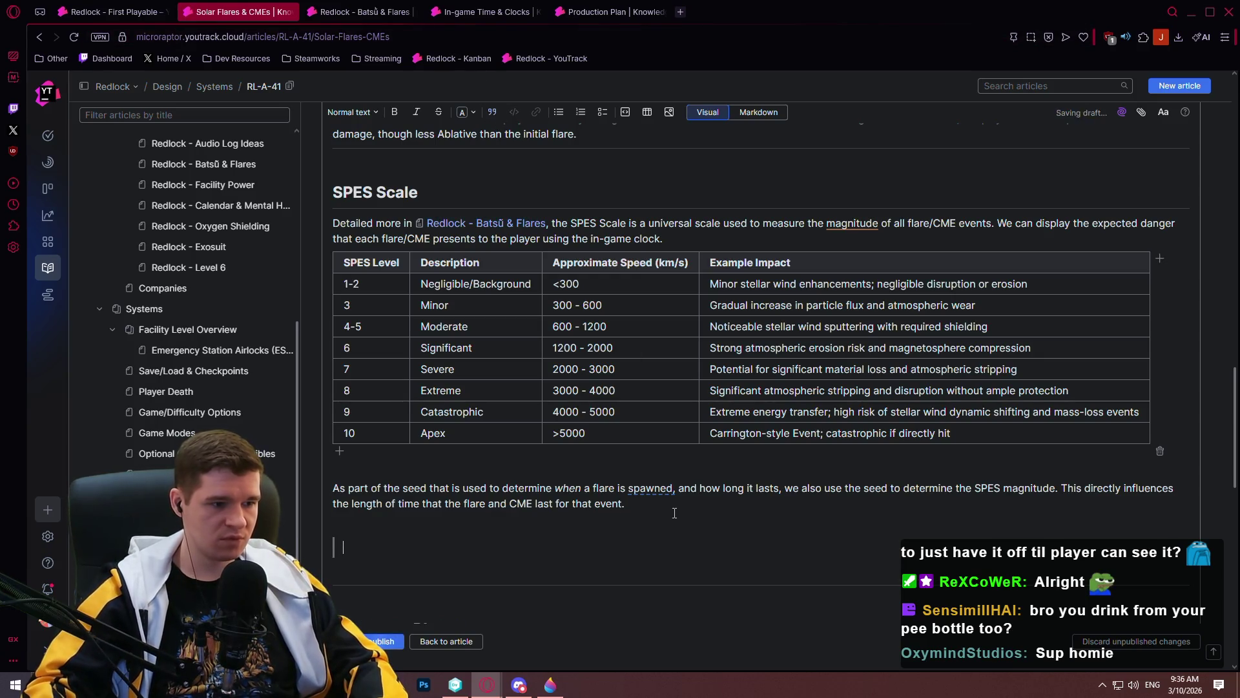
pyautogui.write('NOTE')
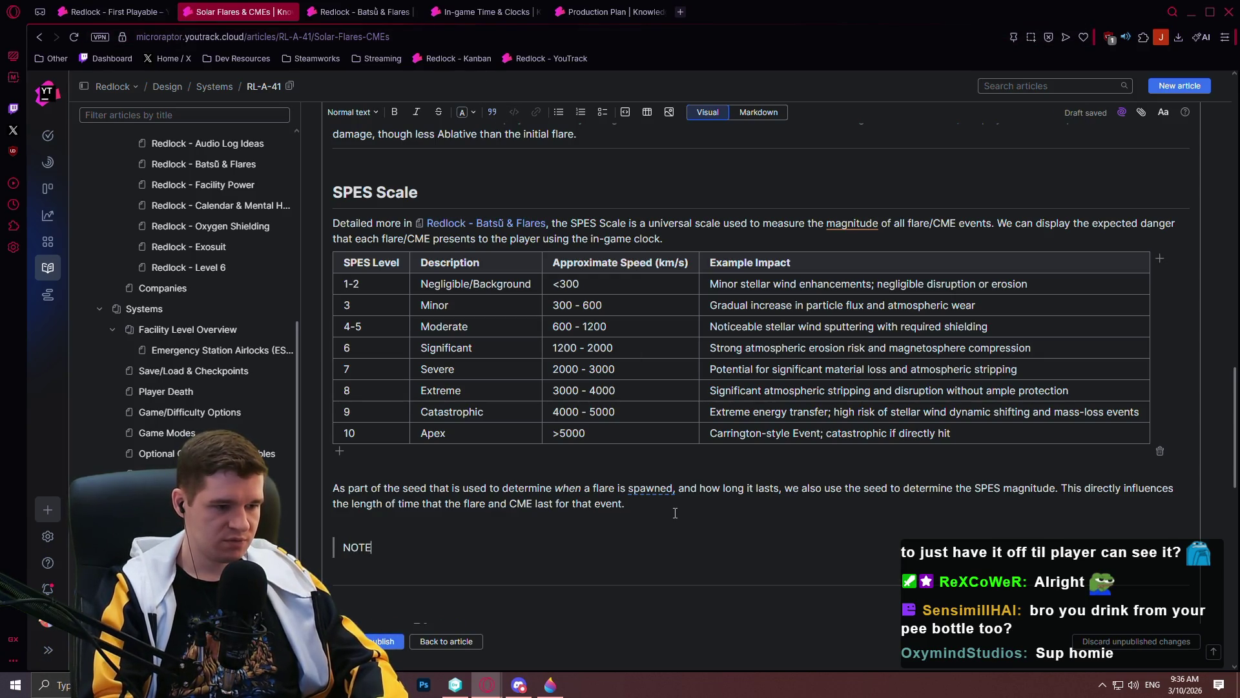
pyautogui.write(": We likely won't spawn SPES")
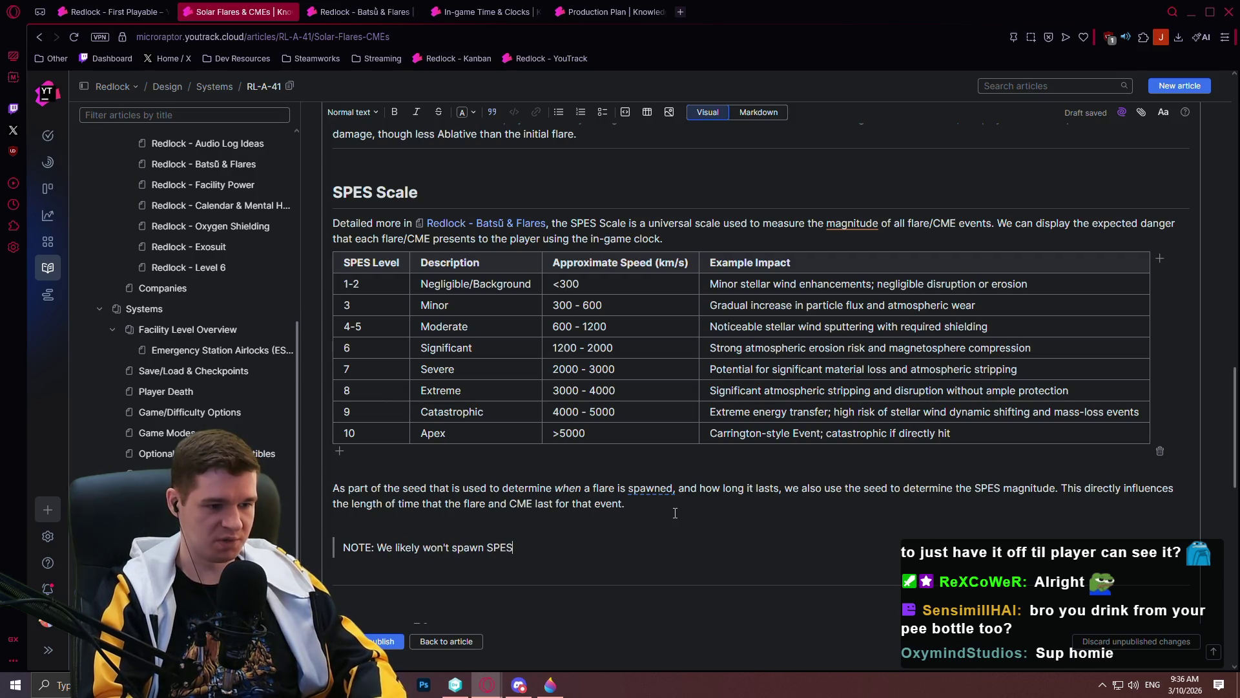
pyautogui.write(' Ev')
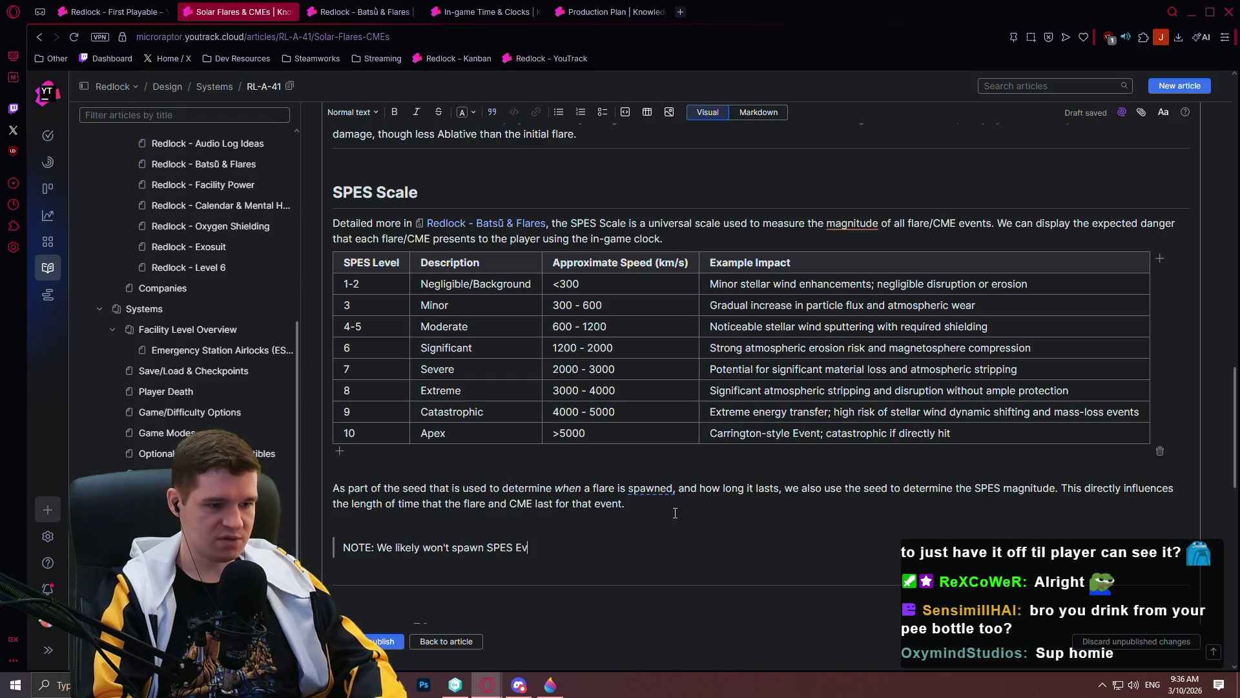
pyautogui.write('ents of magn')
pyautogui.write('itude ')
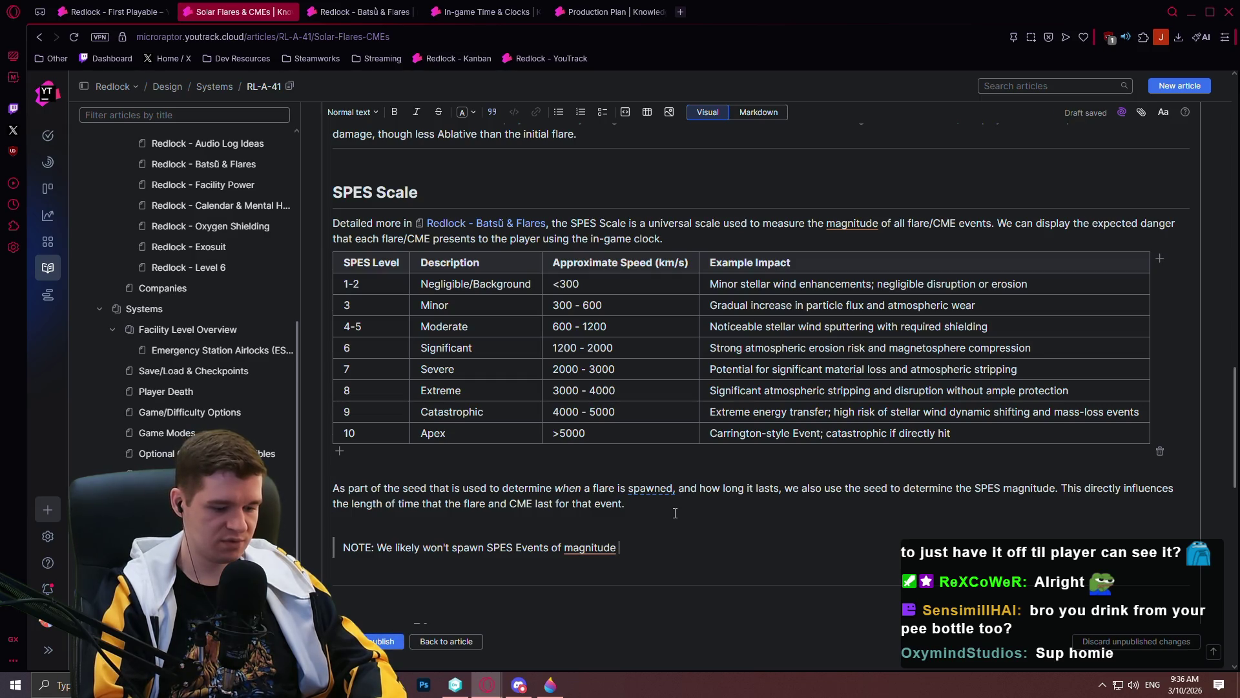
pyautogui.write('9 or')
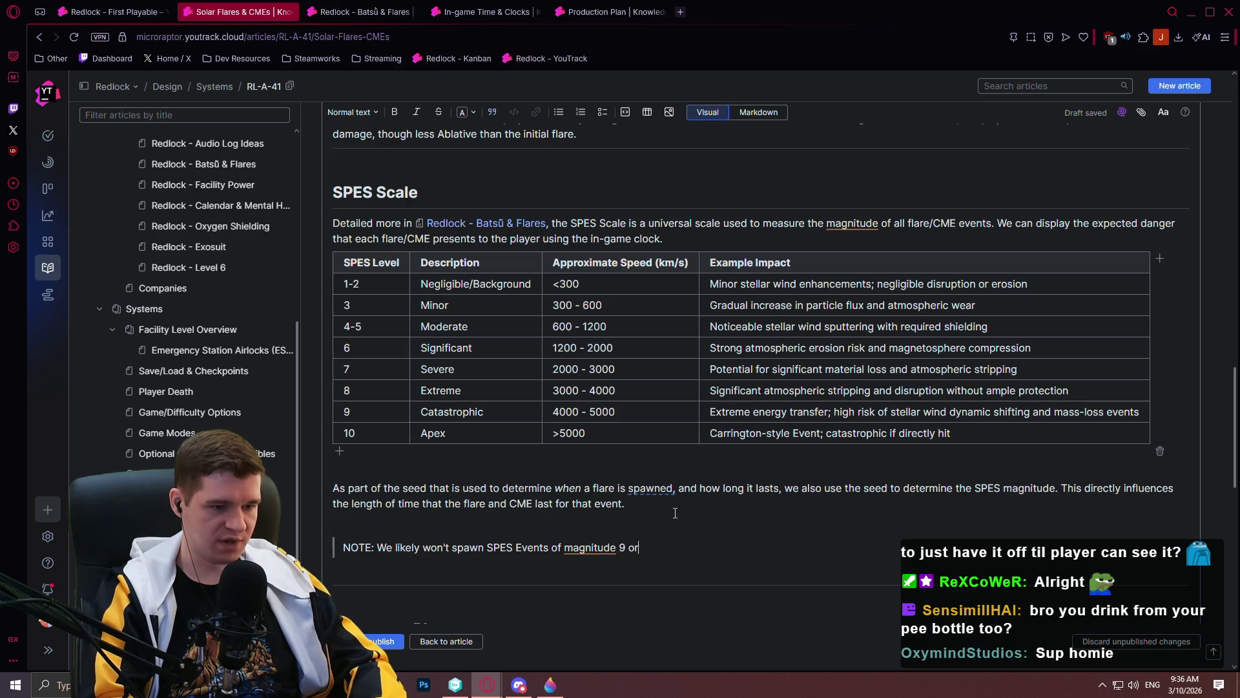
pyautogui.write(' 10 in the game at all.')
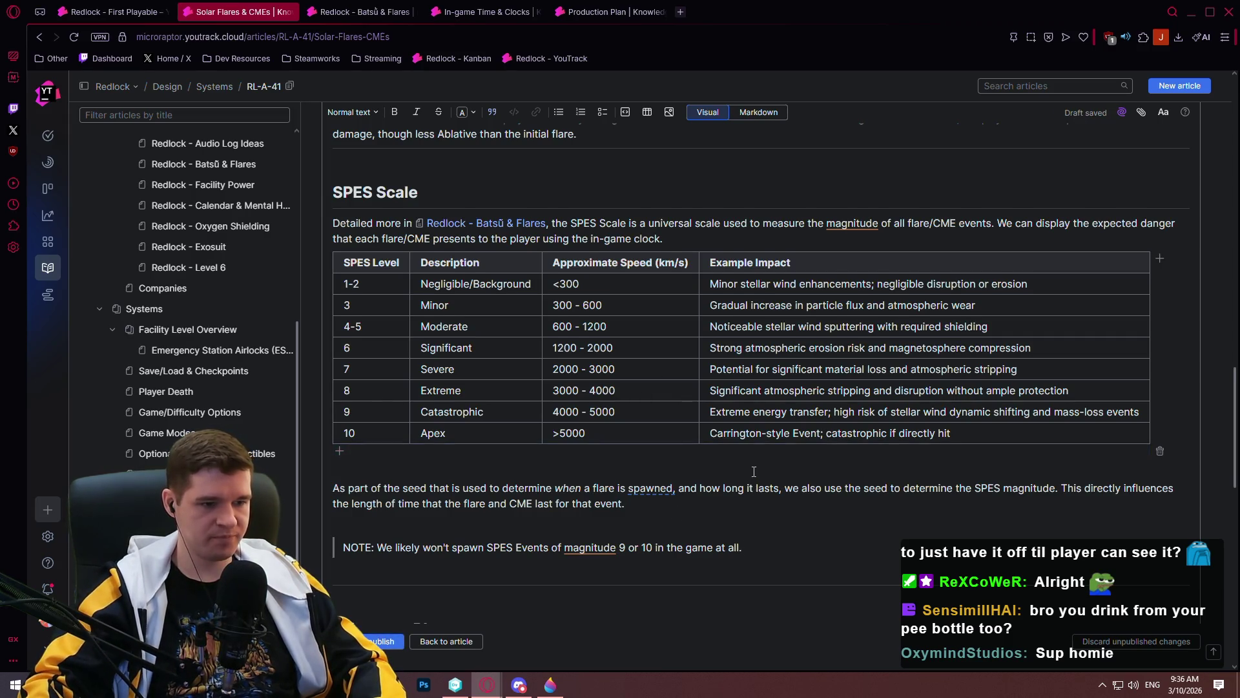
pyautogui.scroll(-1, 750, 484)
pyautogui.moveTo(750, 483)
pyautogui.mouseDown()
pyautogui.moveTo(413, 484)
pyautogui.moveTo(644, 435)
pyautogui.mouseUp()
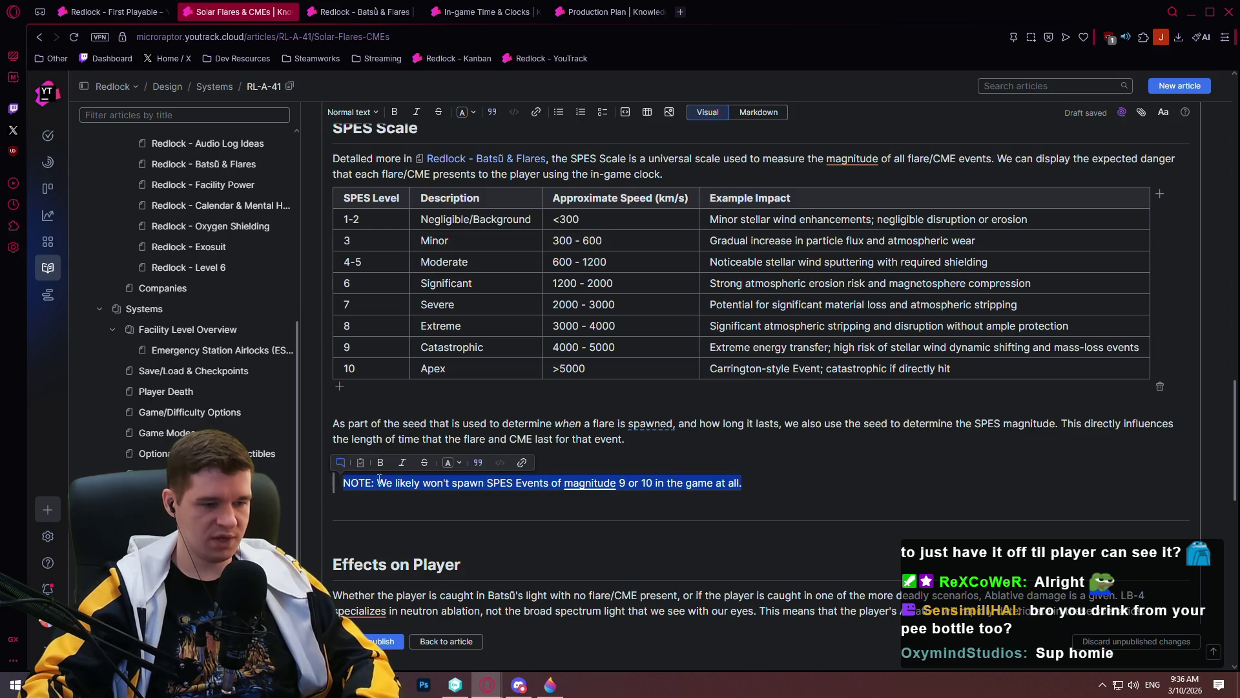
pyautogui.hotkey('ctrl', 'b')
pyautogui.scroll(-6, 752, 334)
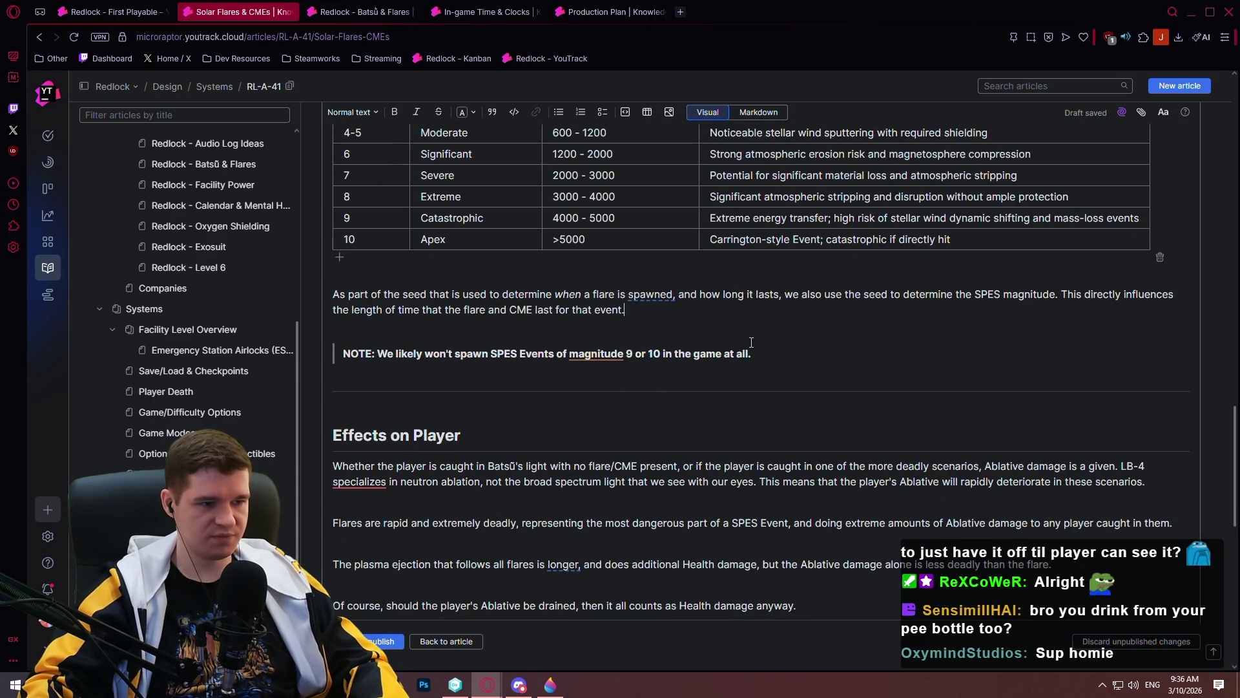
pyautogui.scroll(-3, 752, 334)
pyautogui.click(862, 263)
pyautogui.write('hour, but also not too many, we use the seed to generate a random time between a min and max value')
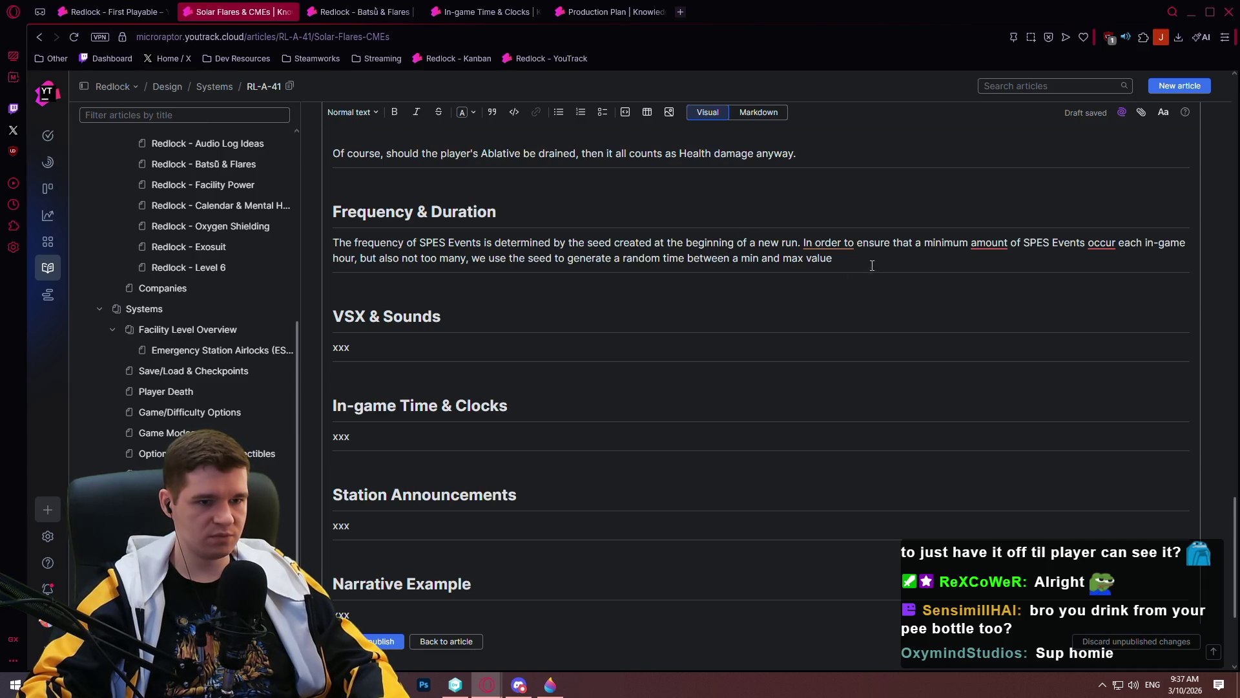
# - End the paragraph: some seeds are more or less dangerous than others due to frequency; start 'When generating a SPES'
pyautogui.write('.')
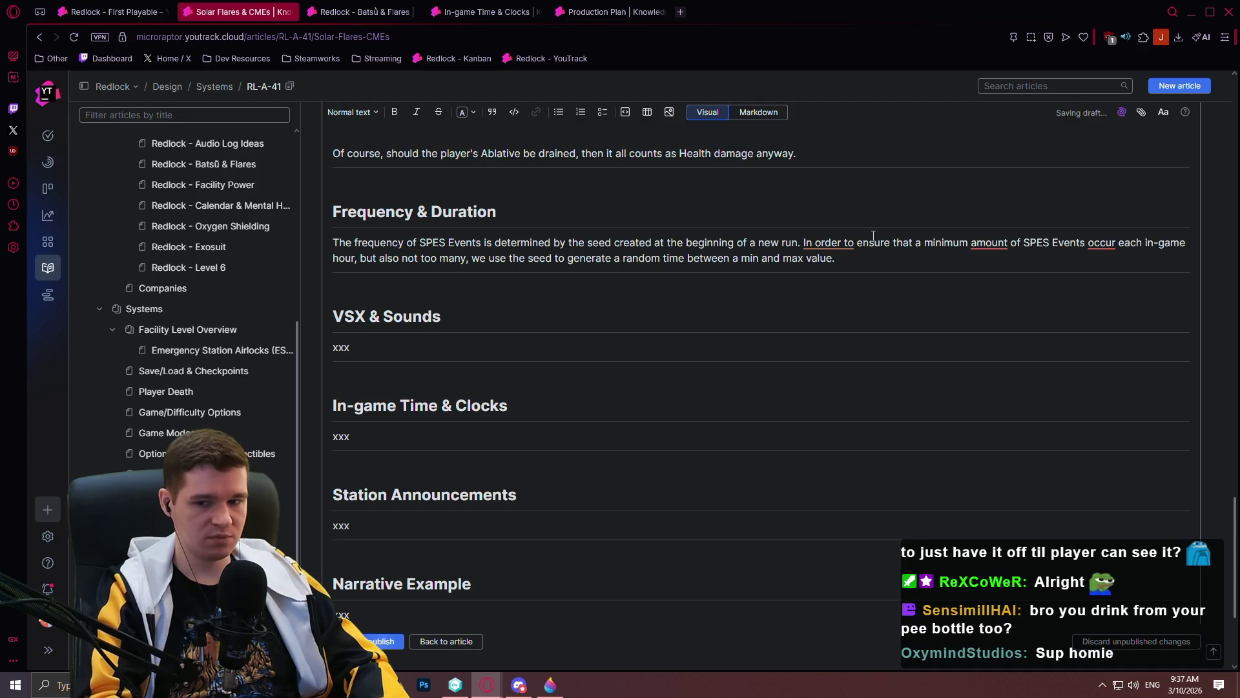
pyautogui.write(' Wpm')
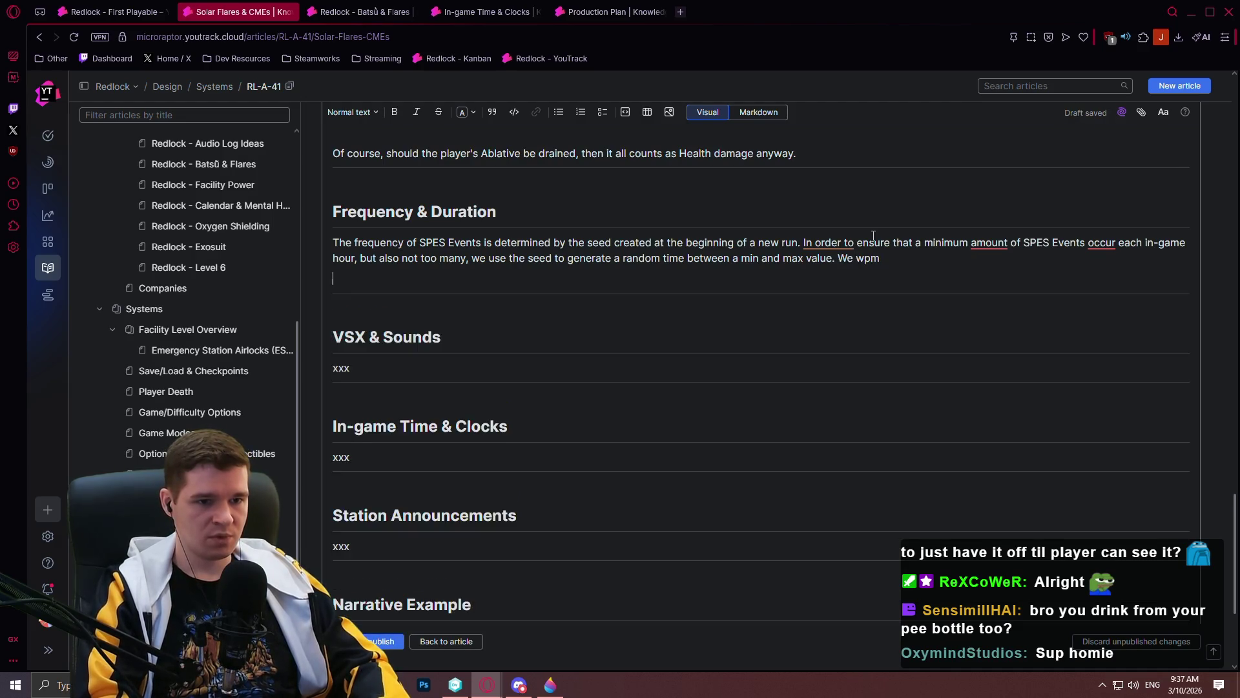
pyautogui.write("on't mo")
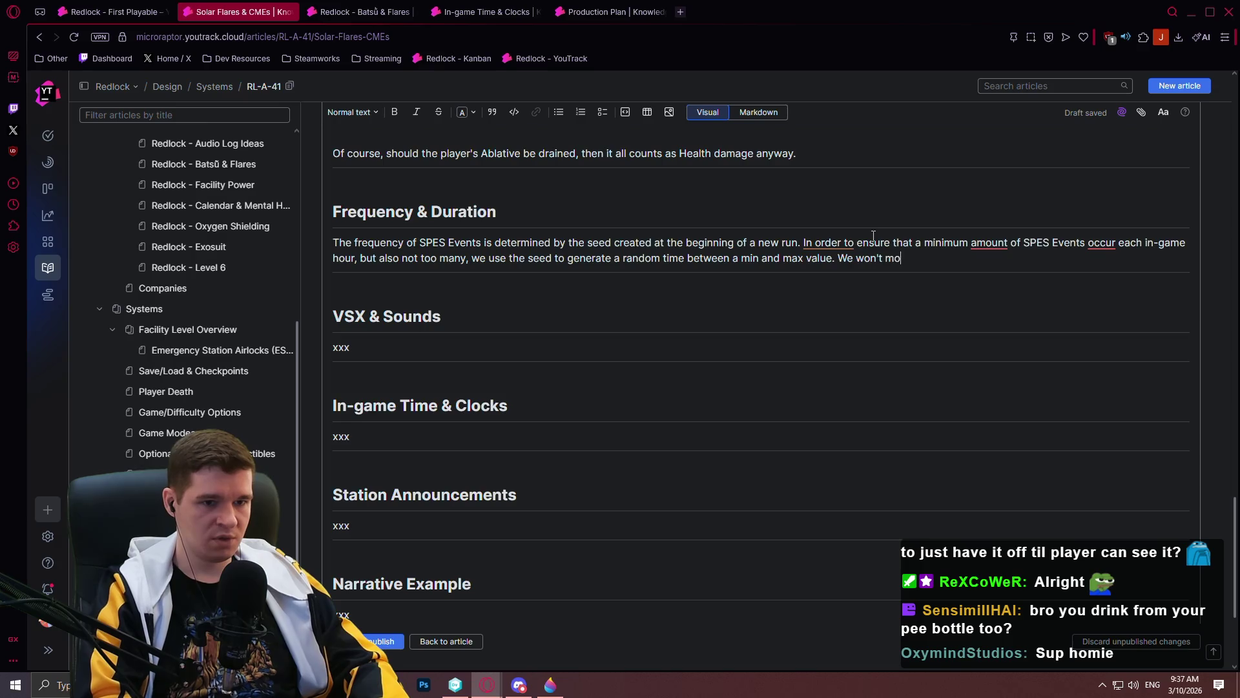
pyautogui.write('number of')
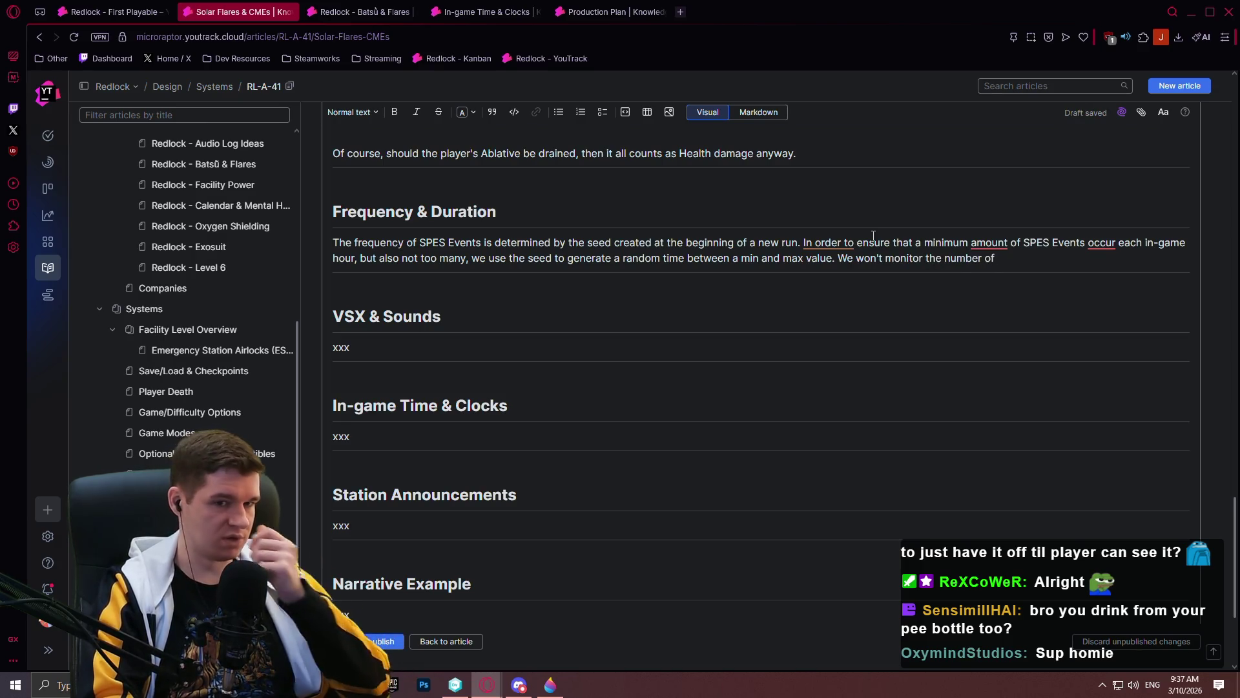
pyautogui.write(' SPES')
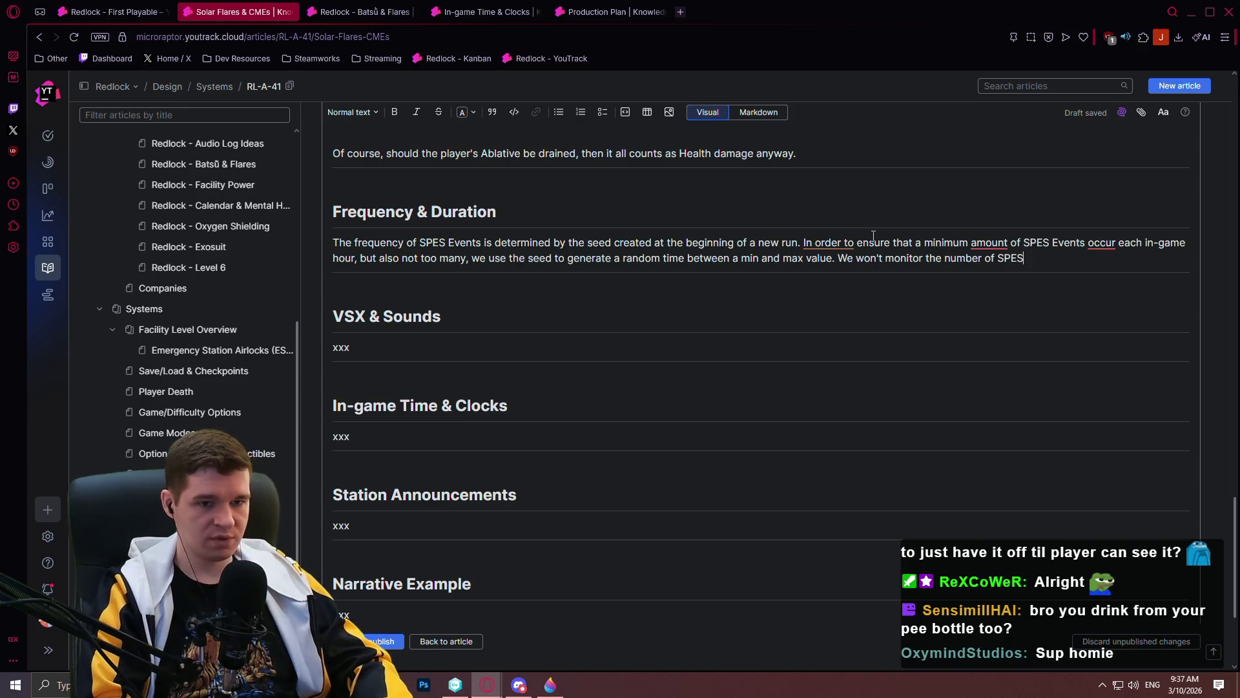
pyautogui.write('Events thar eac-game hour')
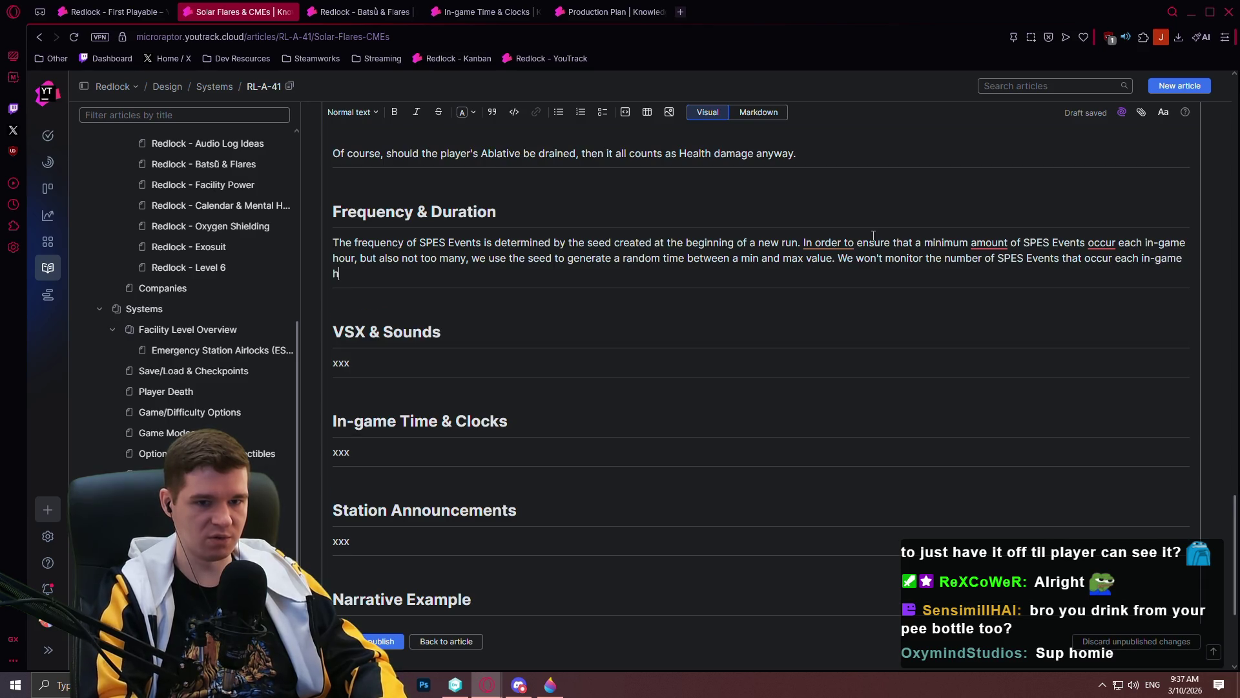
pyautogui.write('o ther')
pyautogui.press('BackSpace')
pyautogui.press('BackSpace')
pyautogui.press('BackSpace')
pyautogui.write('may ')
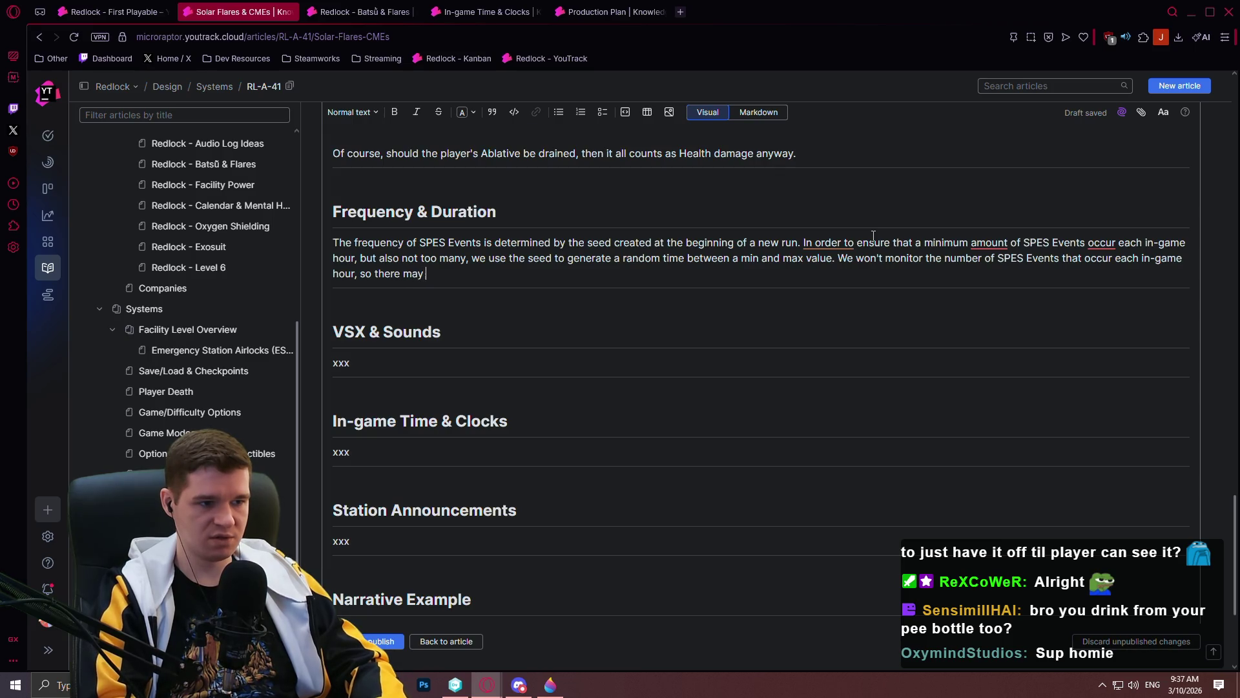
pyautogui.write('be seeds out there ')
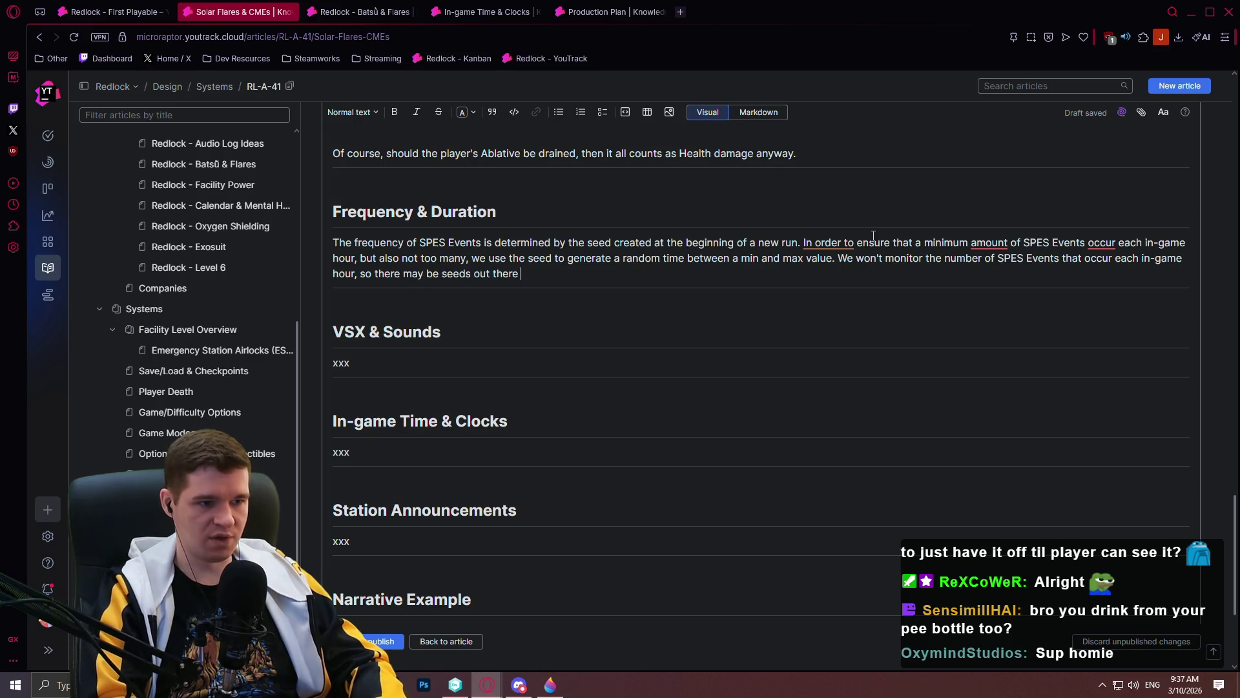
pyautogui.write('that are more ')
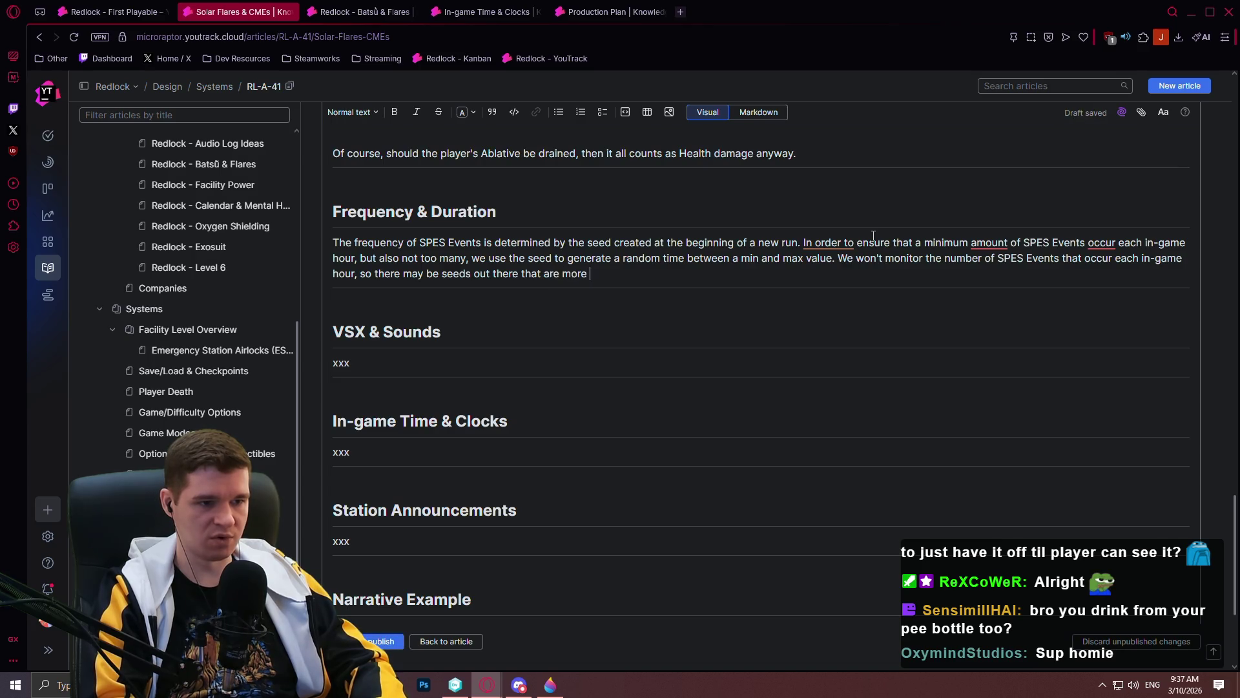
pyautogui.write('or less dange')
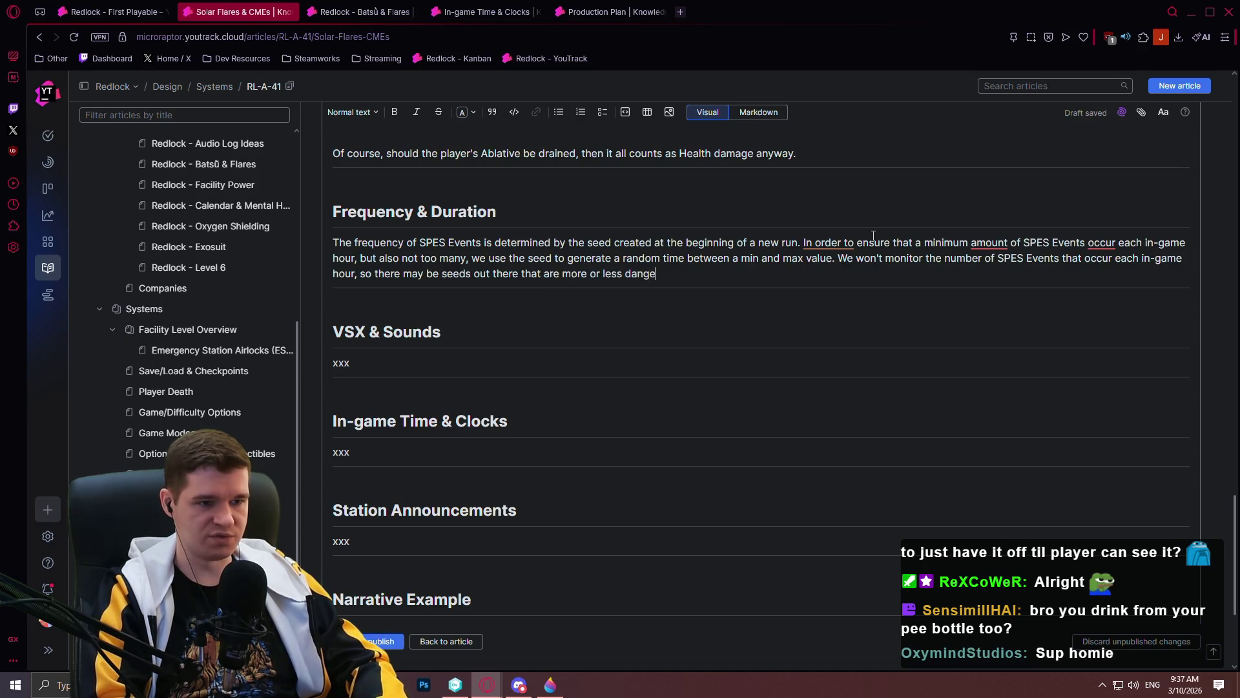
pyautogui.write('rous than others.')
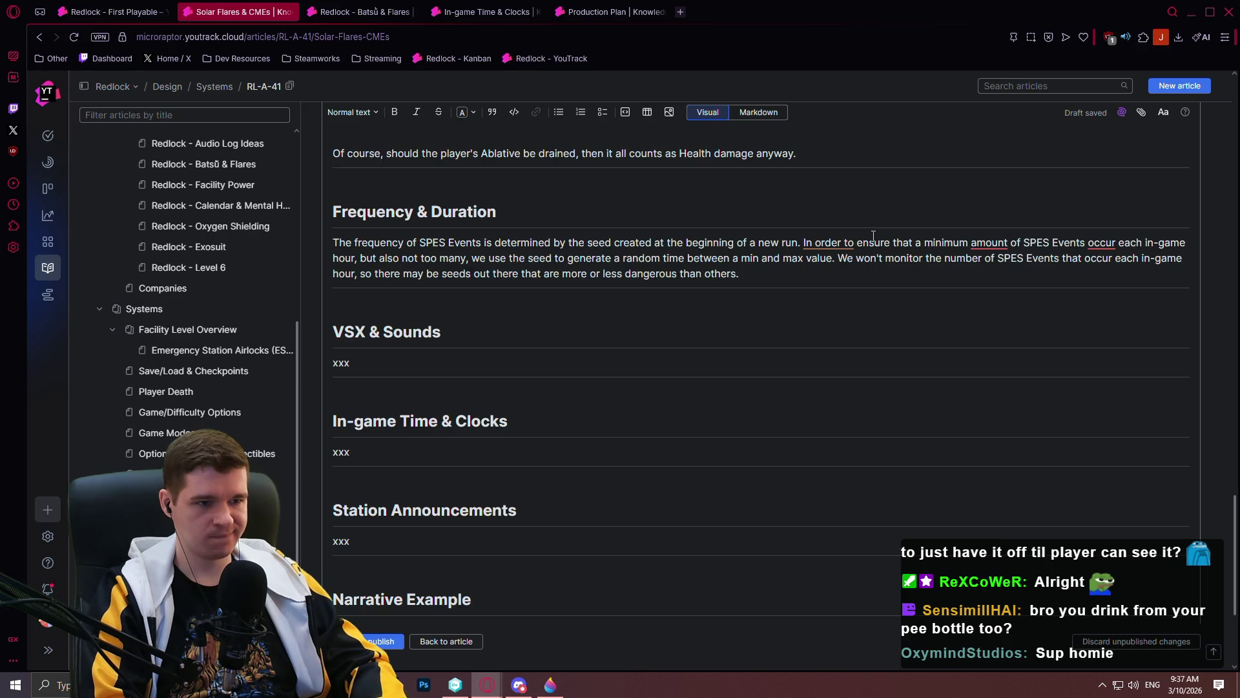
pyautogui.press('BackSpace')
pyautogui.write('due to frequency.')
pyautogui.press('Return')
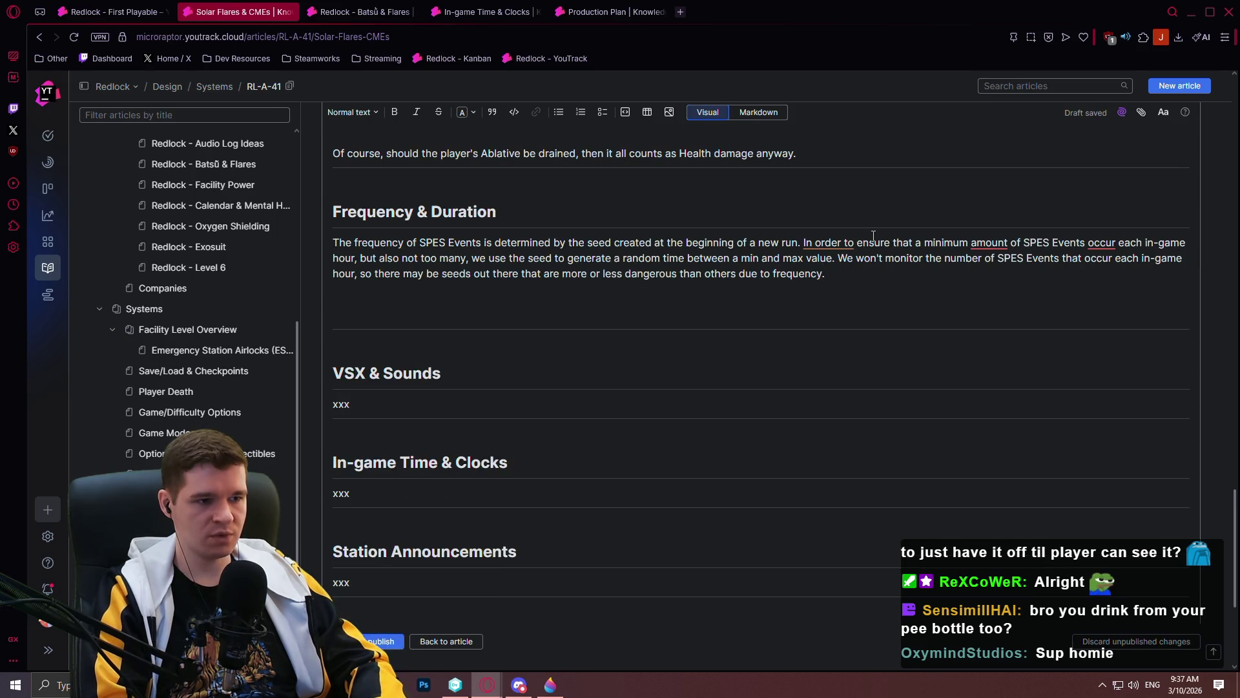
pyautogui.write('When generating a SPES')
# - Write that the seed sets each event's magnitude, which with the SPES Scale sets flare and plasma ejection durations
pyautogui.press('BackSpace')
pyautogui.write('Event,')
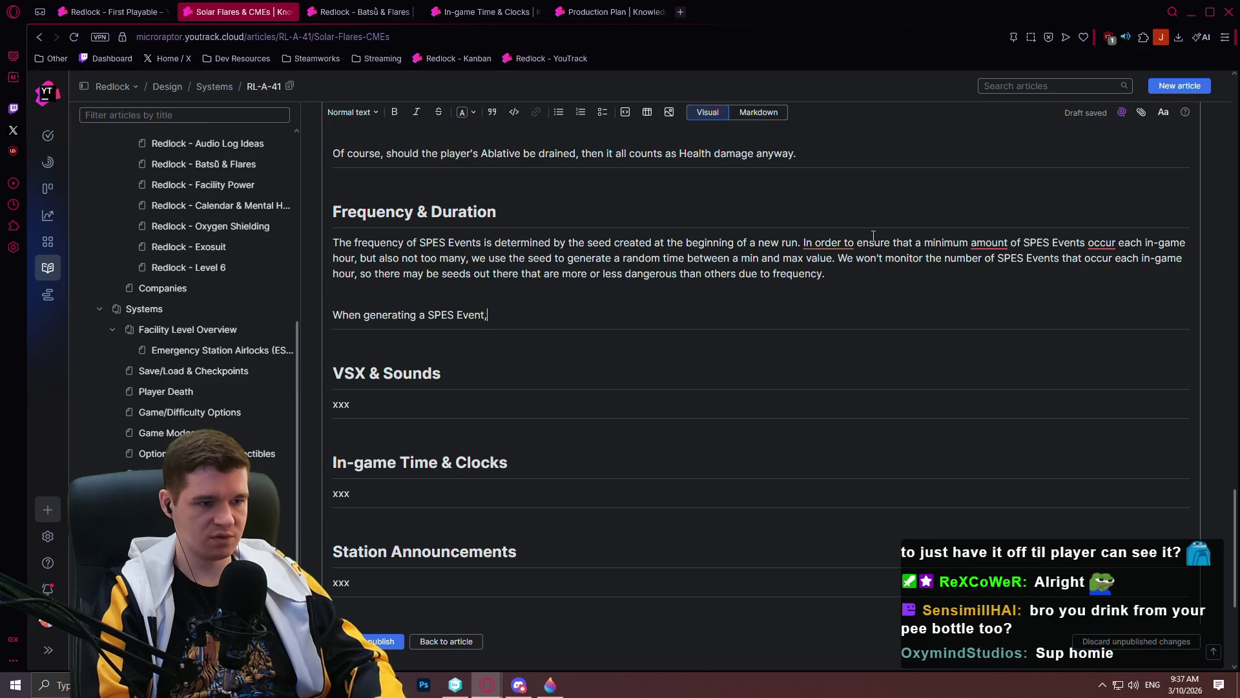
pyautogui.write(' we also ')
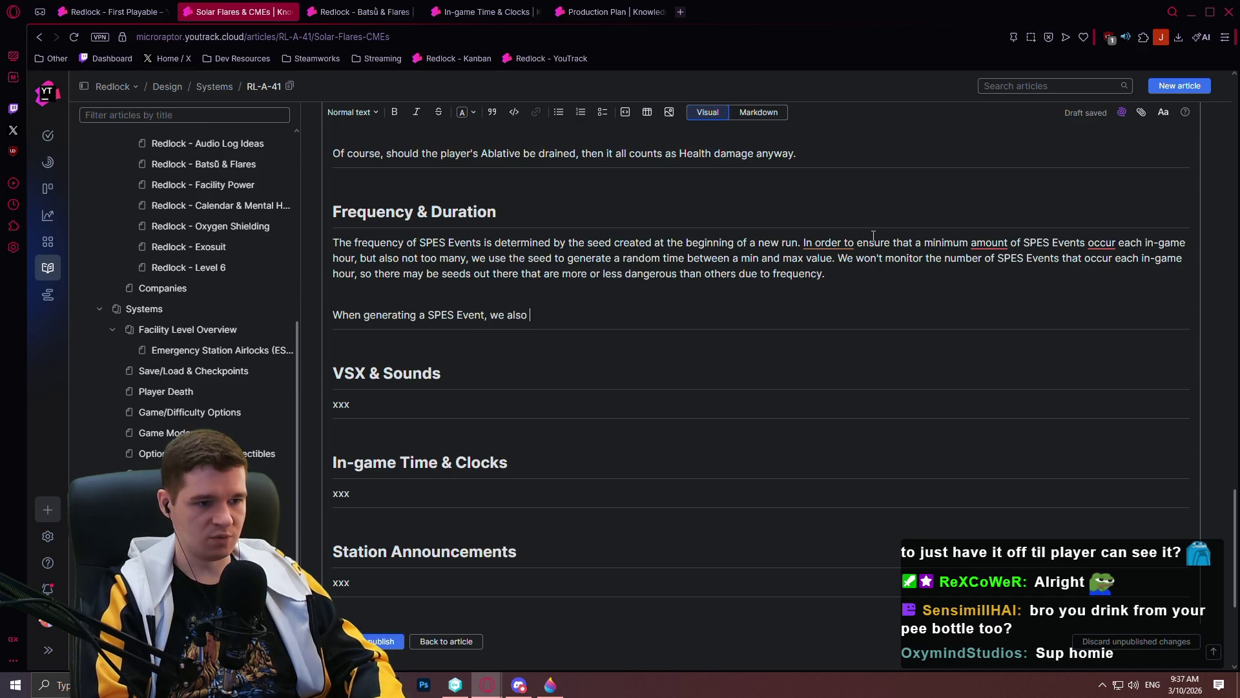
pyautogui.write('use the s')
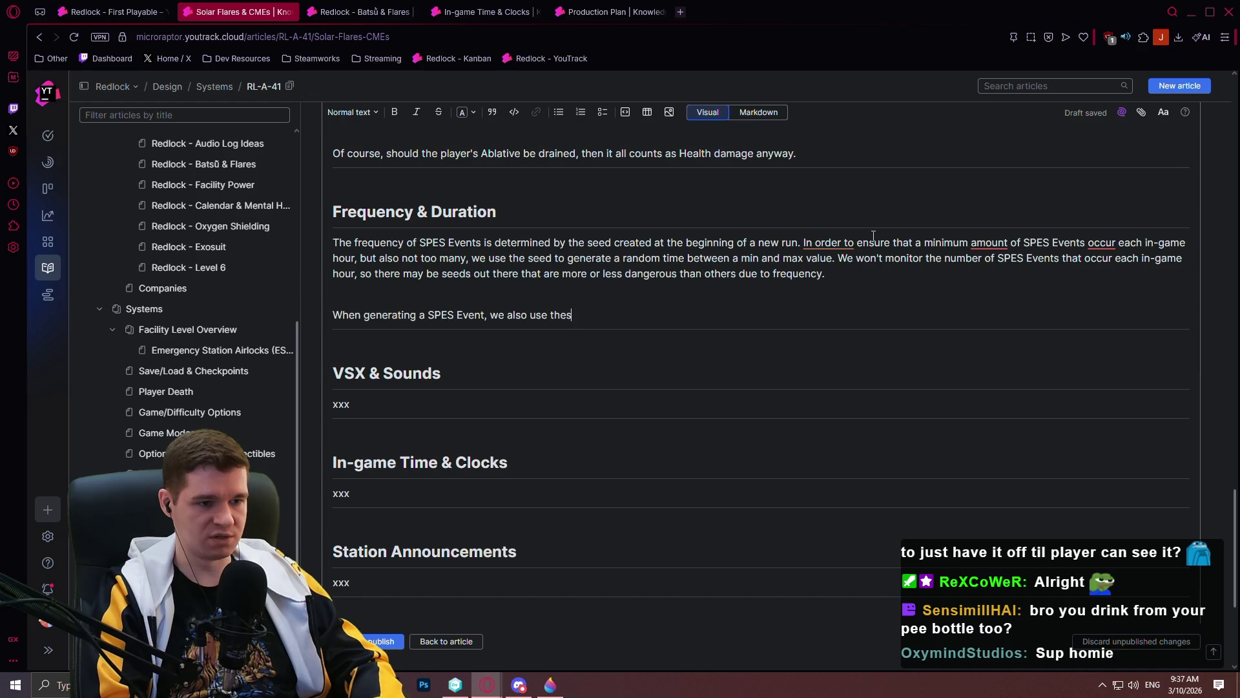
pyautogui.write('eed to det')
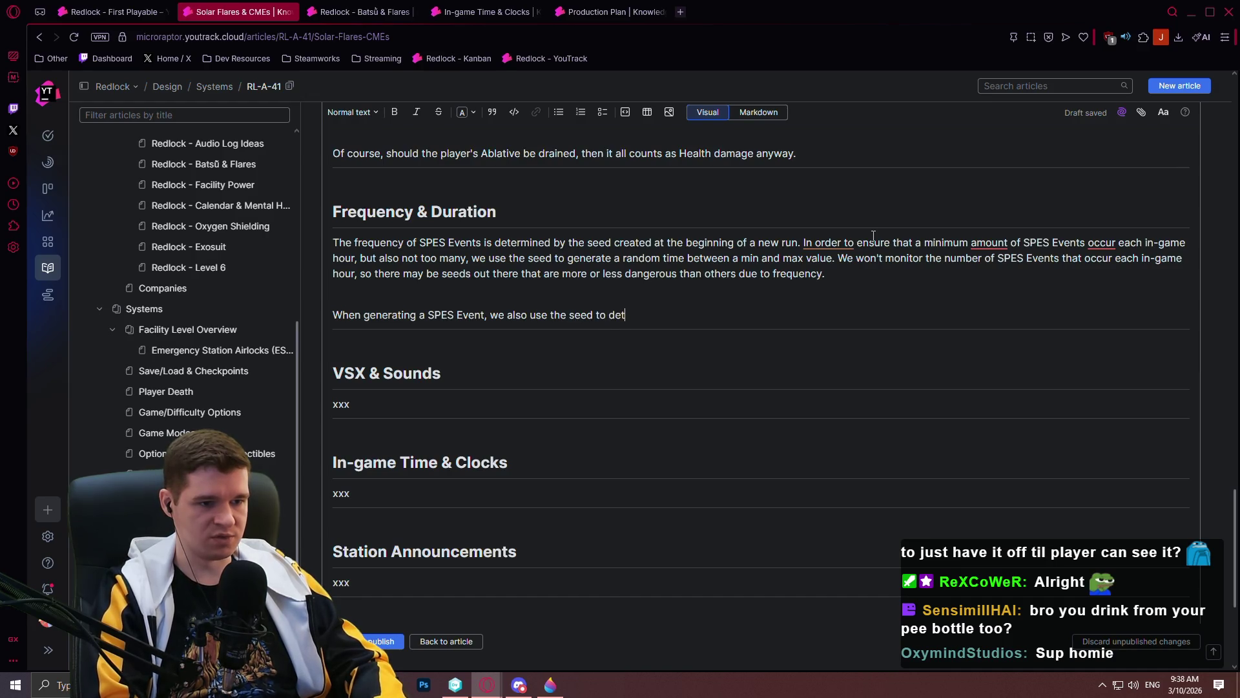
pyautogui.write('ermine the magni')
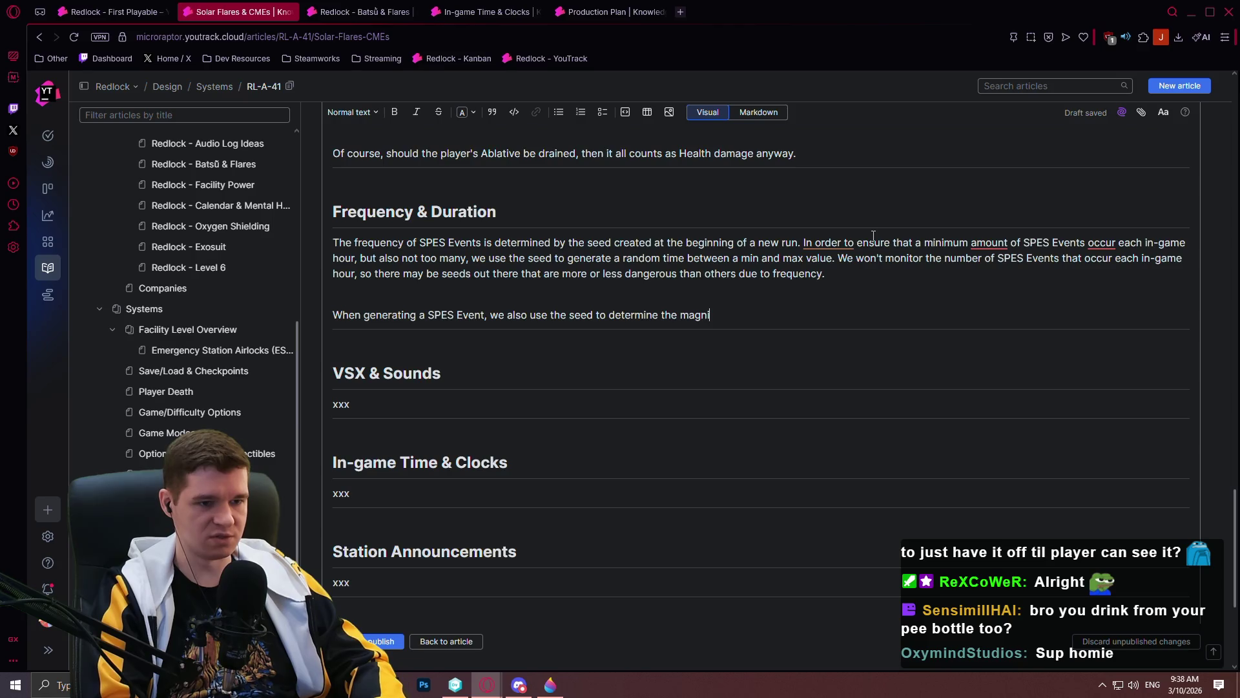
pyautogui.write('tude. This magnitude, a')
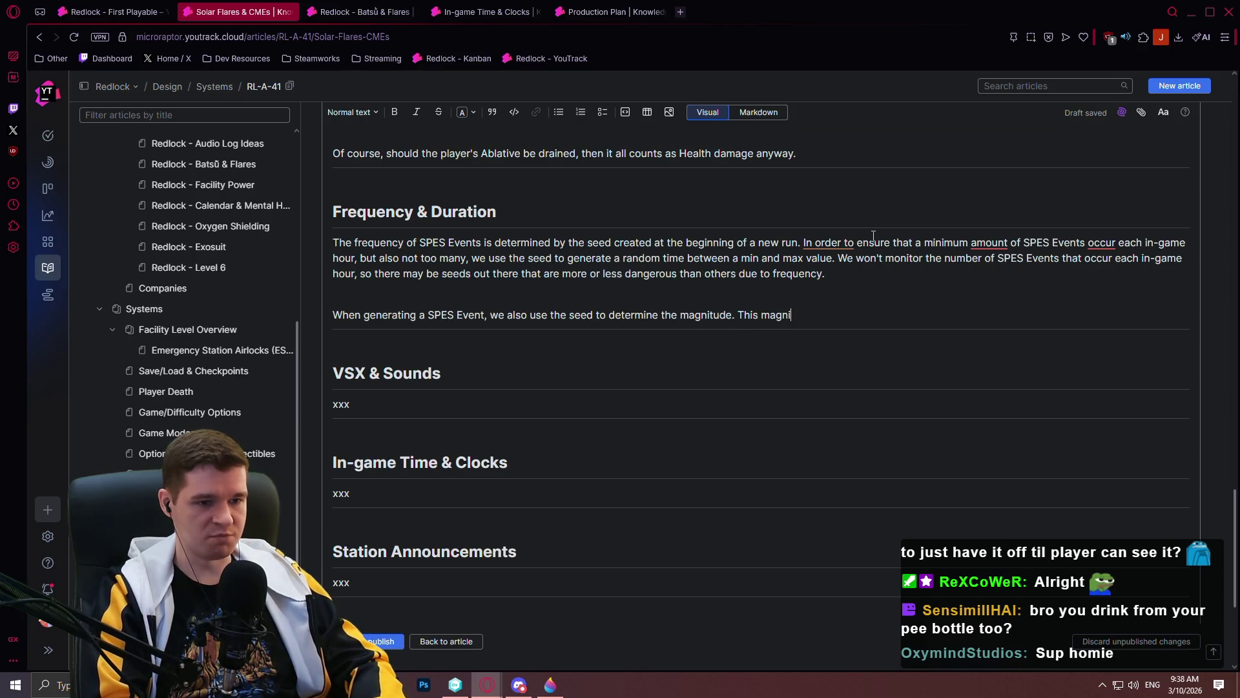
pyautogui.write('long the ')
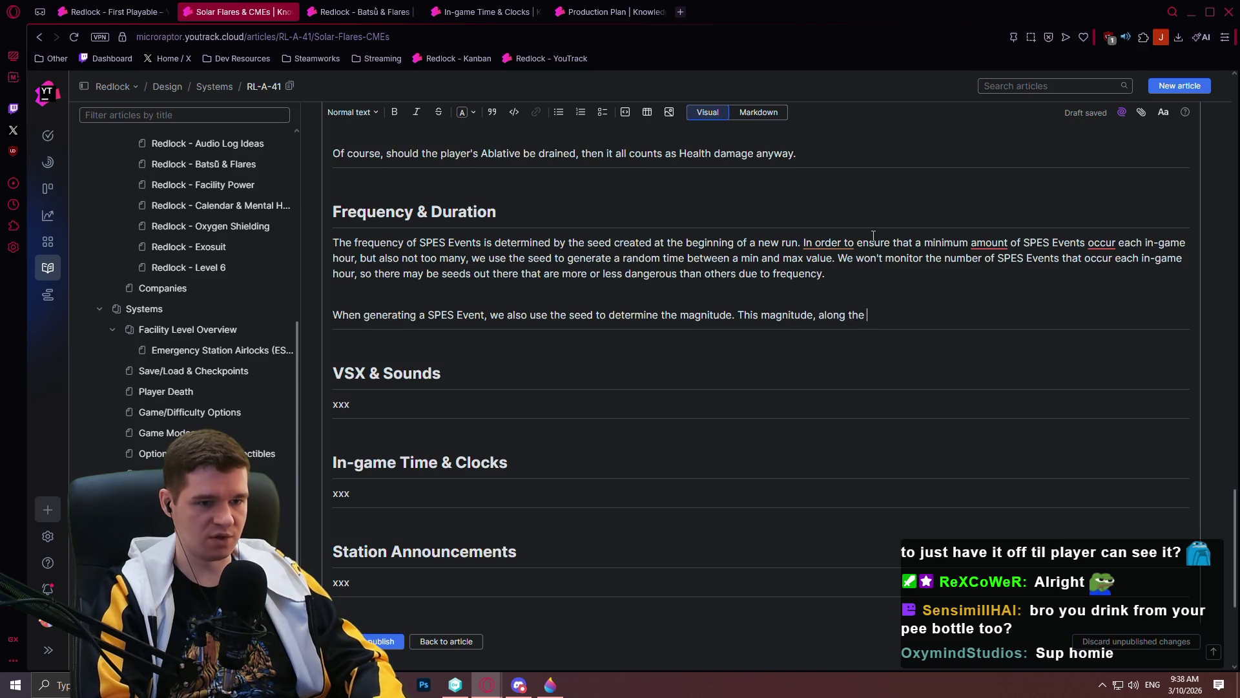
pyautogui.write('SPES Scale, ')
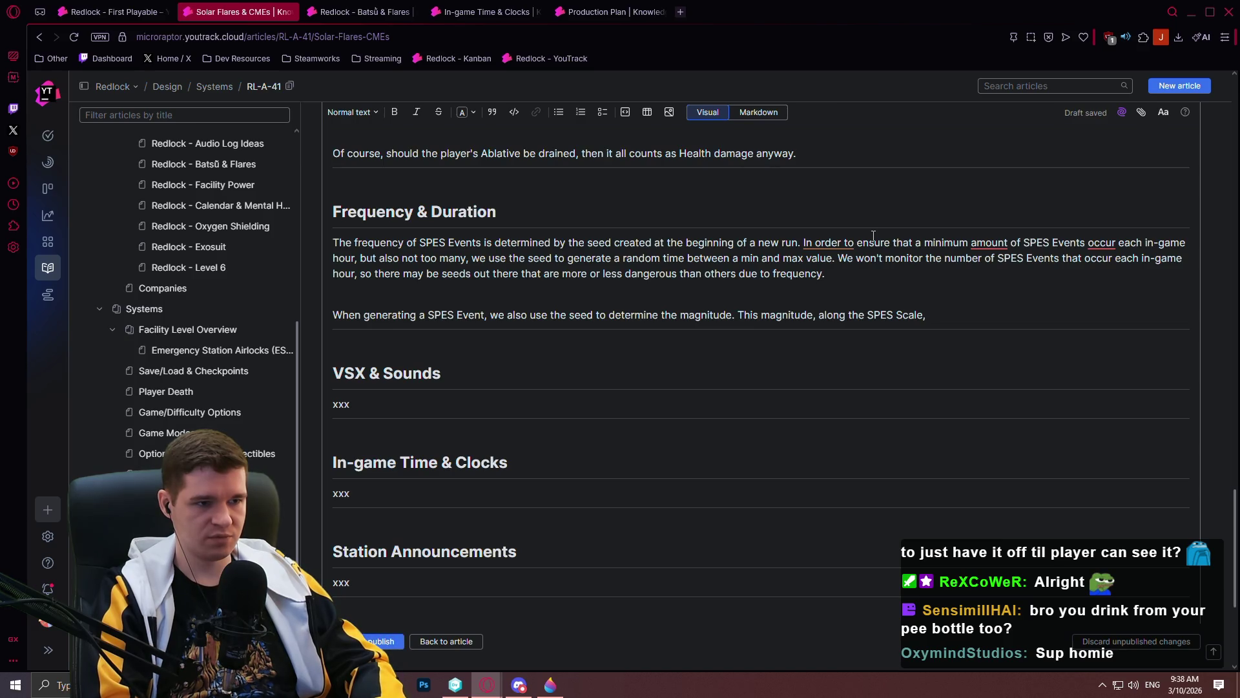
pyautogui.write('determines th')
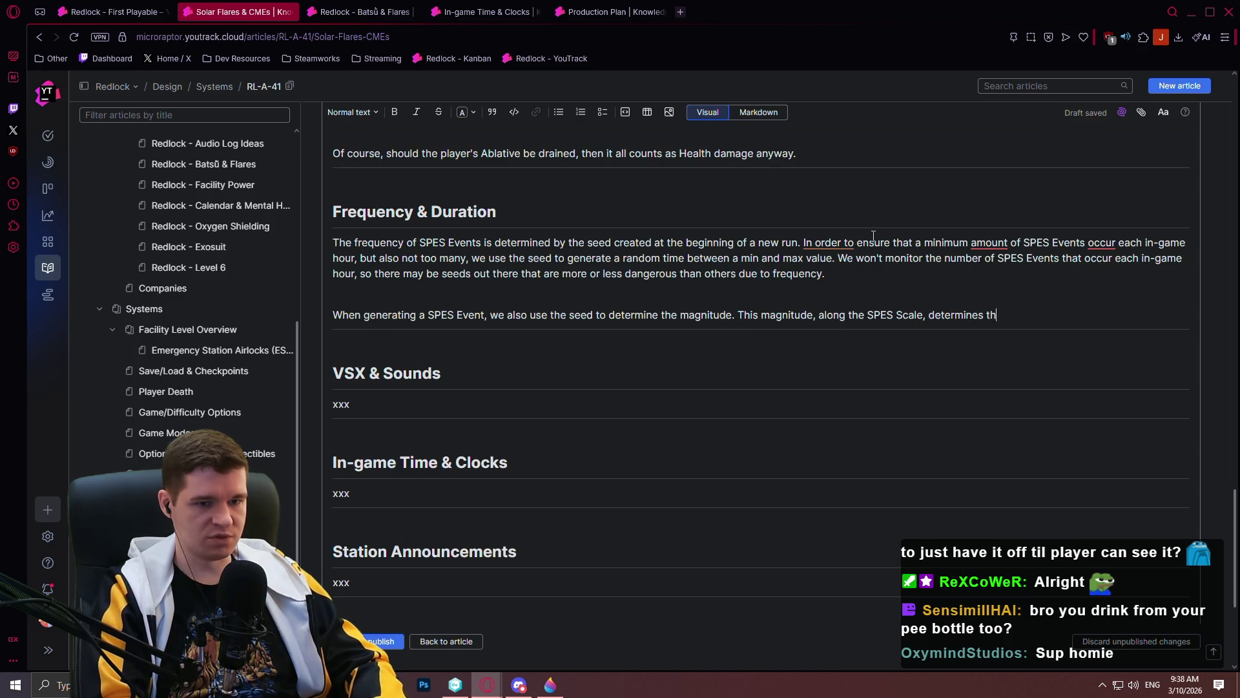
pyautogui.press('BackSpace')
pyautogui.press('BackSpace')
pyautogui.write('the')
pyautogui.press('BackSpace')
pyautogui.press('BackSpace')
pyautogui.press('BackSpace')
pyautogui.write('the durati')
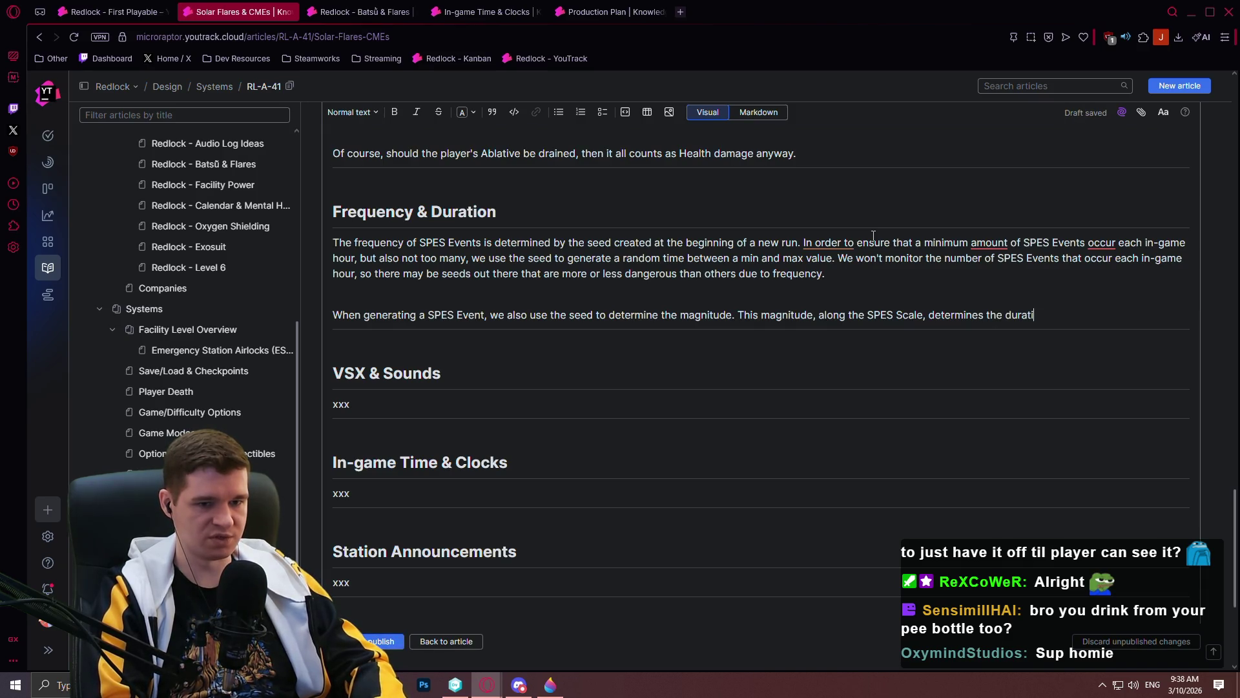
pyautogui.write('ons of both the ')
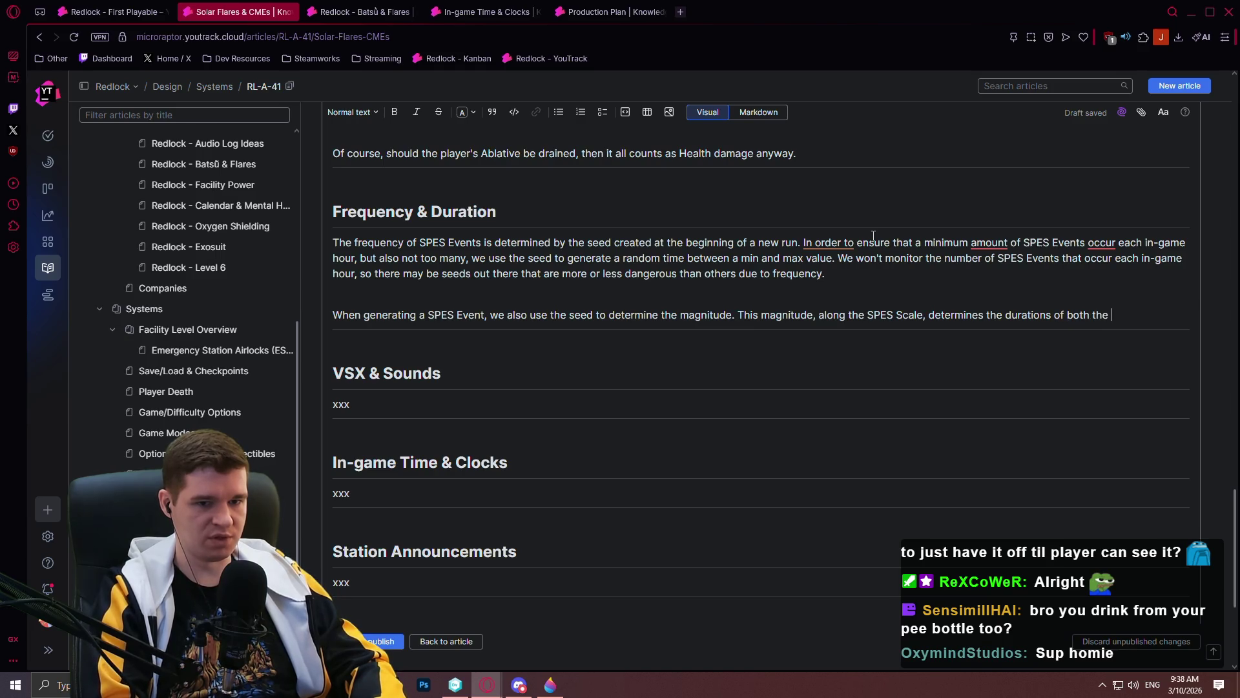
pyautogui.write('initial flare as well as the dura')
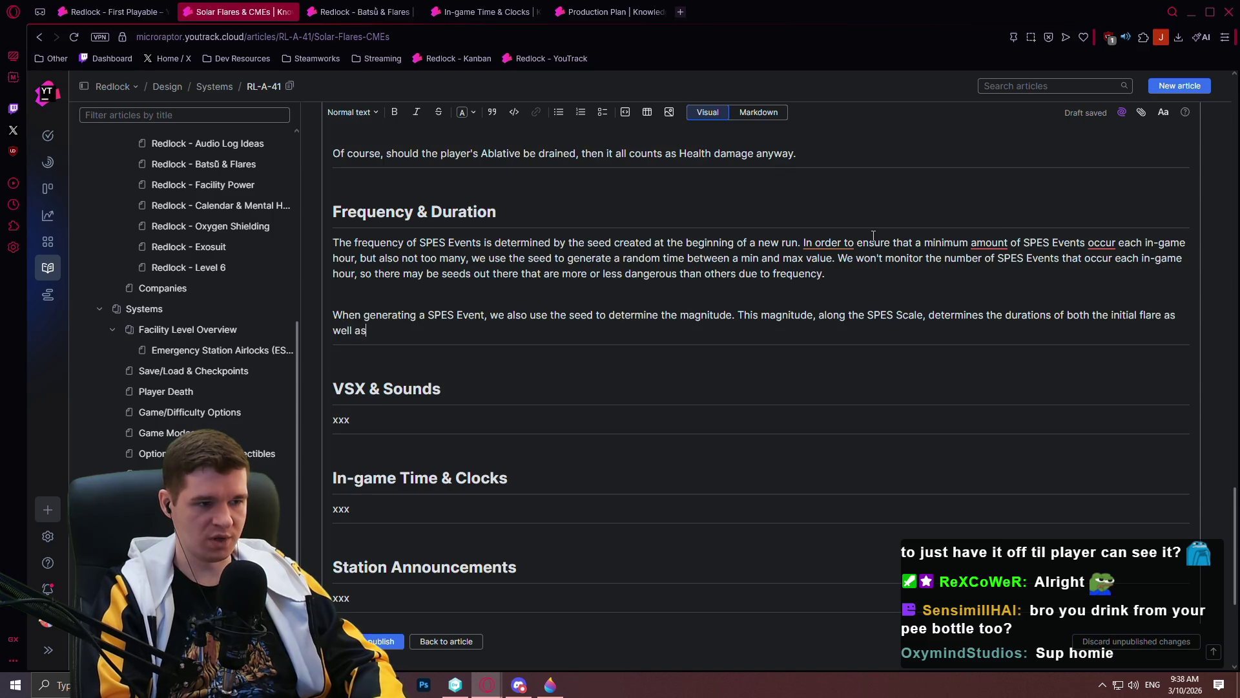
pyautogui.press('BackSpace')
pyautogui.press('BackSpace')
pyautogui.press('BackSpace')
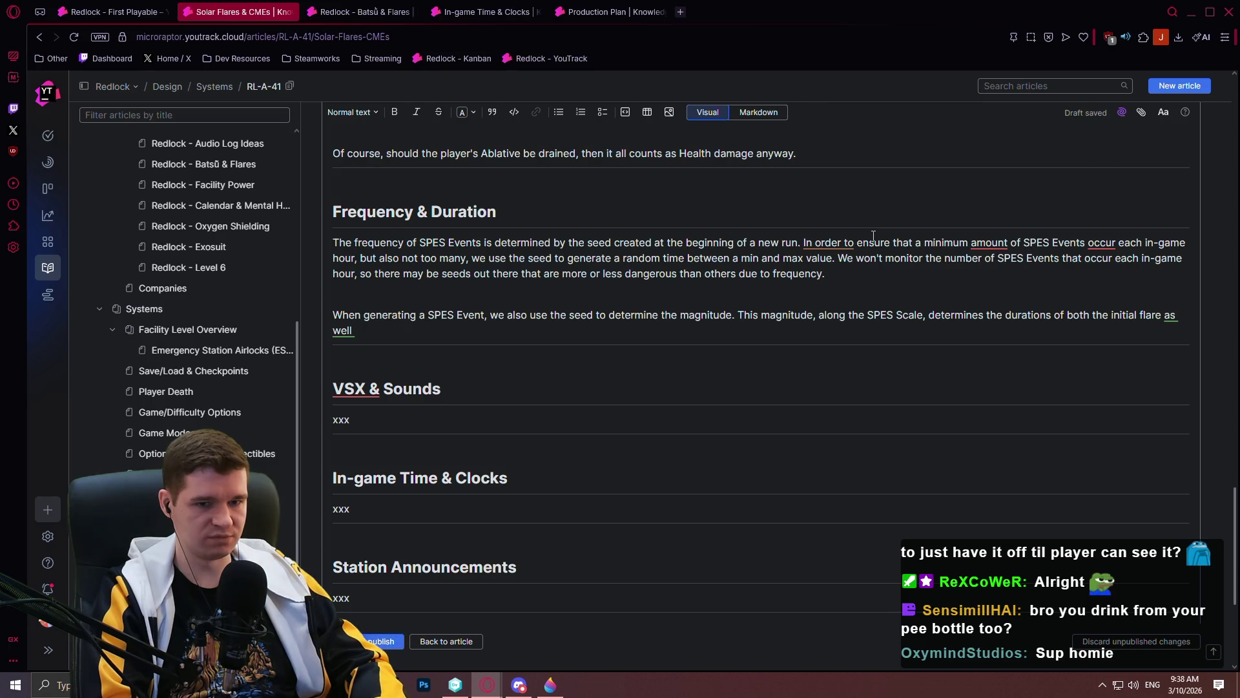
pyautogui.write('as the ')
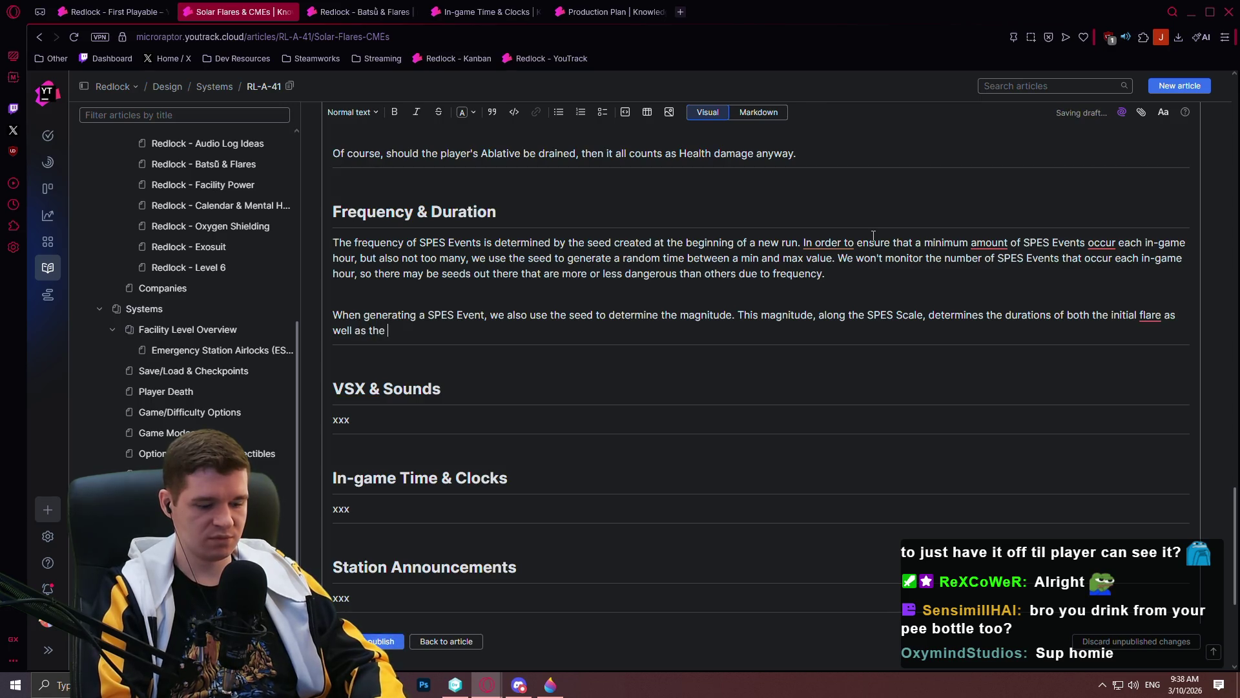
pyautogui.write('plasma ej')
pyautogui.write('ection.')
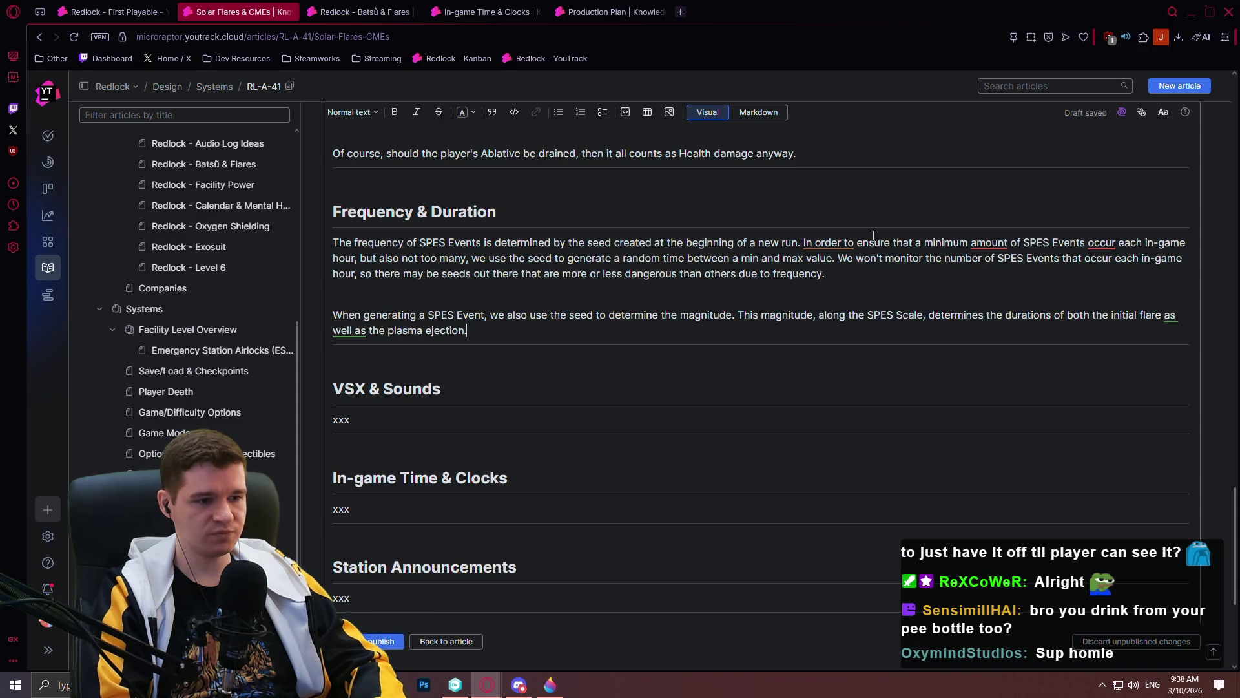
pyautogui.write(' Severity of the')
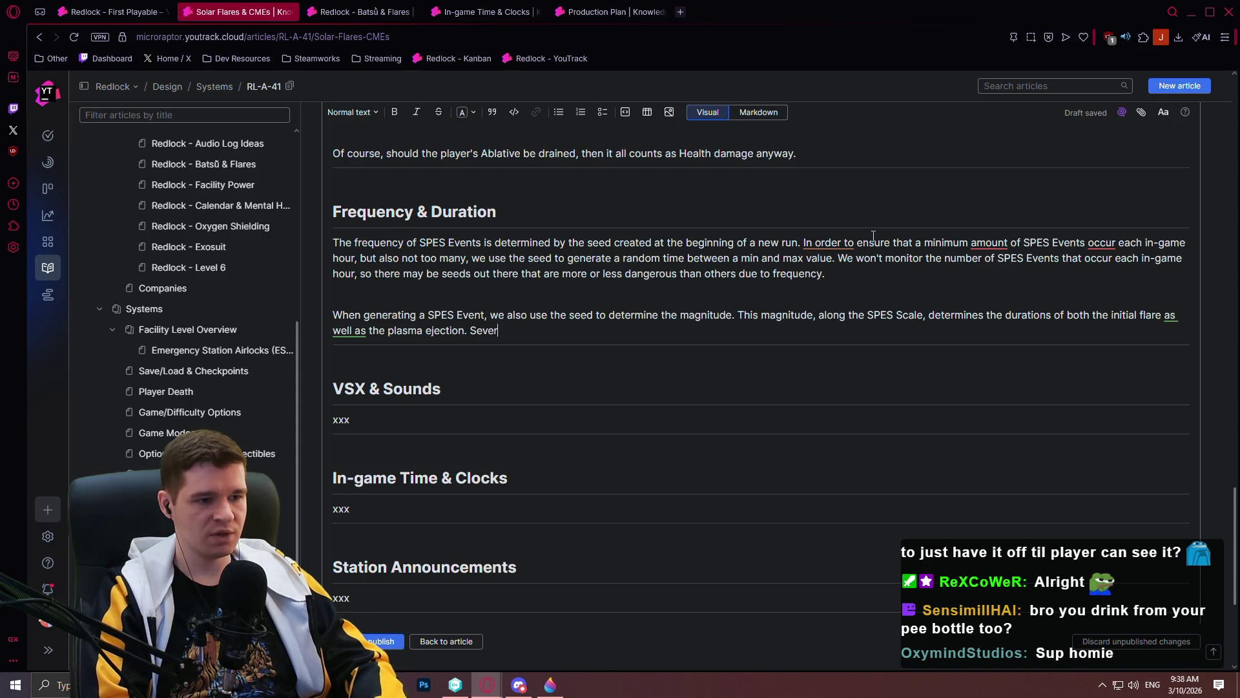
pyautogui.press('BackSpace')
pyautogui.write('se two')
pyautogui.press('BackSpace')
pyautogui.press('BackSpace')
pyautogui.press('BackSpace')
pyautogui.write('ese')
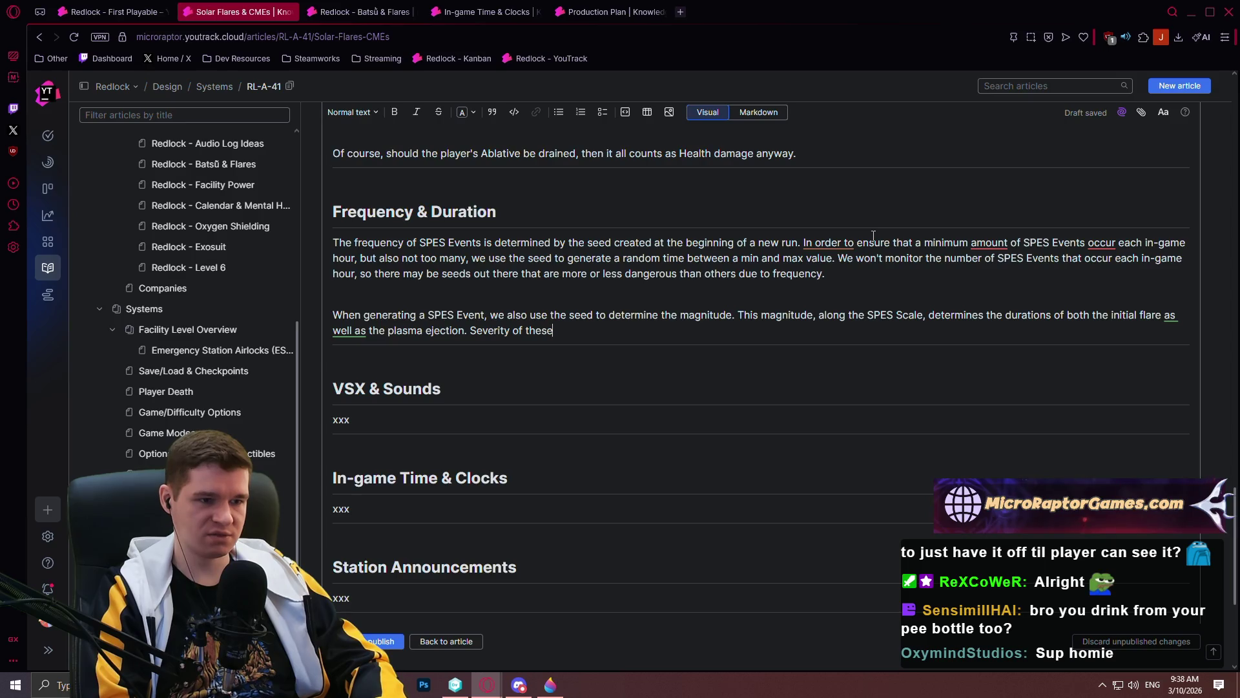
pyautogui.scroll(1, 728, 339)
# - Put the severity sentence in its own paragraph: severity is controlled by magnitude, so higher-magnitude events are more damaging
pyautogui.scroll(5, 727, 339)
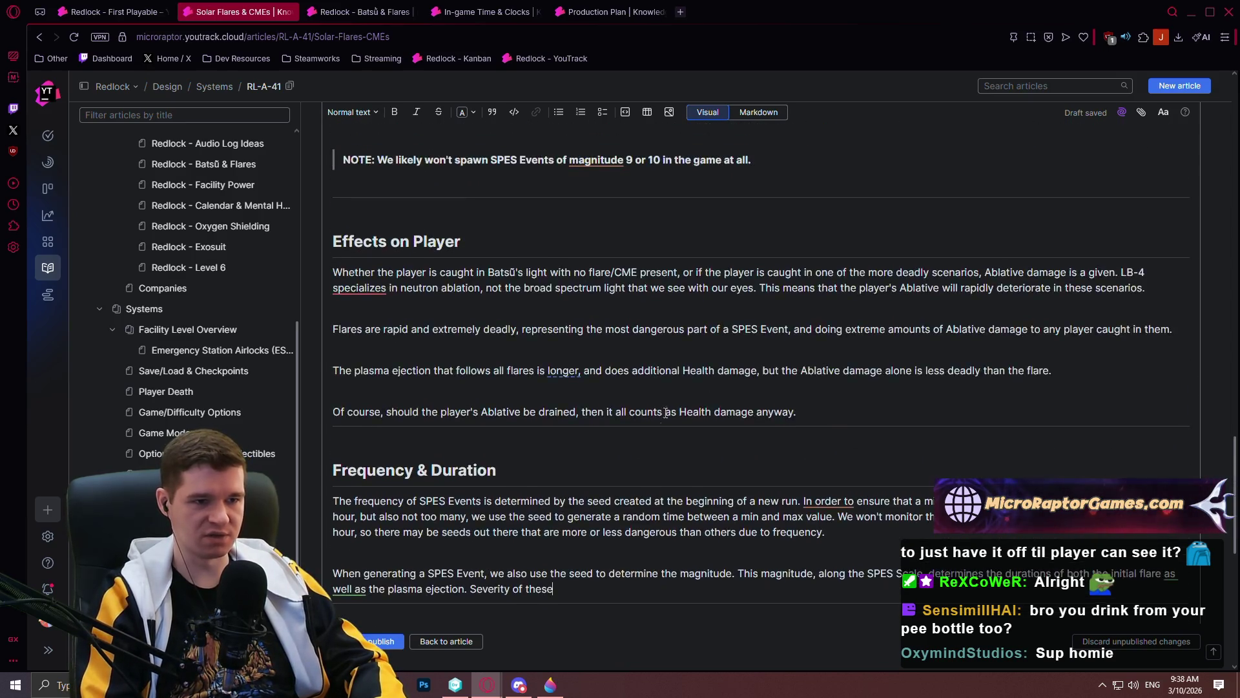
pyautogui.scroll(-4, 600, 450)
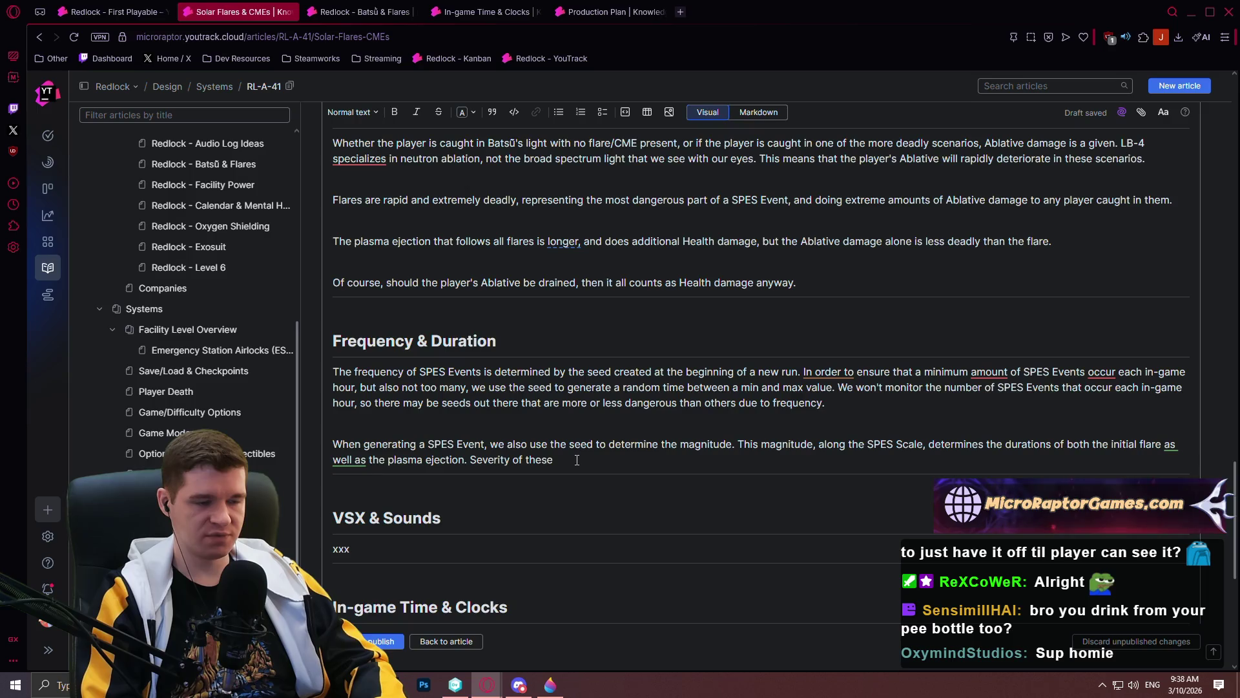
pyautogui.press('Return')
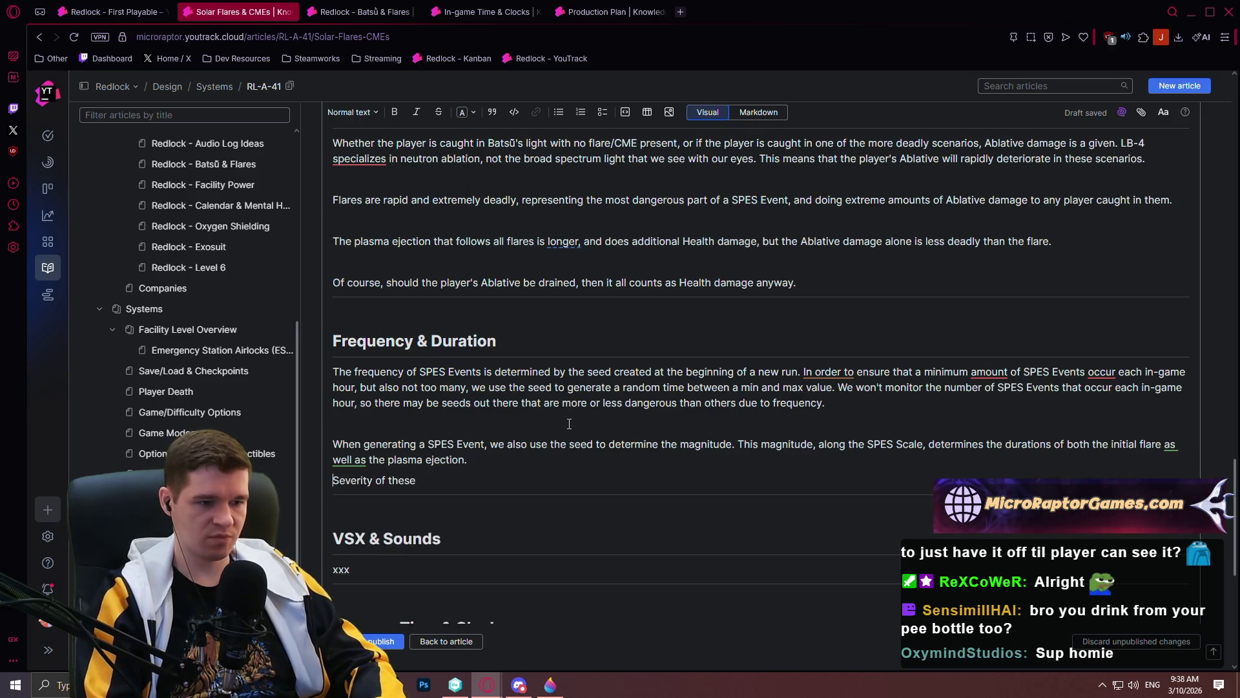
pyautogui.press('BackSpace')
pyautogui.press('BackSpace')
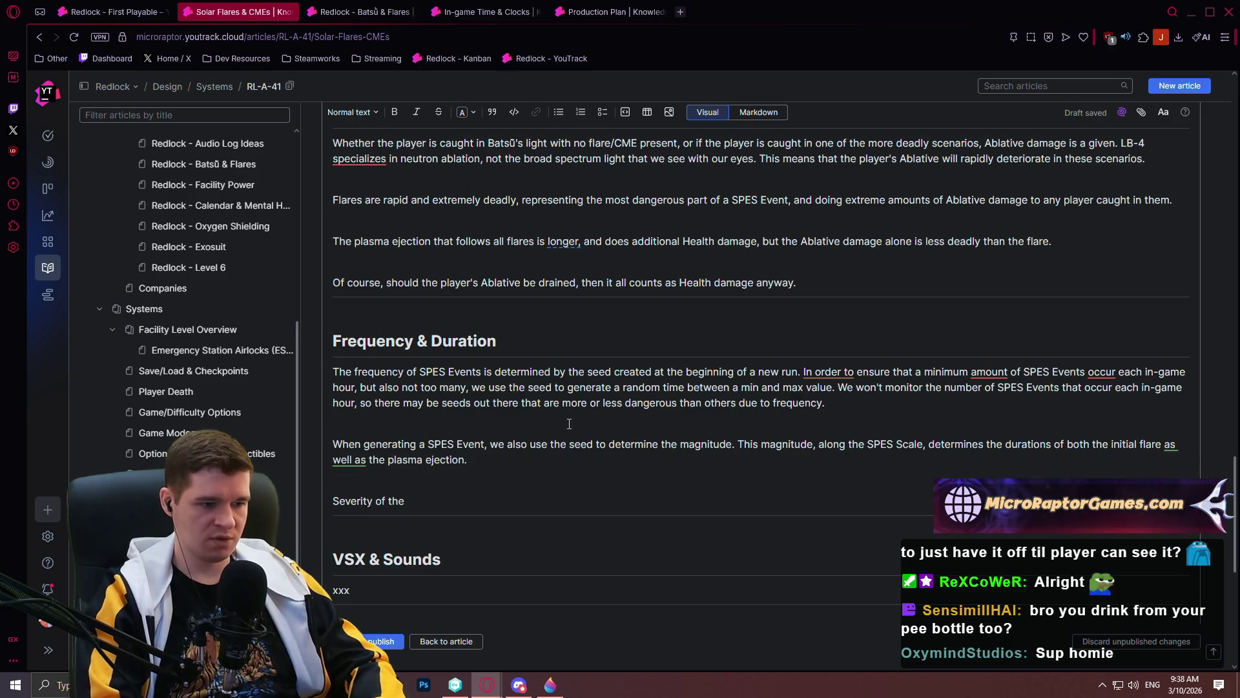
pyautogui.write('SPES Events')
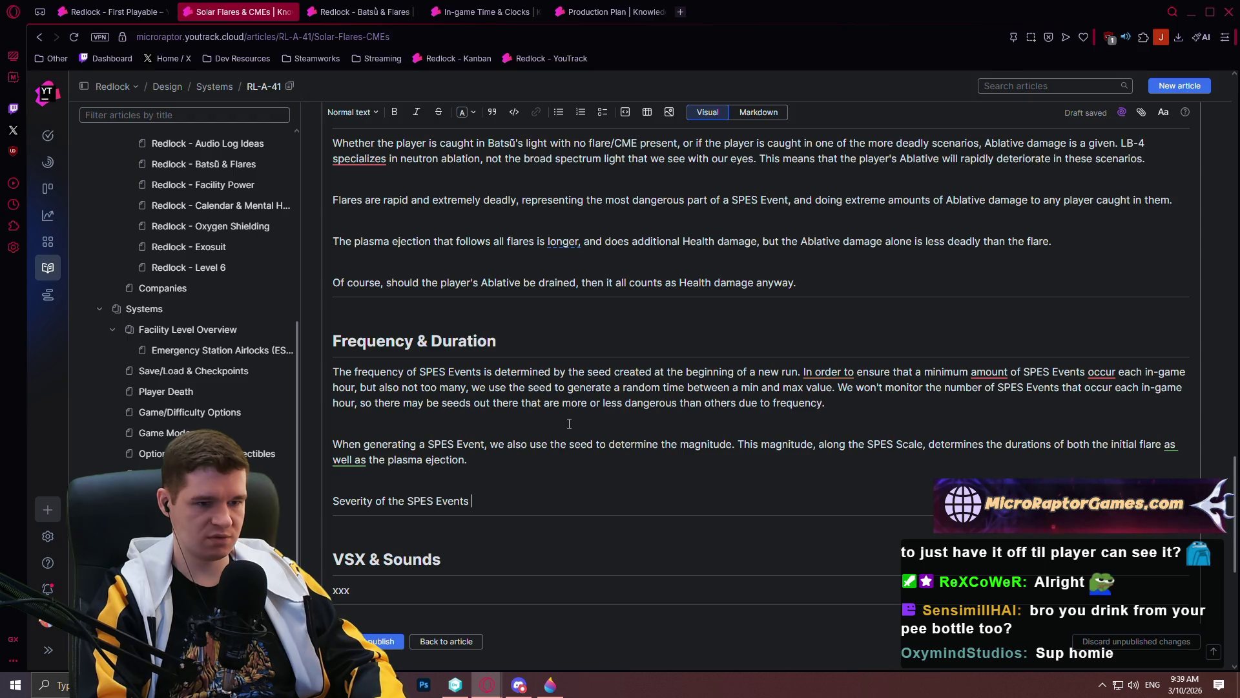
pyautogui.write(' is also co')
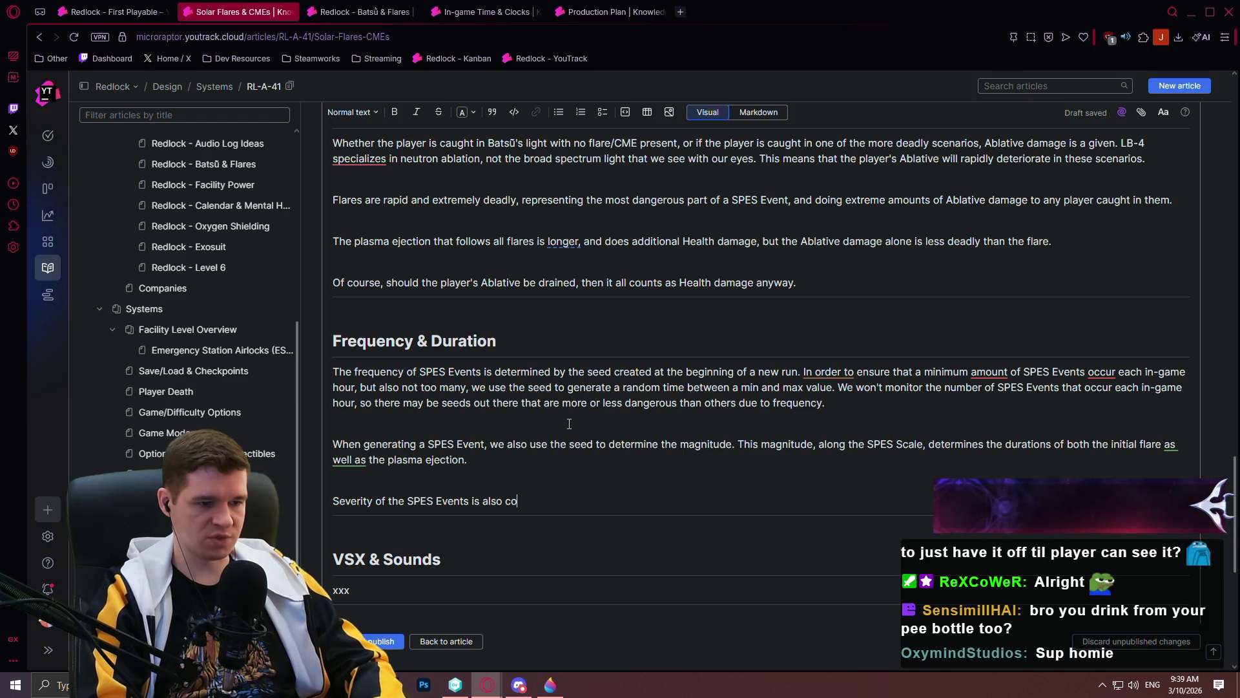
pyautogui.write('ntrolled by the')
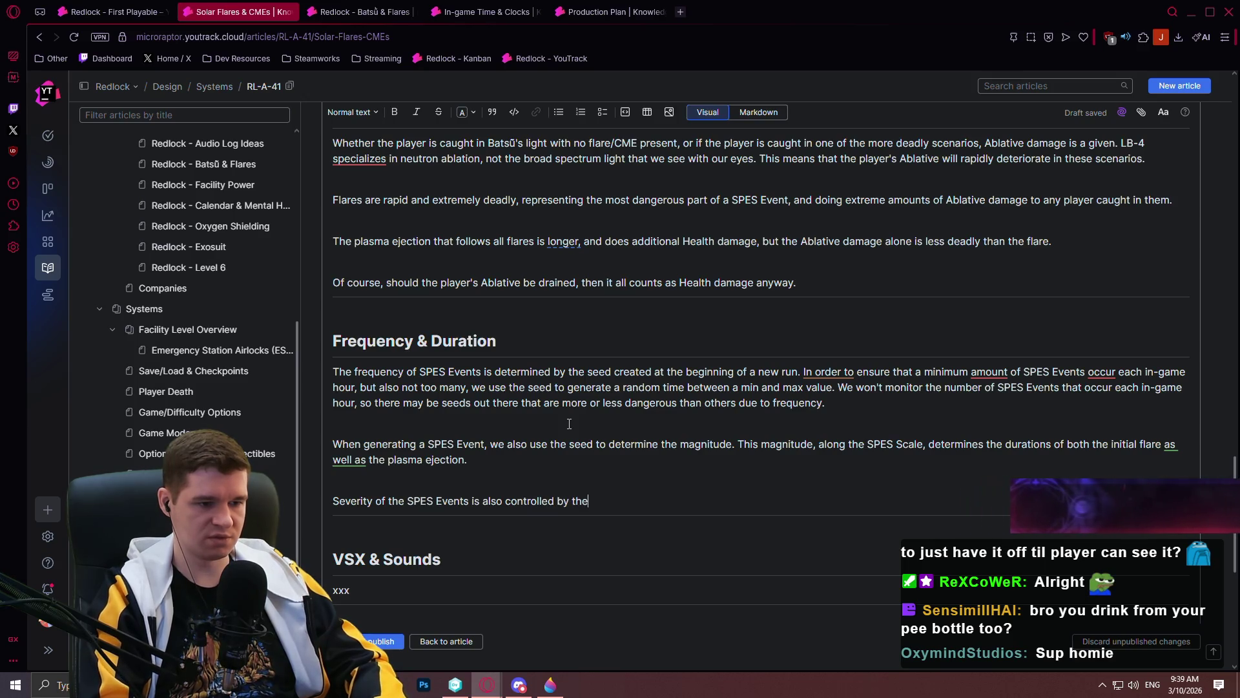
pyautogui.write(' magnit')
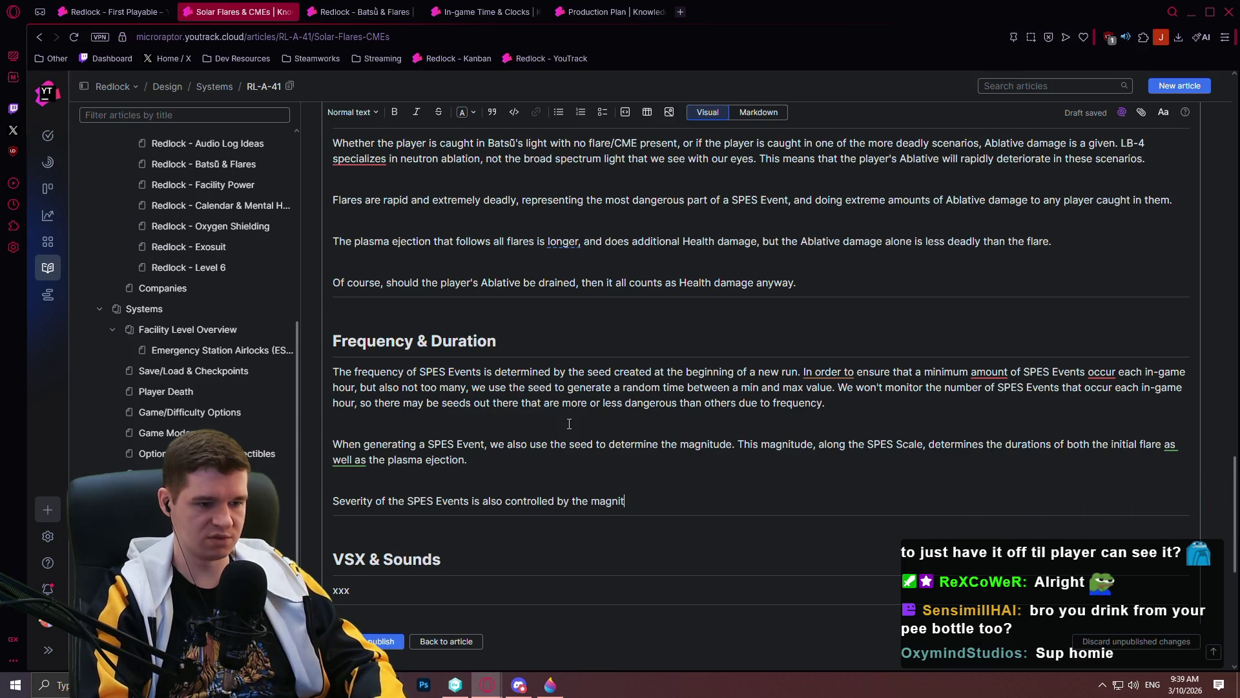
pyautogui.write('ude of the ven')
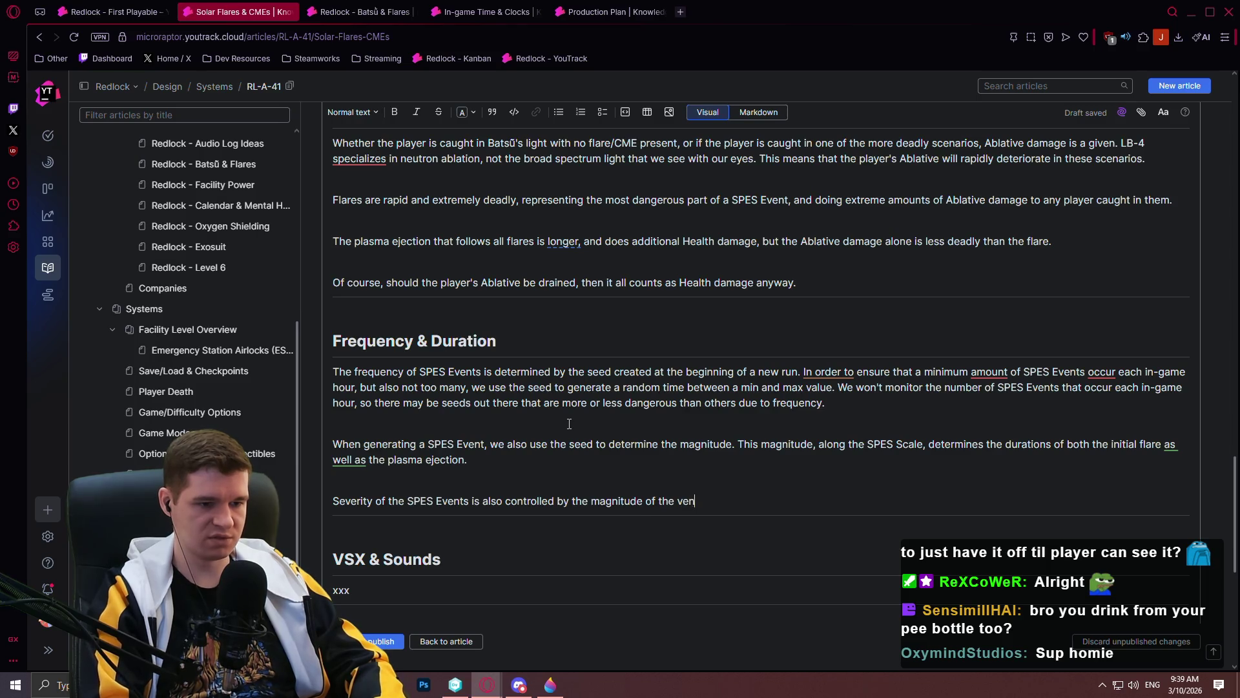
pyautogui.press('BackSpace')
pyautogui.press('BackSpace')
pyautogui.press('BackSpace')
pyautogui.write('Event.')
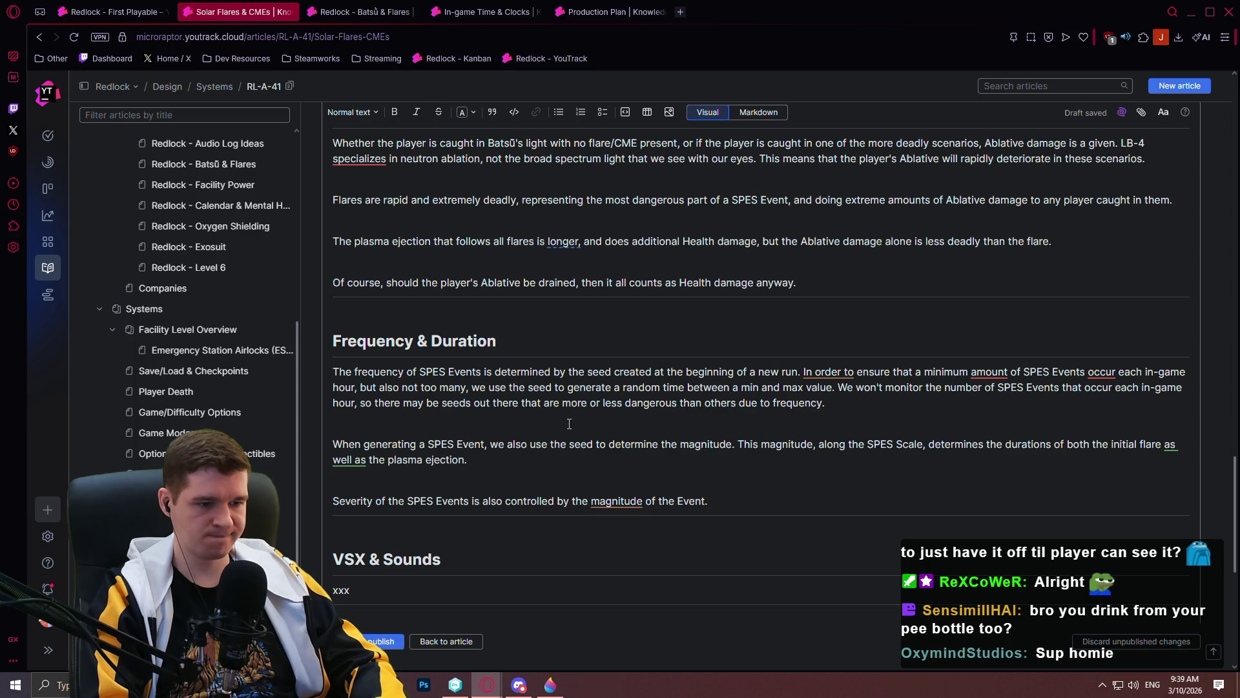
pyautogui.press('BackSpace')
pyautogui.write(', meaning that higher ')
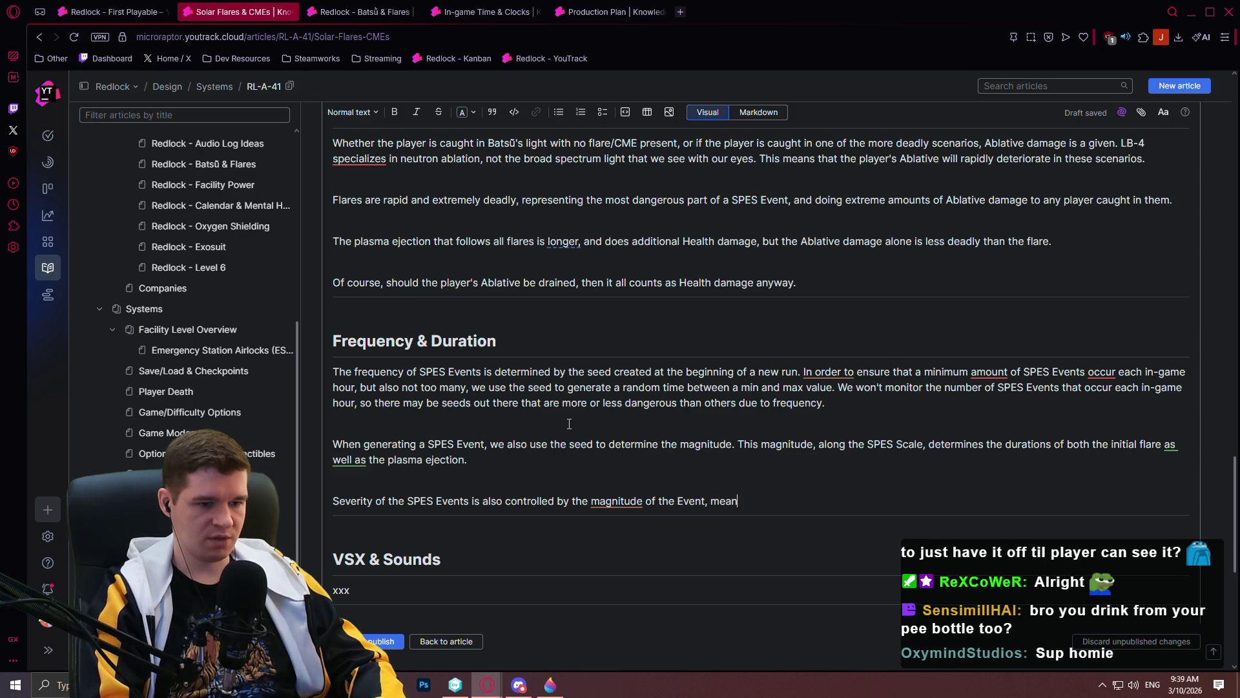
pyautogui.write('ma')
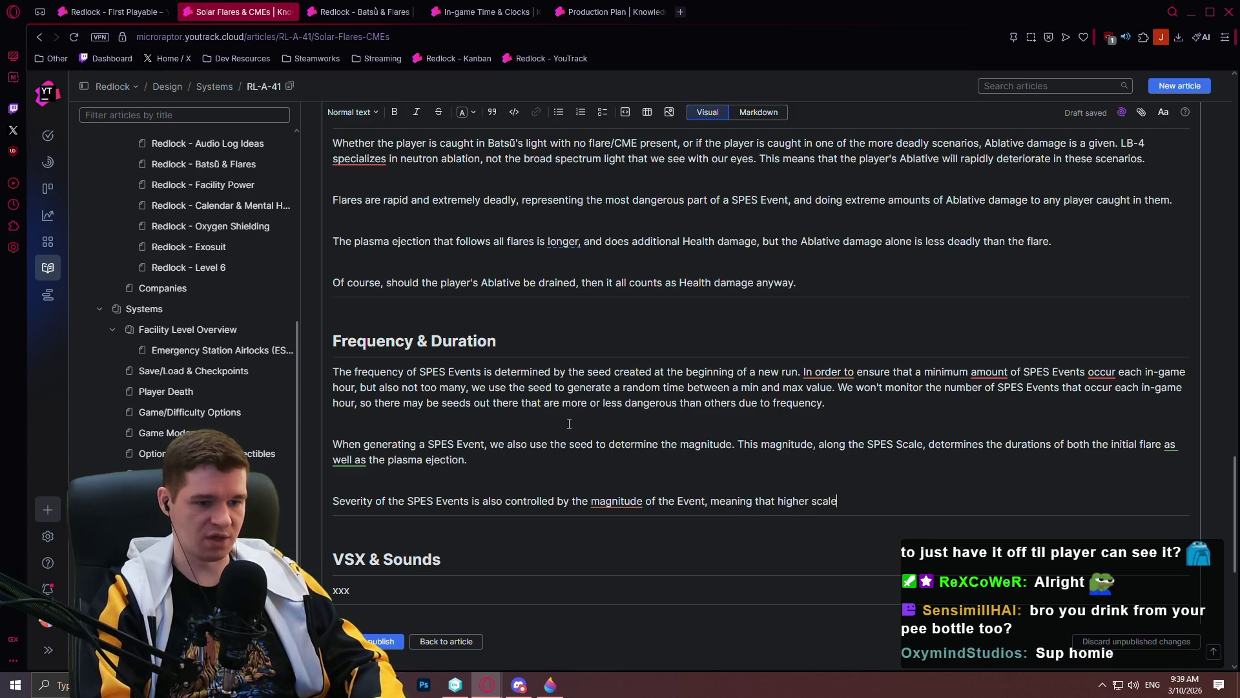
pyautogui.write('gni')
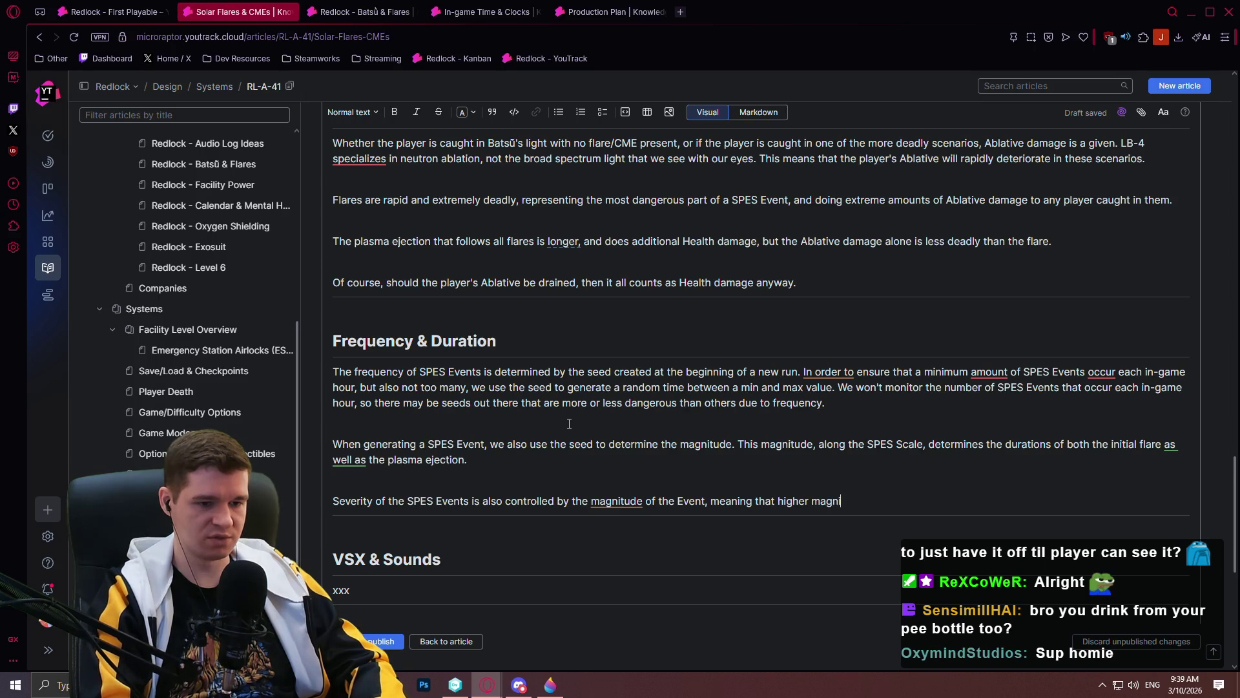
pyautogui.write('tude SPES E')
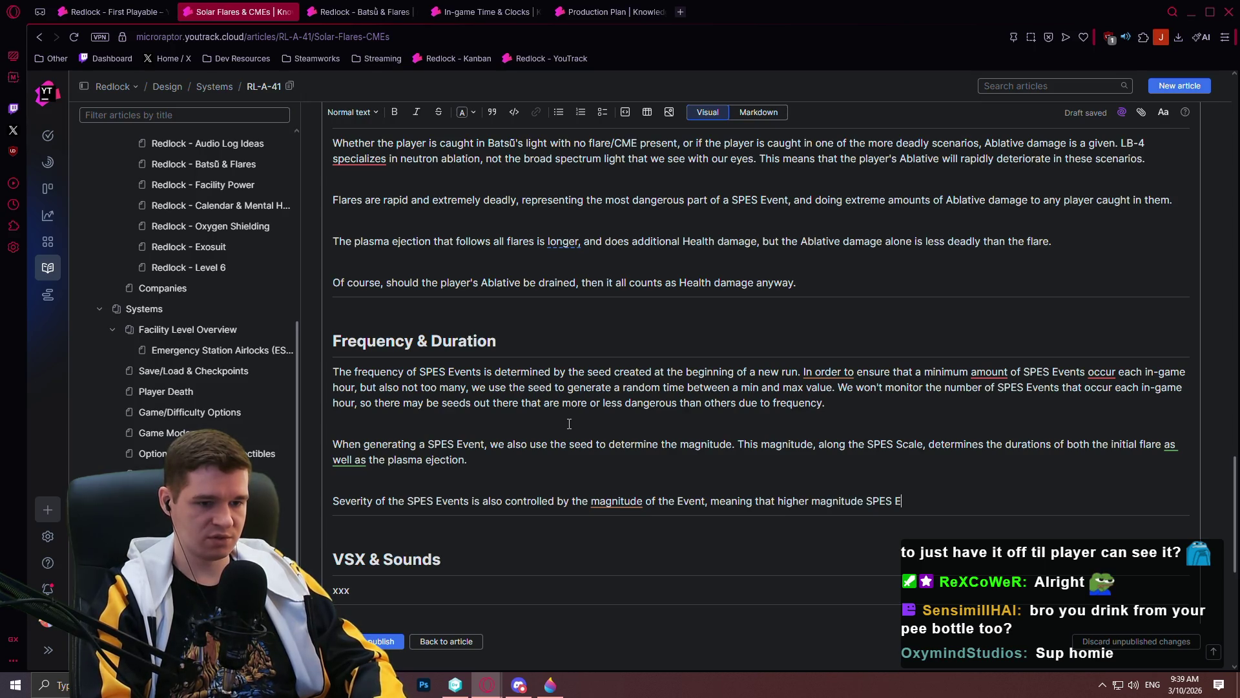
pyautogui.write('vents aer ')
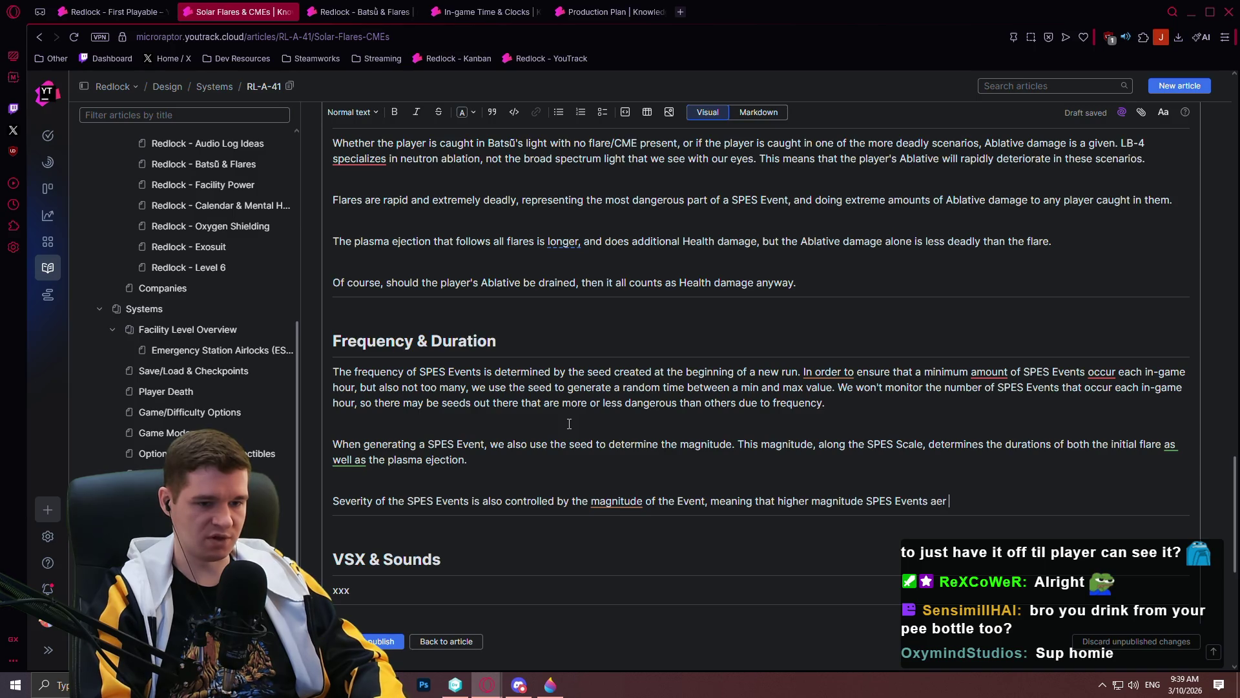
pyautogui.press('BackSpace')
pyautogui.press('BackSpace')
pyautogui.press('BackSpace')
pyautogui.write('re more damaging')
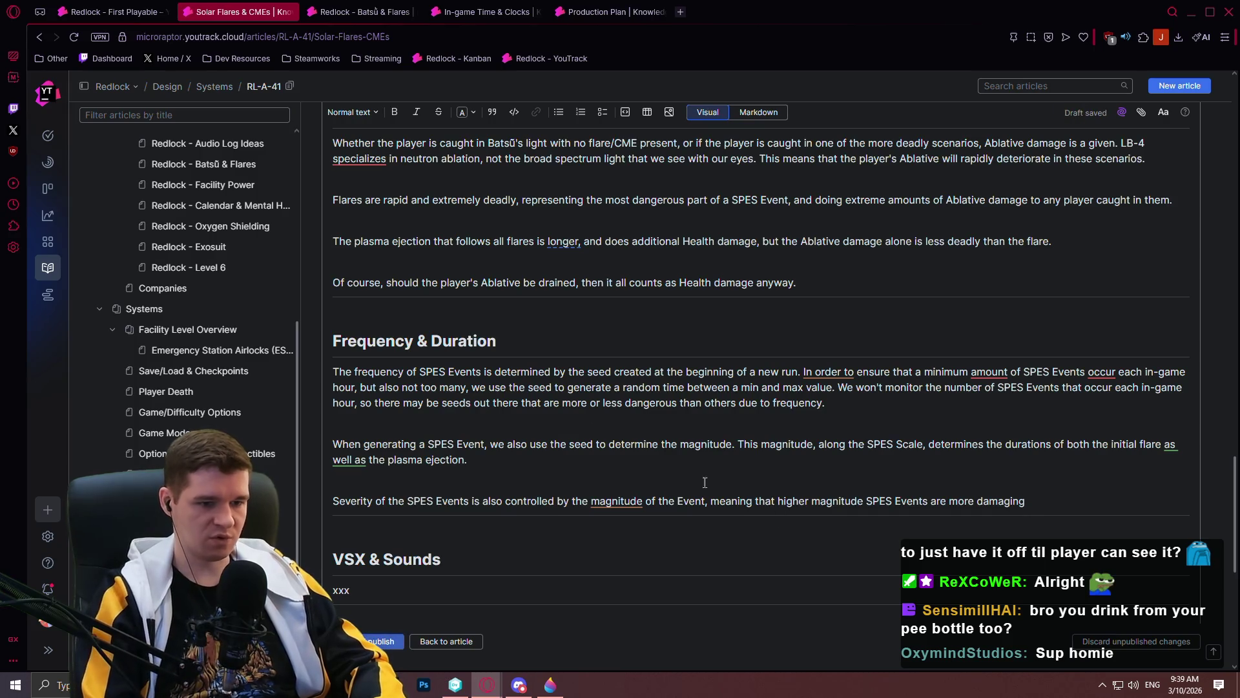
pyautogui.write(' the flare/')
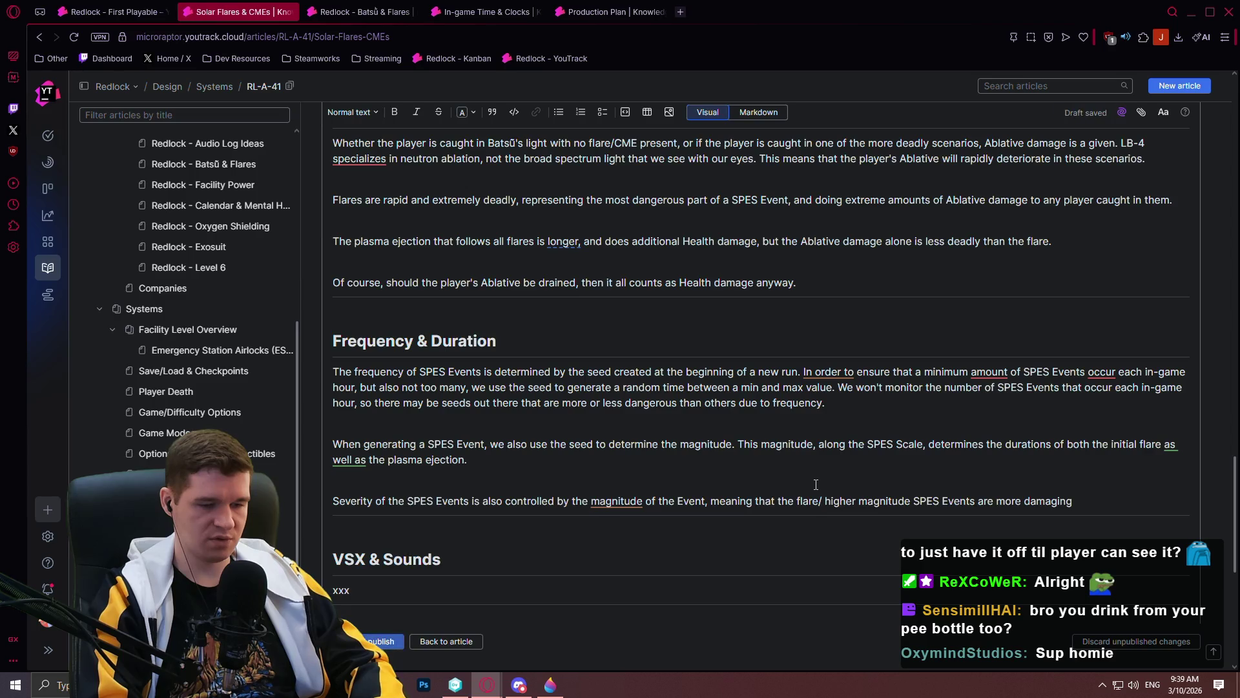
# - Finish the severity sentence with 'the flare/plasma effects of' and 'to the player.', correcting the 'player' typo
pyautogui.press('BackSpace')
pyautogui.press('BackSpace')
pyautogui.press('BackSpace')
pyautogui.write('e flare/plasma effects of')
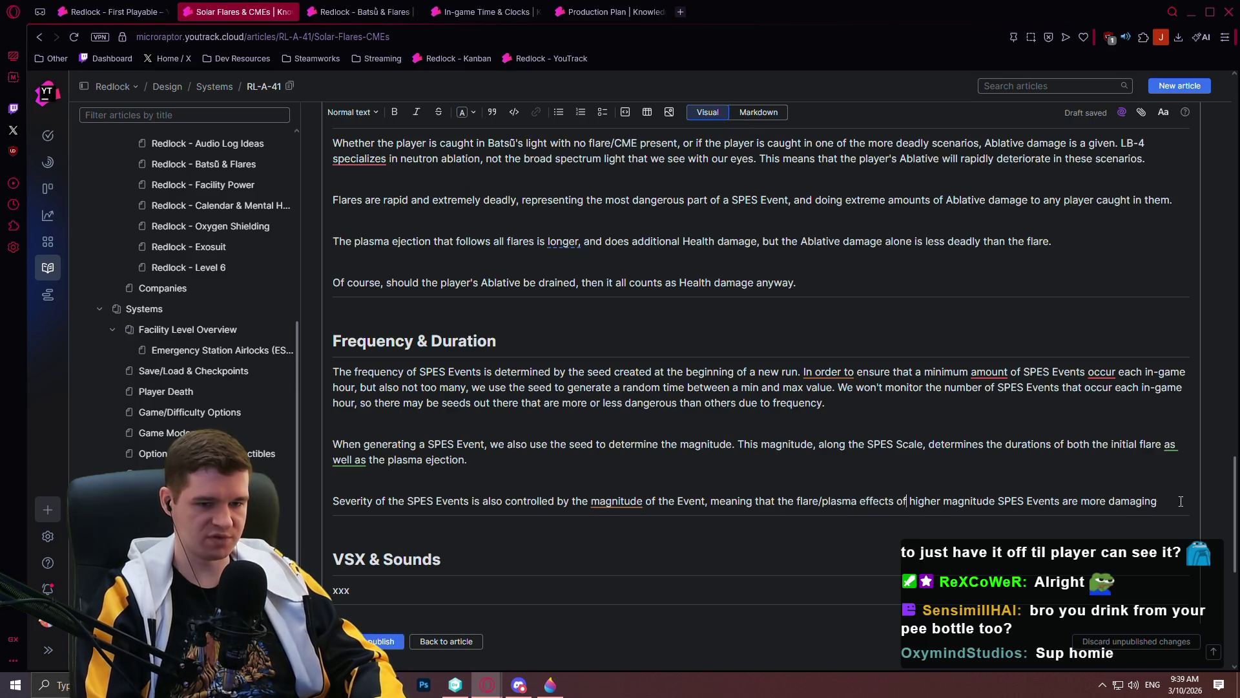
pyautogui.write(' to the platyer')
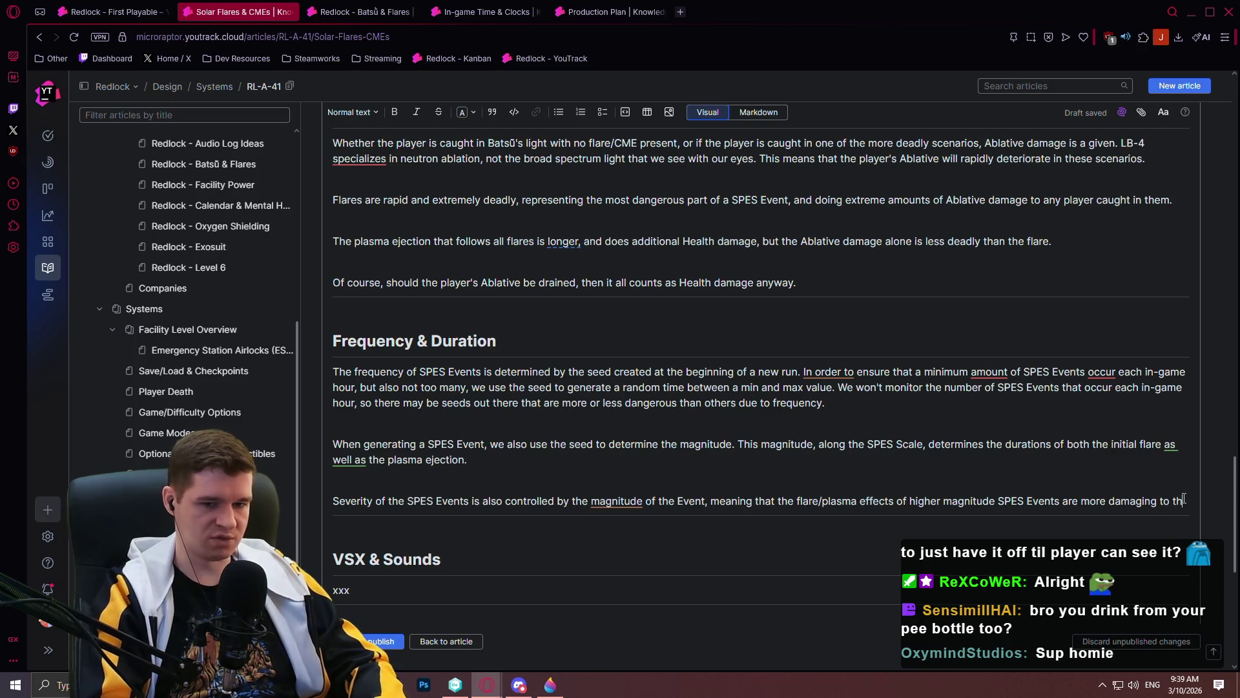
pyautogui.press('BackSpace')
pyautogui.press('BackSpace')
pyautogui.press('BackSpace')
pyautogui.write('er.')
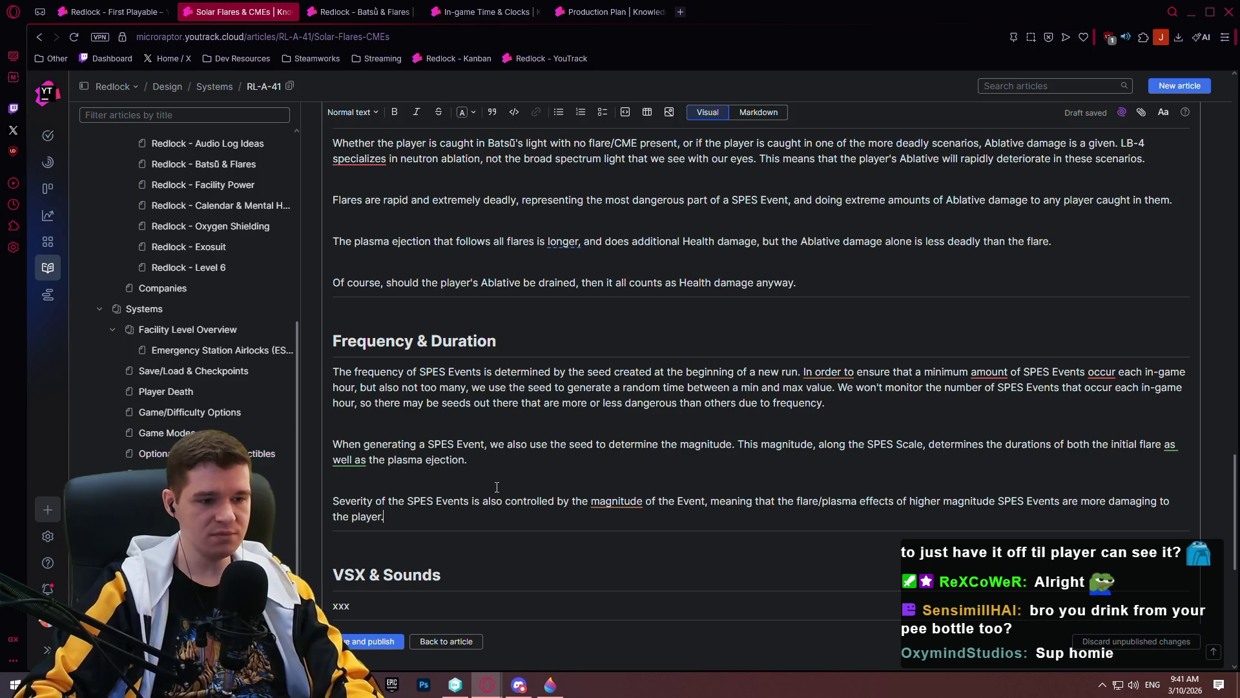
pyautogui.scroll(-2, 650, 463)
pyautogui.scroll(-2, 650, 463)
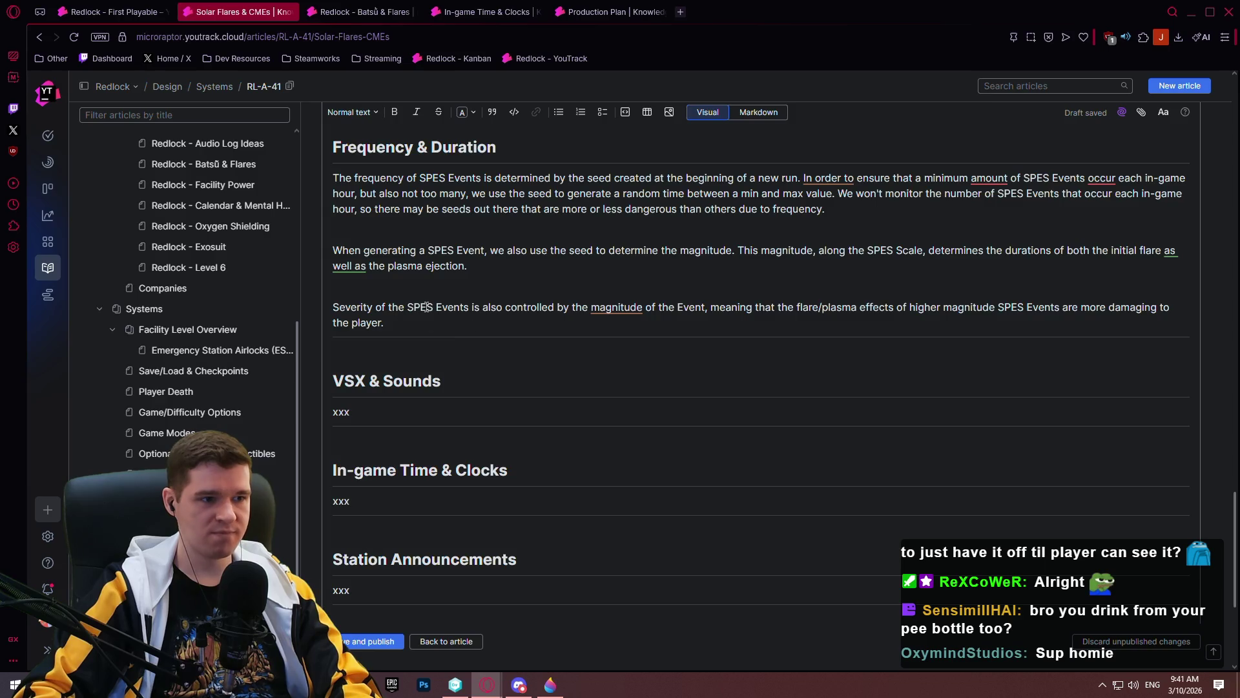
# - Correct the misspelled heading 'VSX & Sounds' to 'VFX & Sounds'
pyautogui.scroll(1, 500, 330)
pyautogui.scroll(-3, 493, 339)
pyautogui.scroll(3, 481, 310)
pyautogui.scroll(-3, 468, 310)
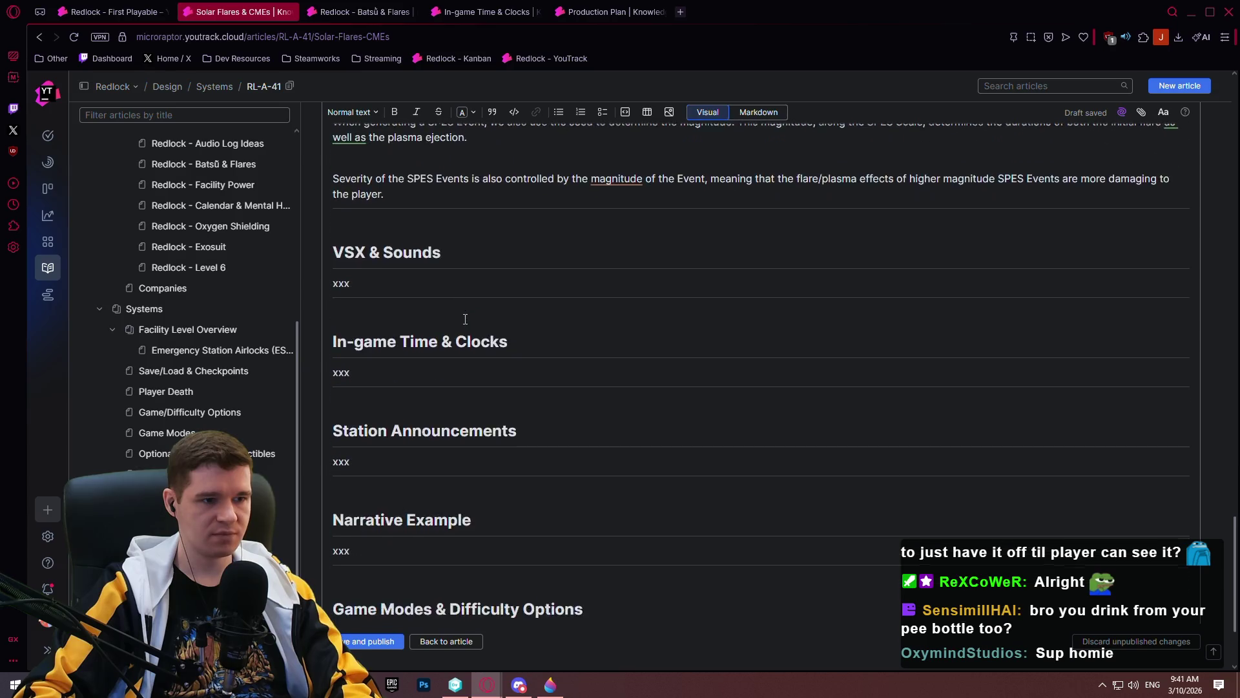
pyautogui.scroll(4, 465, 318)
pyautogui.scroll(-4, 462, 313)
pyautogui.scroll(-2, 413, 194)
pyautogui.scroll(2, 447, 321)
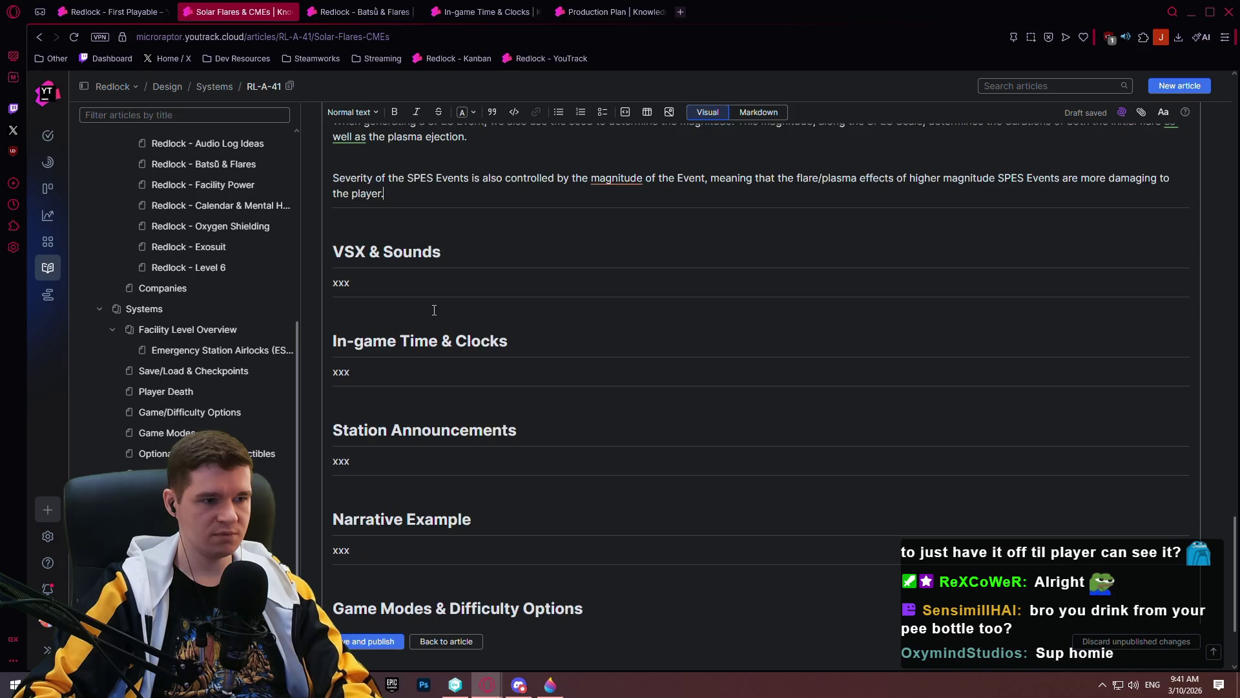
pyautogui.doubleClick(358, 251)
pyautogui.write('VFX')
pyautogui.click(407, 283)
# - Delete the 'xxx' placeholder under the VFX & Sounds heading
pyautogui.scroll(1, 629, 317)
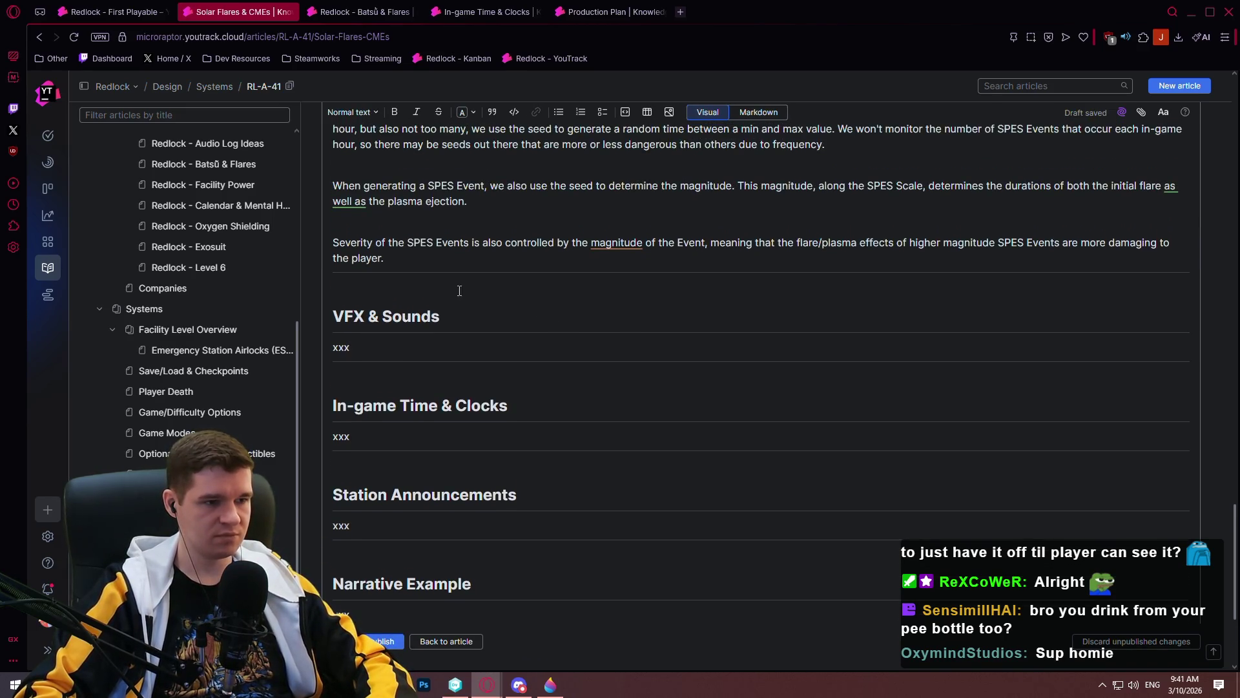
pyautogui.scroll(-1, 407, 287)
pyautogui.press('BackSpace')
pyautogui.press('BackSpace')
pyautogui.press('BackSpace')
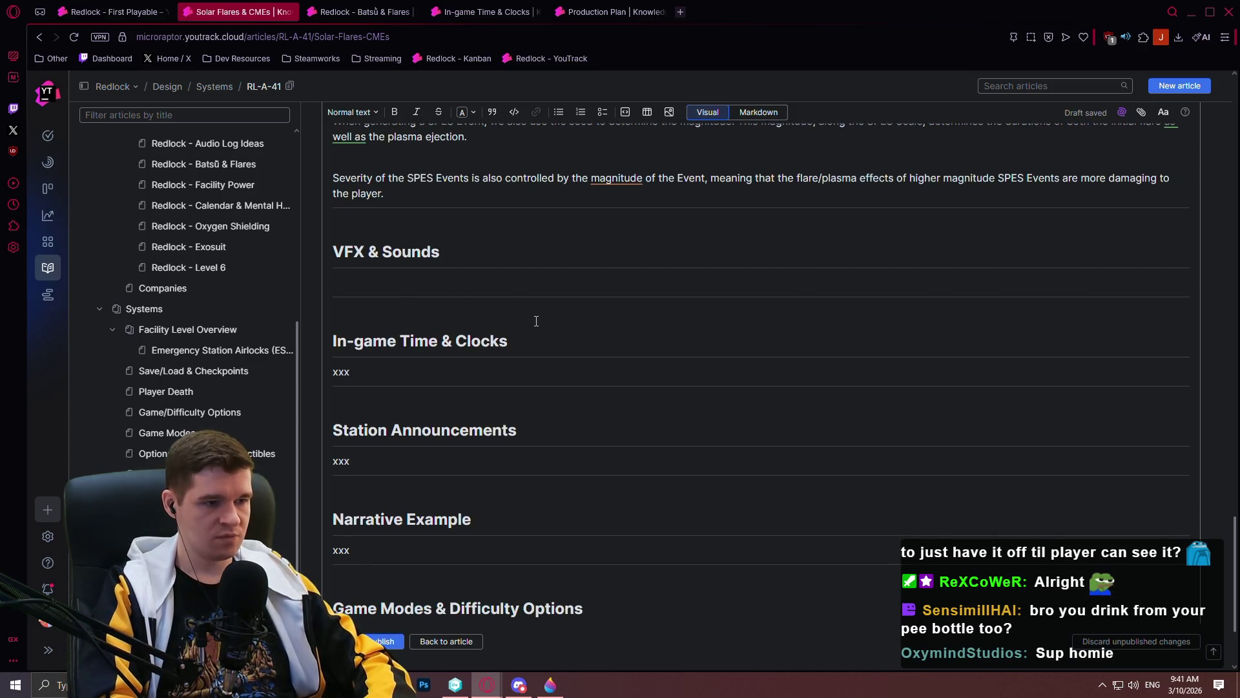
# - Write 'Visually, flares will brighten and flicker the directional light, but cause no other visual disturbance.'
pyautogui.write('Flares,')
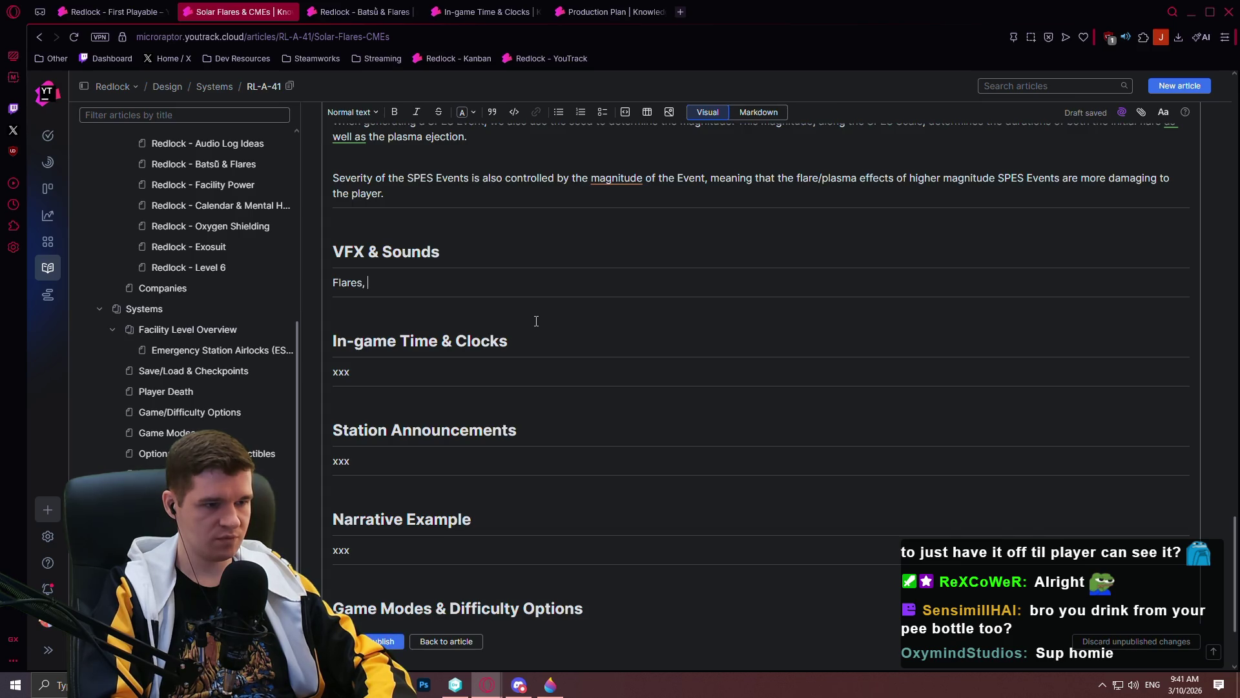
pyautogui.press('BackSpace')
pyautogui.press('BackSpace')
pyautogui.press('BackSpace')
pyautogui.write('Visually, flares')
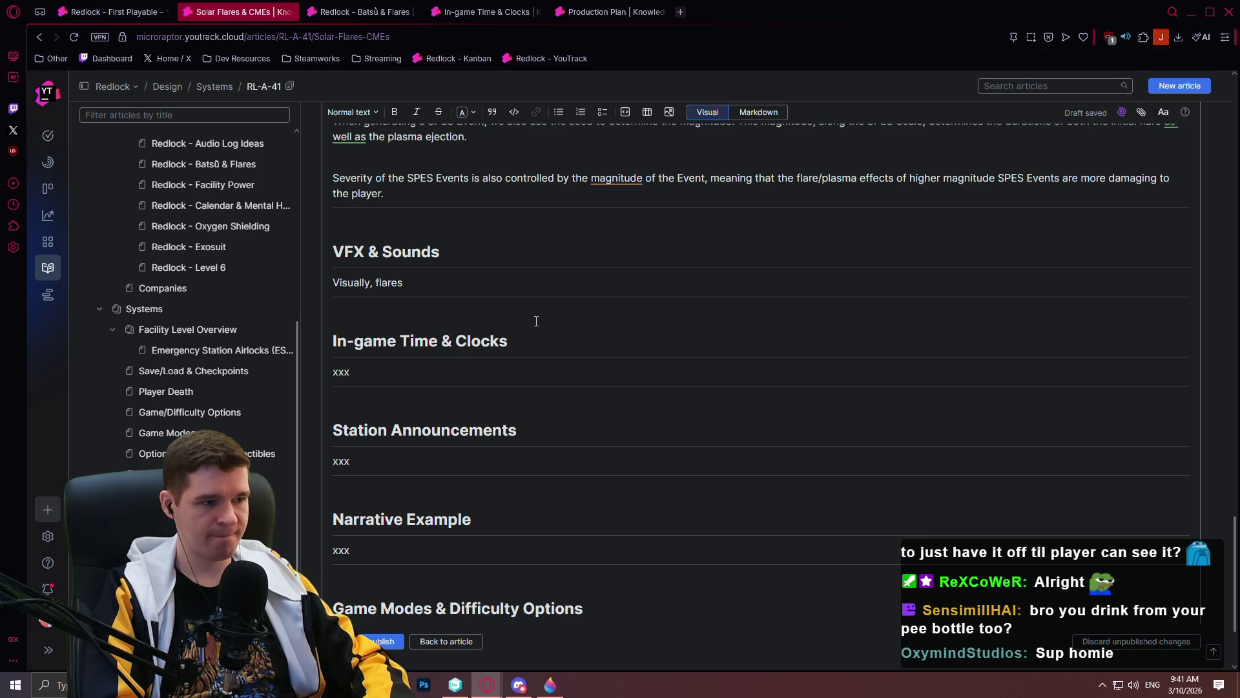
pyautogui.write('ares wi')
pyautogui.write('ll')
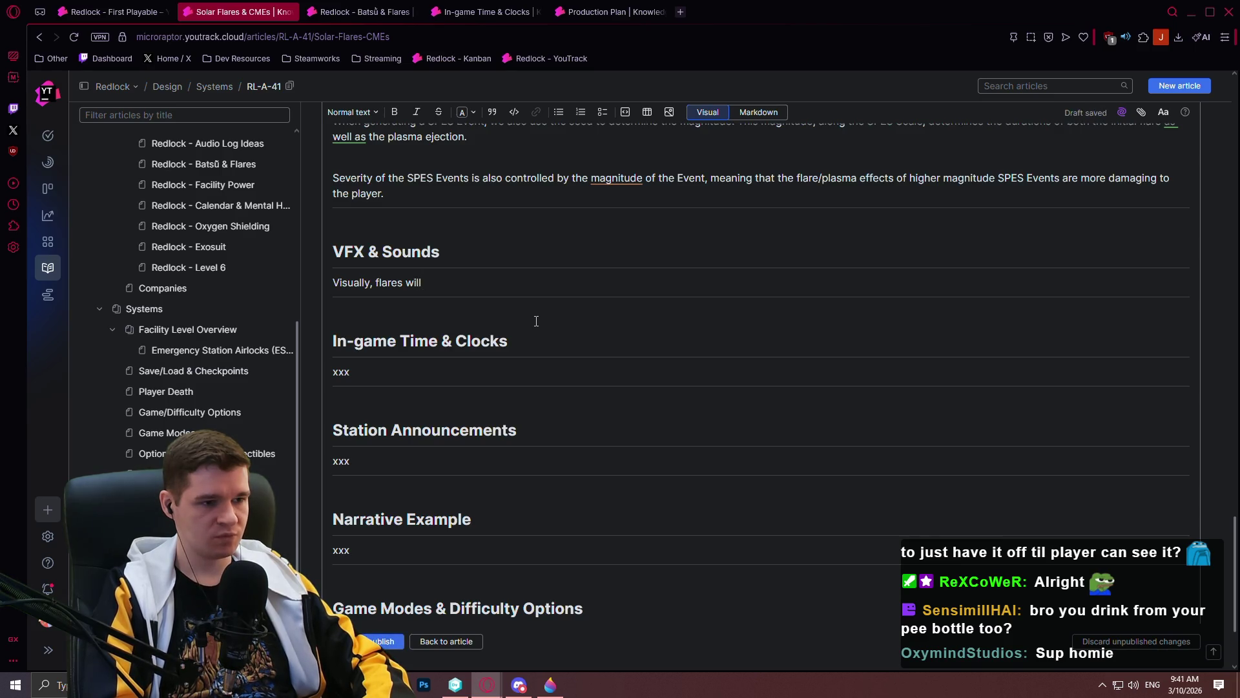
pyautogui.write(' brigth')
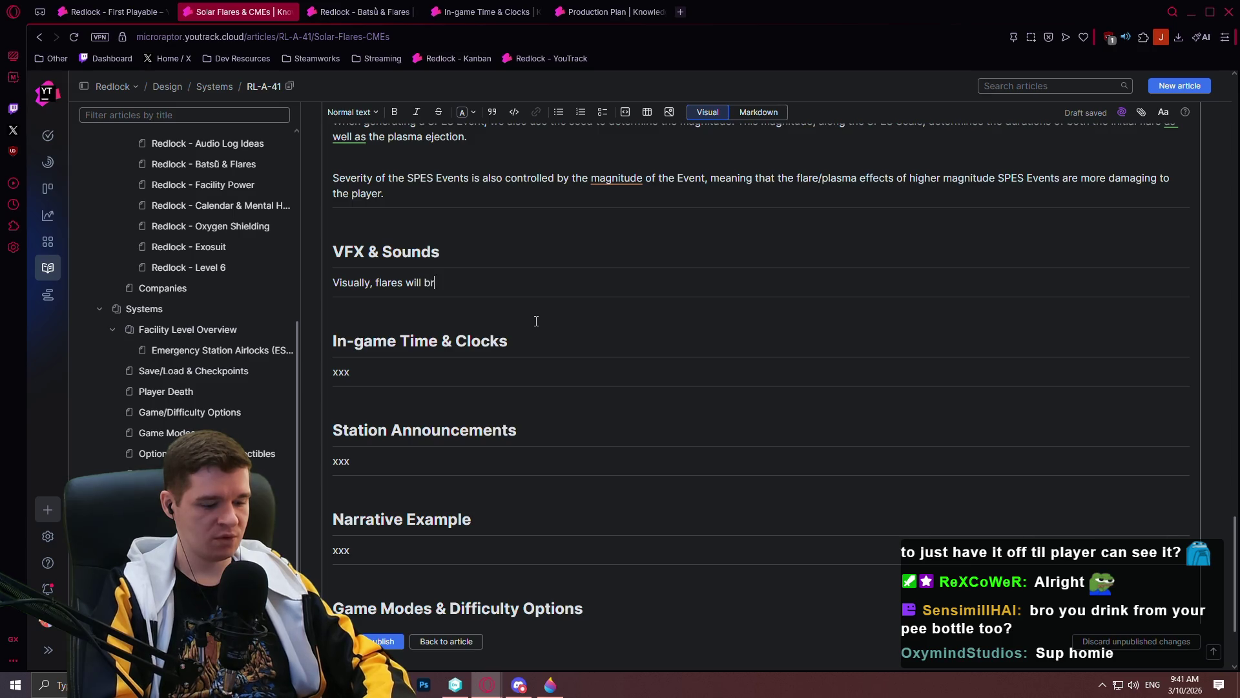
pyautogui.press('BackSpace')
pyautogui.press('BackSpace')
pyautogui.write('ten and flicker the')
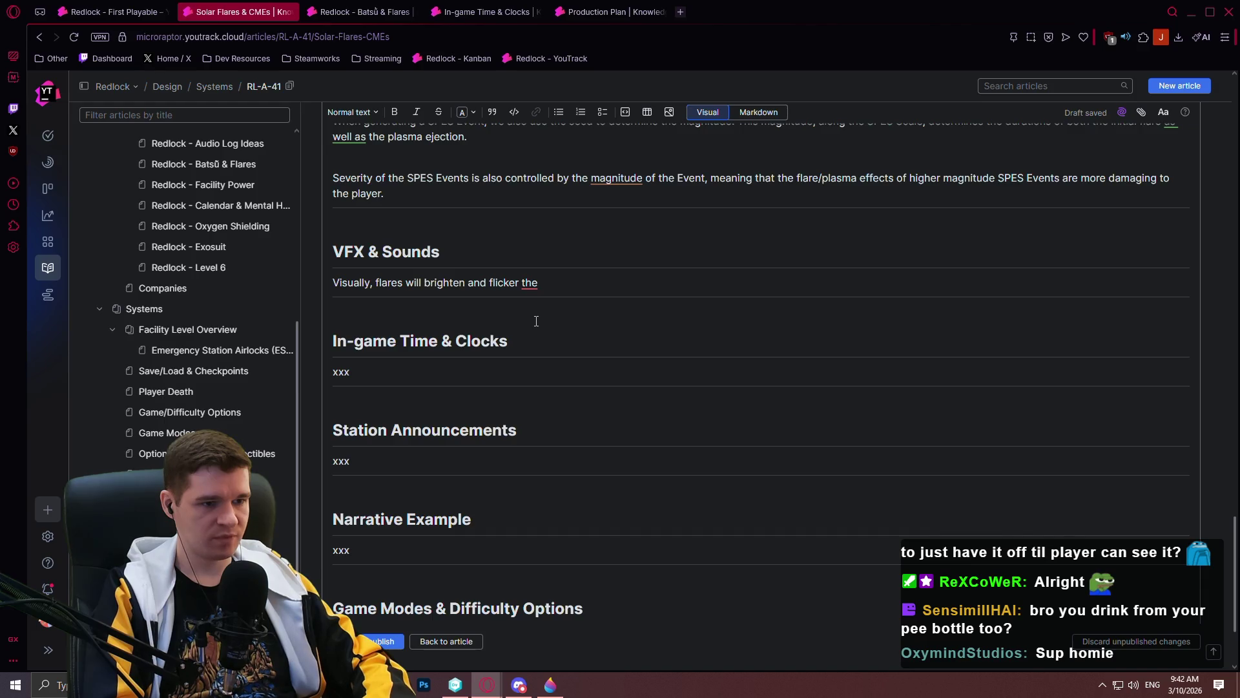
pyautogui.write(' directional light')
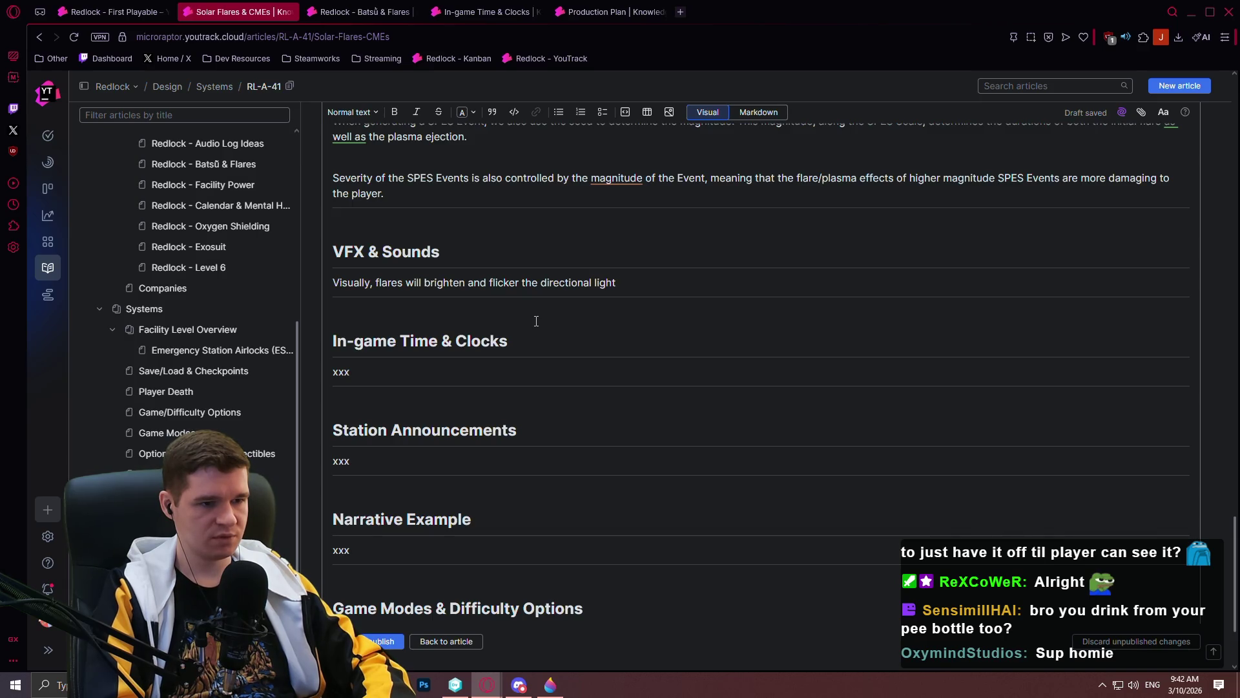
pyautogui.write(', but cause ')
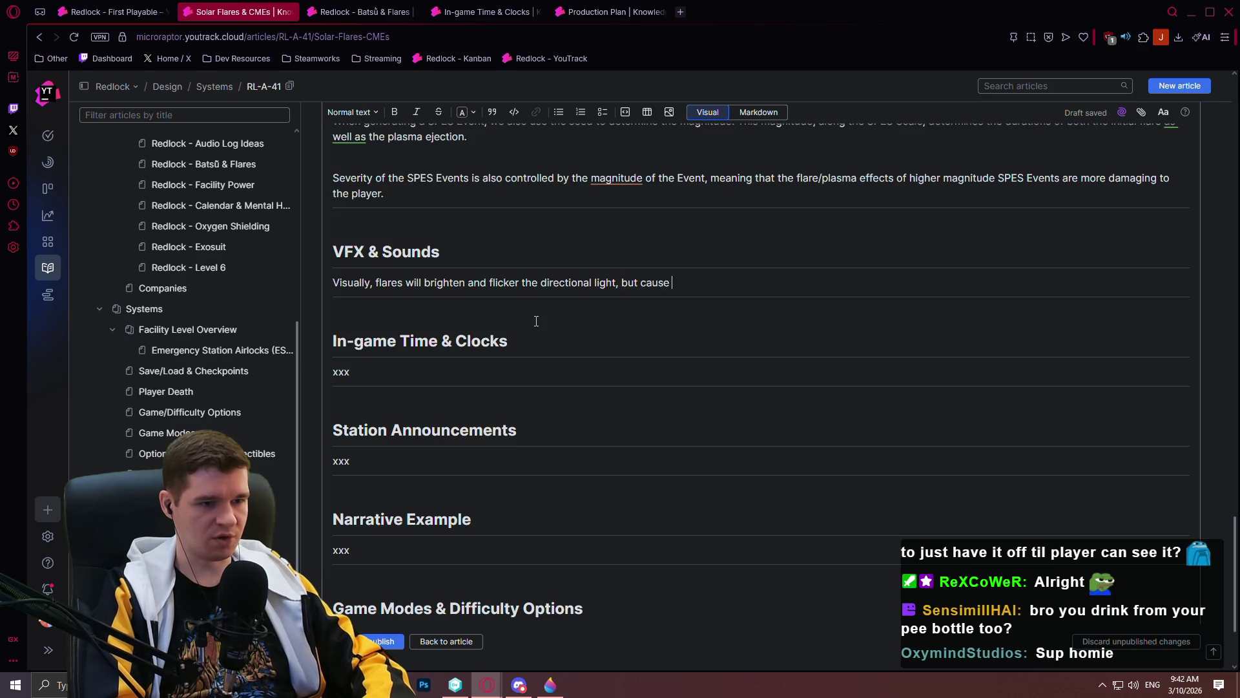
pyautogui.write('no other visu')
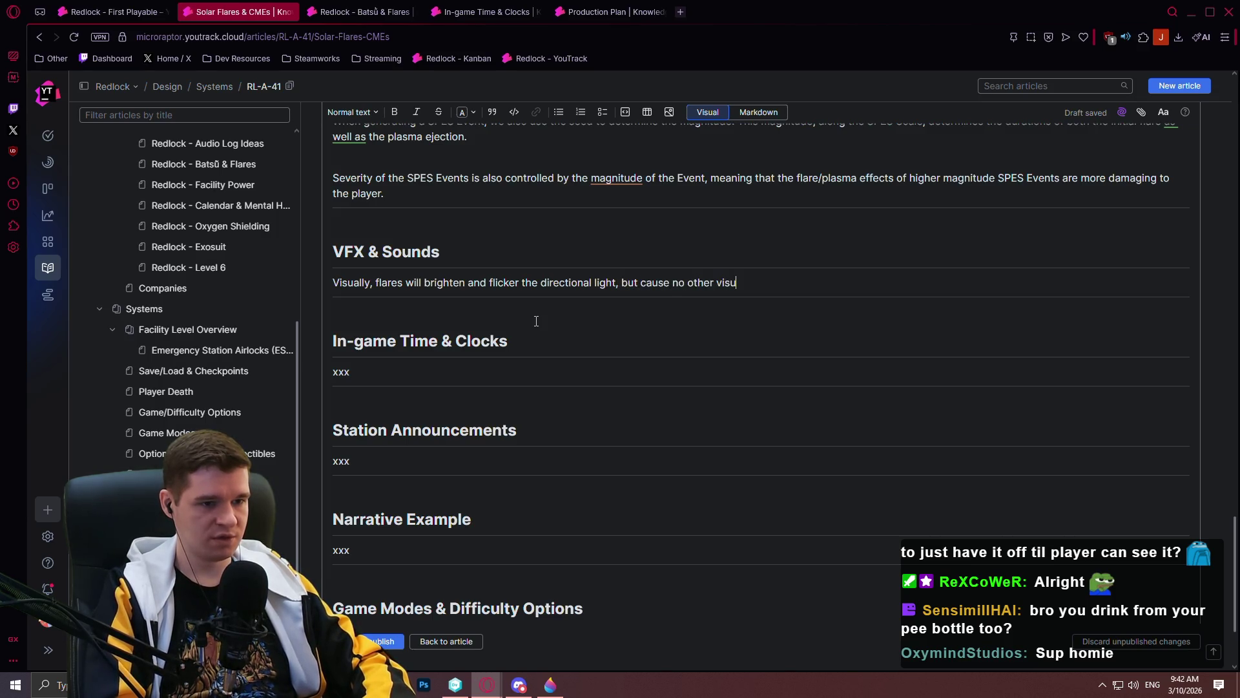
pyautogui.write('al disturbance.')
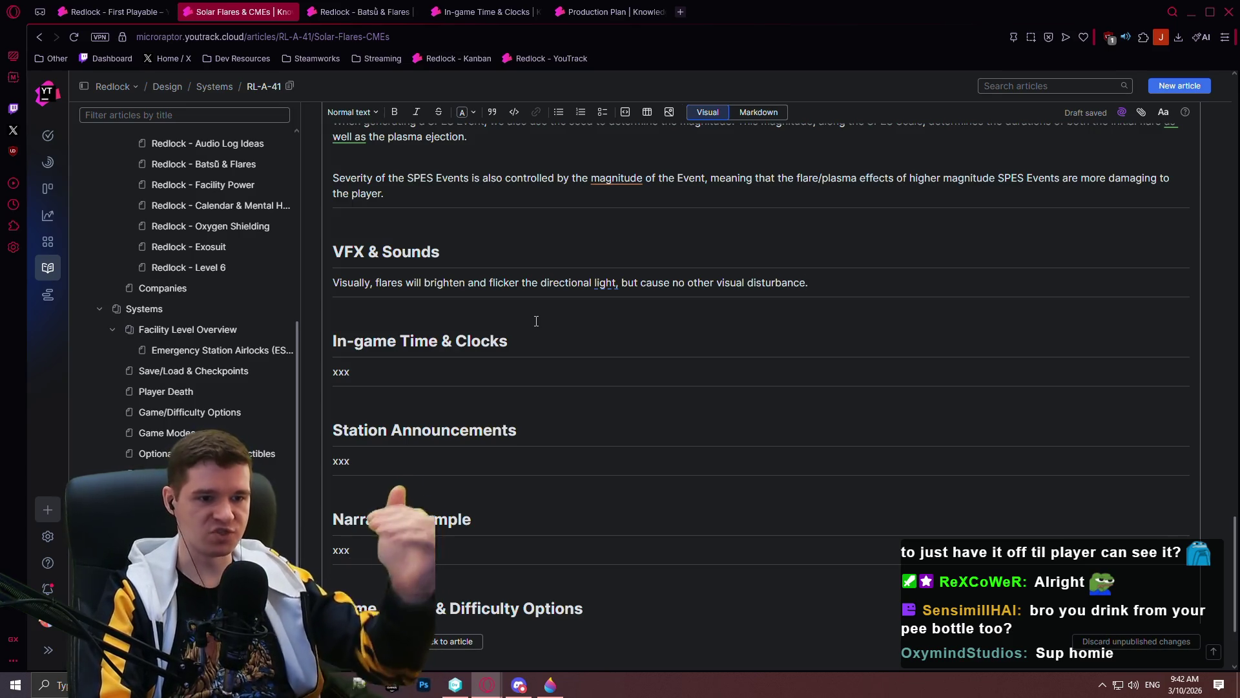
pyautogui.write(' T')
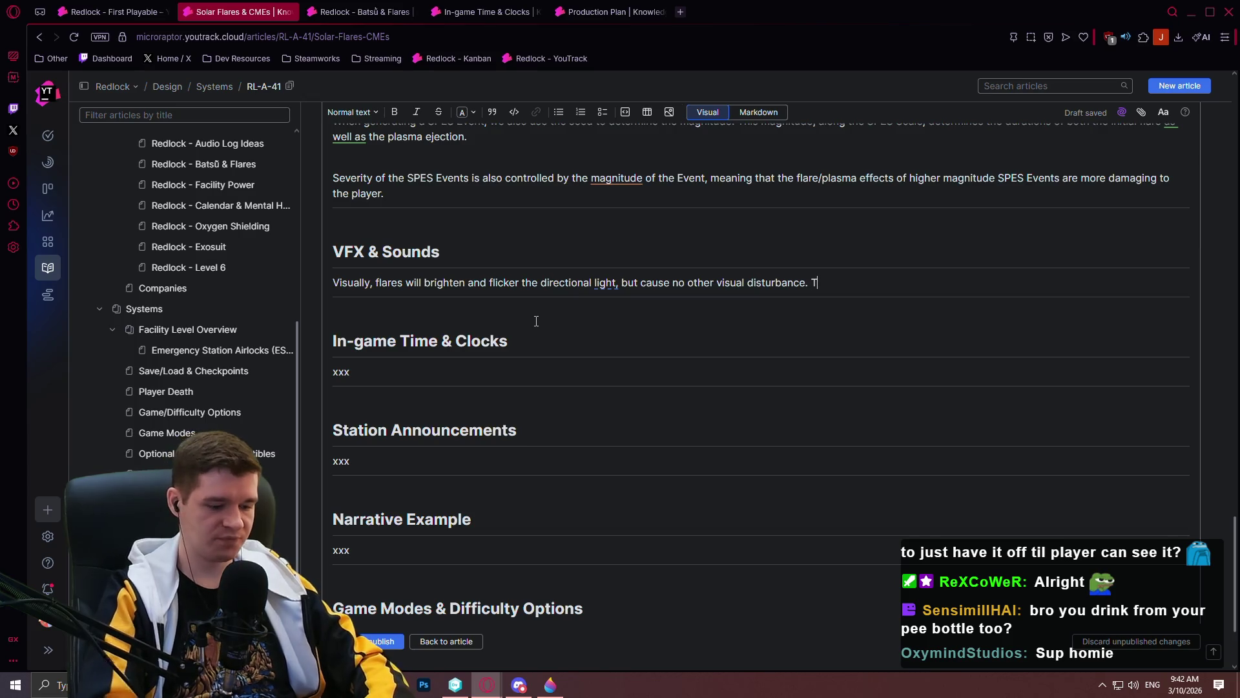
pyautogui.write('his will feel a ')
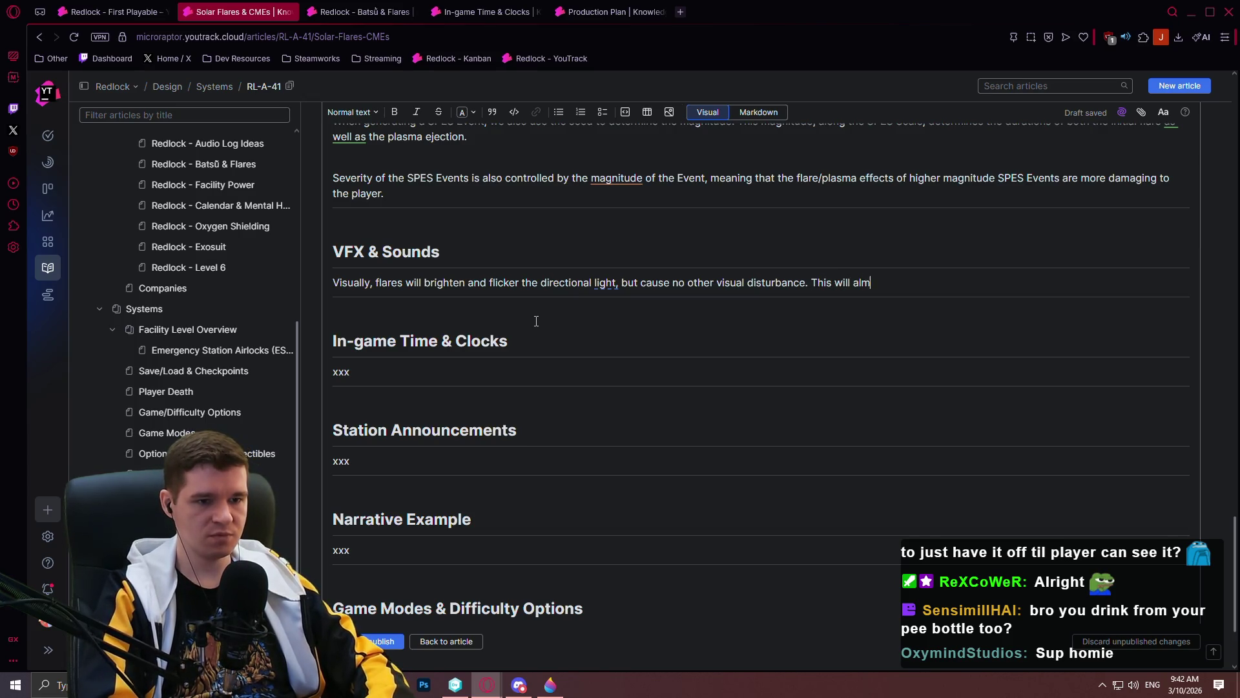
pyautogui.write('bit like a ow')
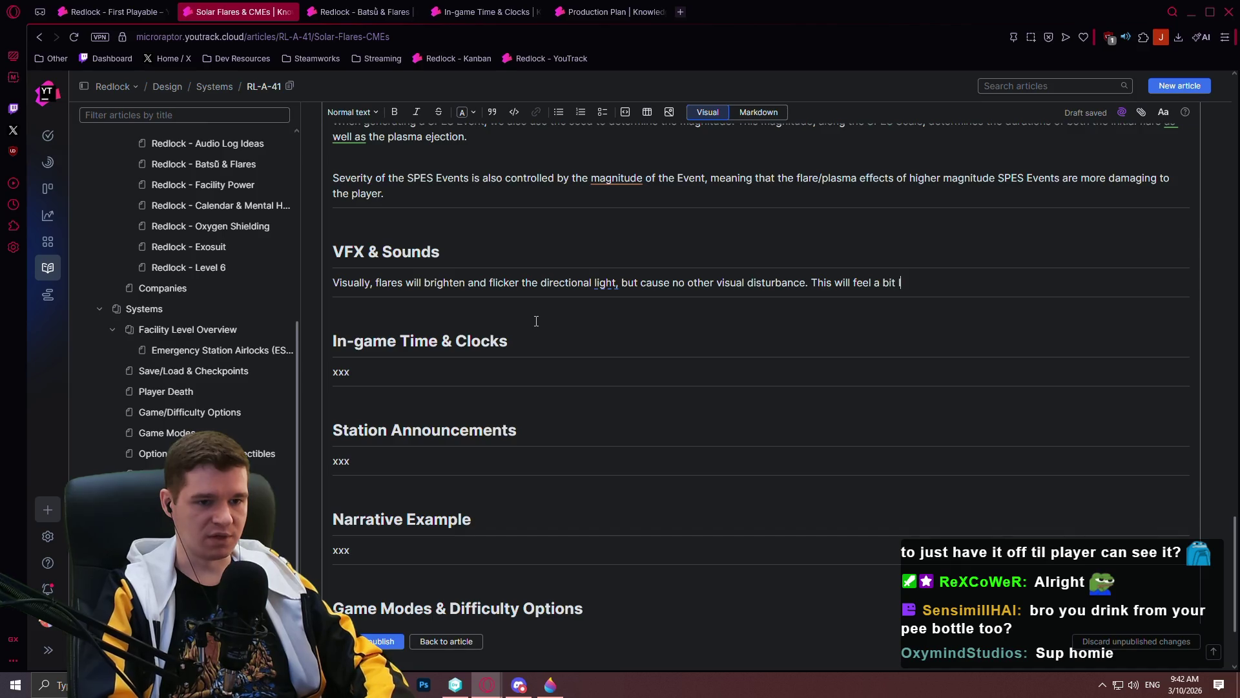
# - Add the power surge of light remark and that the directional light gets desaturated by the more intense light
pyautogui.press('BackSpace')
pyautogui.press('BackSpace')
pyautogui.write('p')
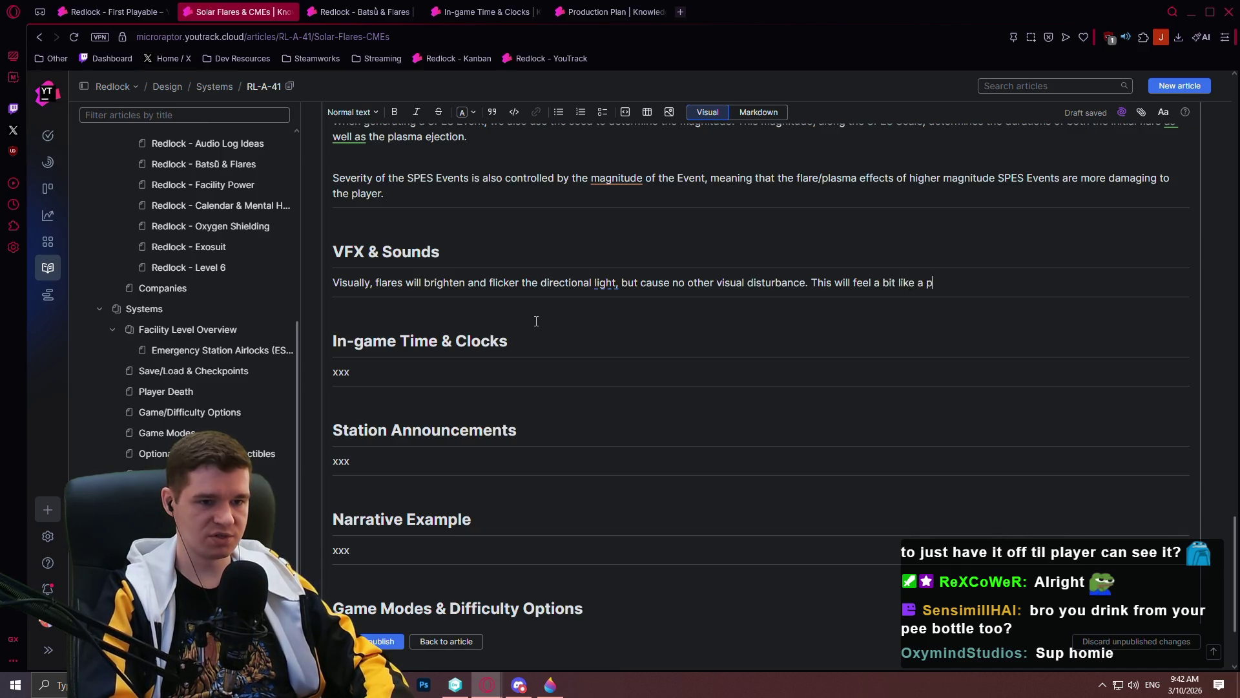
pyautogui.write('ower surge of light.')
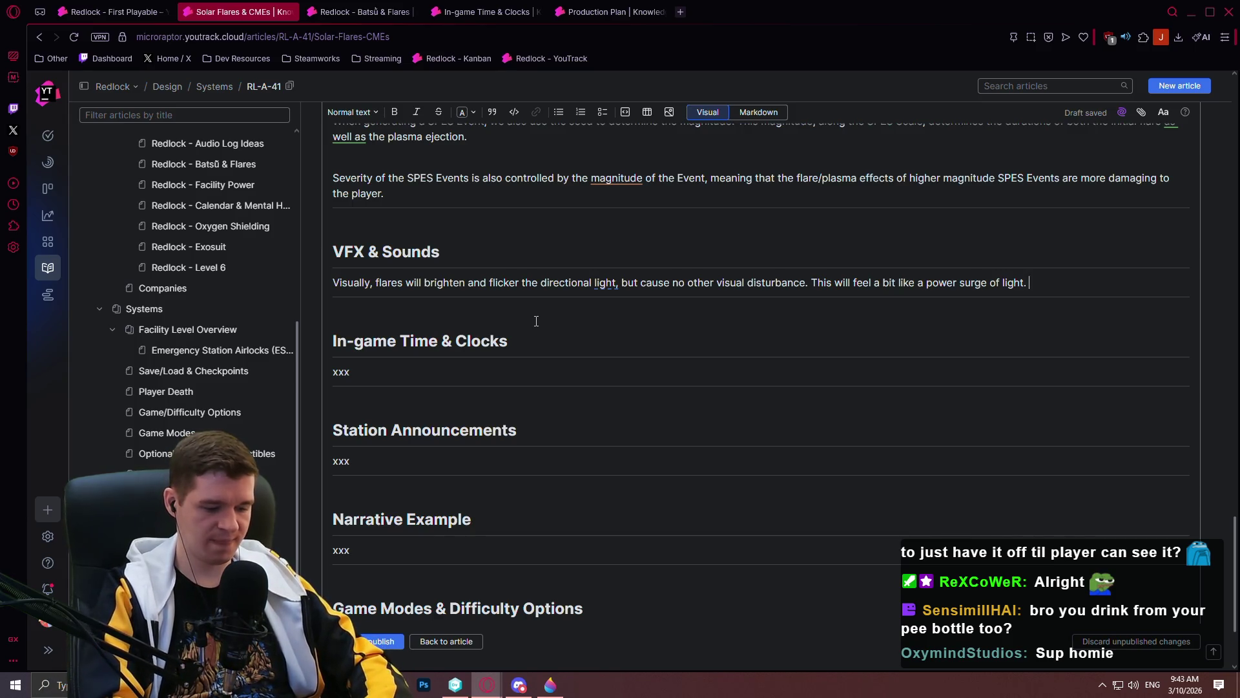
pyautogui.write('The')
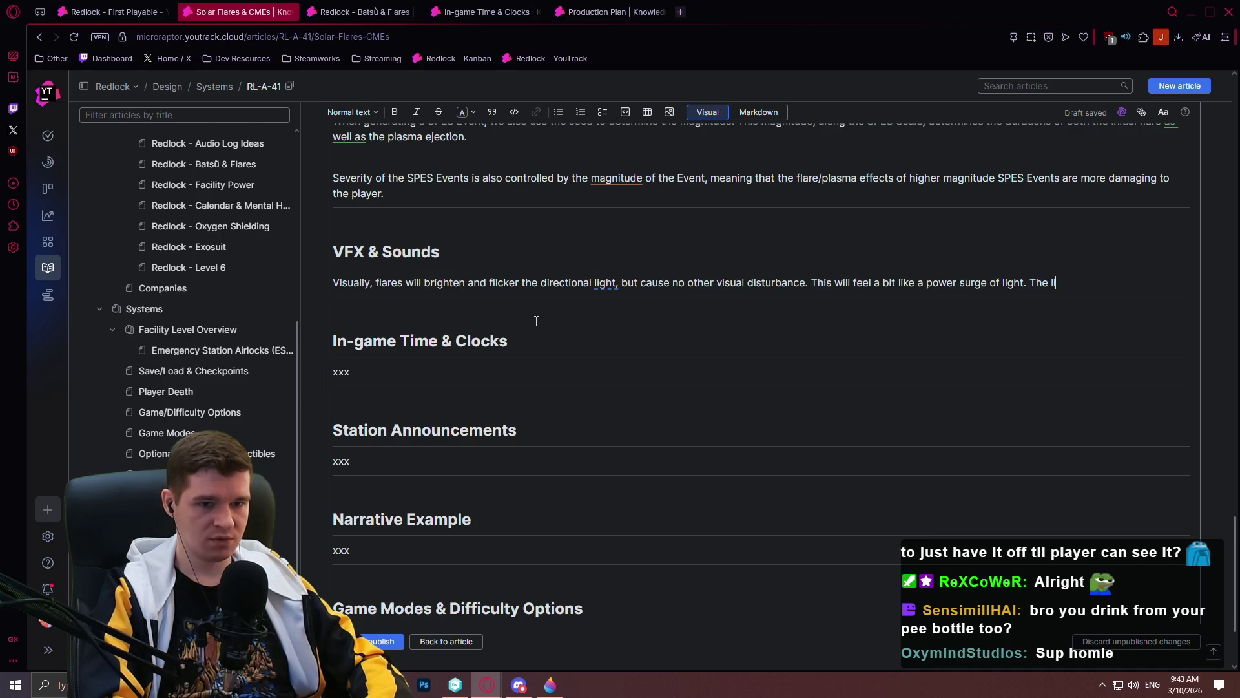
pyautogui.write(' directional light w')
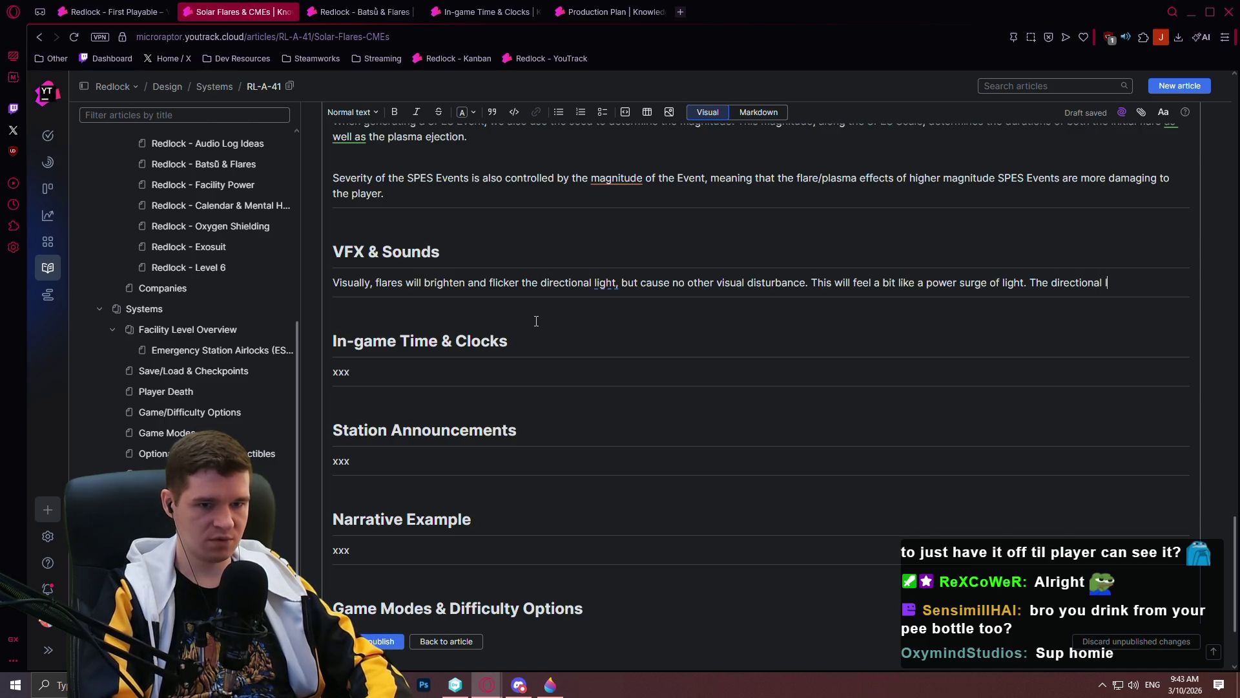
pyautogui.write('ill also b')
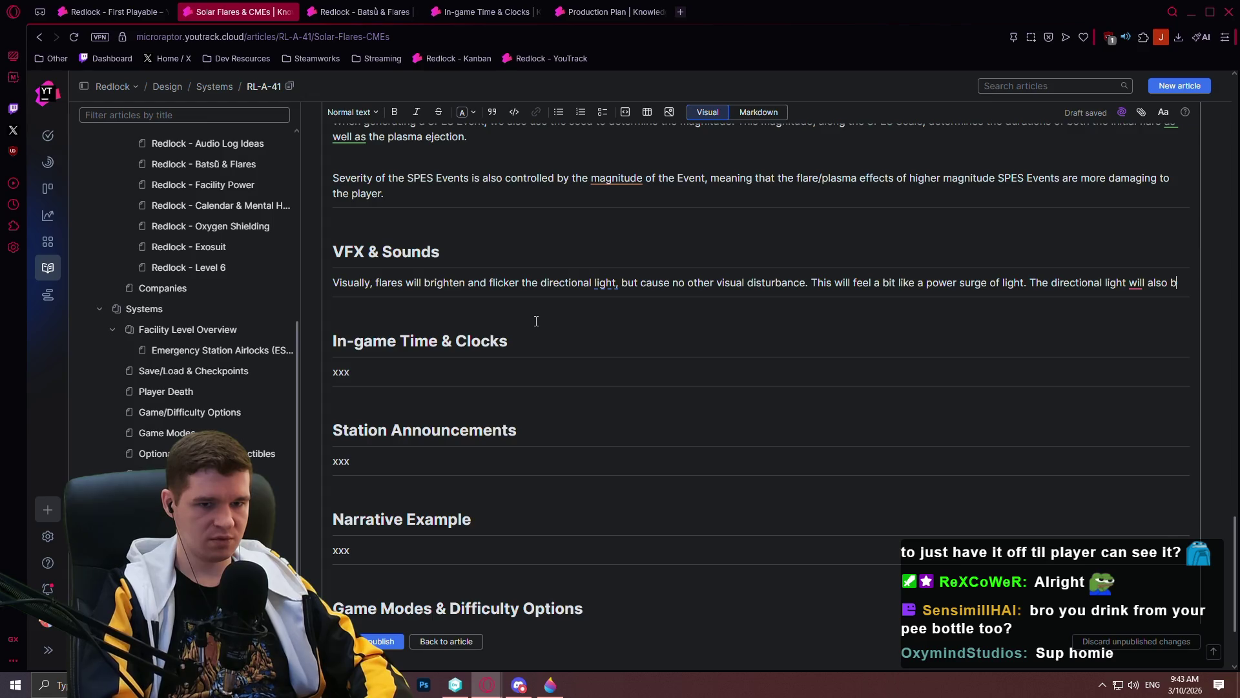
pyautogui.press('BackSpace')
pyautogui.write('get desaturat')
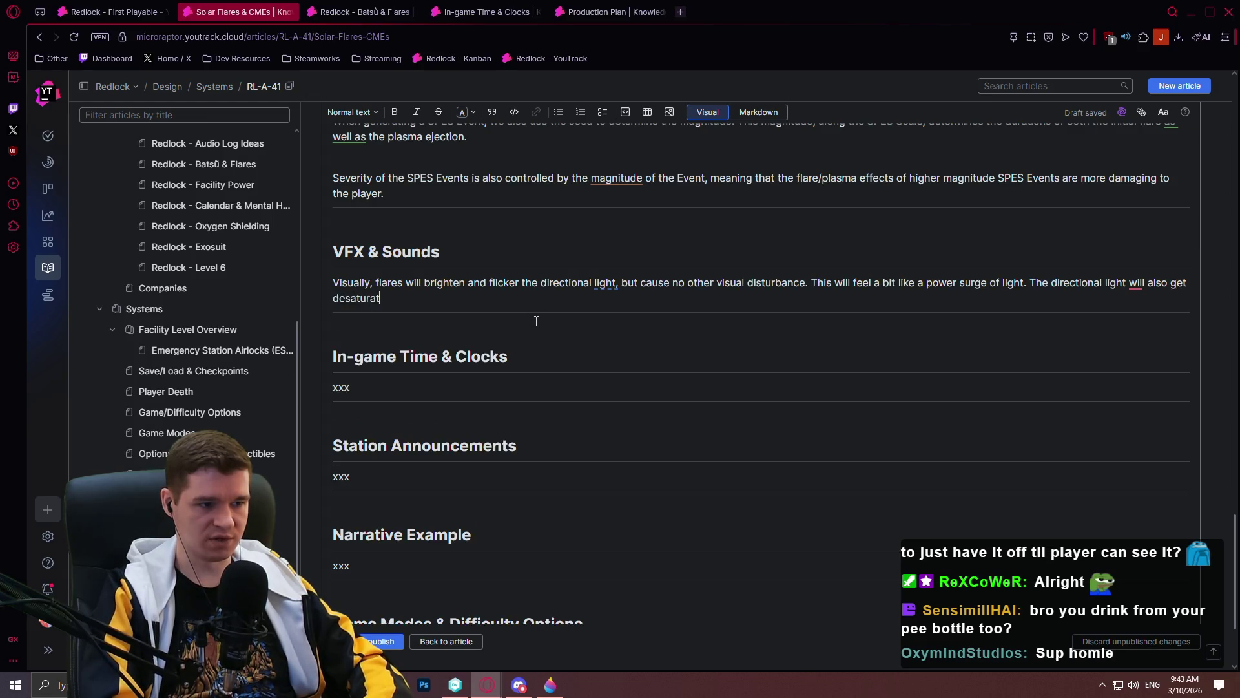
pyautogui.write('ed a bit due to the h')
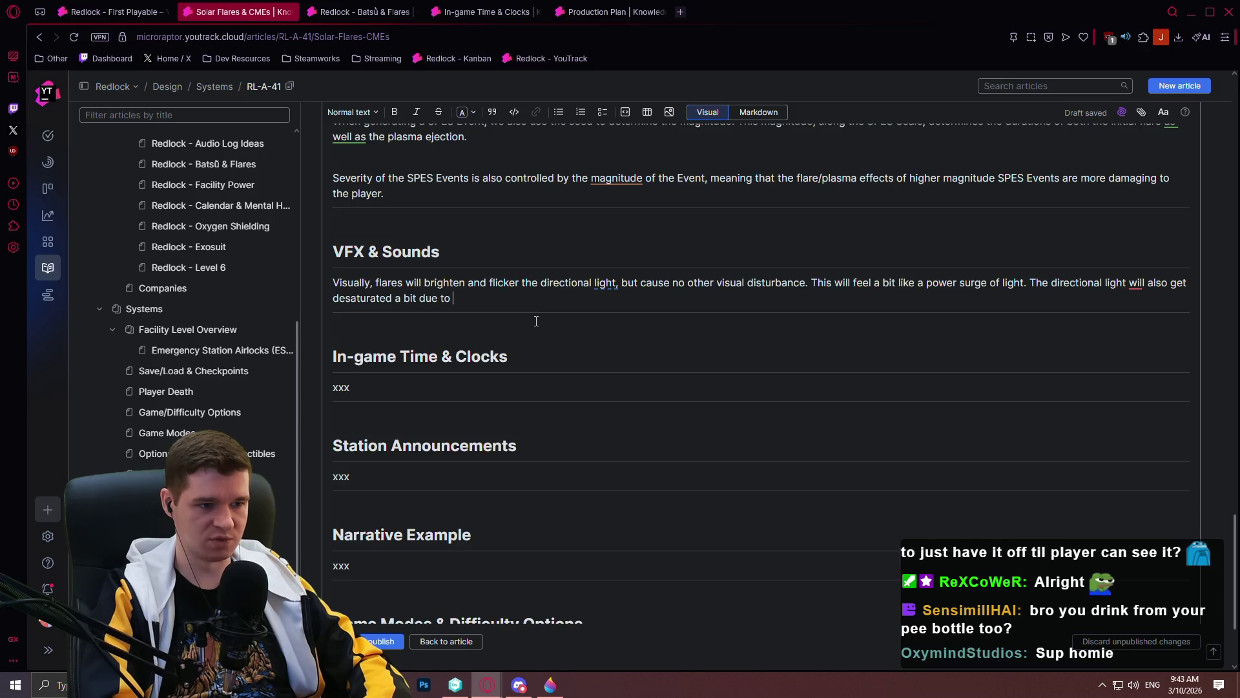
pyautogui.press('BackSpace')
pyautogui.write('more inte')
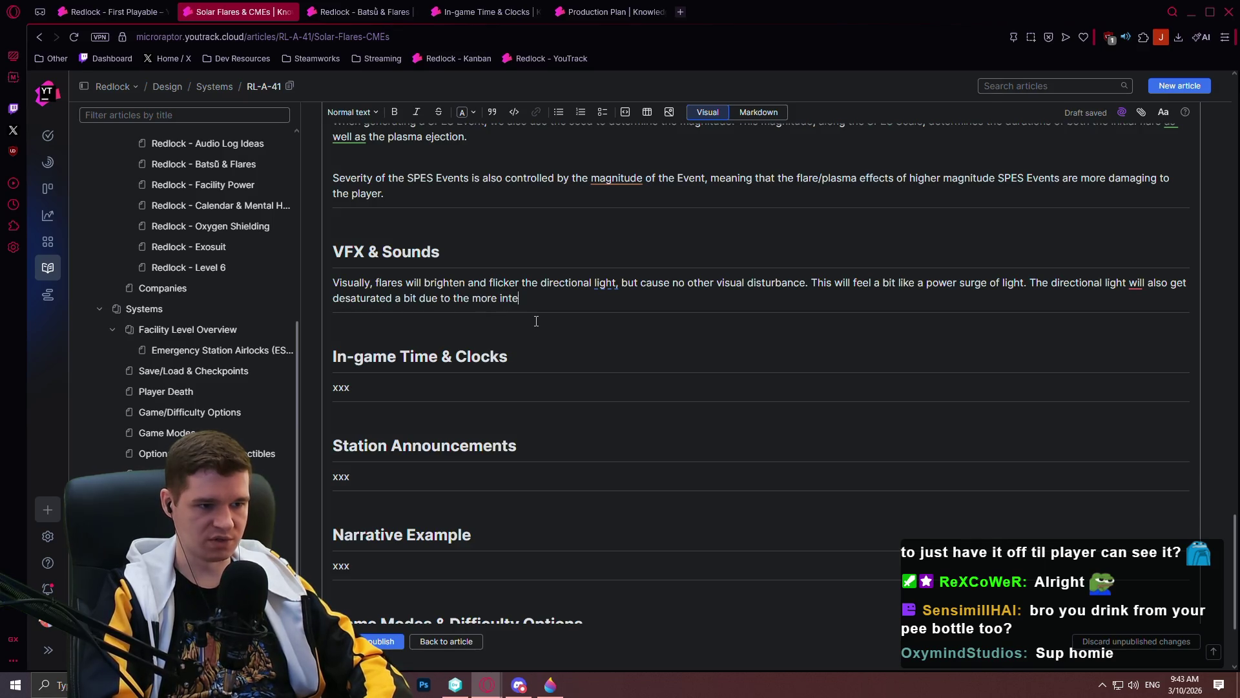
pyautogui.write('nse light.')
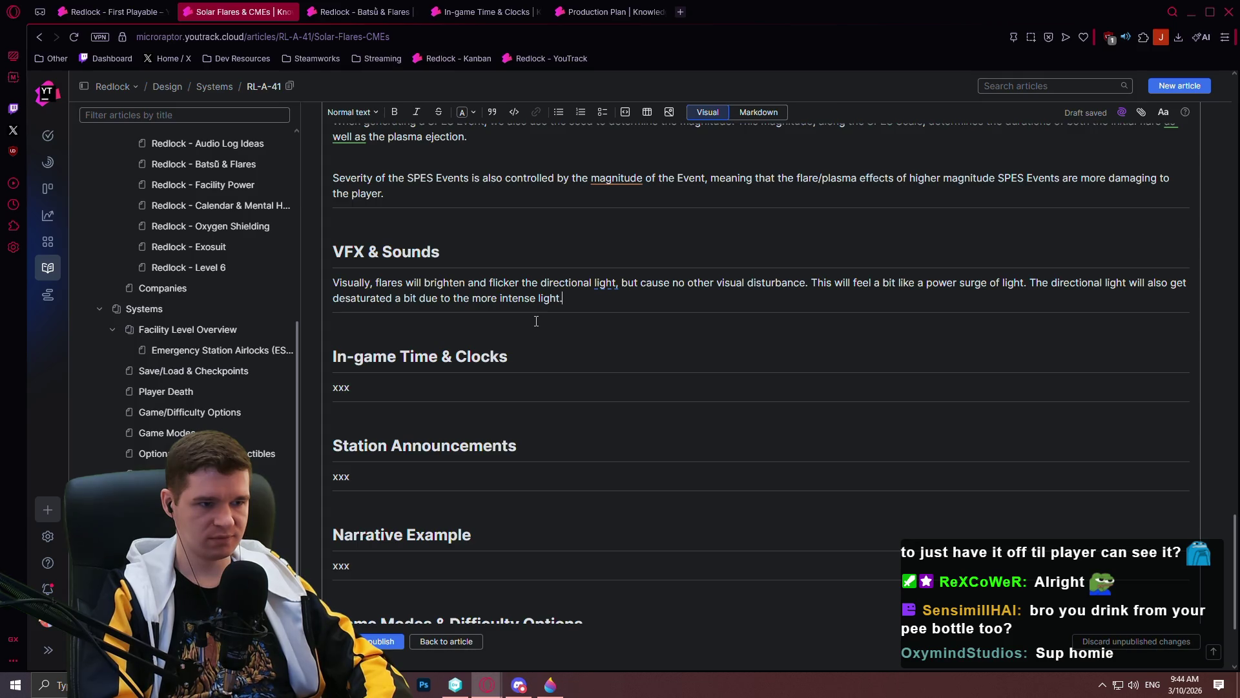
# - Add 'No direct sound will be heard from the flare while this occurring'
pyautogui.write(' No s')
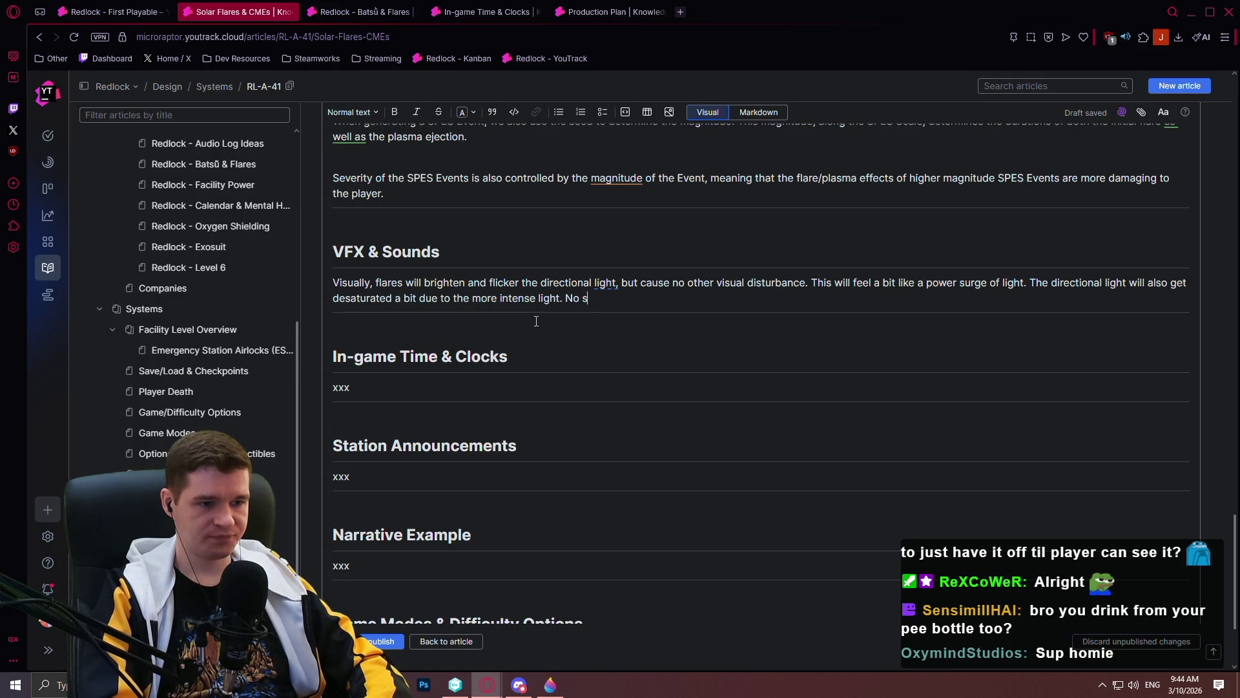
pyautogui.press('BackSpace')
pyautogui.write('direct sound ')
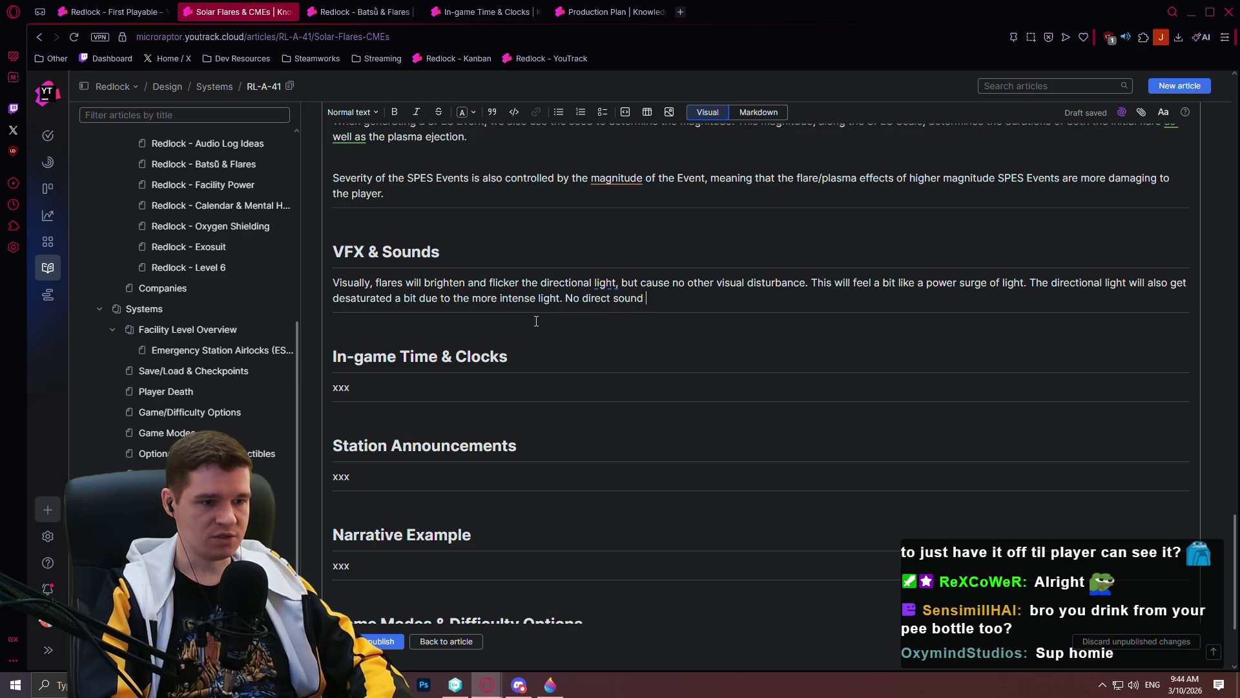
pyautogui.write('will be ')
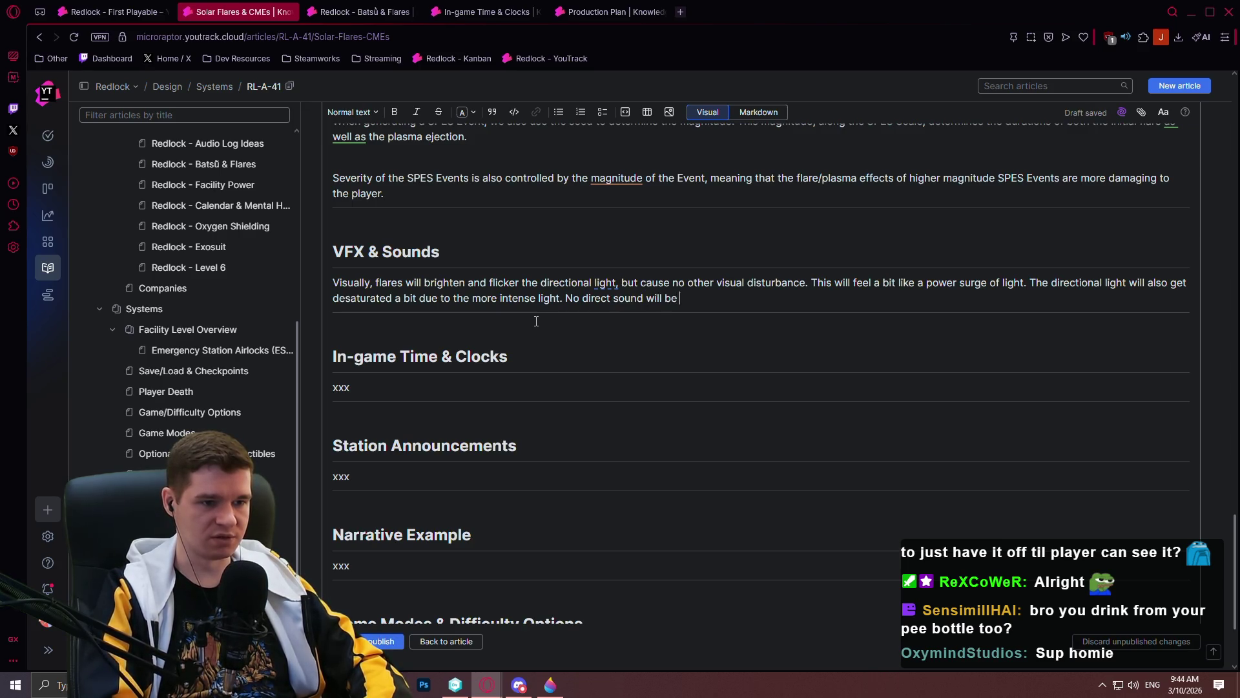
pyautogui.write('heard fro')
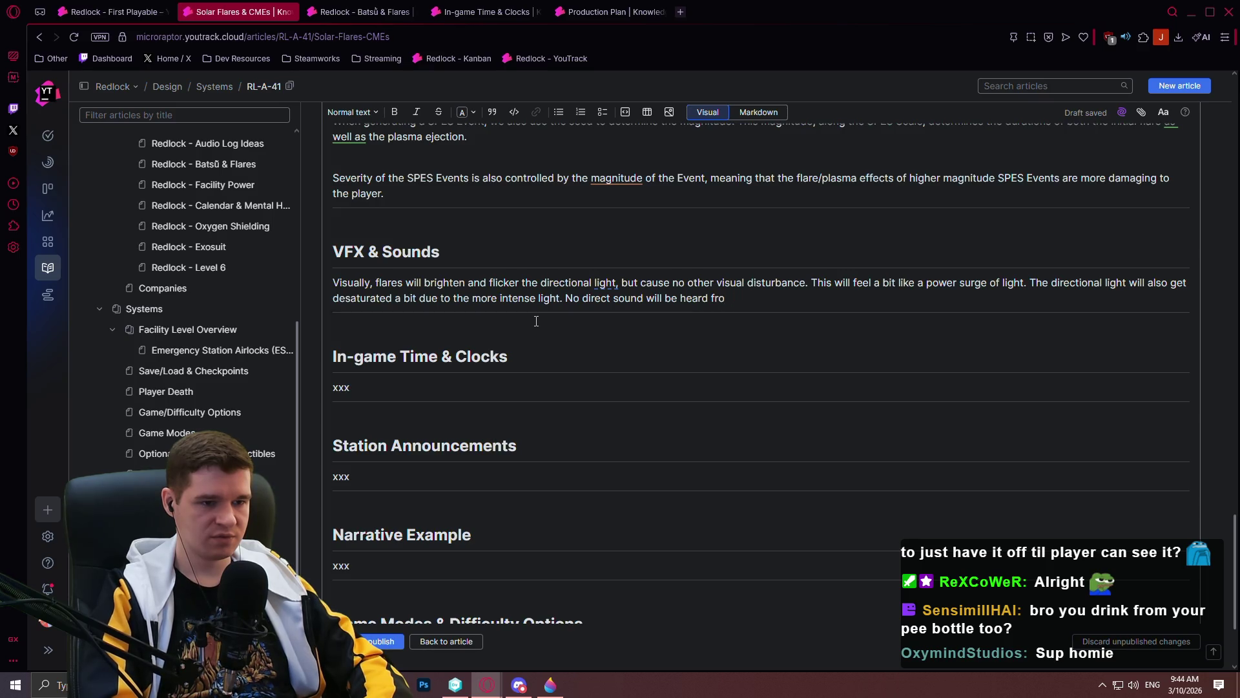
pyautogui.write('m the f')
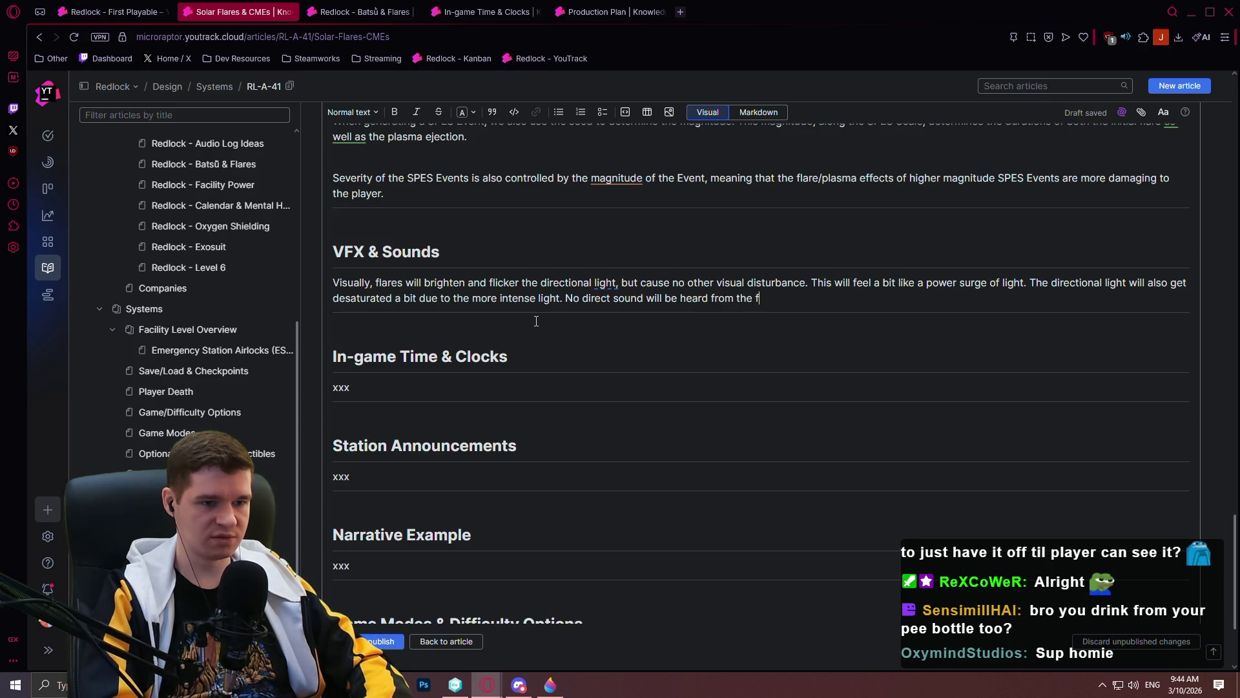
pyautogui.write('lare while it')
pyautogui.press('BackSpace')
pyautogui.press('BackSpace')
pyautogui.write('this occu')
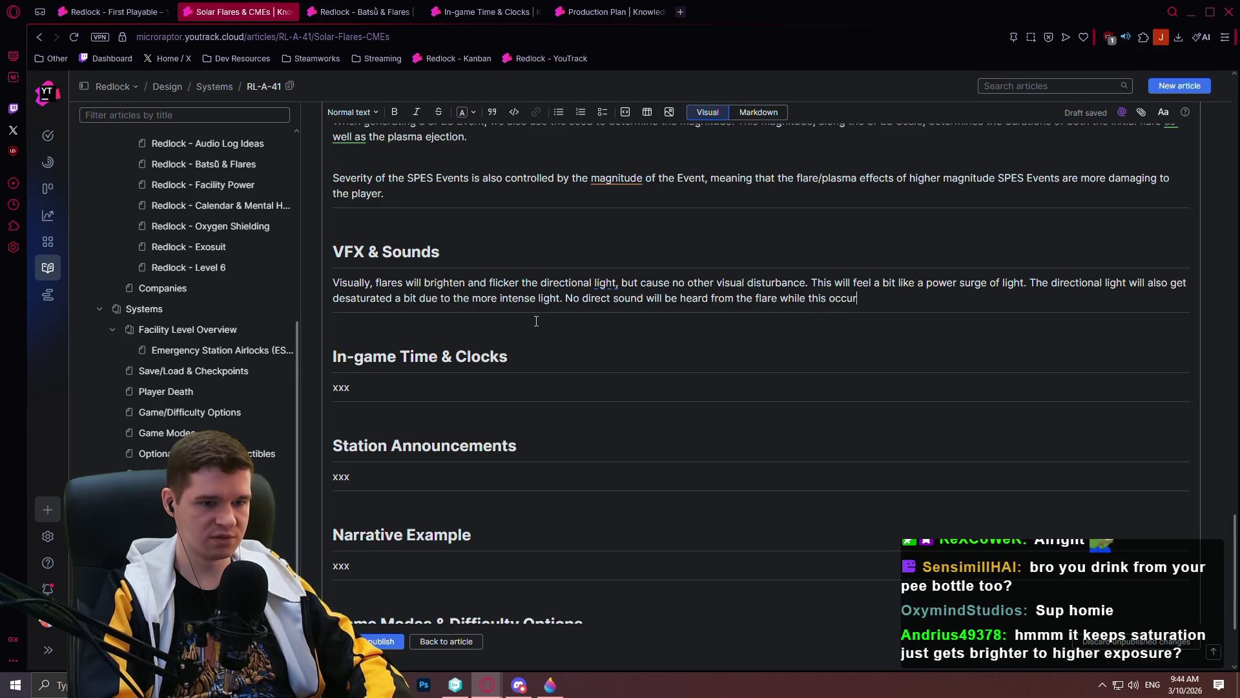
pyautogui.write('rring')
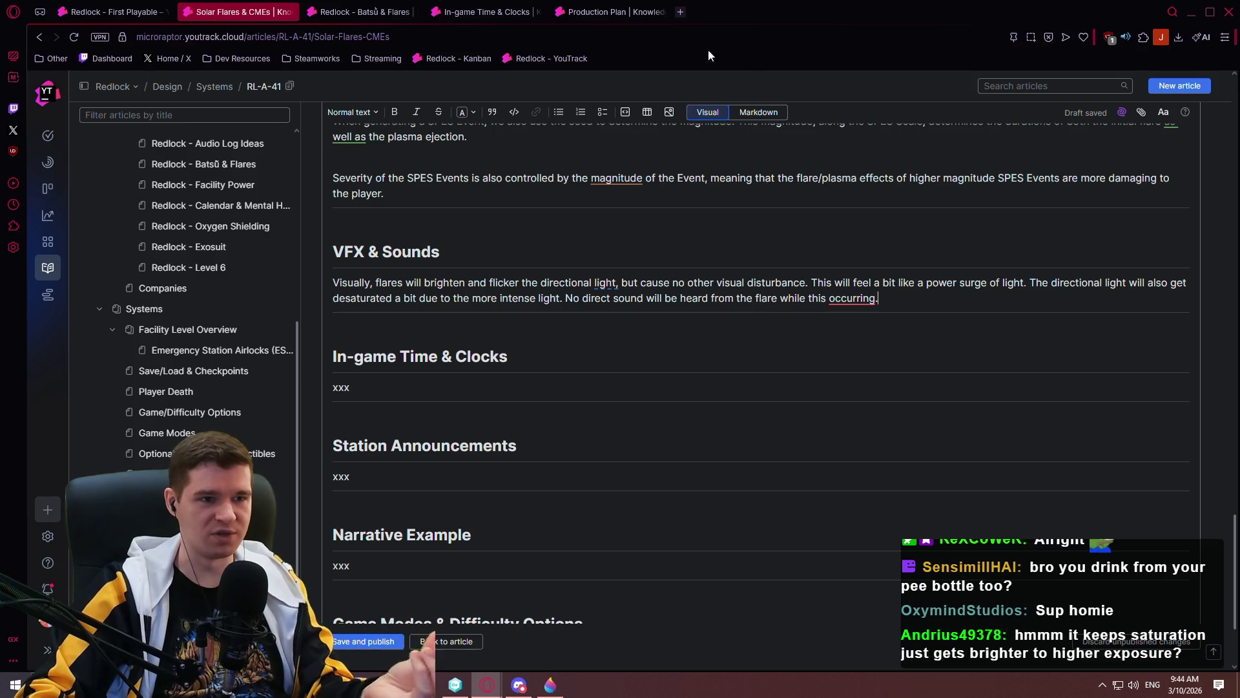
pyautogui.click(681, 12)
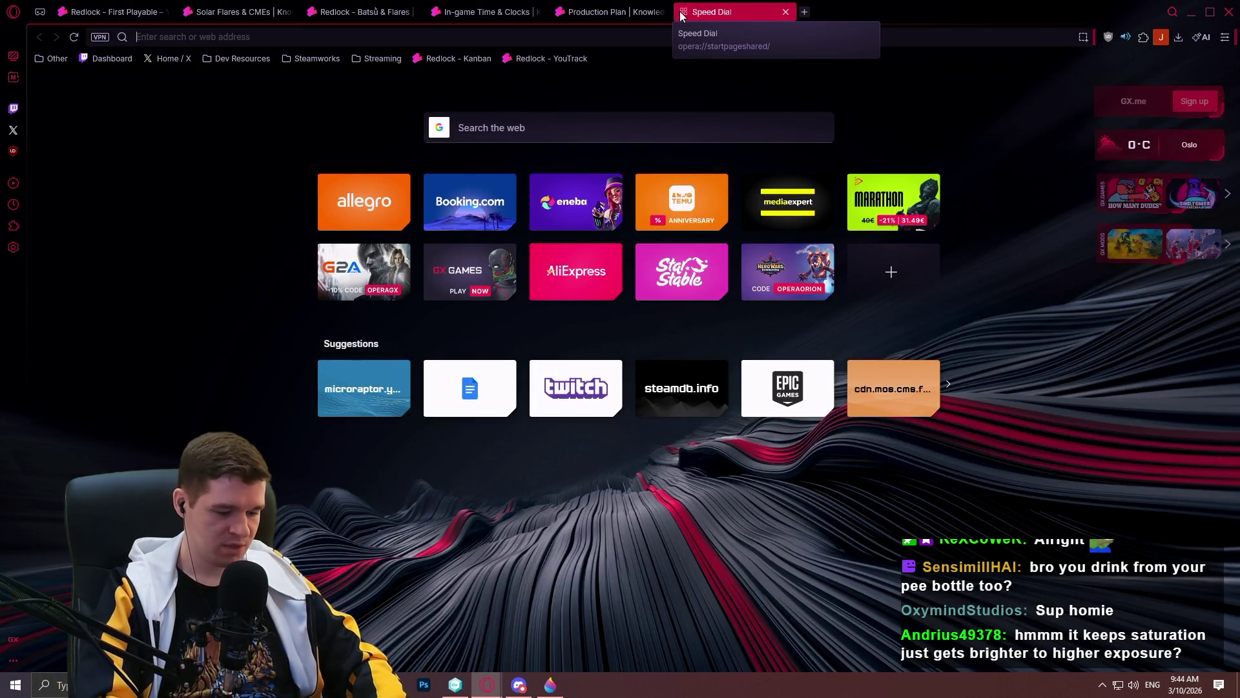
# - Search Google for 'hex color picker', then replace the query with 'hsv color'
pyautogui.write('hex color picker')
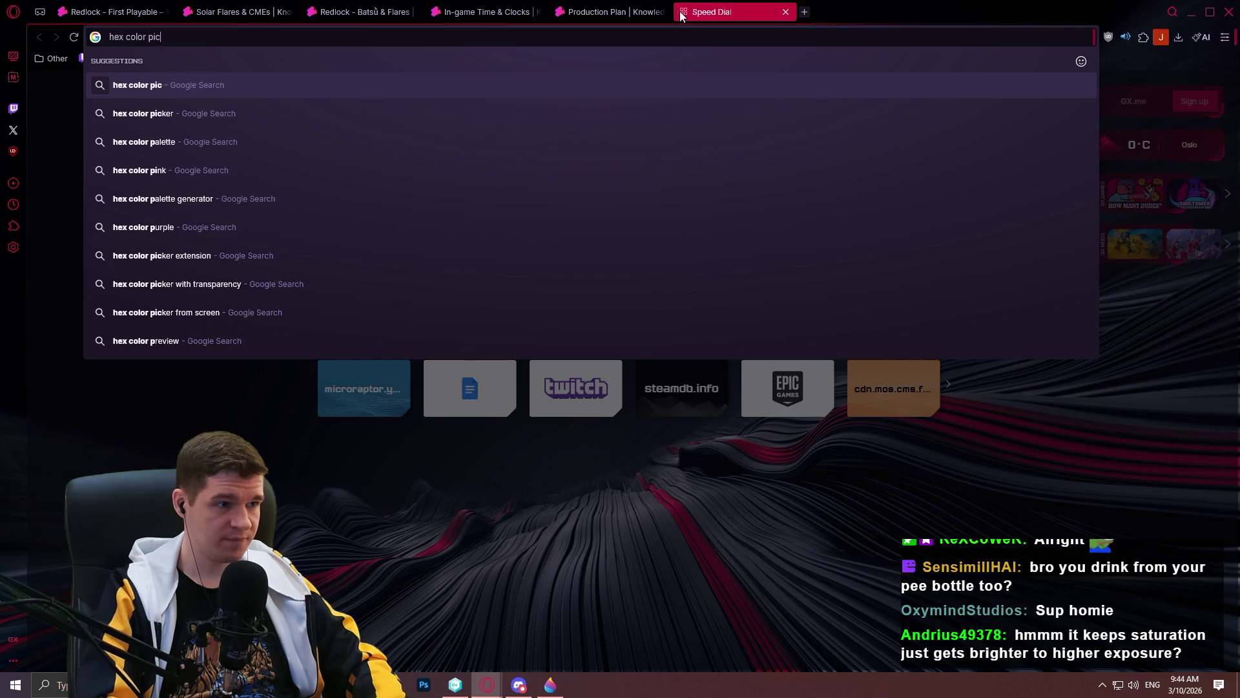
pyautogui.press('Return')
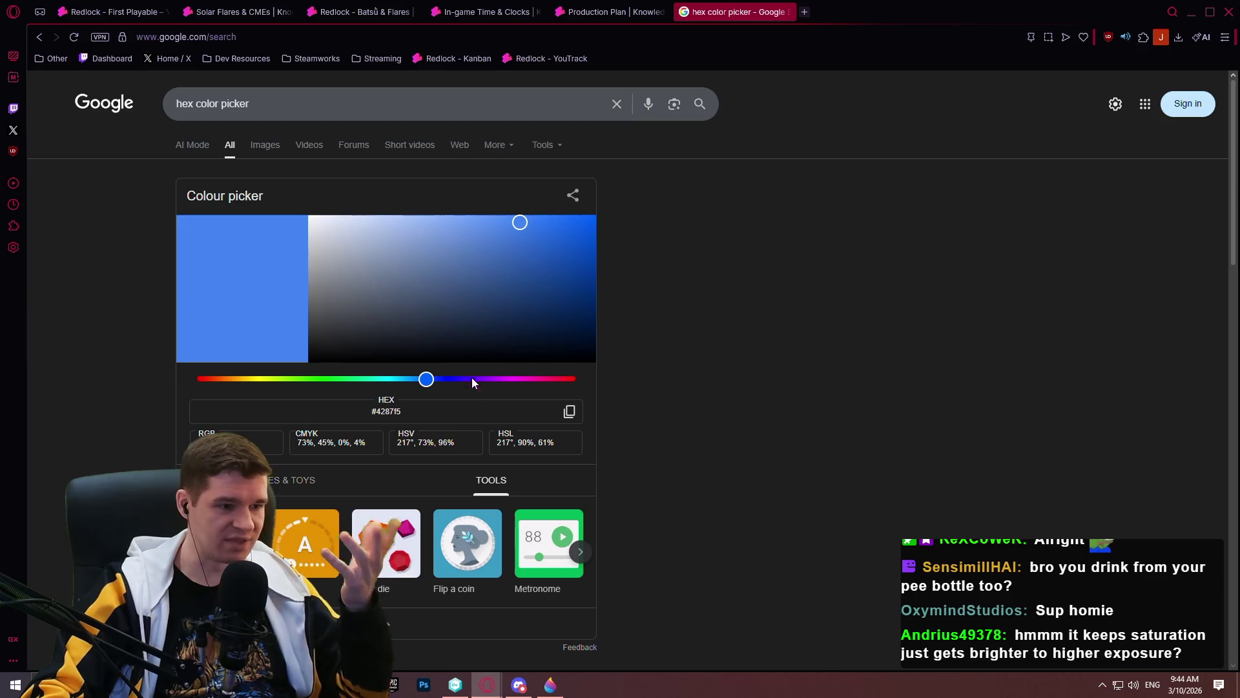
pyautogui.tripleClick(213, 104)
pyautogui.write('hsv color')
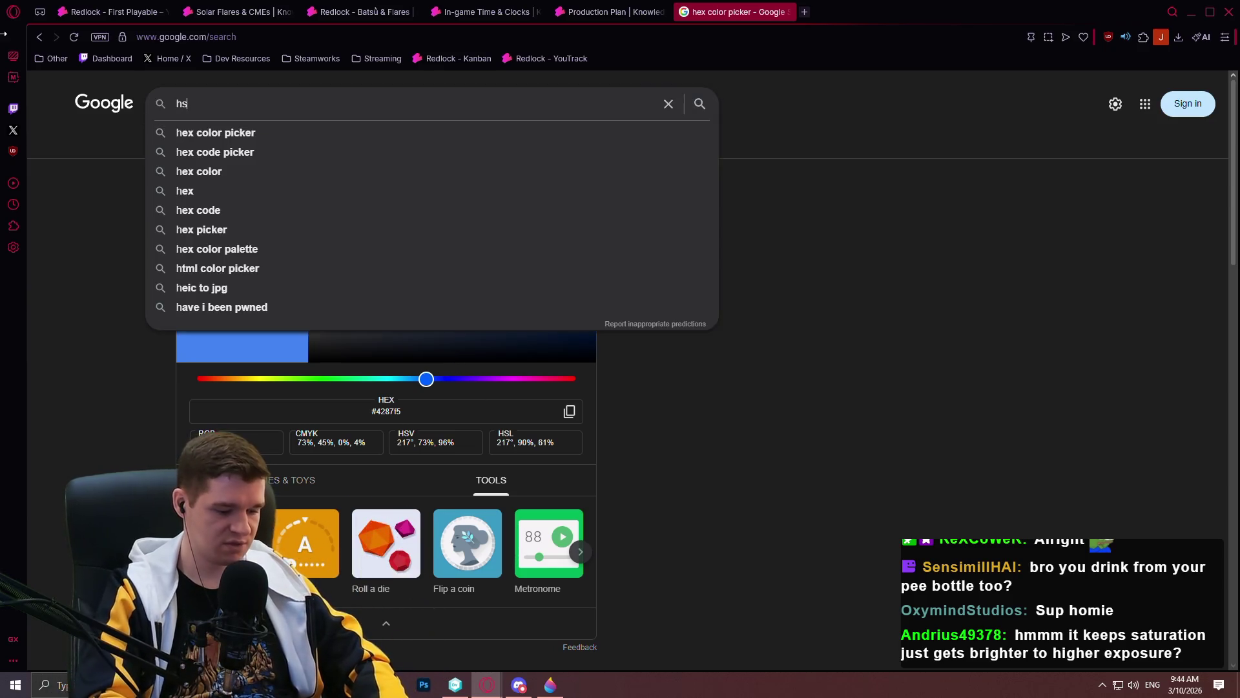